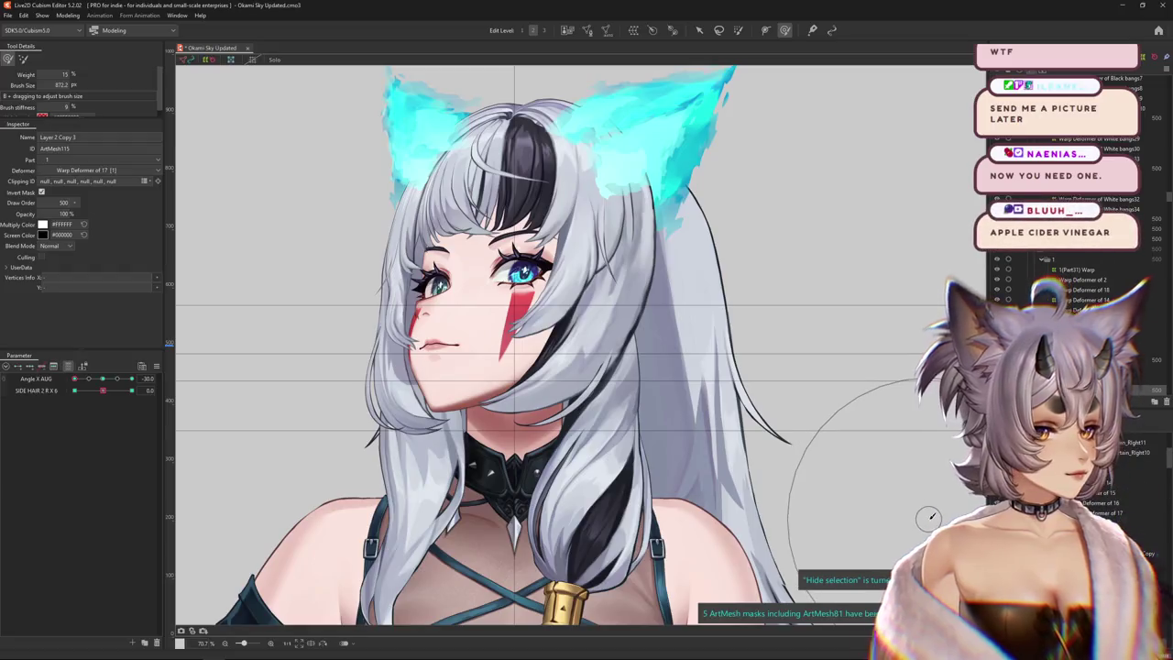
Select Warp Deformer of 1 and test the head at its Angle X and Angle Y key extremes
click(1085, 380)
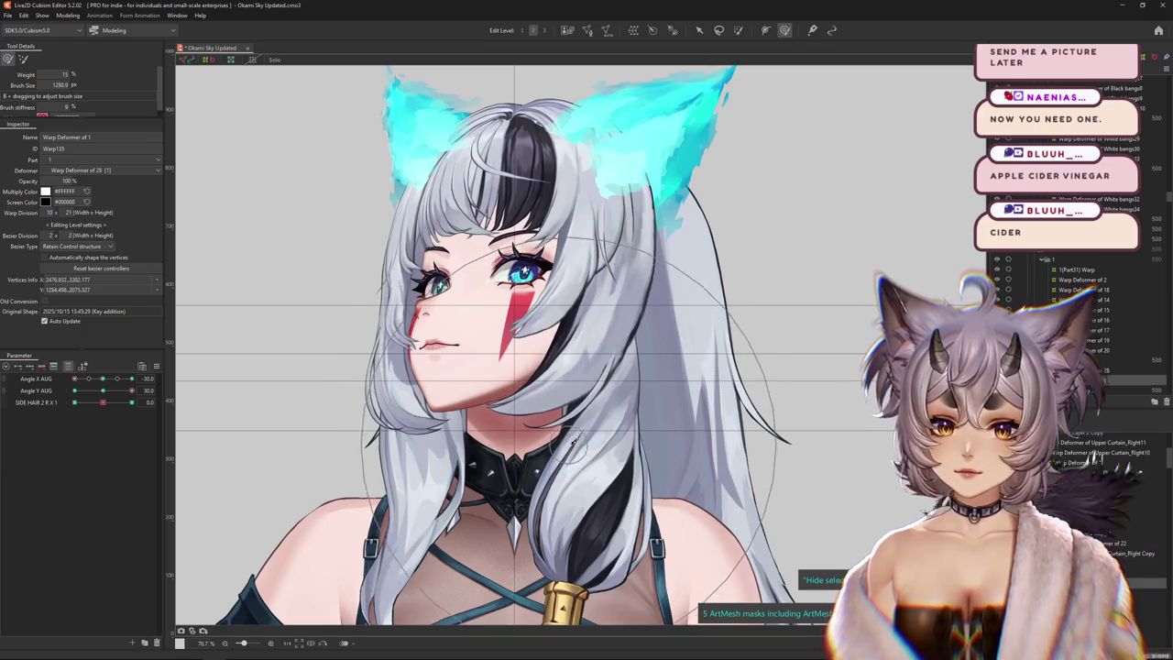
click(103, 391)
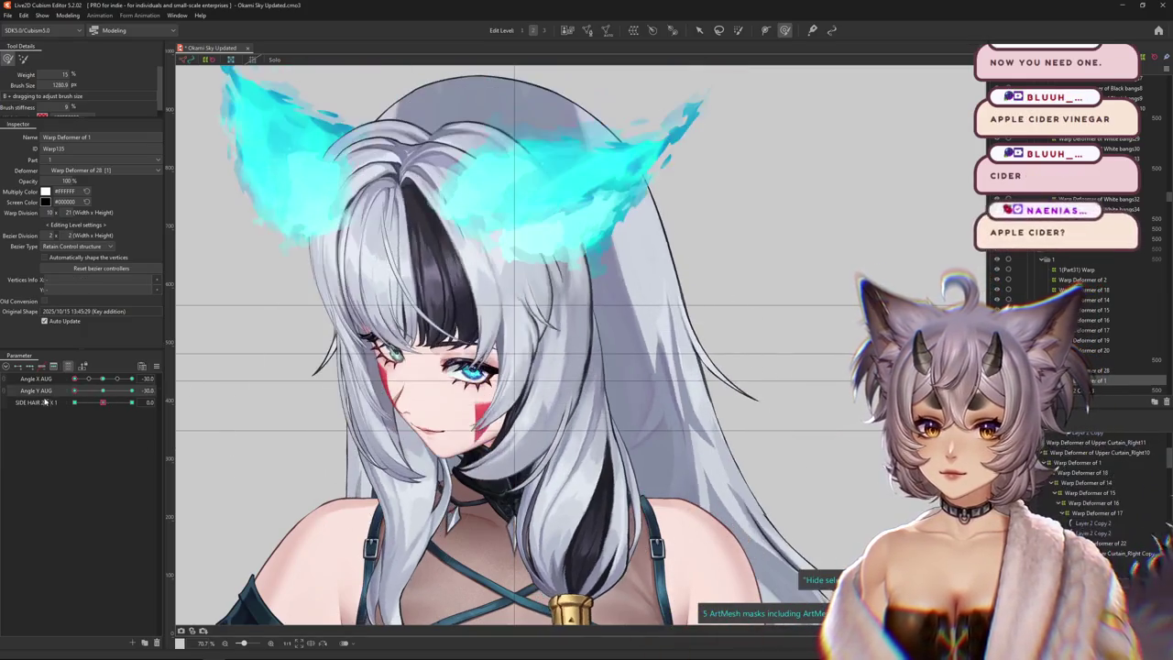
click(102, 390)
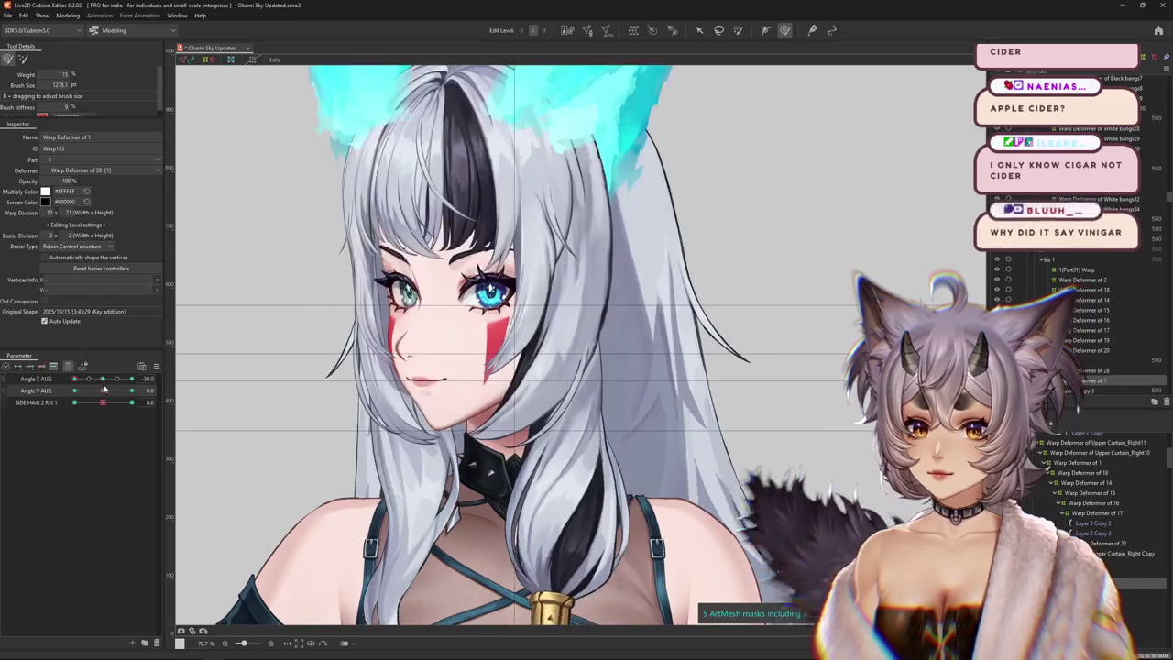
click(131, 378)
click(136, 390)
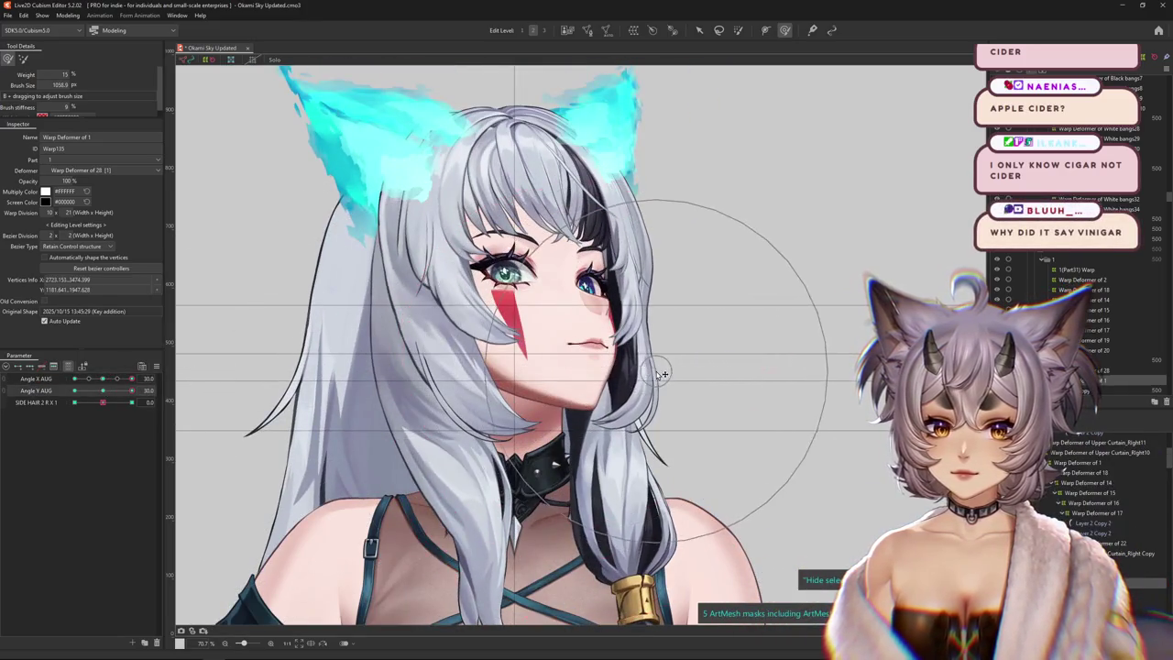
drag(131, 391, 41, 397)
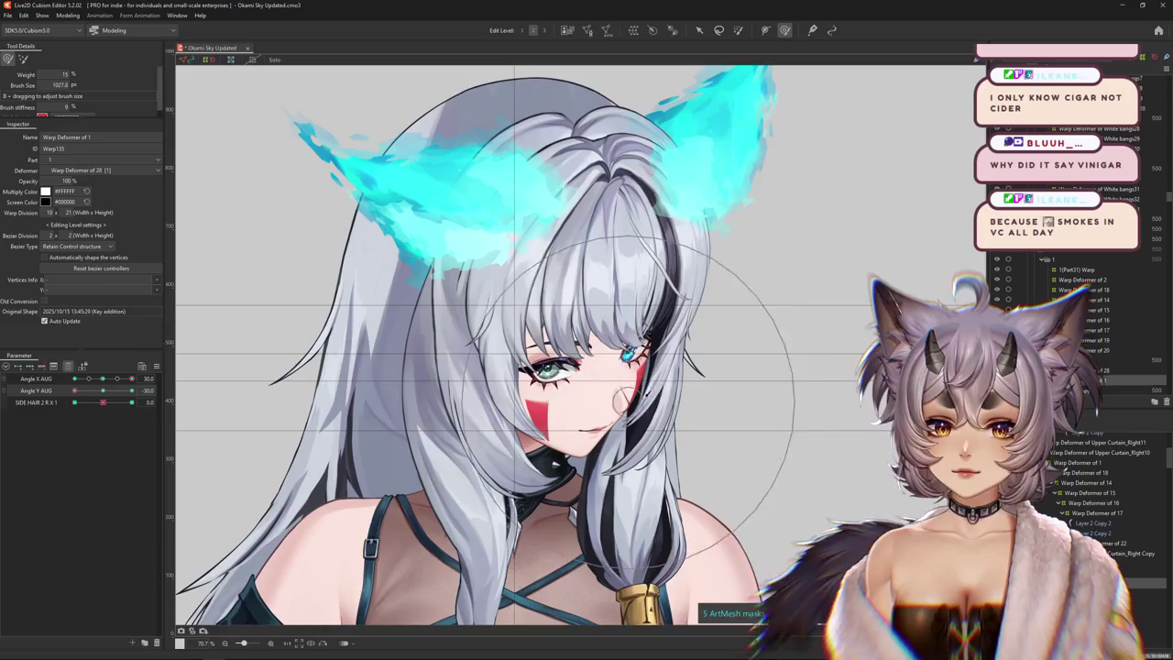
Open Physics Settings and swing the preview model in several directions to test hip sway
click(68, 15)
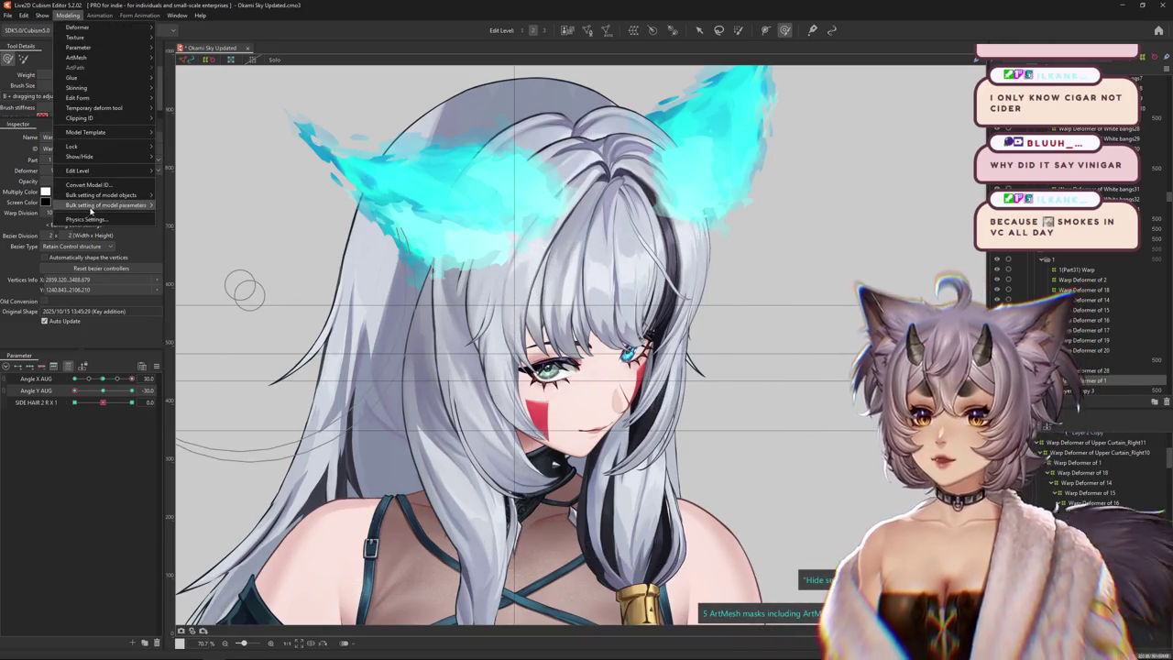
click(101, 188)
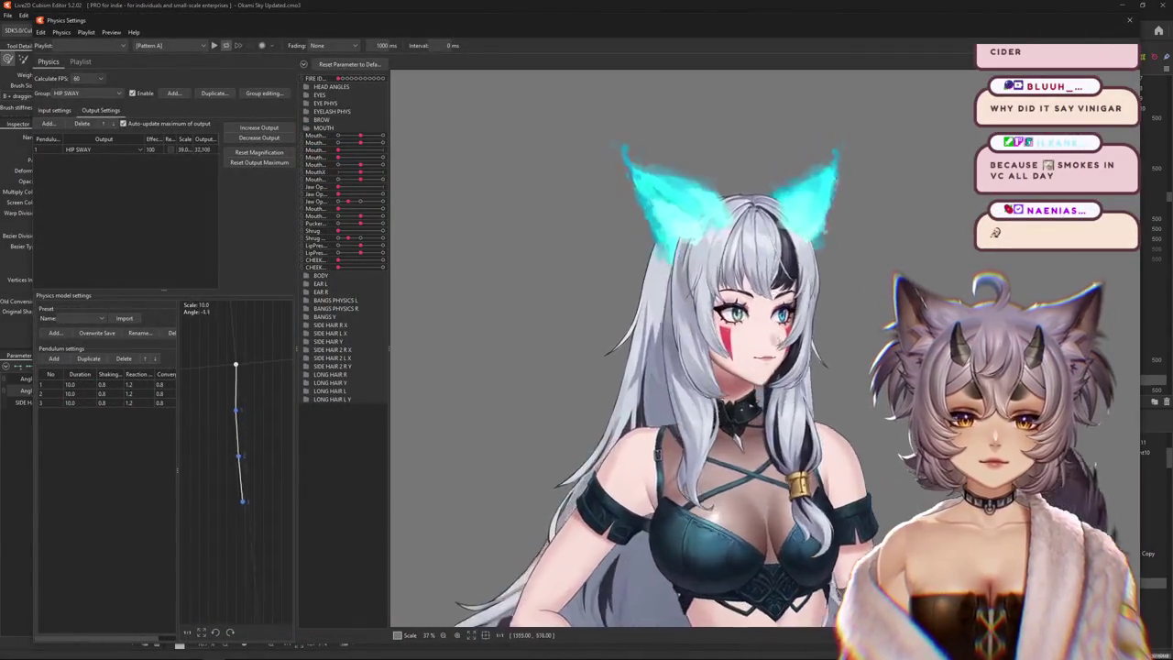
drag(936, 258, 365, 167)
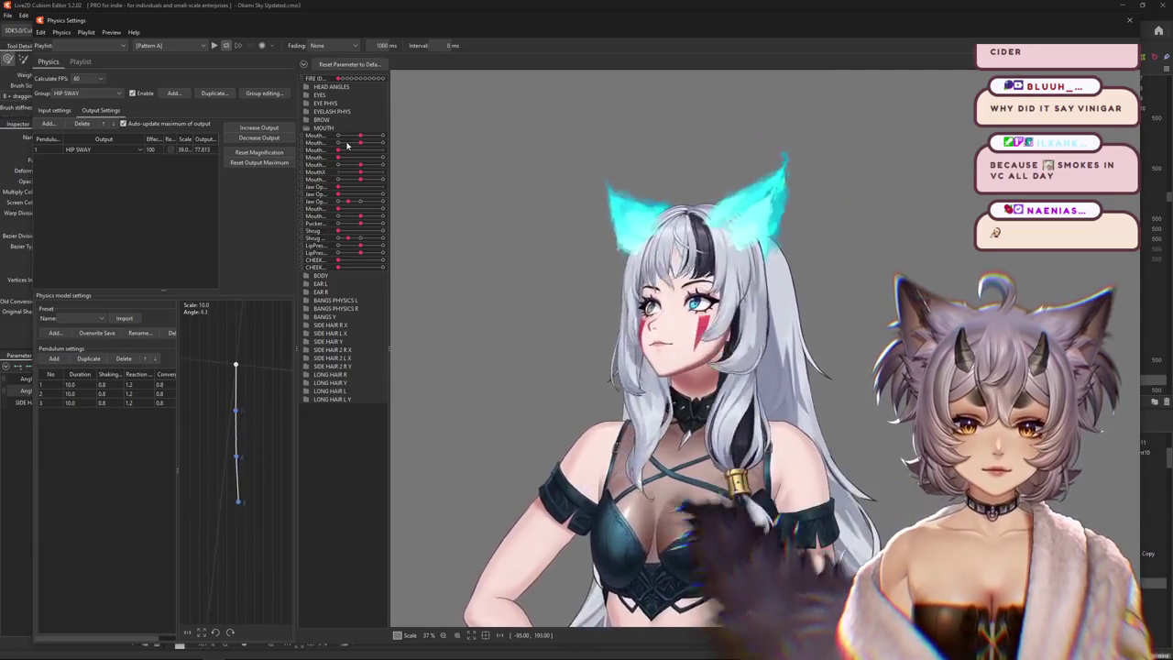
mouse_move(340, 537)
mouse_down()
mouse_move(282, 638)
mouse_move(824, 486)
mouse_move(773, 365)
mouse_move(726, 386)
mouse_move(1150, 293)
mouse_up()
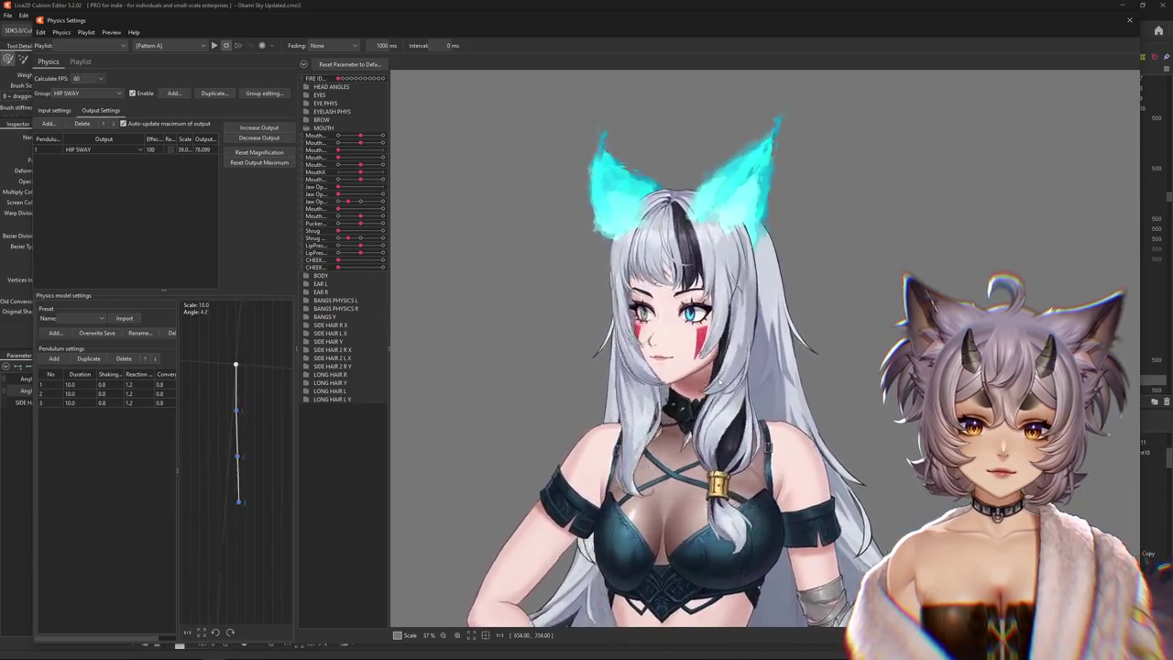
mouse_move(1150, 293)
mouse_down()
mouse_move(1126, 330)
mouse_move(888, 443)
mouse_move(733, 419)
mouse_up()
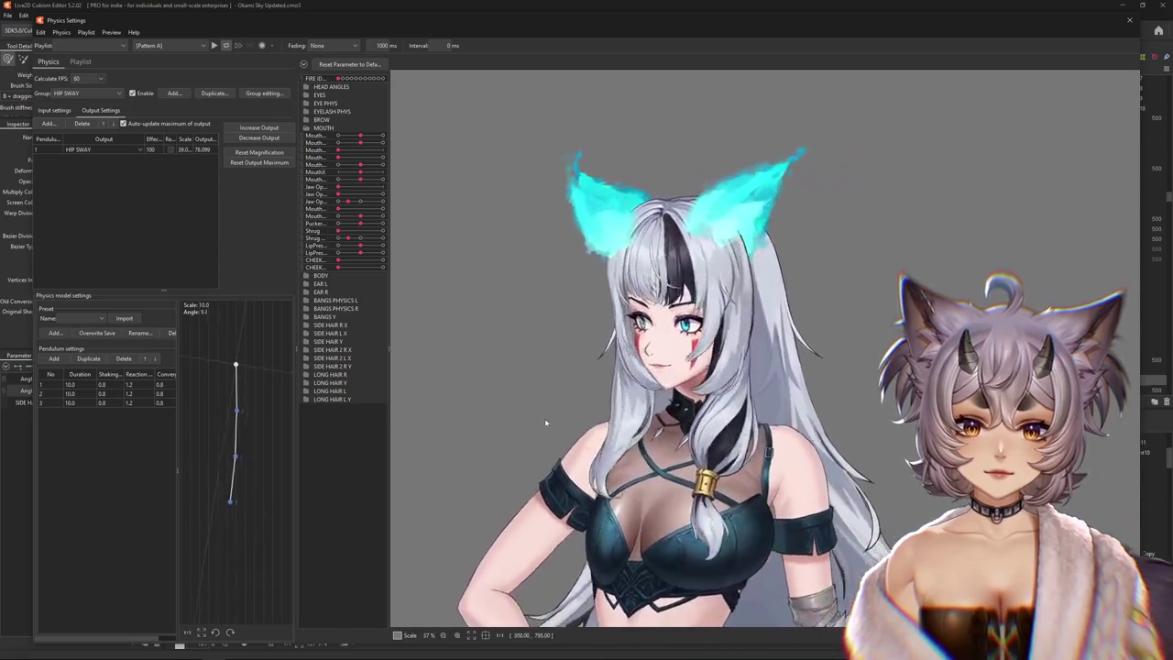
drag(999, 422, 461, 419)
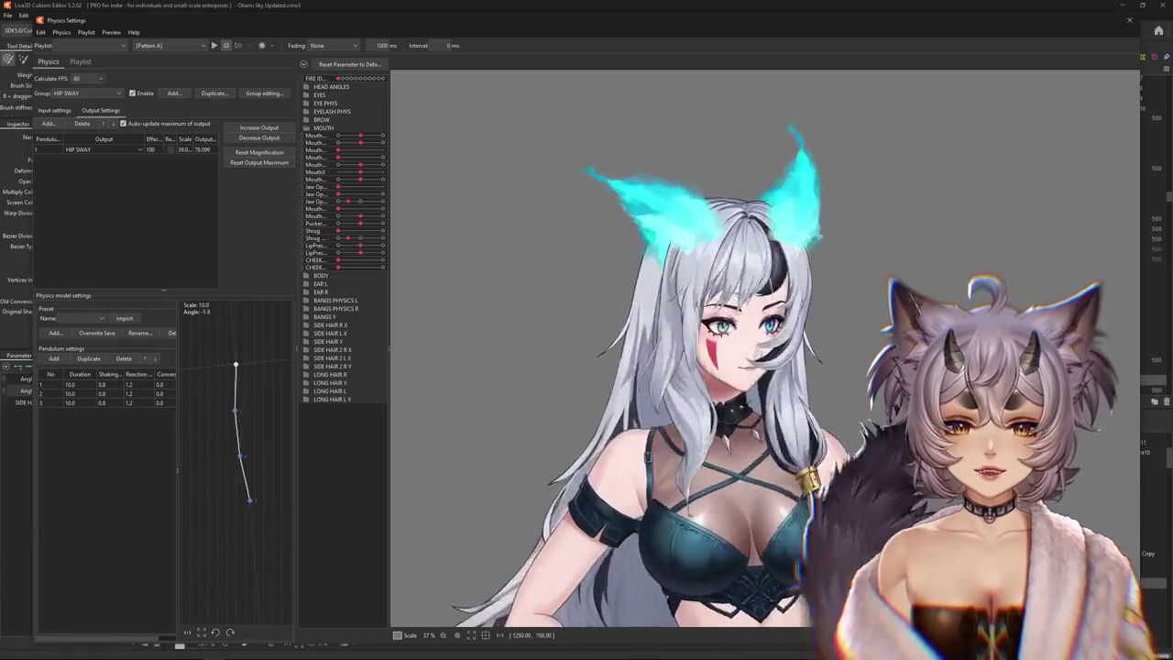
drag(461, 420, 423, 418)
Decrease the HIP SWAY group's output and confirm the change
scroll(713, 281, down, 3)
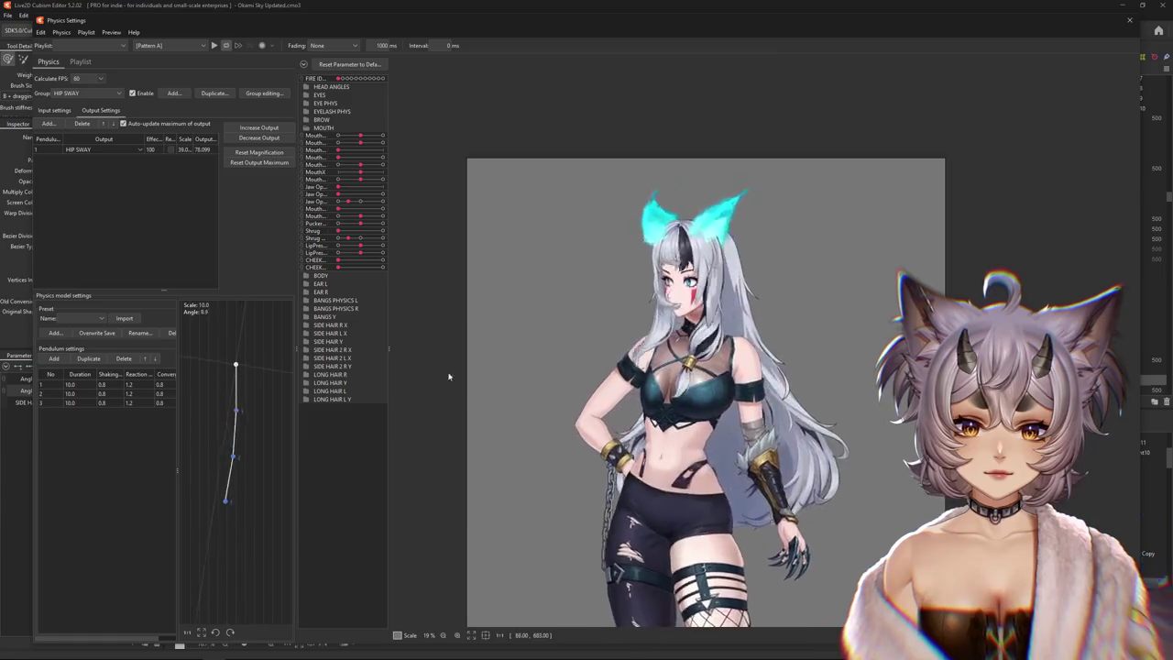
scroll(706, 284, up, 3)
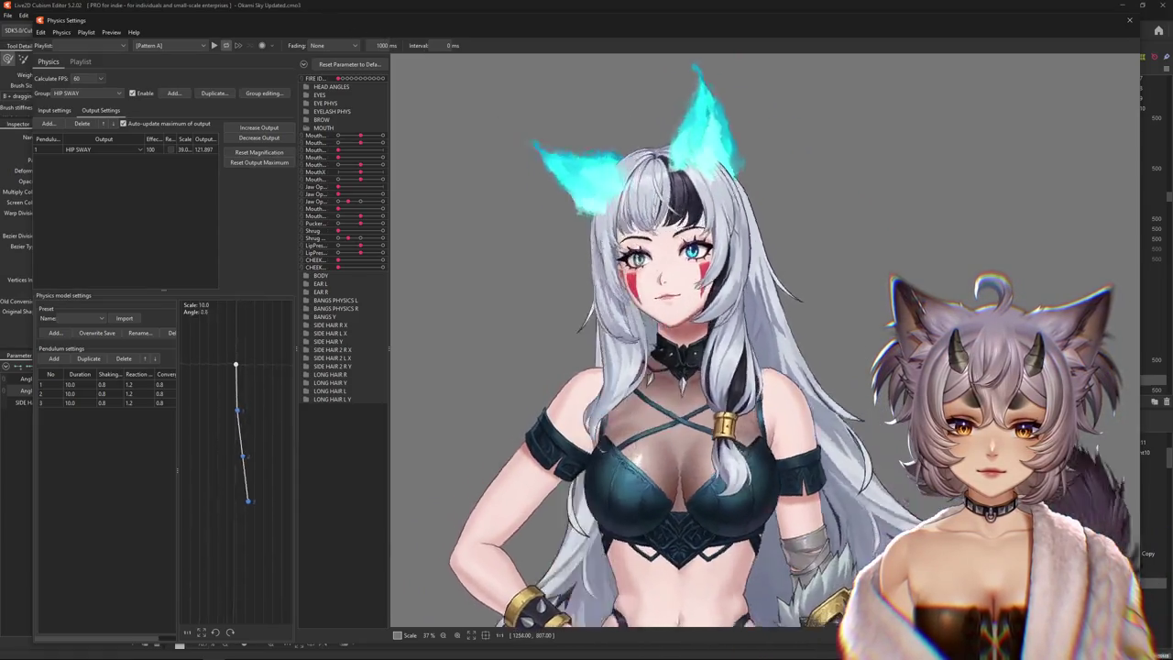
scroll(819, 418, down, 2)
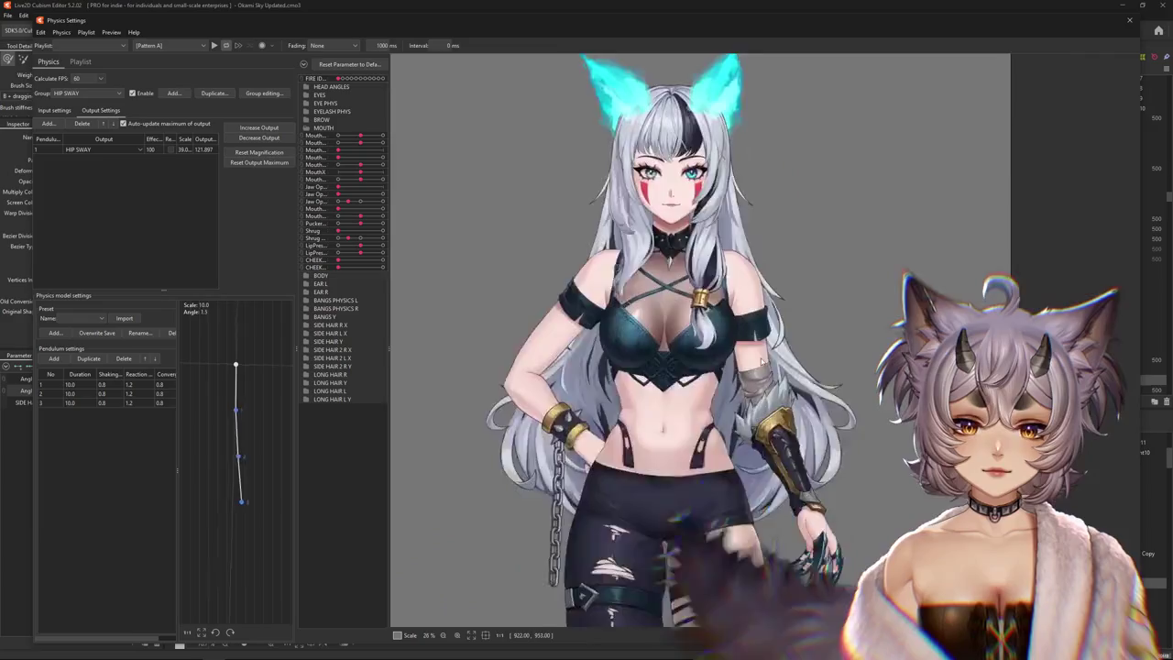
scroll(819, 419, down, 3)
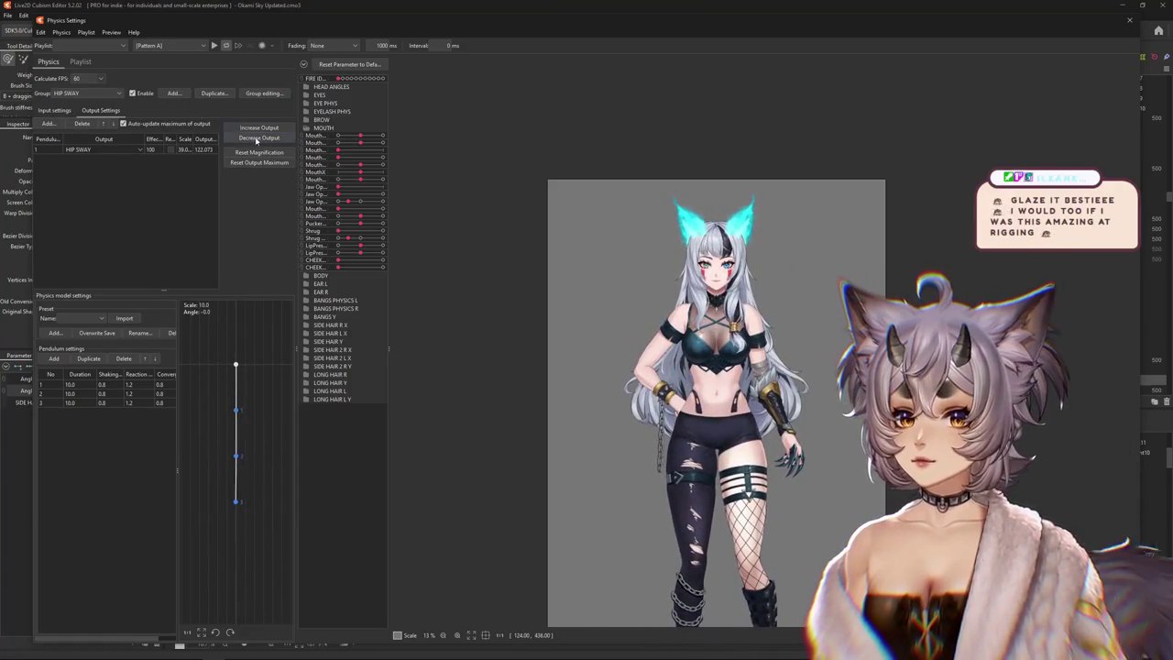
click(257, 139)
click(621, 352)
Switch to the BODY Z AUG physics group and decrease its output
click(66, 93)
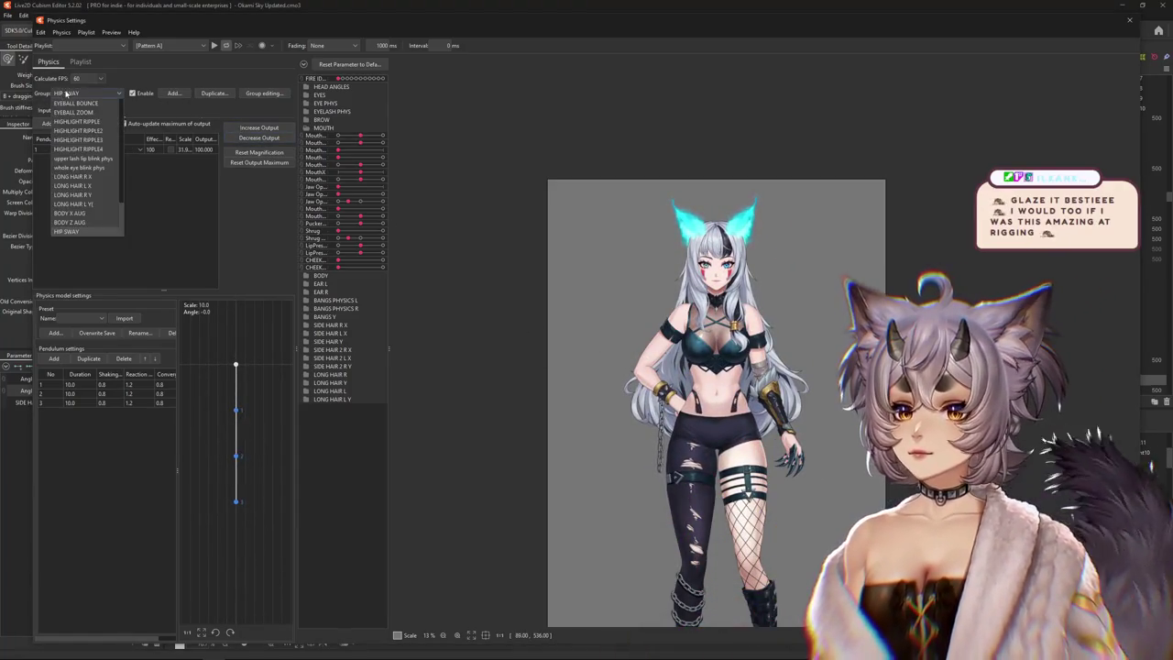
click(86, 223)
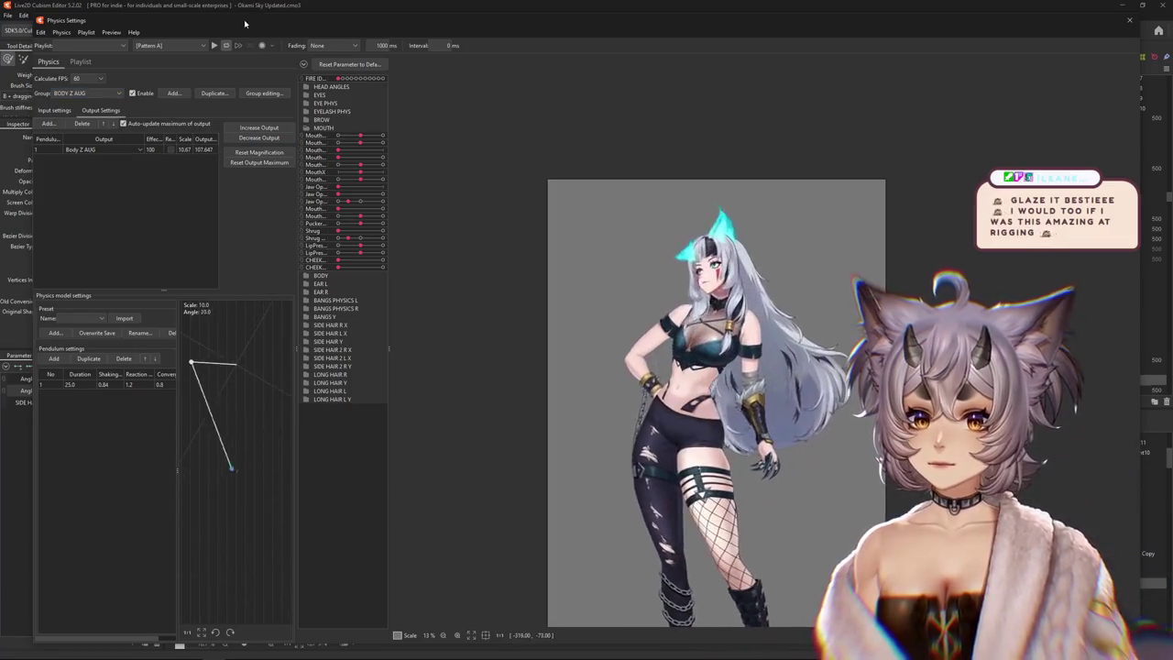
click(266, 152)
click(615, 336)
Switch to the BODY X AUG group and swing the preview up-left to test it
click(89, 93)
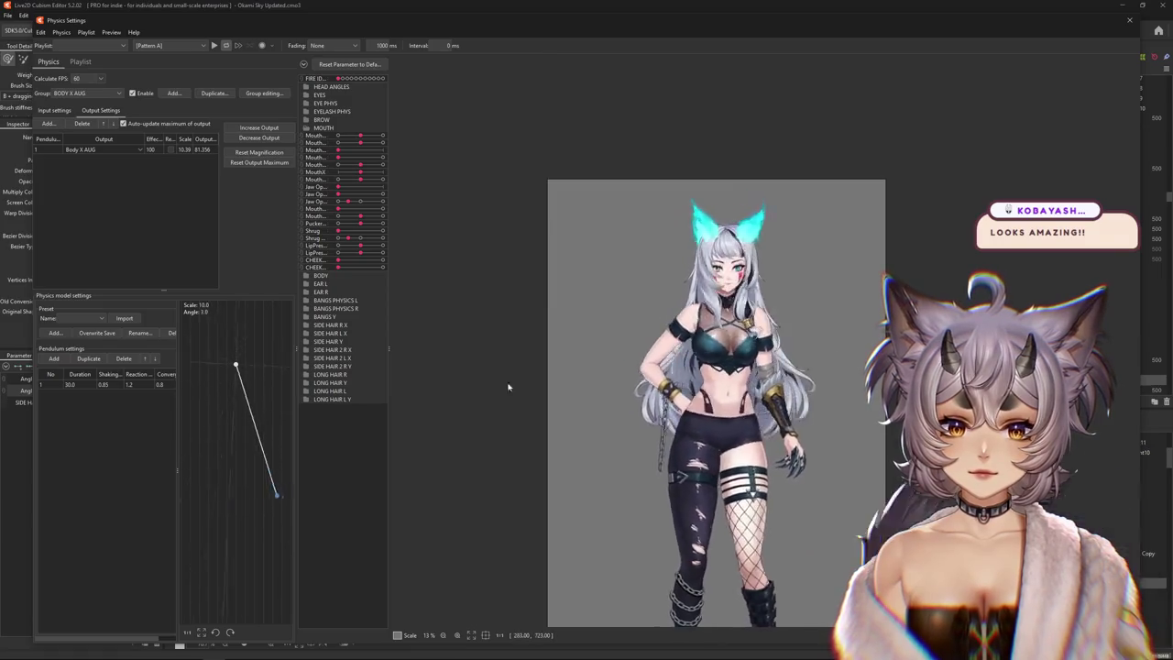
drag(736, 467, 680, 437)
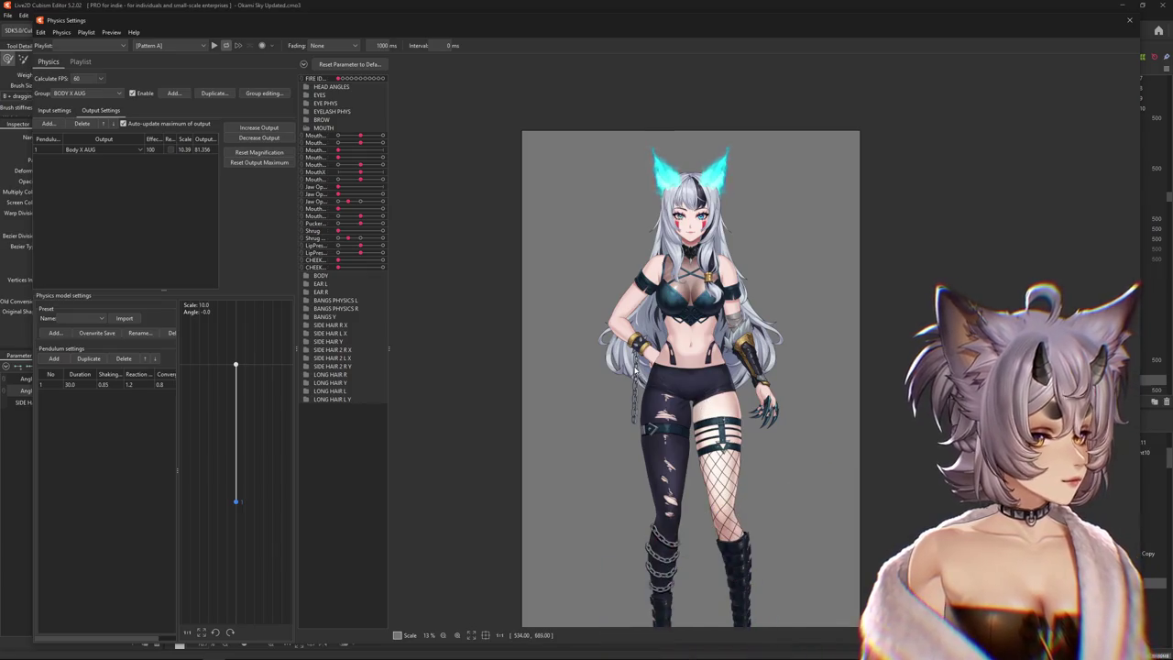
scroll(635, 318, up, 2)
scroll(751, 284, down, 1)
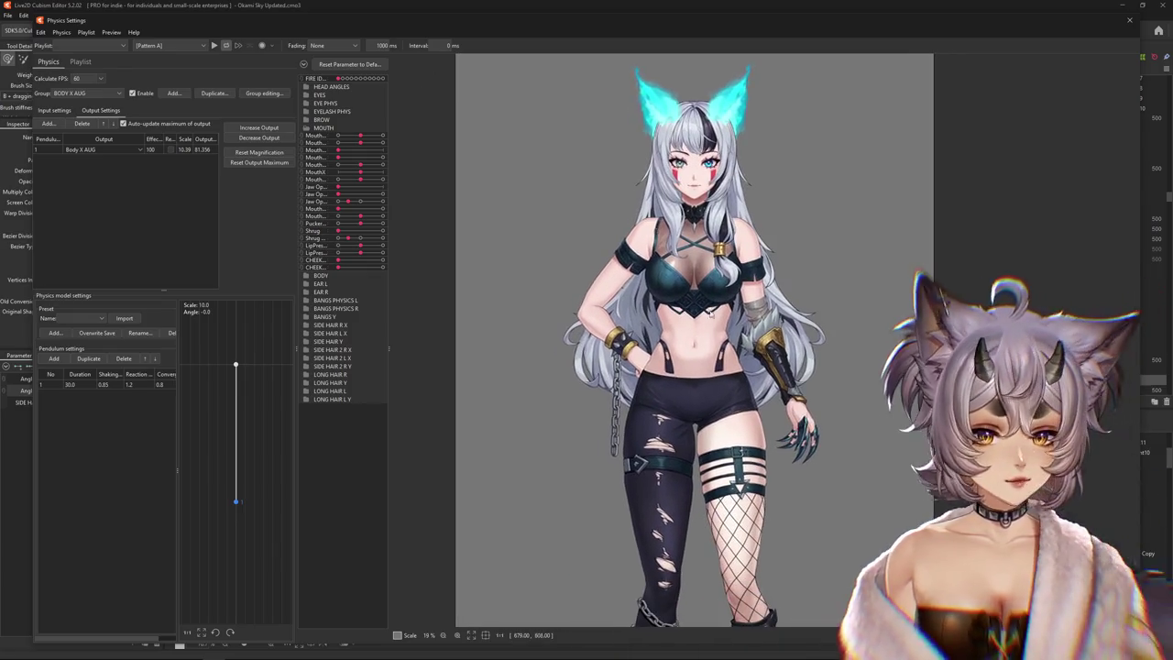
scroll(715, 312, down, 2)
scroll(696, 298, up, 2)
scroll(697, 298, up, 3)
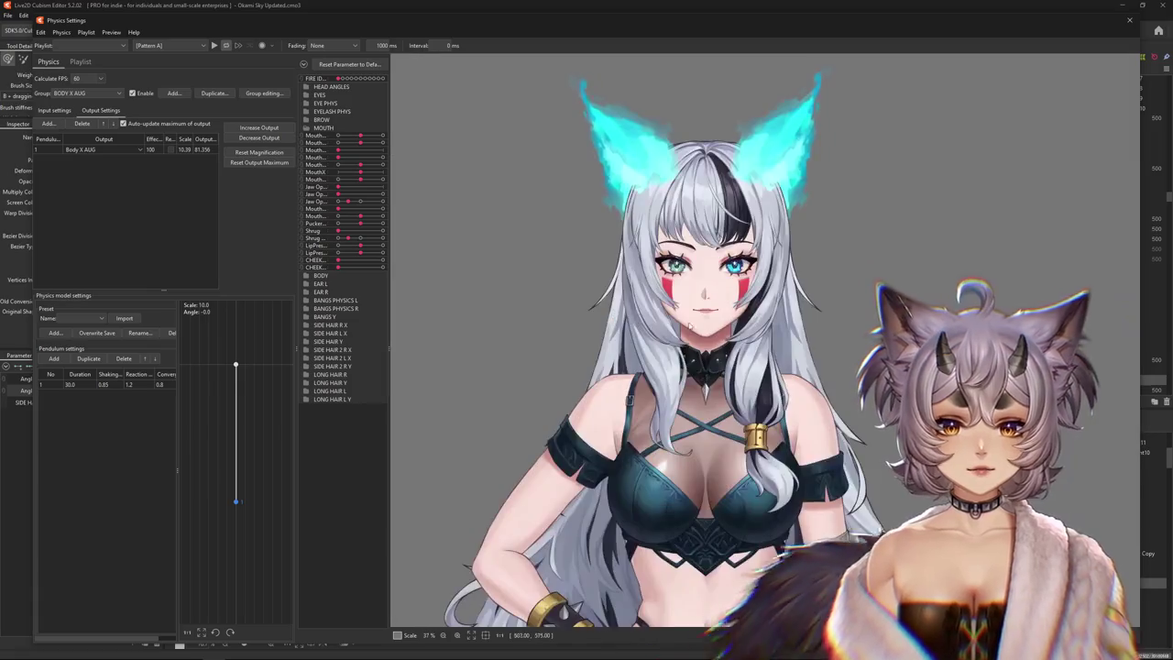
Sway the preview model left, right and side to side to check BODY X AUG
mouse_move(403, 294)
mouse_down()
mouse_move(499, 64)
mouse_move(477, 328)
mouse_up()
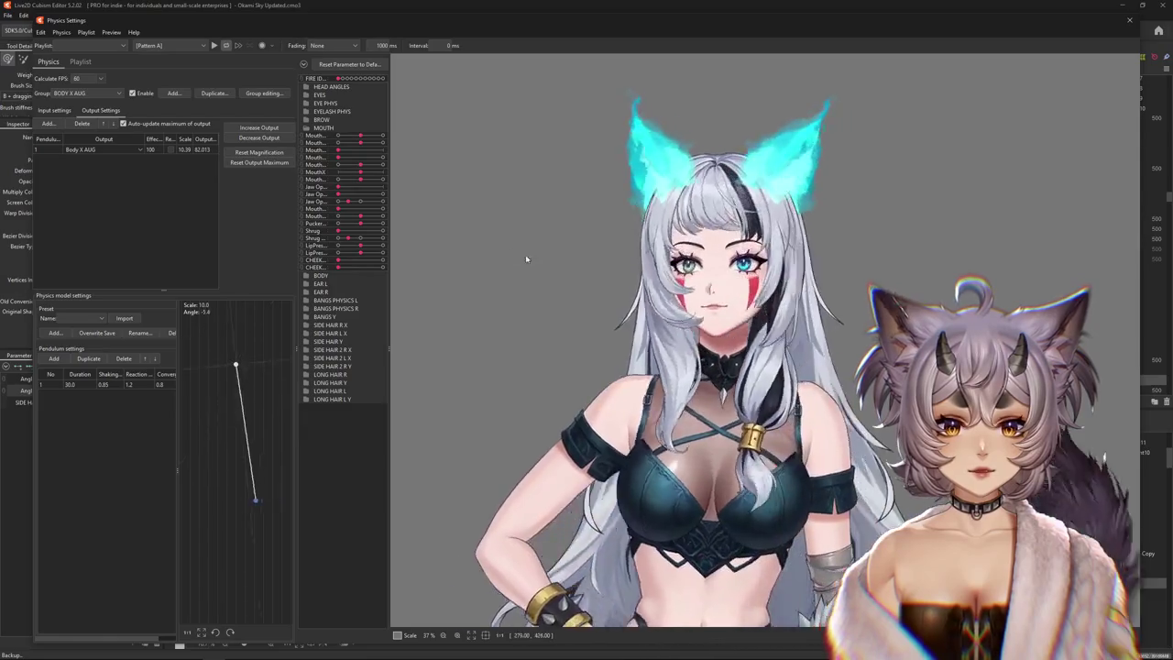
mouse_move(594, 416)
mouse_down()
mouse_move(804, 434)
mouse_move(421, 295)
mouse_up()
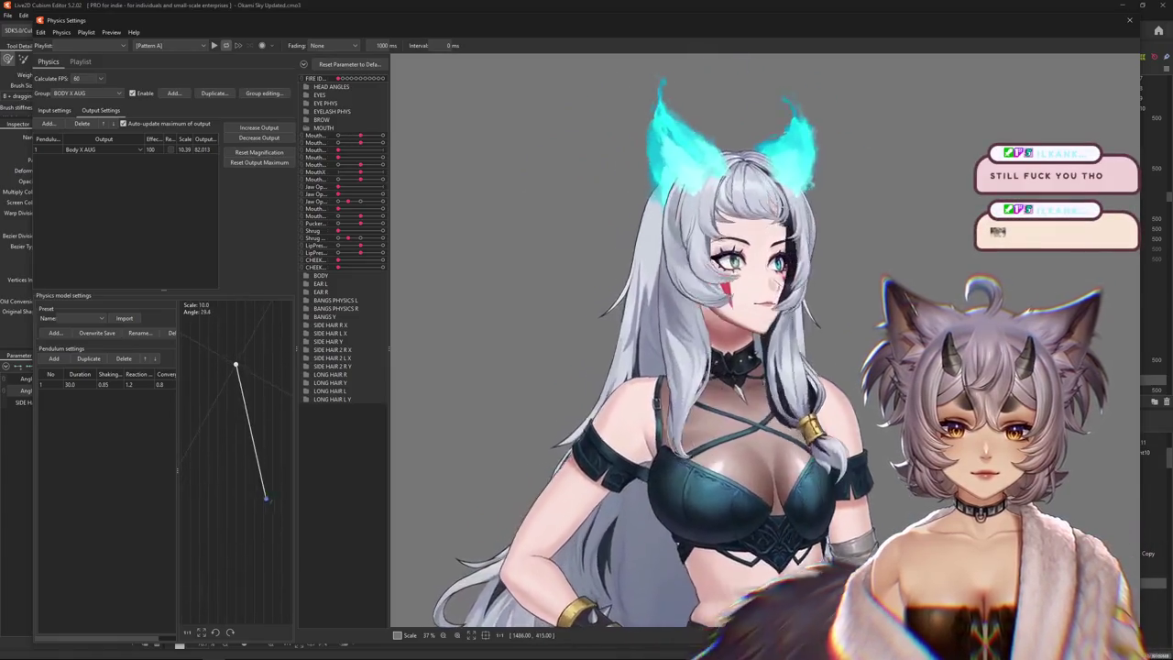
mouse_move(421, 295)
mouse_down()
mouse_move(859, 455)
mouse_move(745, 318)
mouse_up()
scroll(858, 456, down, 3)
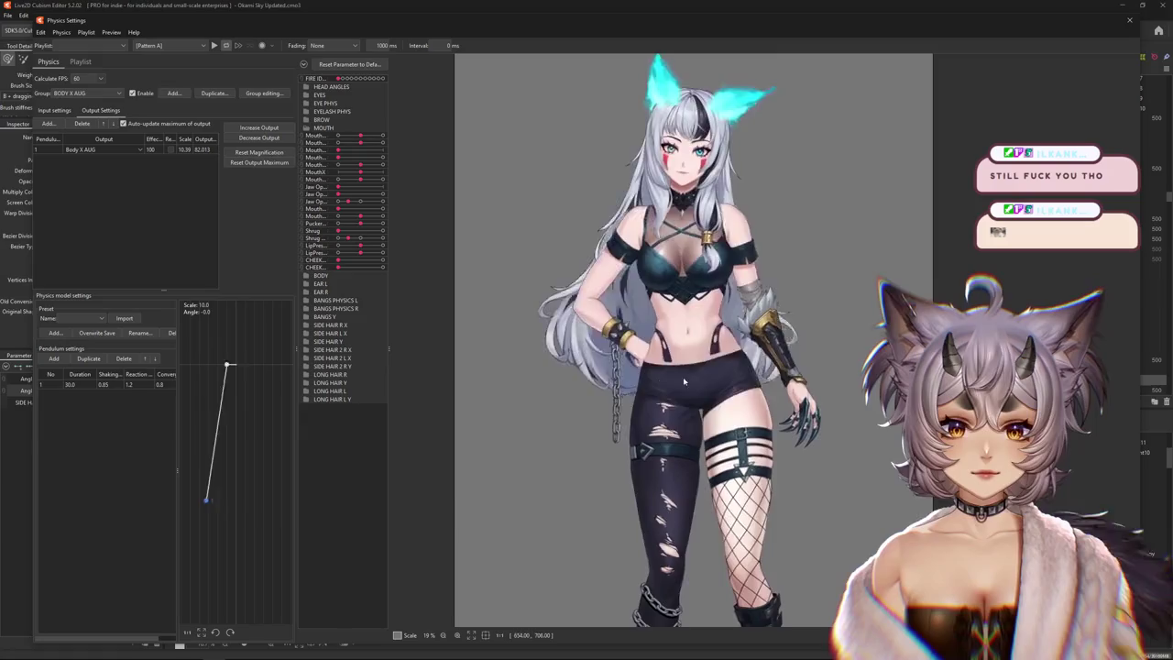
drag(399, 389, 570, 388)
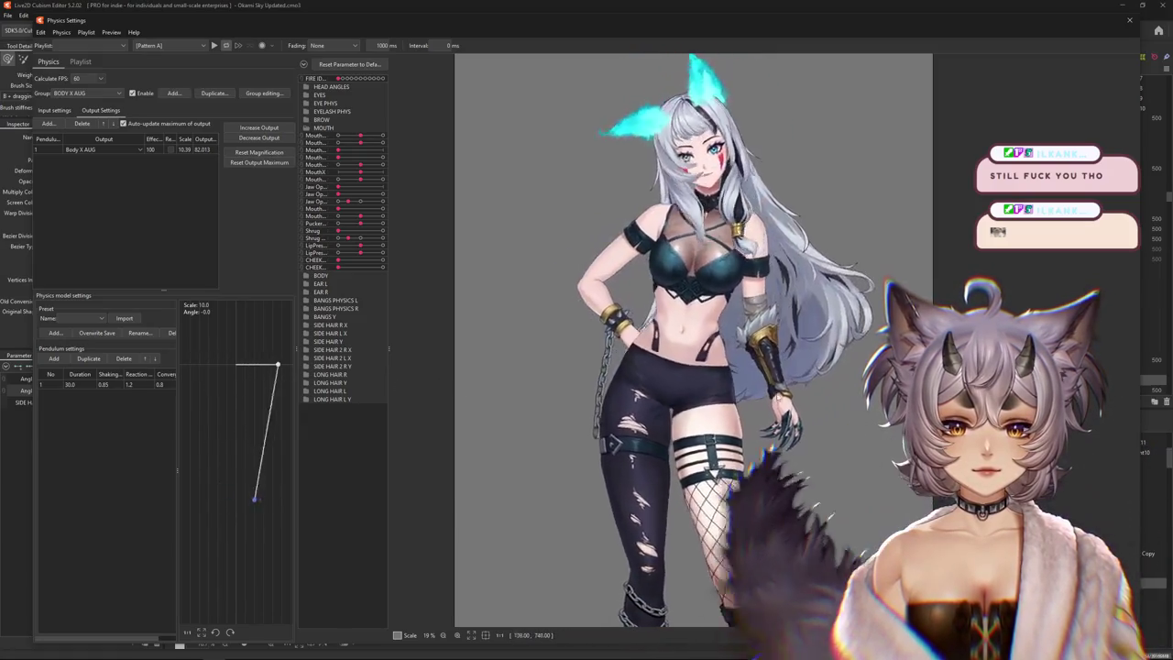
scroll(752, 371, down, 2)
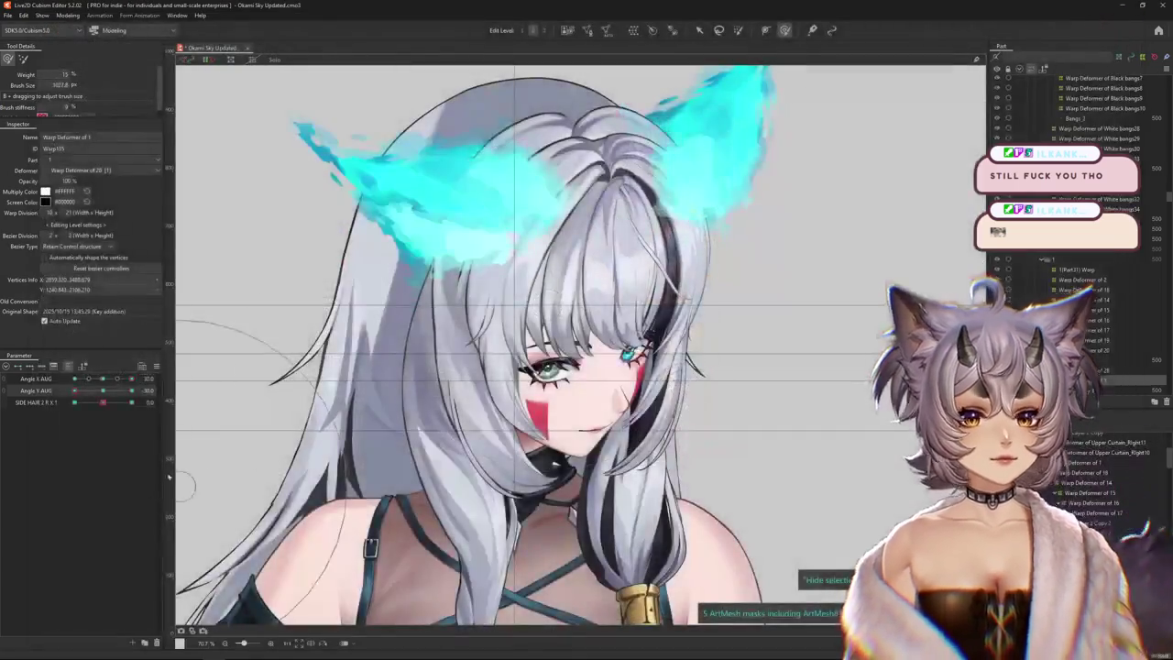
Reset the head, select the LEG L warp deformer and filter the parameters to the hip sliders
click(157, 369)
scroll(495, 249, down, 2)
scroll(495, 249, down, 2)
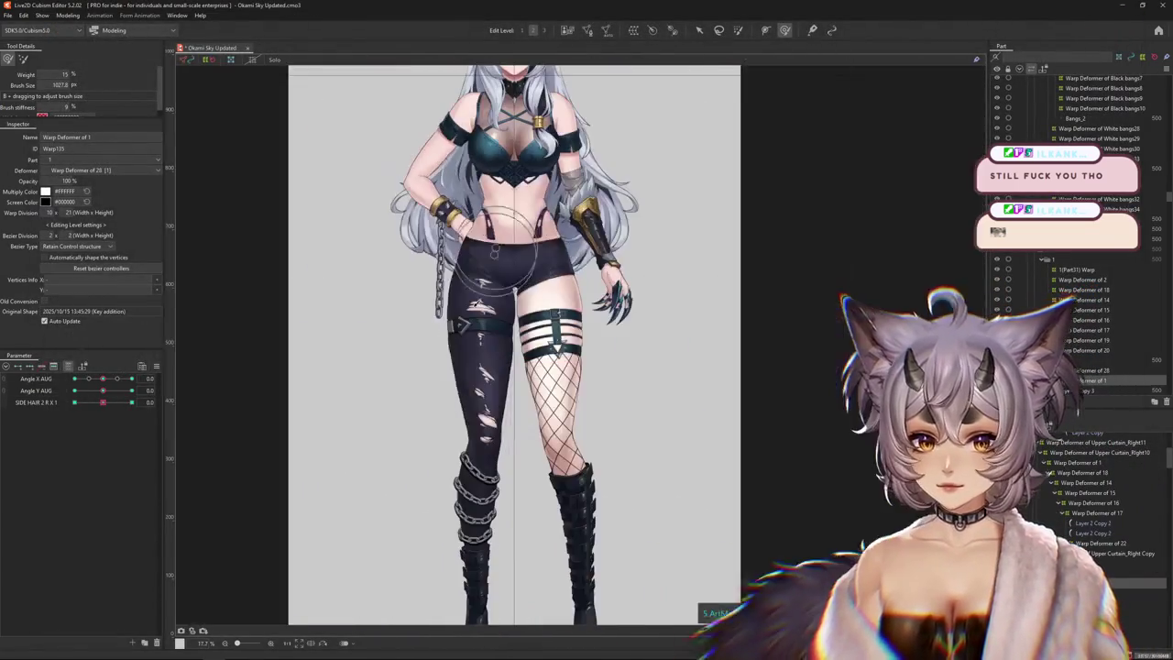
click(594, 432)
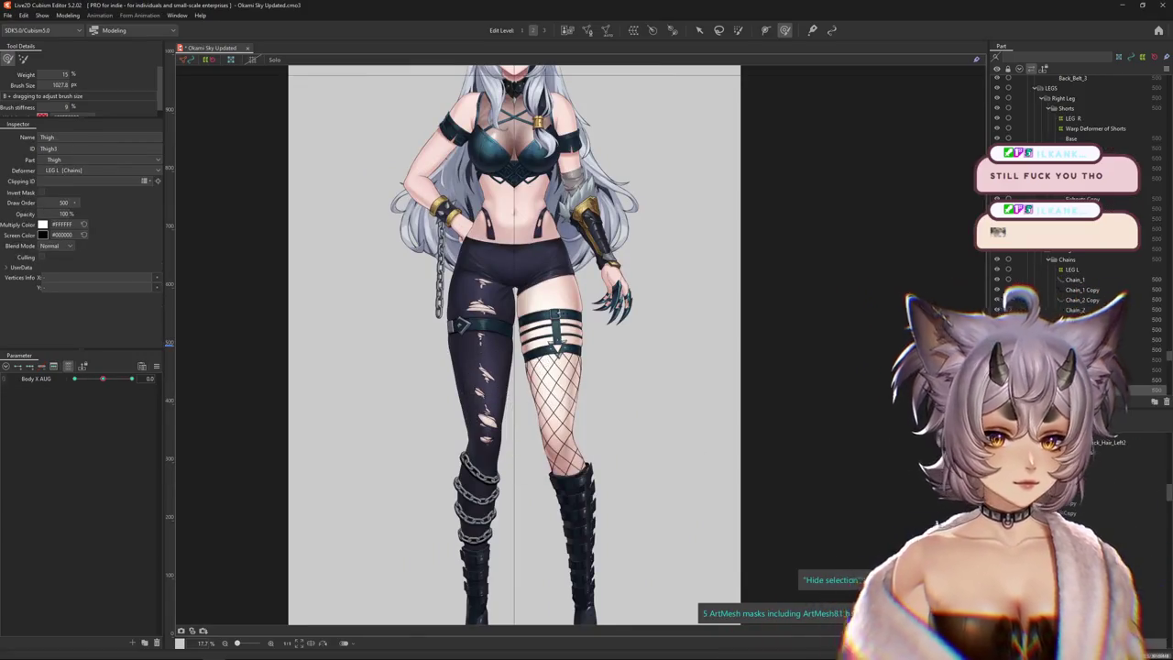
click(81, 367)
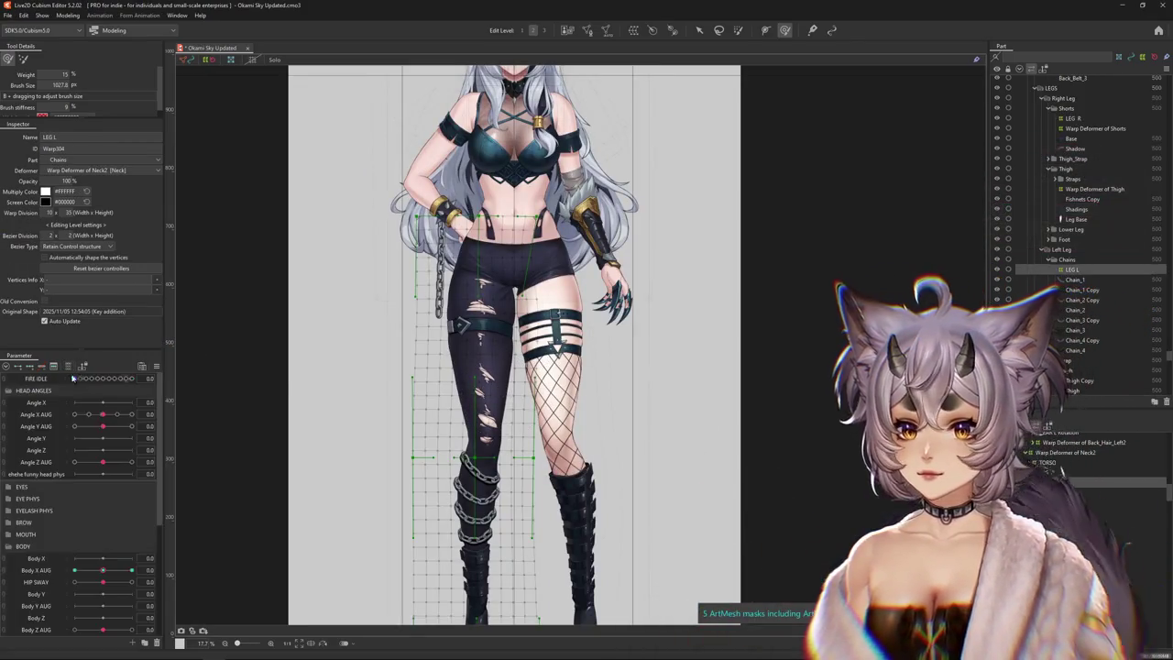
scroll(79, 509, down, 3)
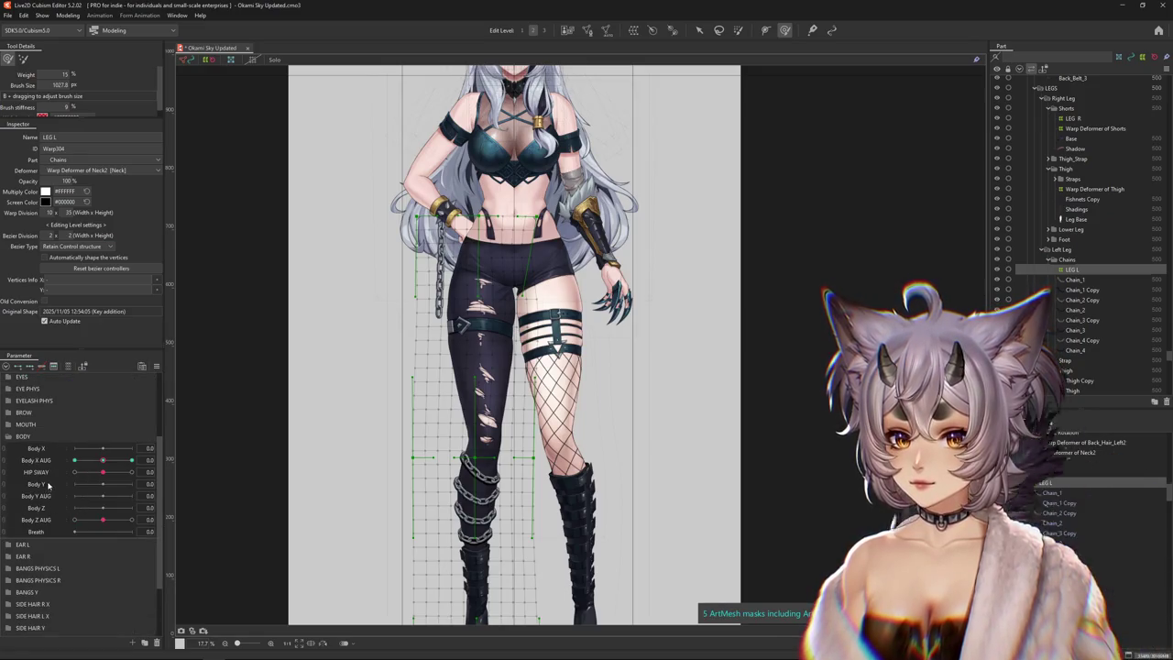
click(29, 366)
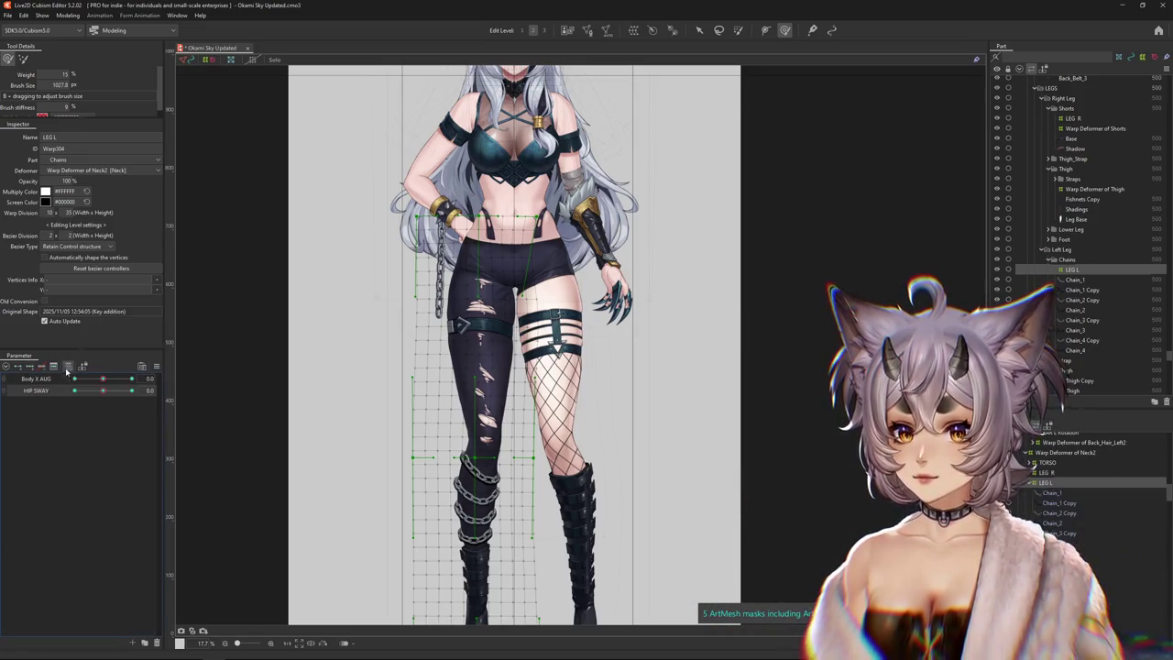
drag(103, 390, 178, 388)
Size the warp brush over the left leg and set HIP SWAY to its -10 key
drag(643, 407, 696, 408)
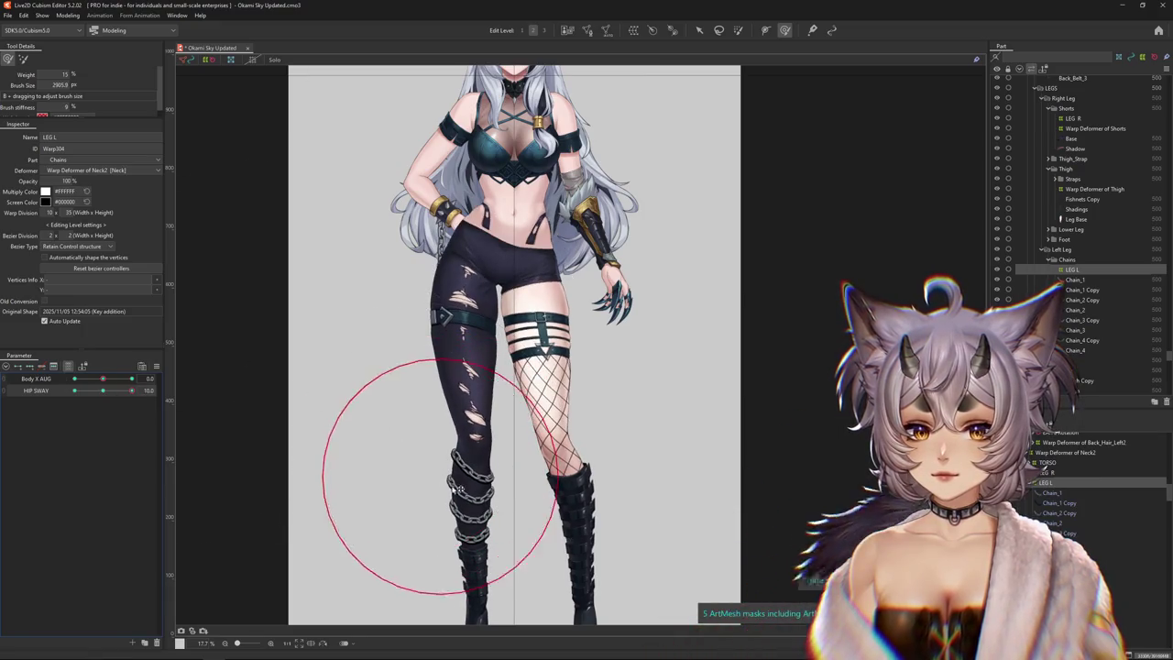
drag(459, 490, 465, 468)
scroll(465, 468, down, 1)
scroll(404, 440, down, 1)
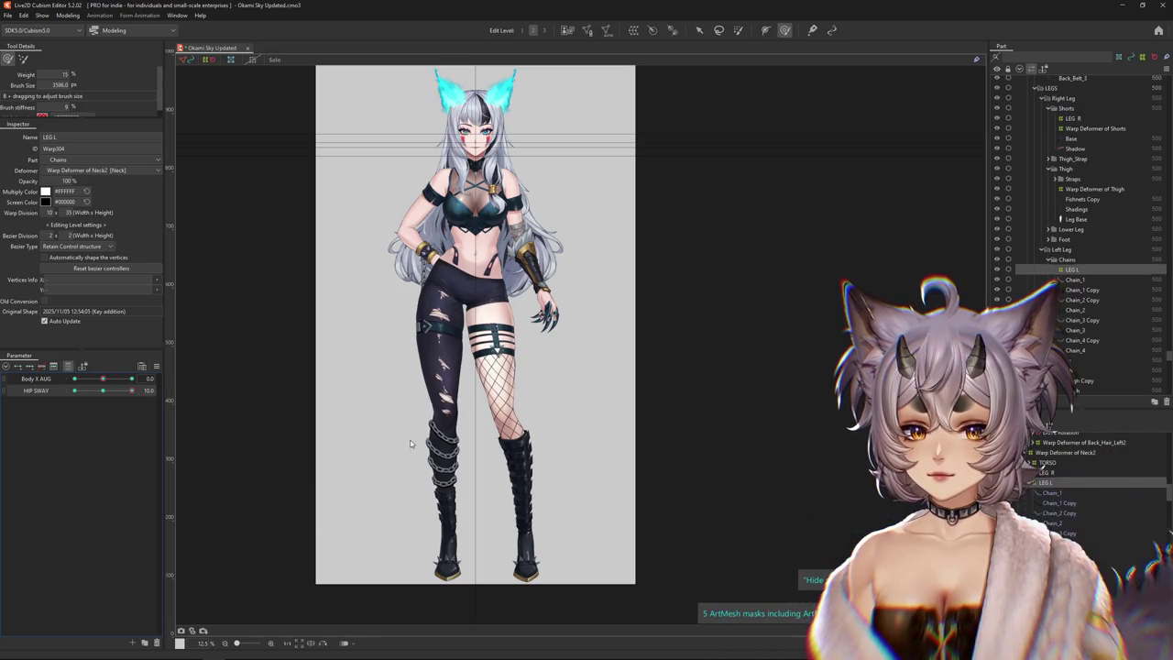
drag(129, 391, 44, 395)
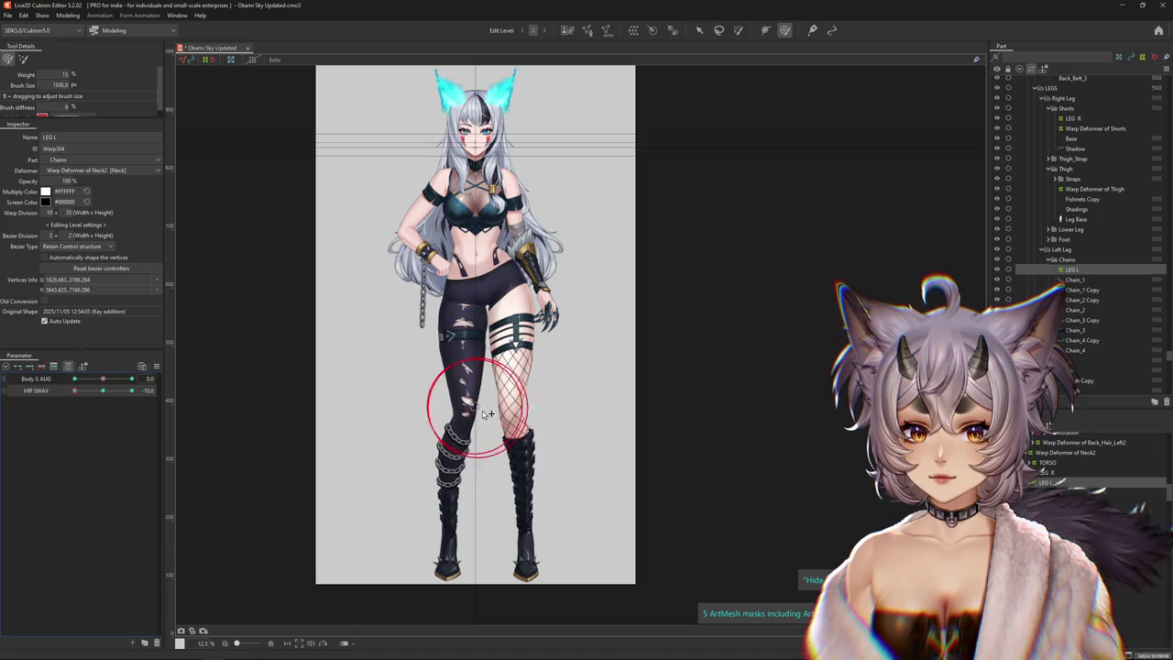
drag(468, 384, 449, 456)
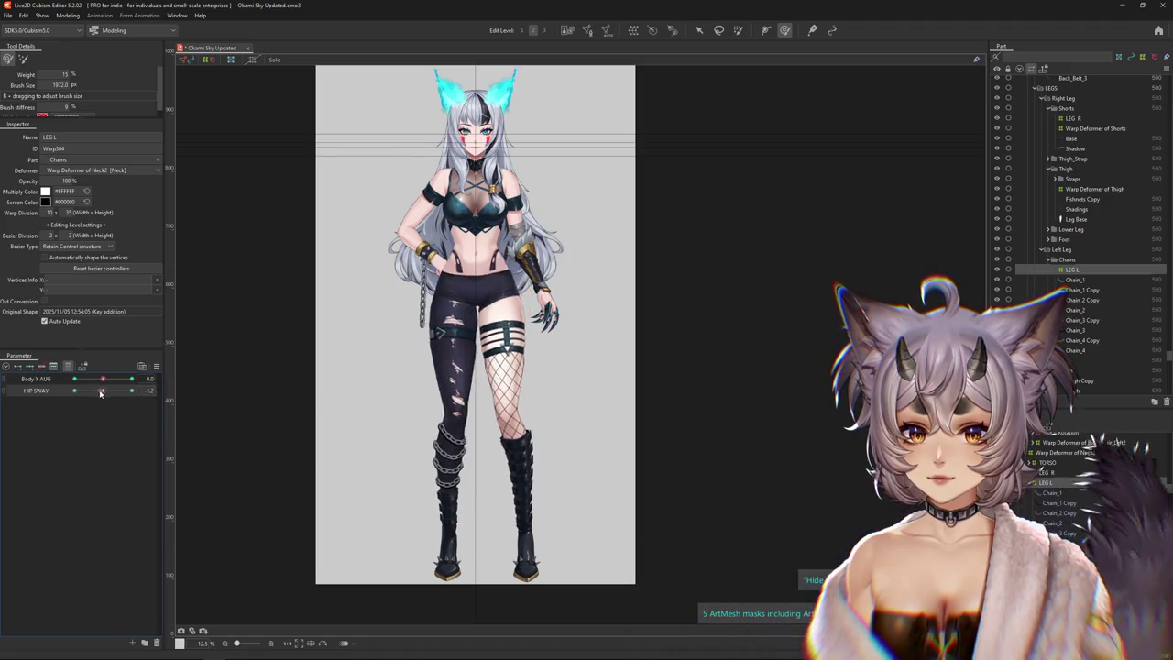
drag(101, 393, 218, 392)
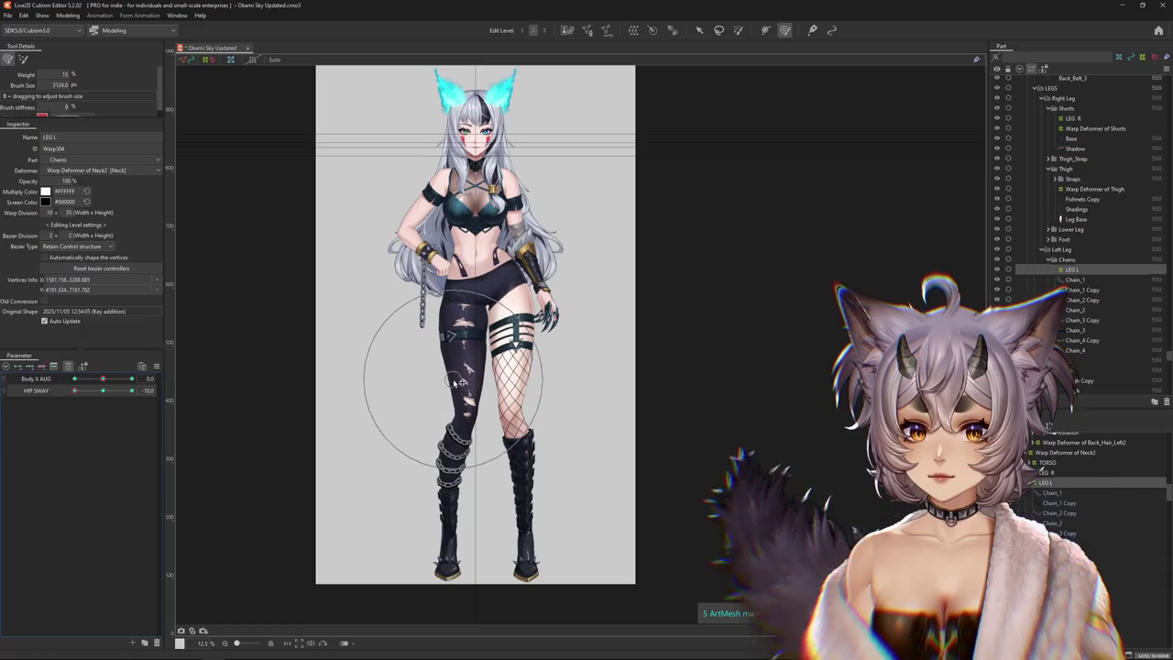
drag(447, 383, 438, 336)
click(103, 391)
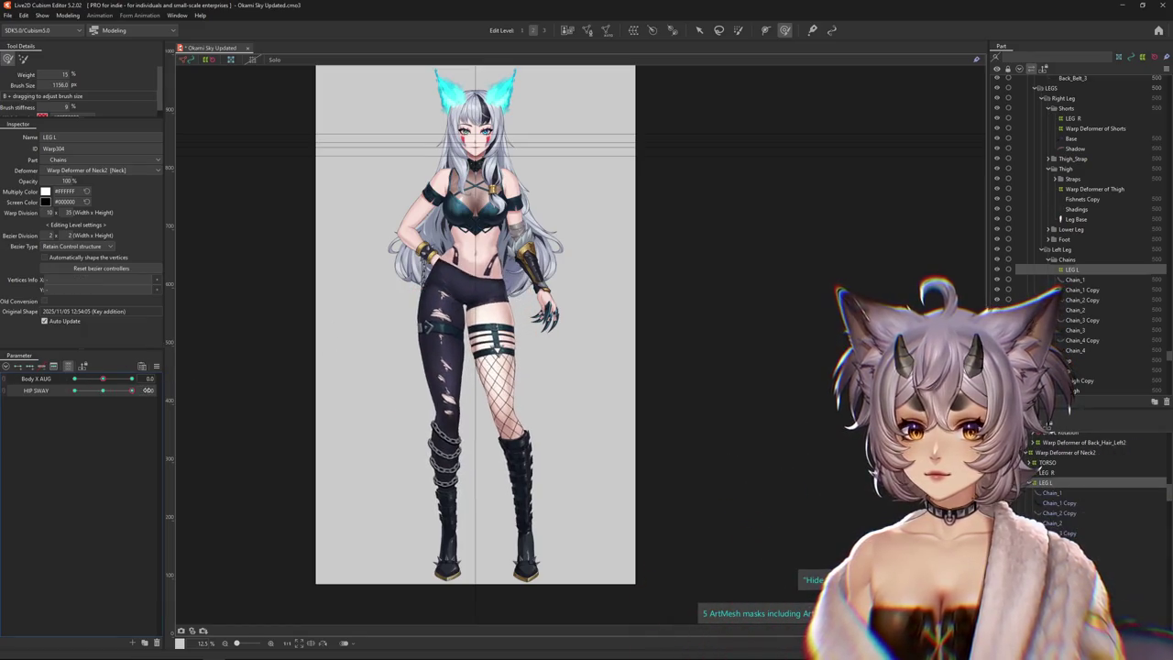
click(131, 390)
Enlarge the brush, open and cancel the corner synthesis dialog, and re-pose HIP SWAY
scroll(470, 354, up, 2)
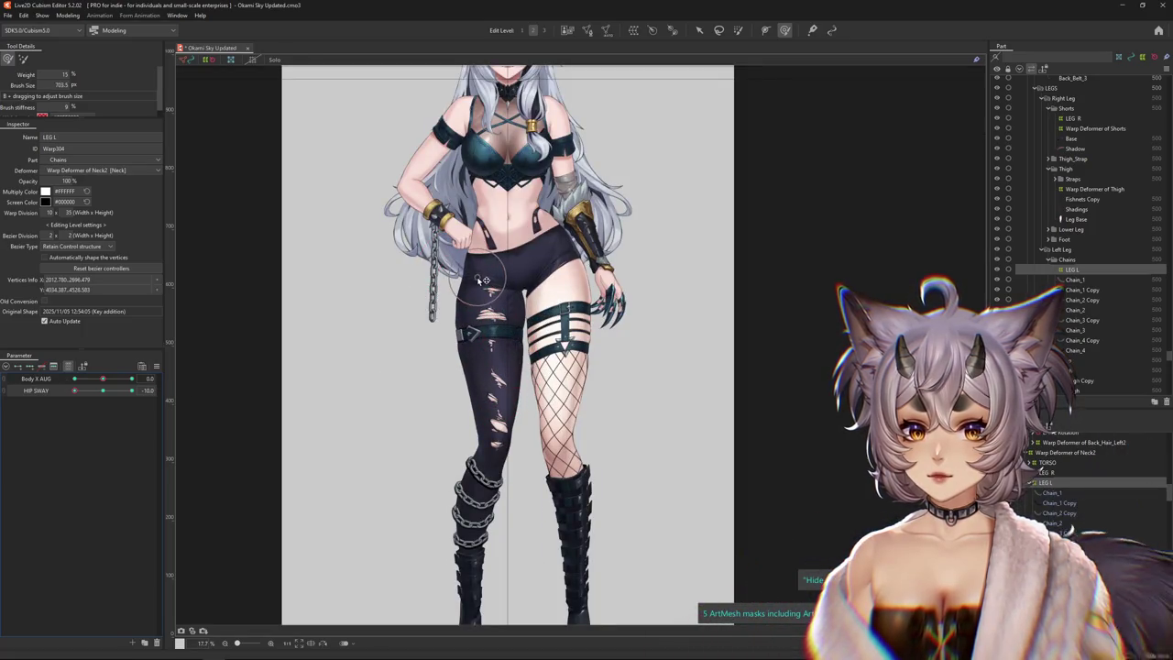
scroll(518, 311, down, 2)
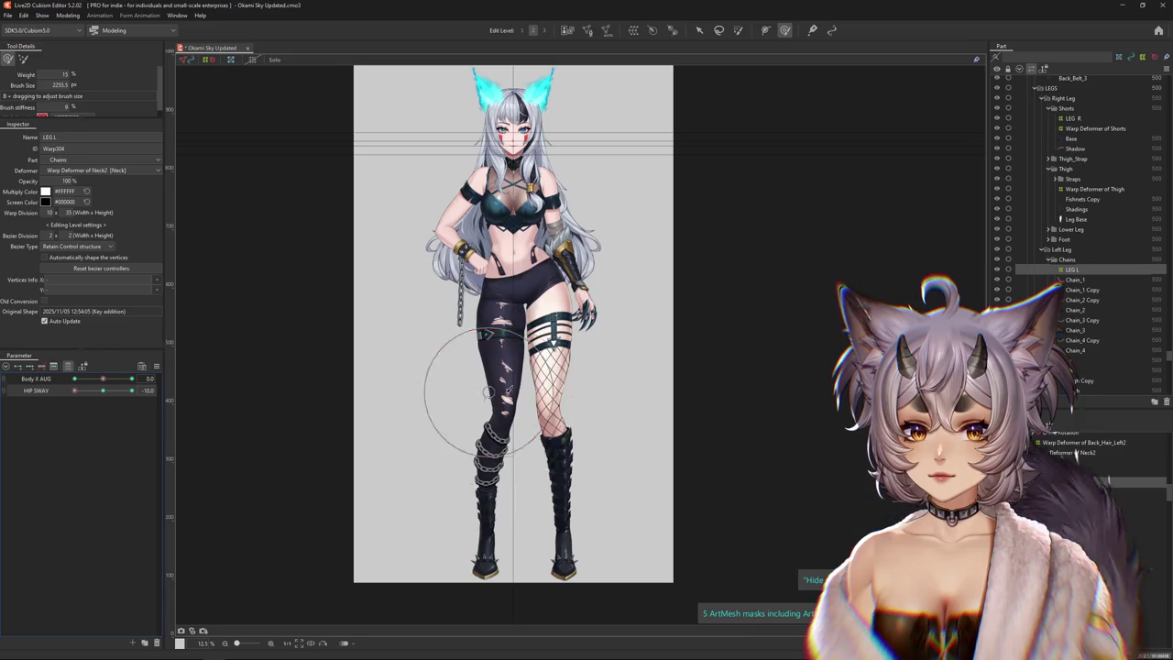
drag(554, 376, 537, 440)
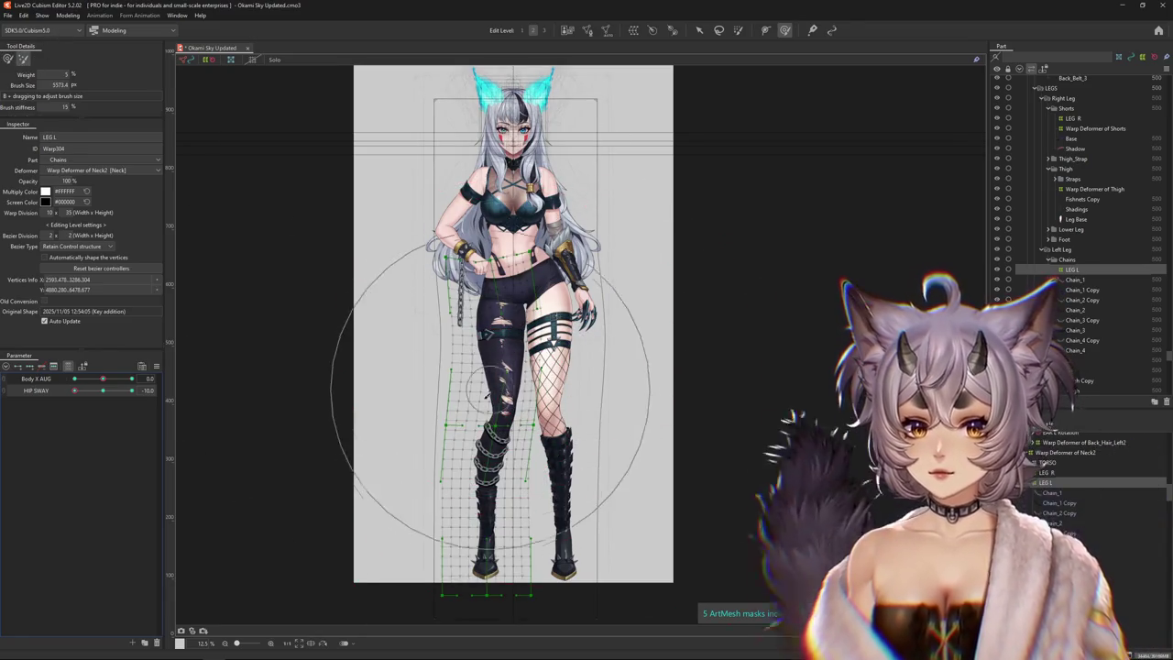
click(102, 391)
click(156, 366)
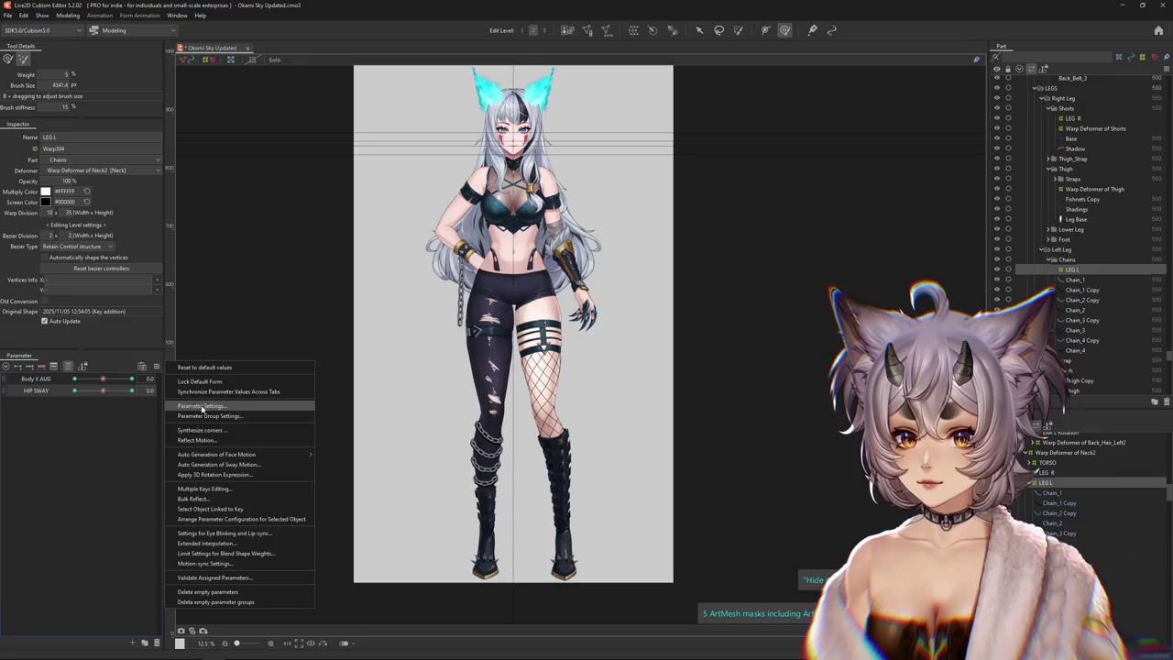
click(183, 430)
click(563, 418)
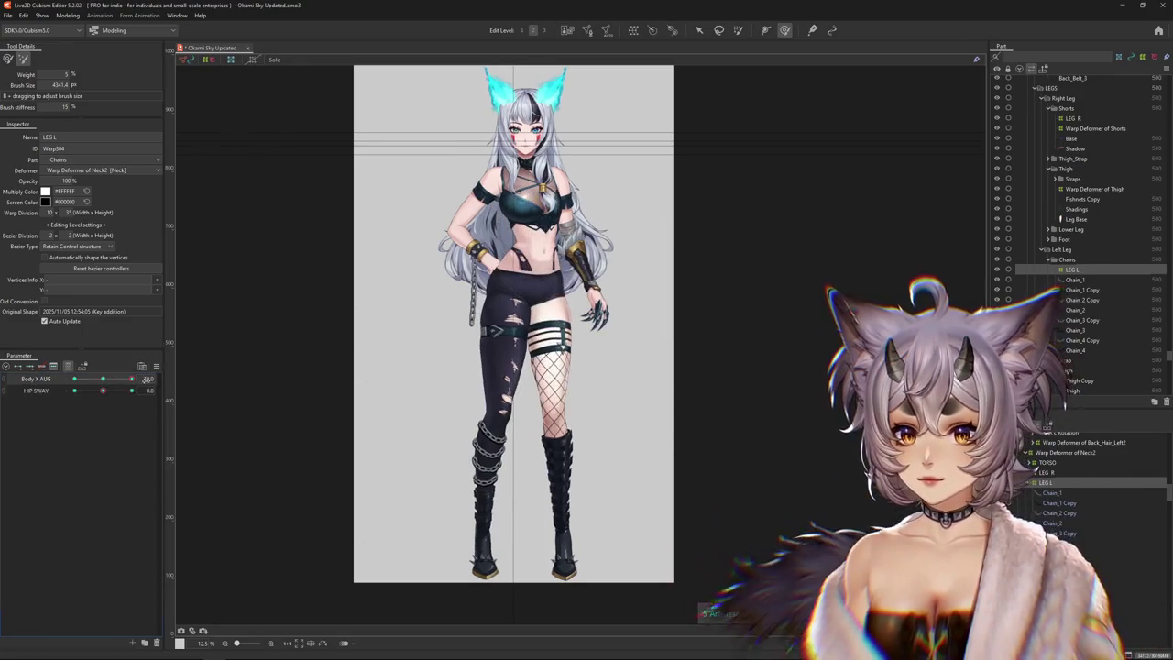
mouse_move(103, 390)
mouse_down()
mouse_move(123, 392)
mouse_move(53, 395)
mouse_up()
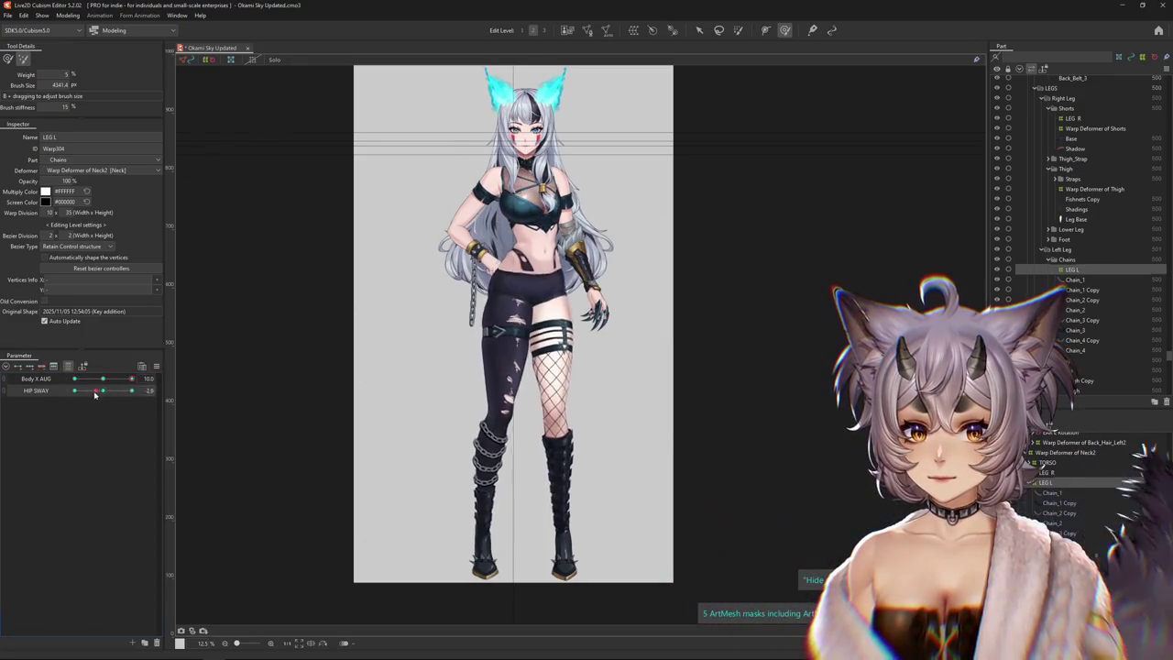
Push the left thigh, strap, lower leg and chains rightward and refine the leg's curve
click(7, 58)
scroll(509, 337, up, 2)
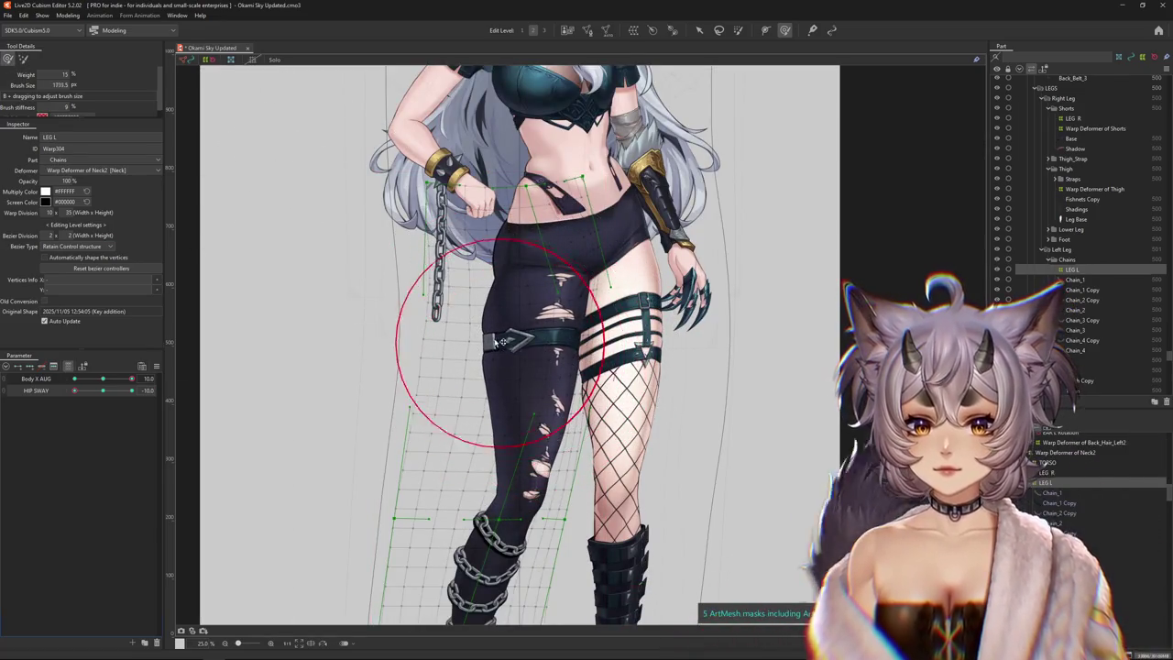
drag(502, 341, 565, 341)
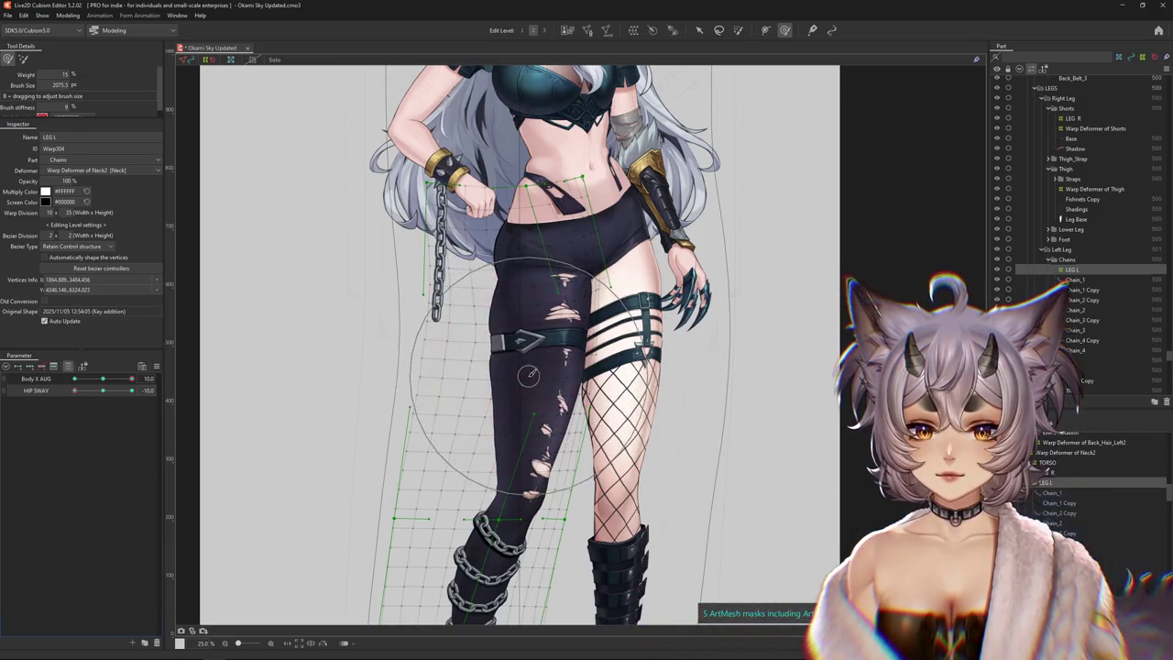
drag(510, 489, 567, 466)
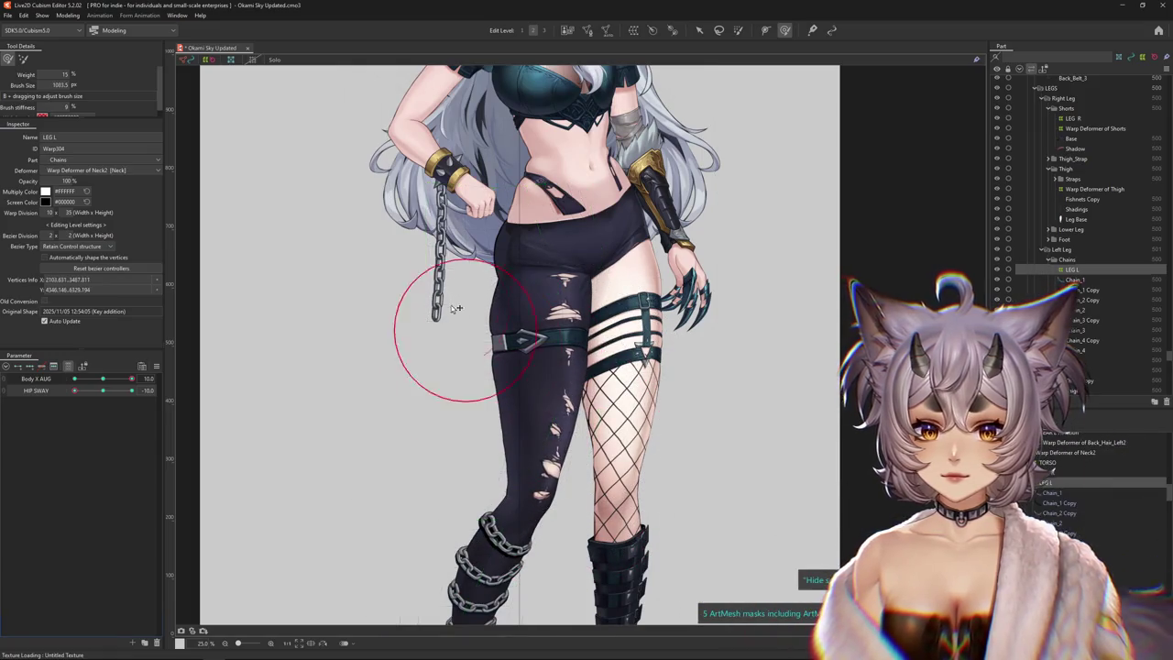
drag(462, 304, 572, 428)
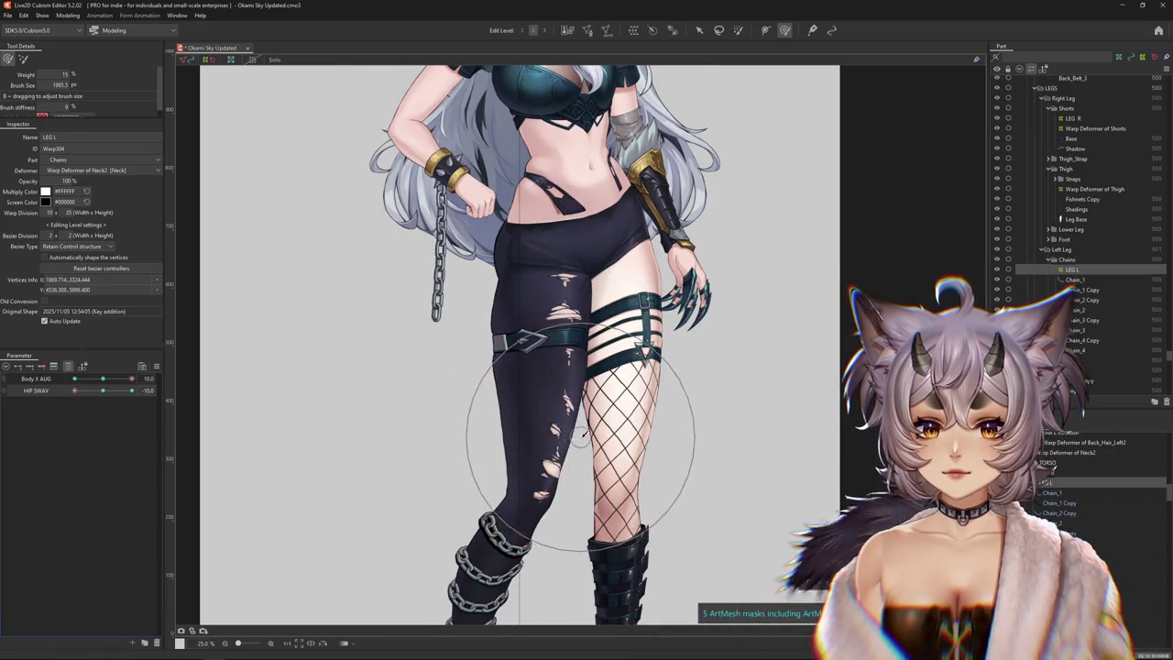
scroll(582, 435, down, 3)
scroll(468, 328, up, 2)
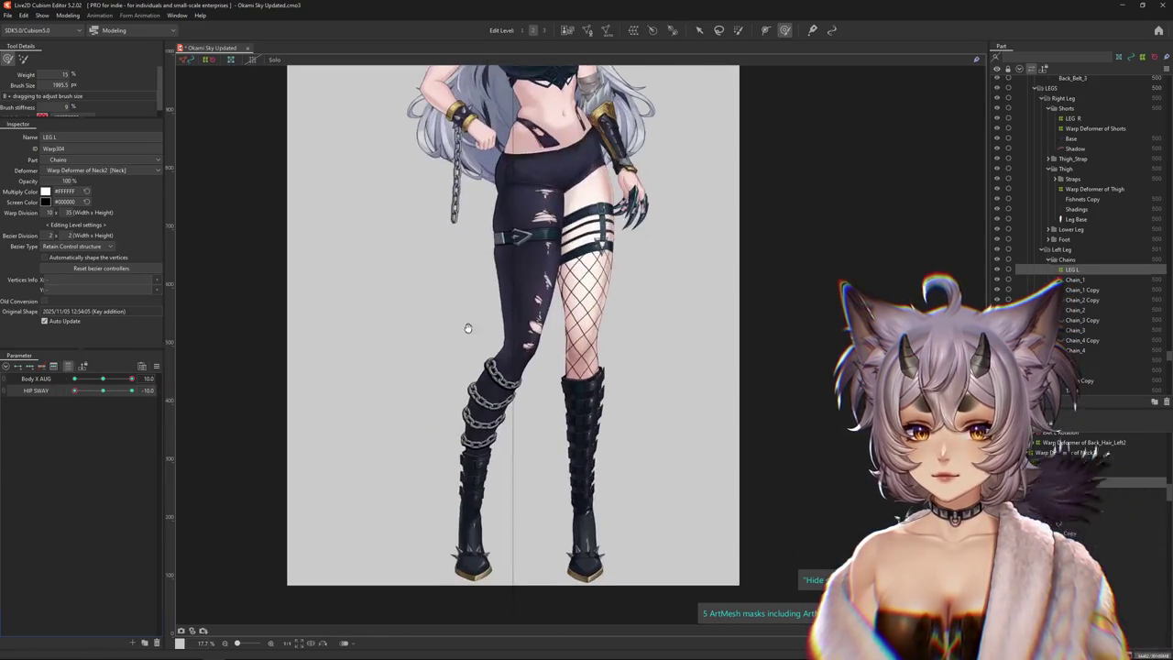
drag(459, 340, 531, 392)
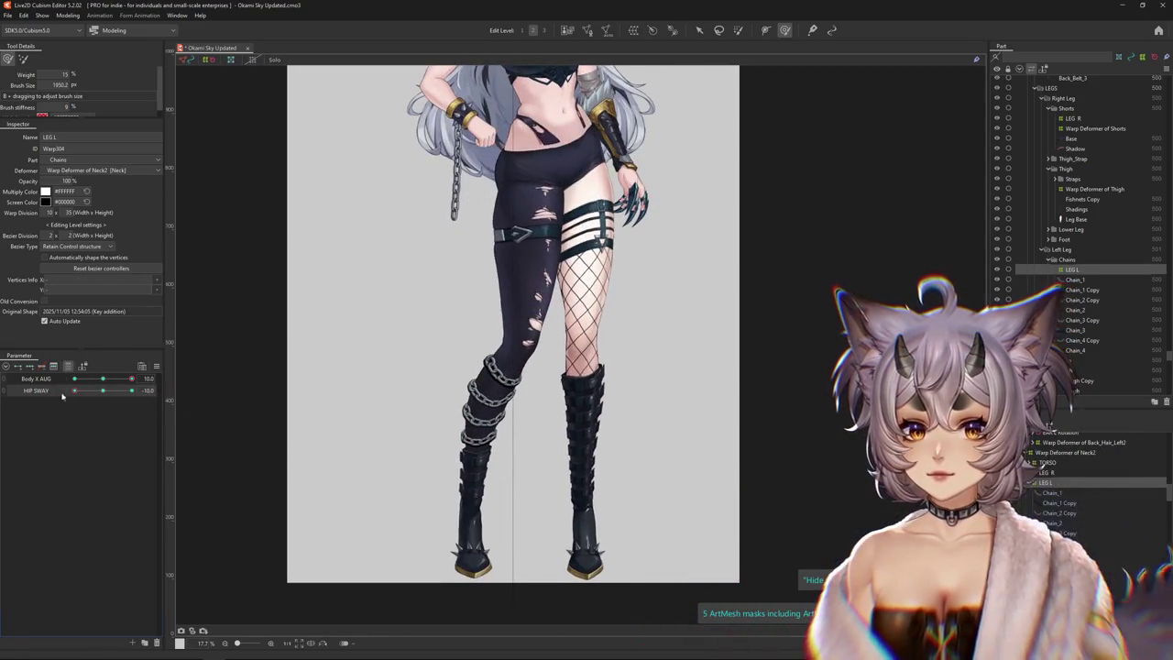
mouse_move(544, 364)
mouse_down()
mouse_move(537, 332)
mouse_move(610, 388)
mouse_up()
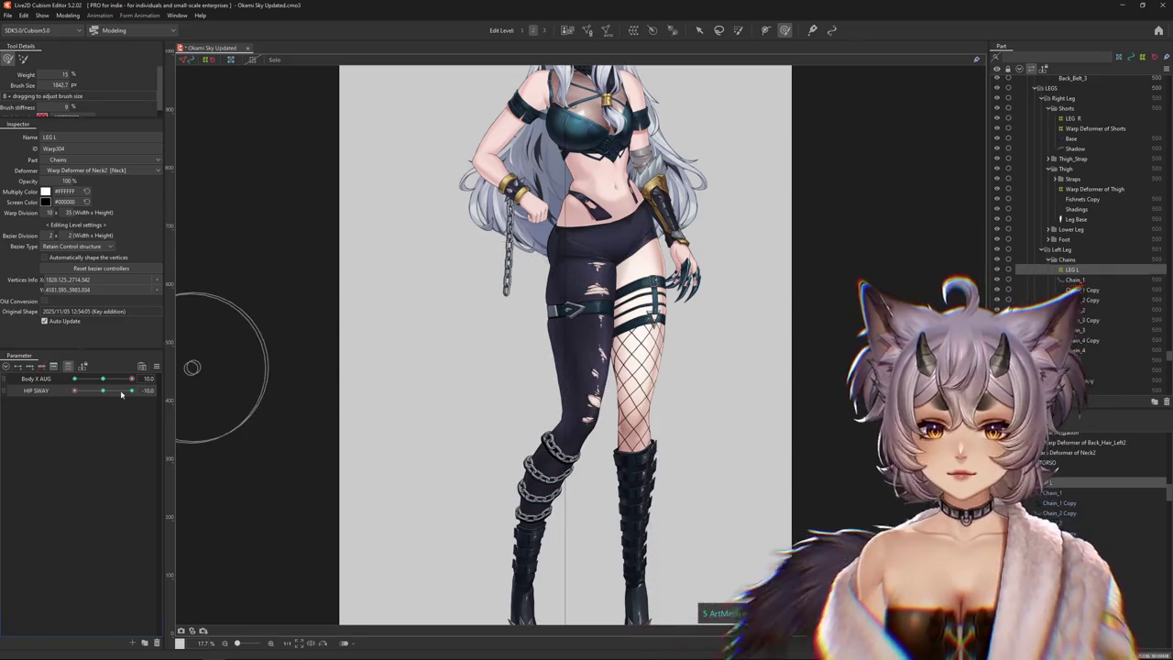
Set HIP SWAY to 10, frame the legs and mirror the canvas view horizontally
drag(75, 390, 163, 395)
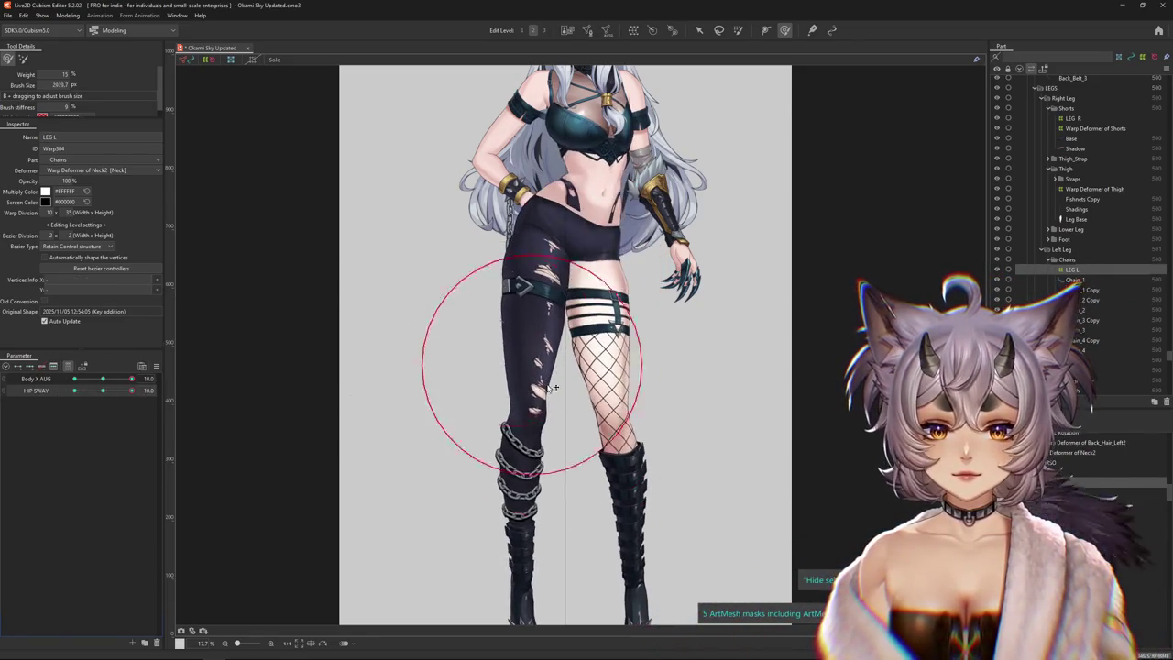
scroll(513, 432, down, 3)
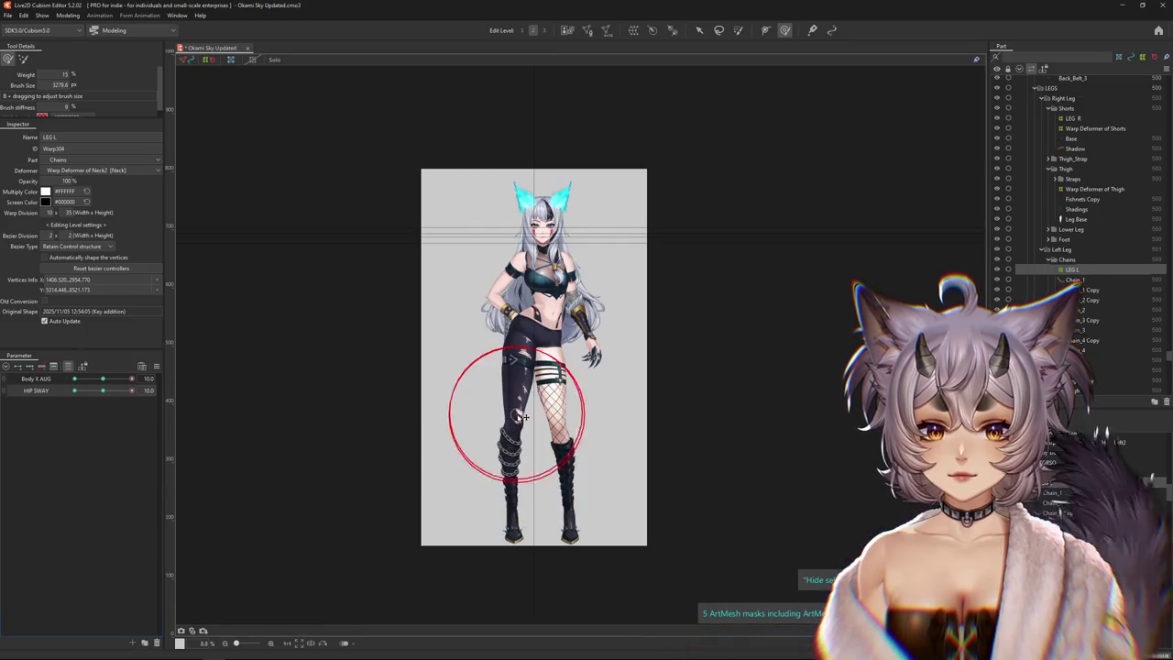
scroll(505, 404, up, 2)
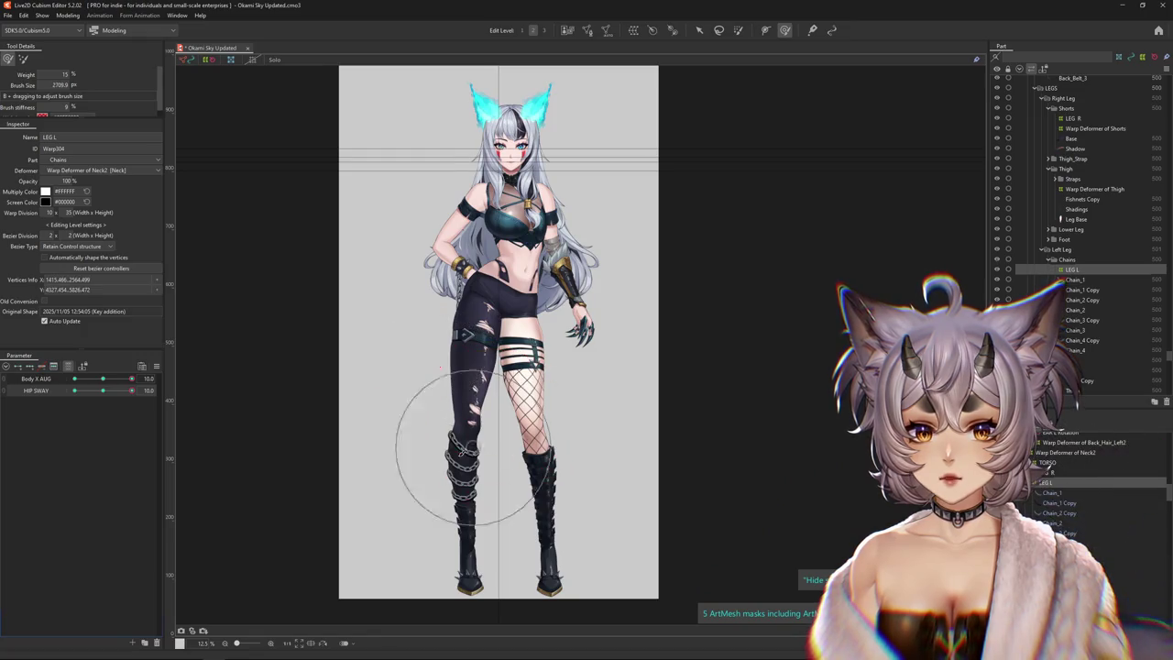
drag(465, 447, 471, 435)
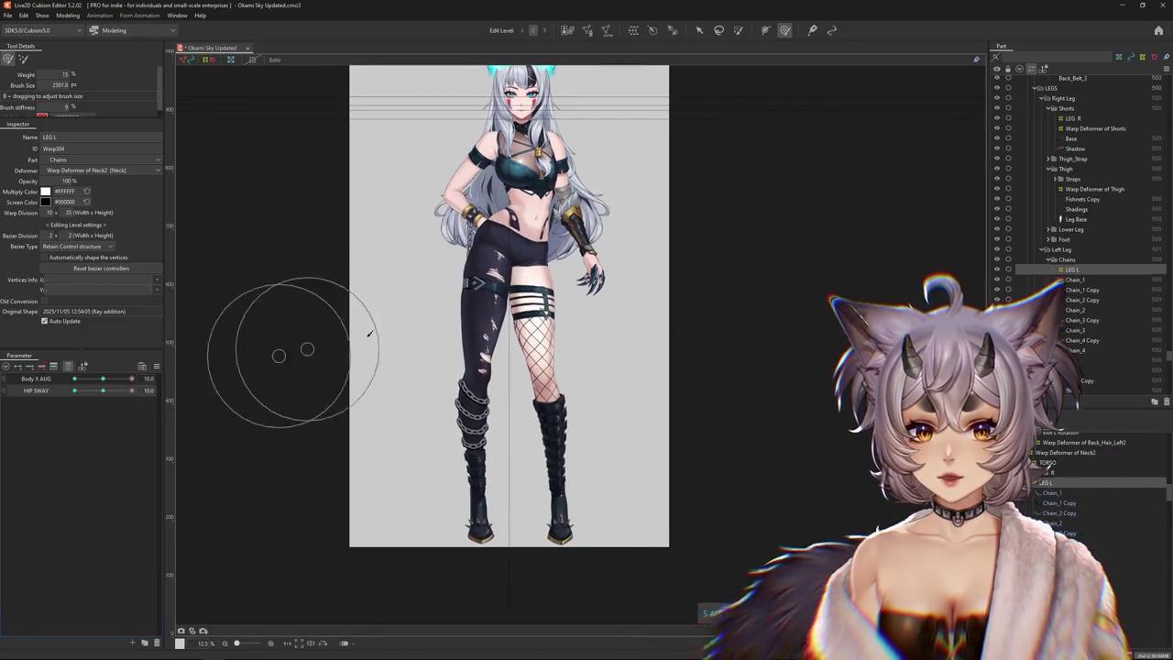
scroll(460, 302, up, 1)
click(319, 645)
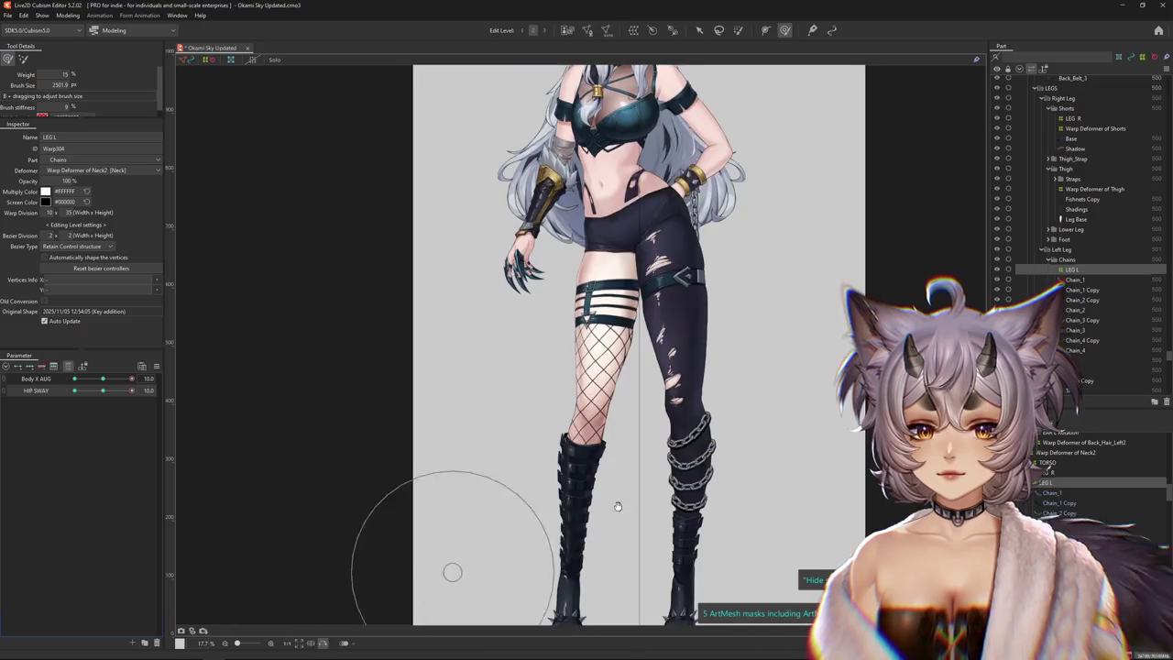
drag(105, 394, 133, 390)
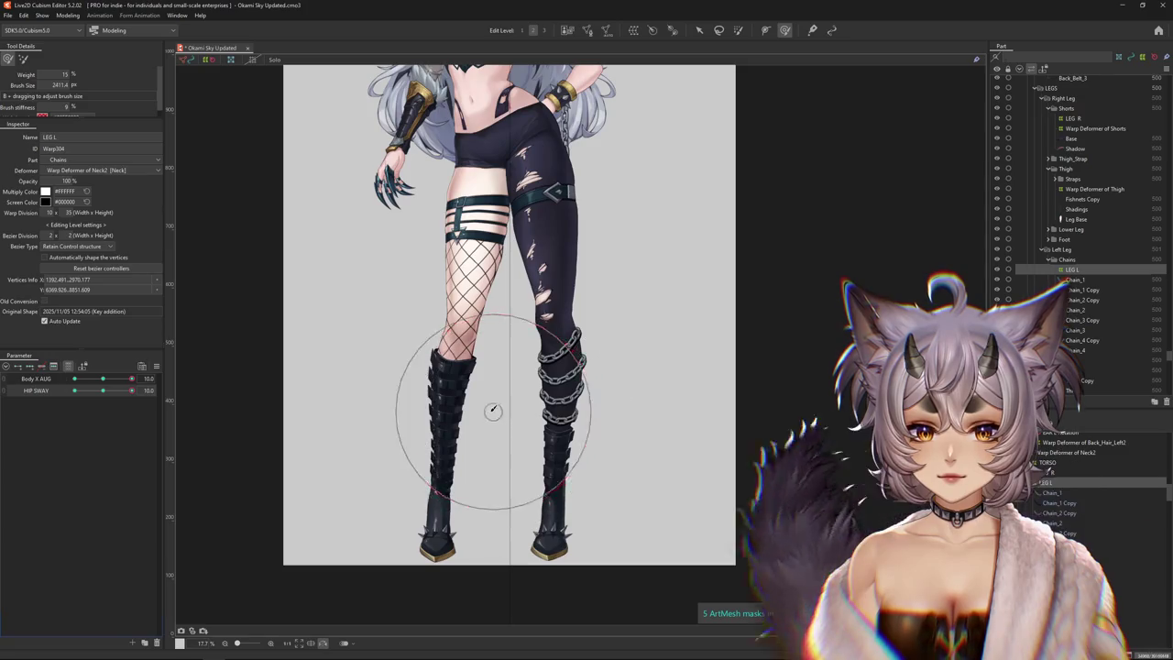
Reshape the lower leg and boot at HIP SWAY 10, undoing an unwanted stretch and refining the knee
drag(490, 406, 549, 446)
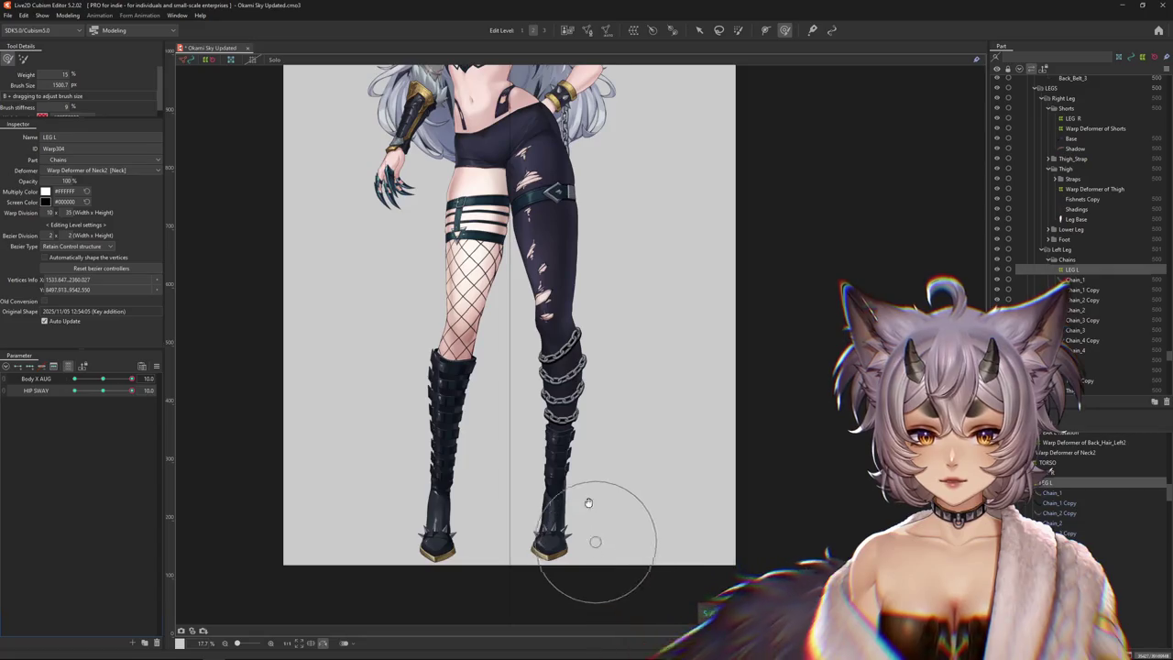
drag(594, 533, 502, 394)
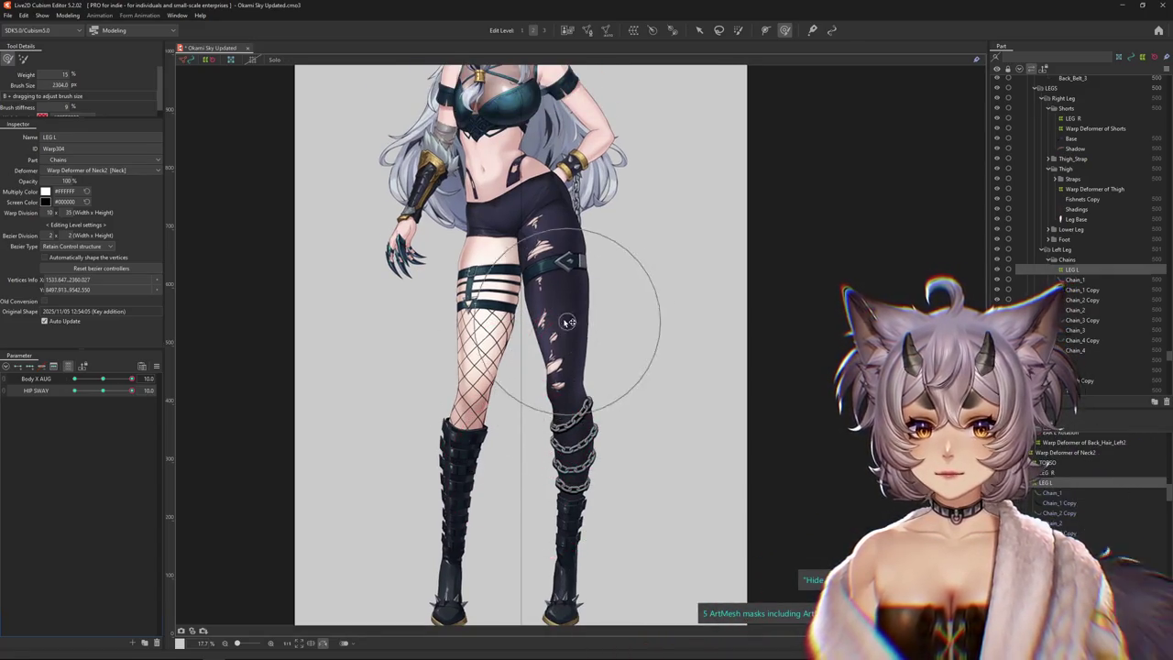
drag(561, 307, 563, 367)
key(ctrl+z)
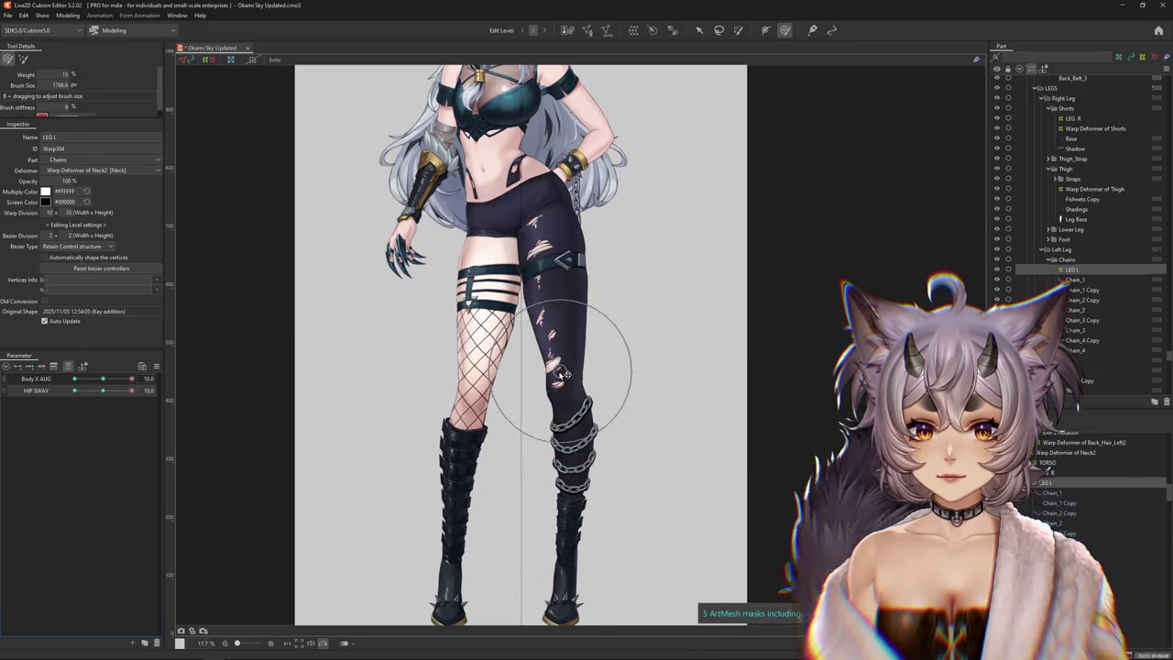
drag(566, 374, 586, 466)
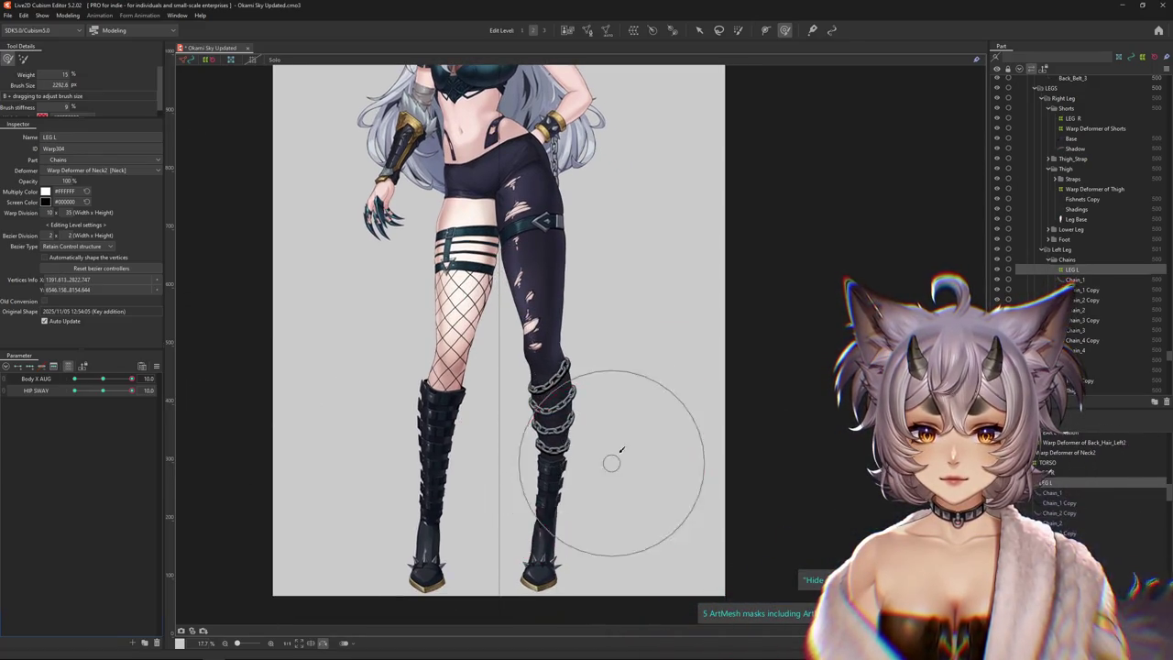
Set HIP SWAY to -10, shrink the brush and nudge the chained leg's warp
drag(138, 387, 40, 400)
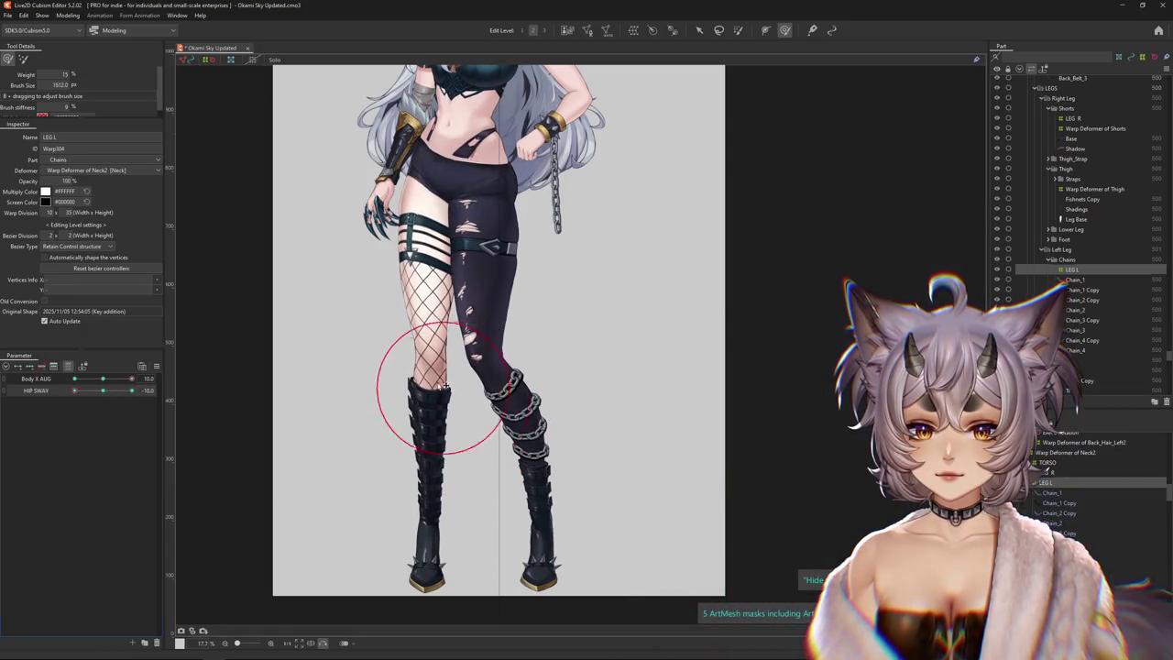
drag(450, 394, 478, 341)
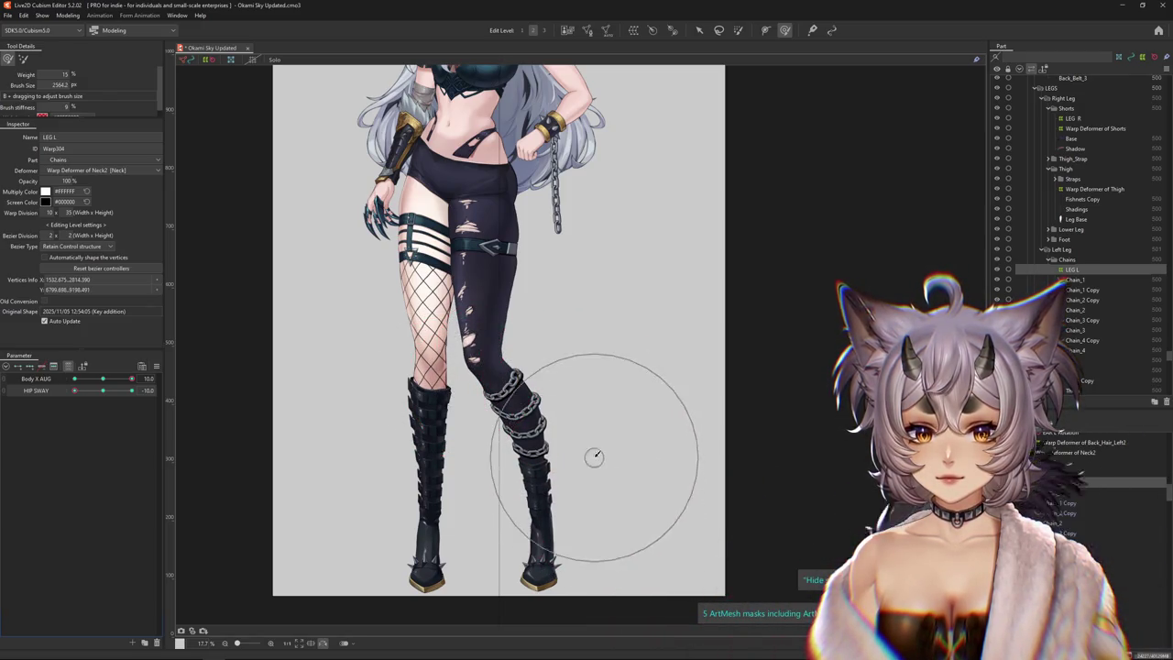
click(38, 399)
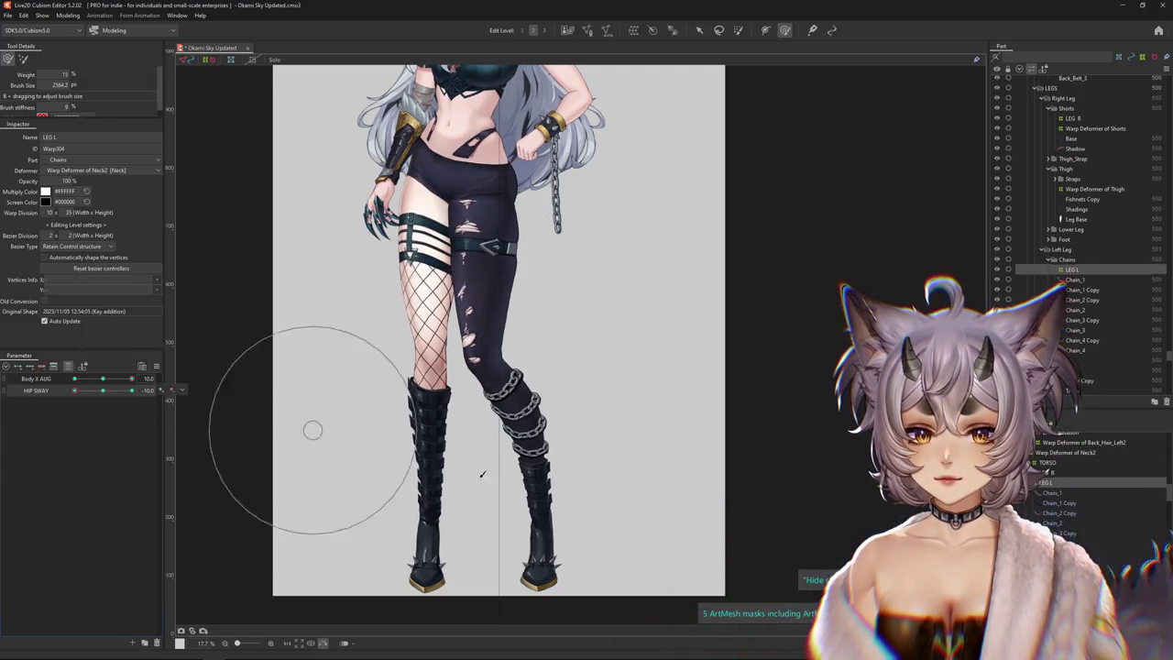
Brush the lower chained leg, boot and knee warp into shape at HIP SWAY -10
drag(541, 515, 523, 523)
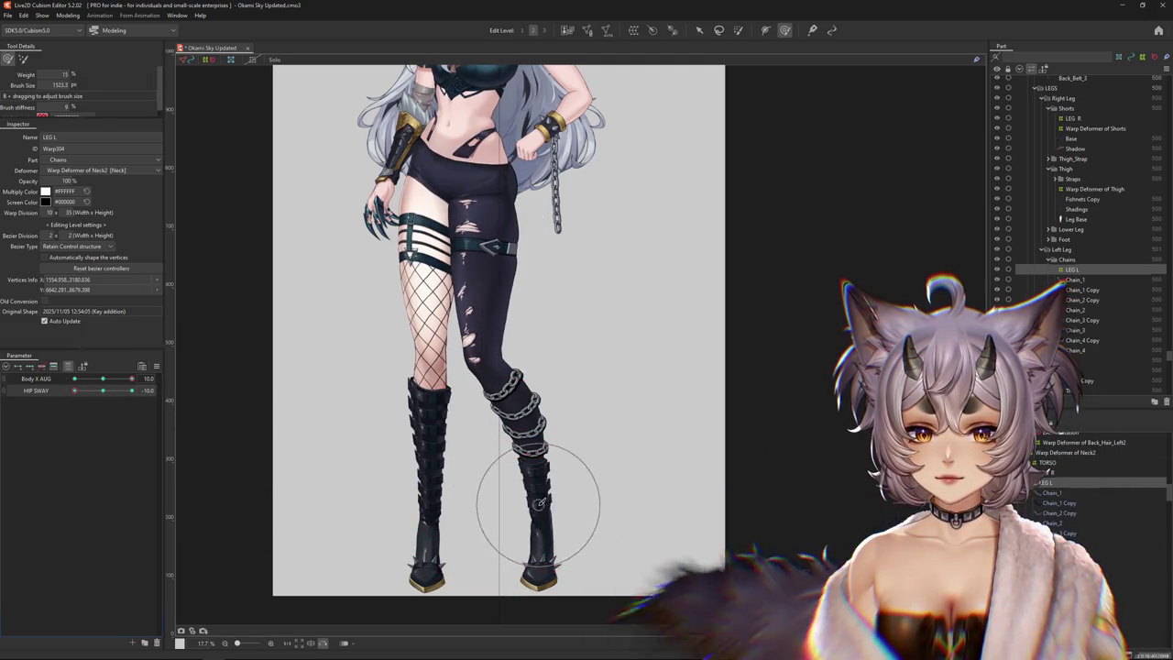
scroll(538, 467, down, 2)
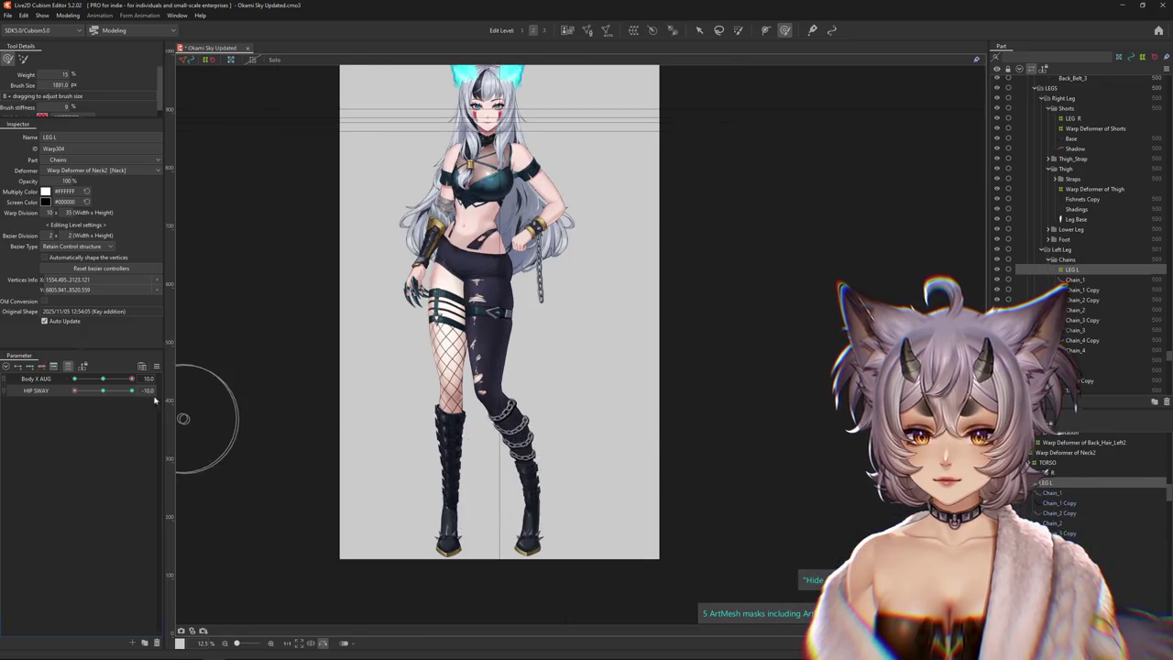
drag(522, 499, 518, 504)
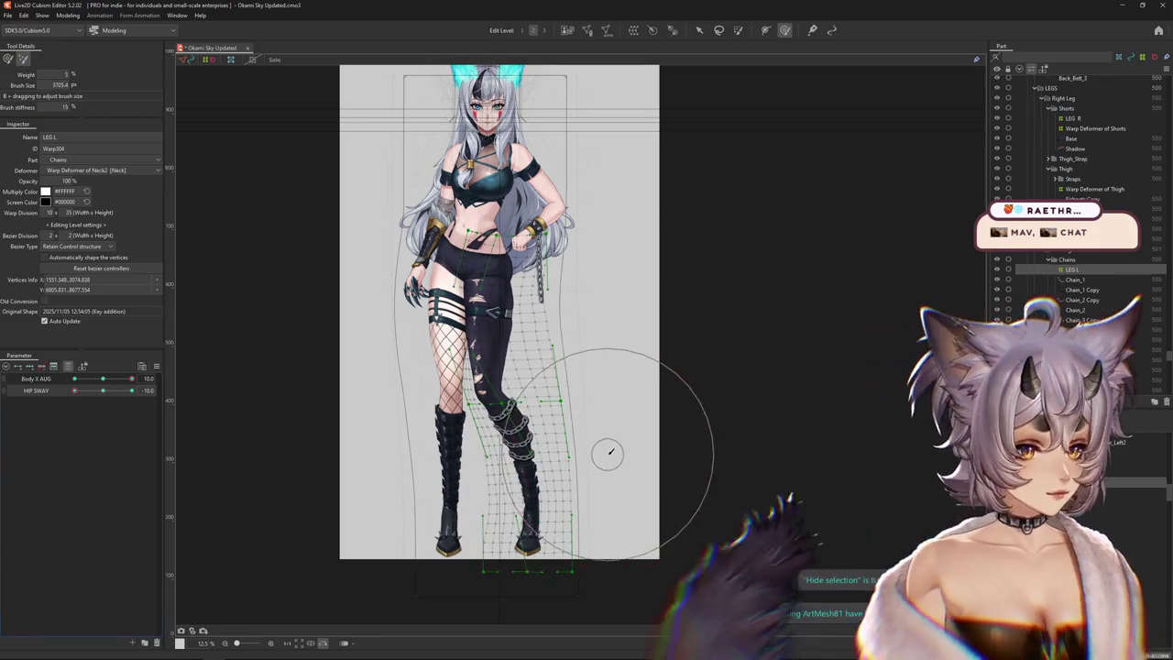
scroll(600, 440, down, 3)
scroll(596, 424, up, 1)
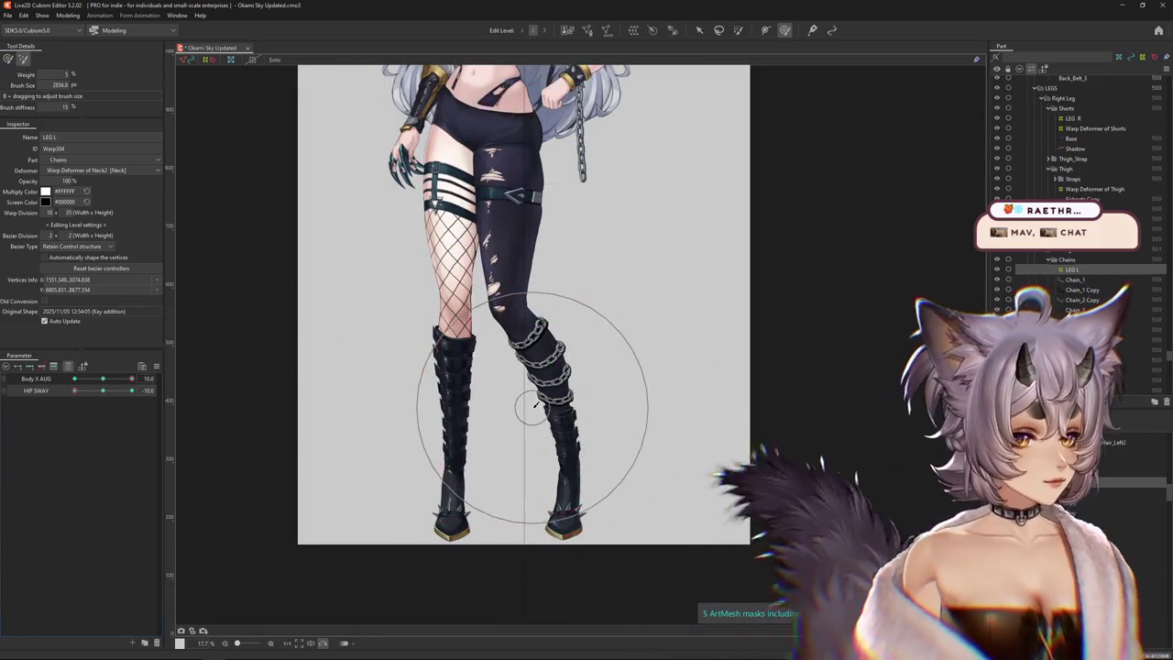
scroll(523, 407, up, 1)
drag(591, 424, 592, 484)
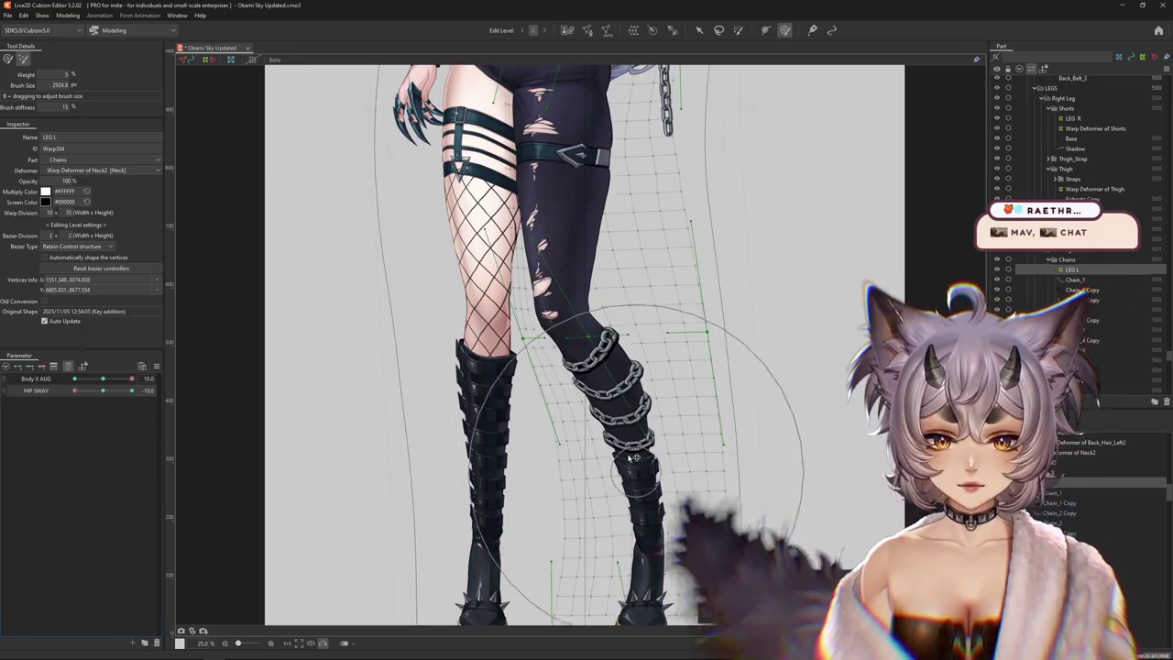
drag(693, 475, 759, 327)
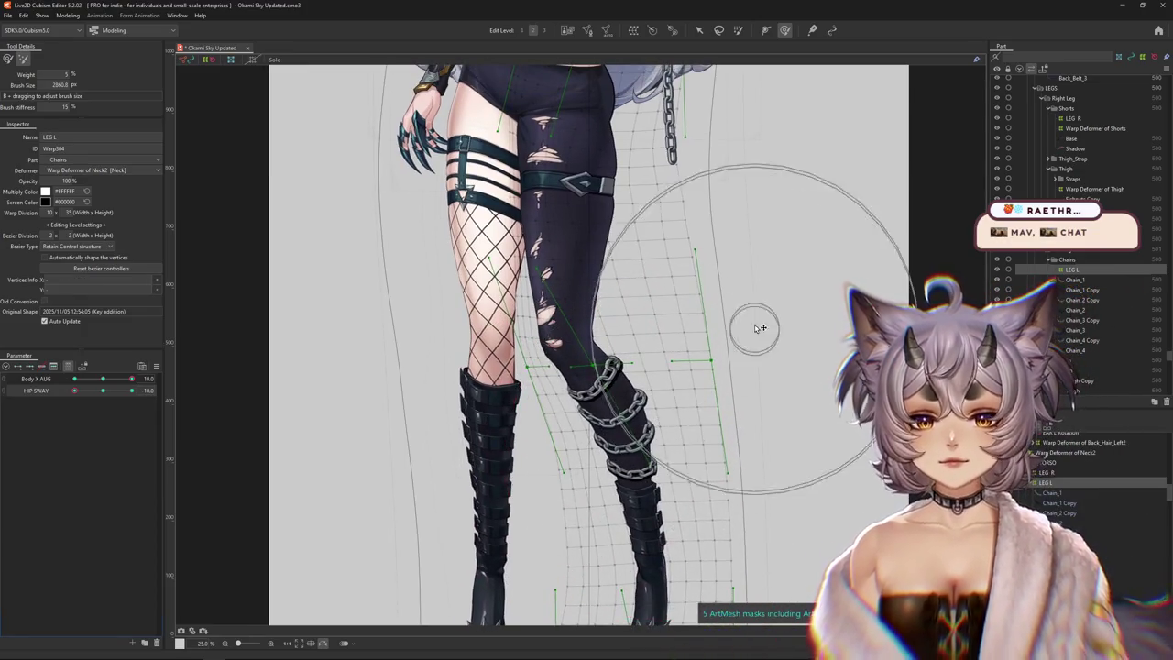
Frame the hips and sculpt the upper thigh warp to blend into the hip
drag(751, 193, 759, 367)
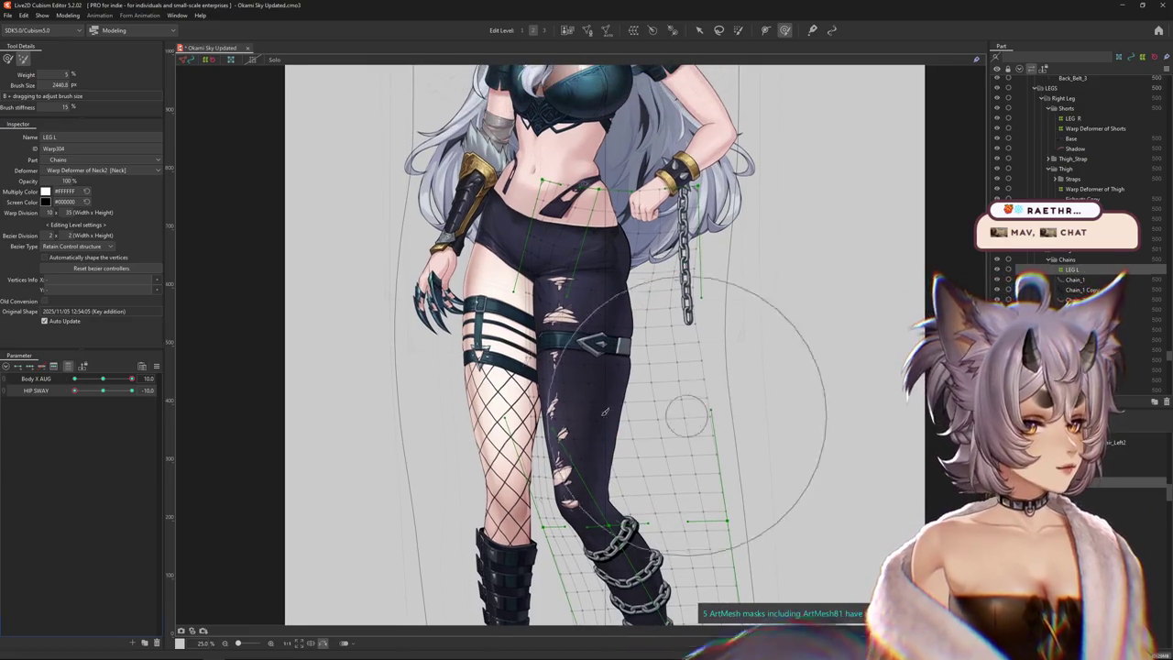
drag(94, 388, 75, 390)
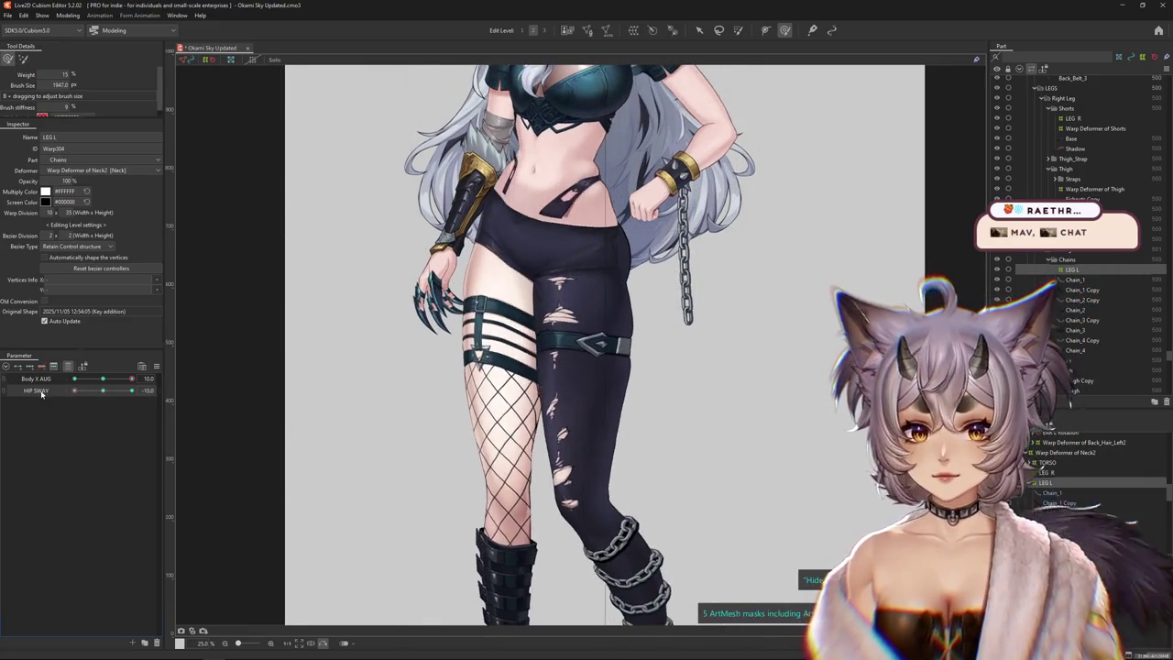
mouse_move(548, 335)
mouse_down()
mouse_move(553, 346)
mouse_move(529, 259)
mouse_up()
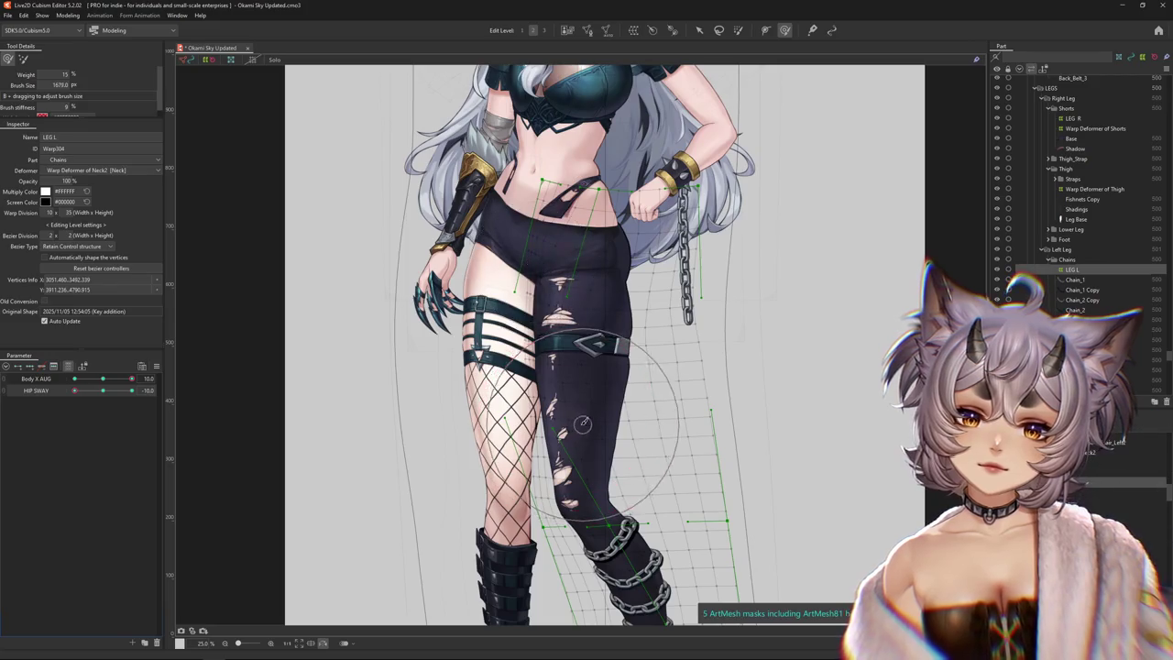
scroll(570, 443, down, 3)
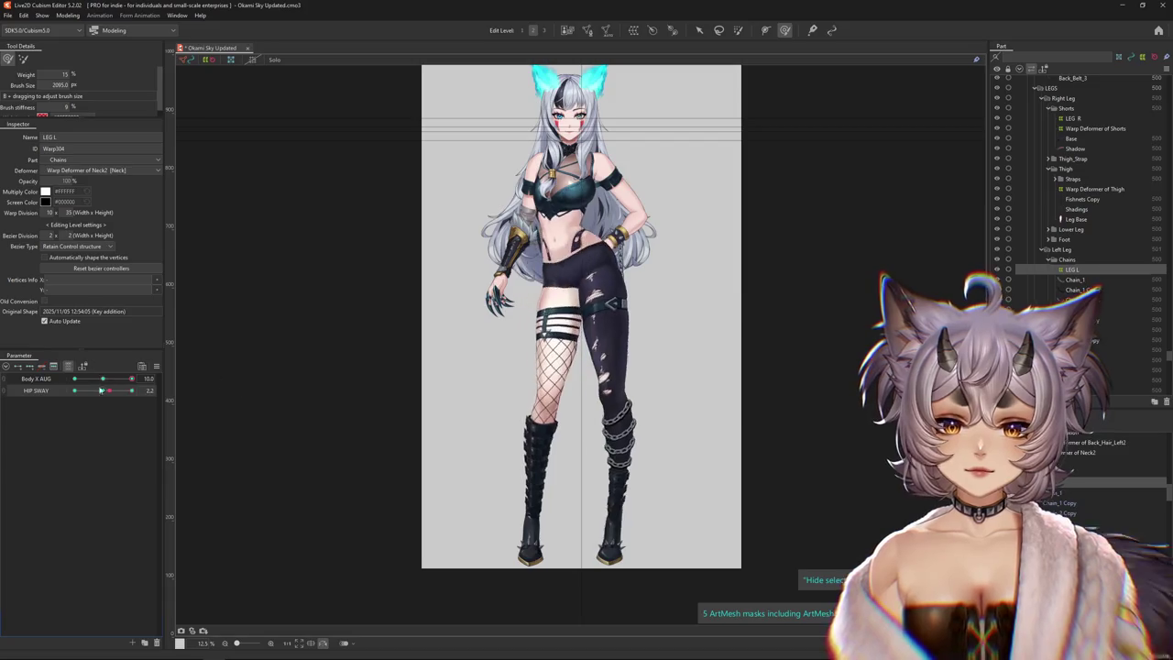
Scrub HIP SWAY, reset Body X AUG to 0, and brush-reshape the chained legs
drag(101, 390, 56, 393)
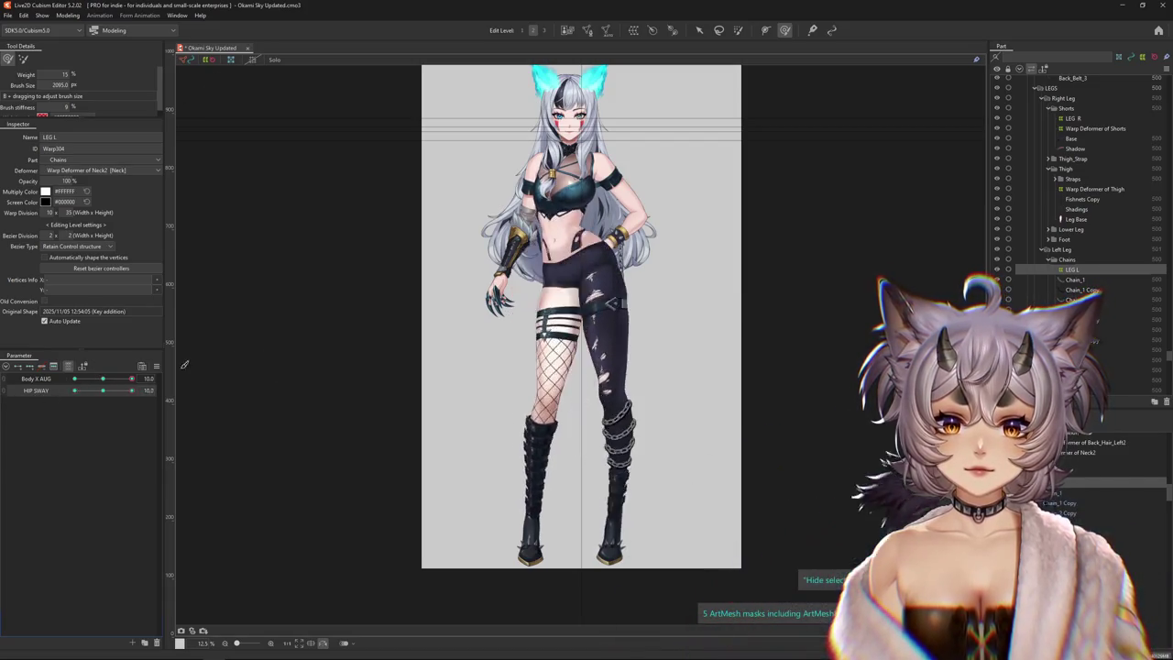
click(113, 380)
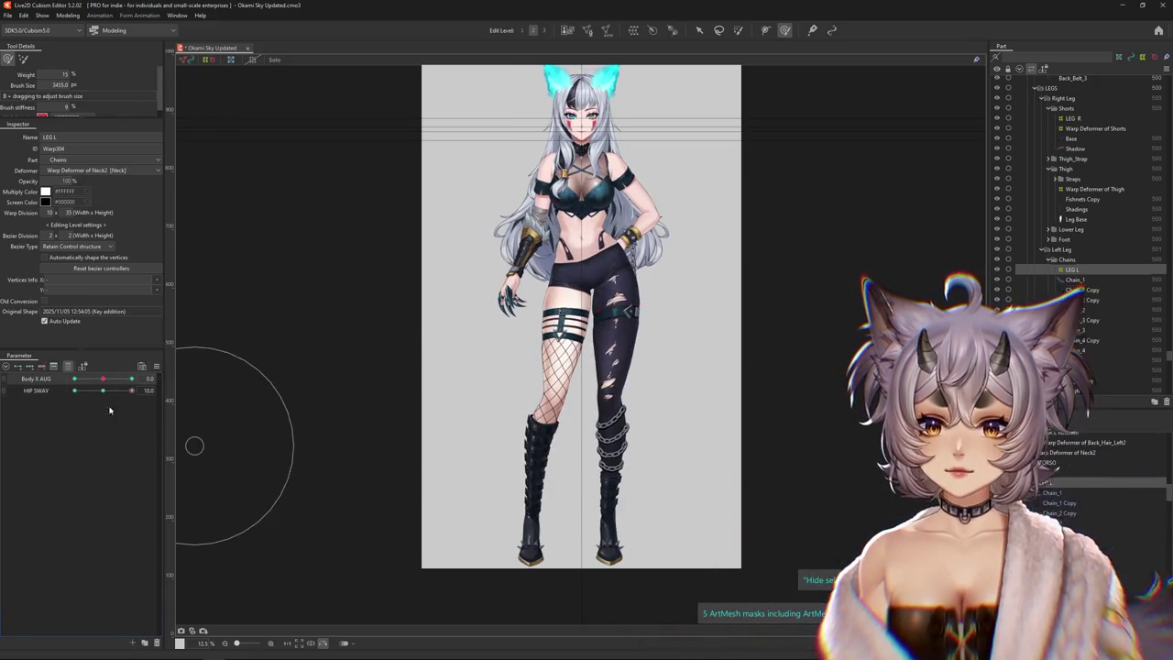
drag(591, 443, 609, 463)
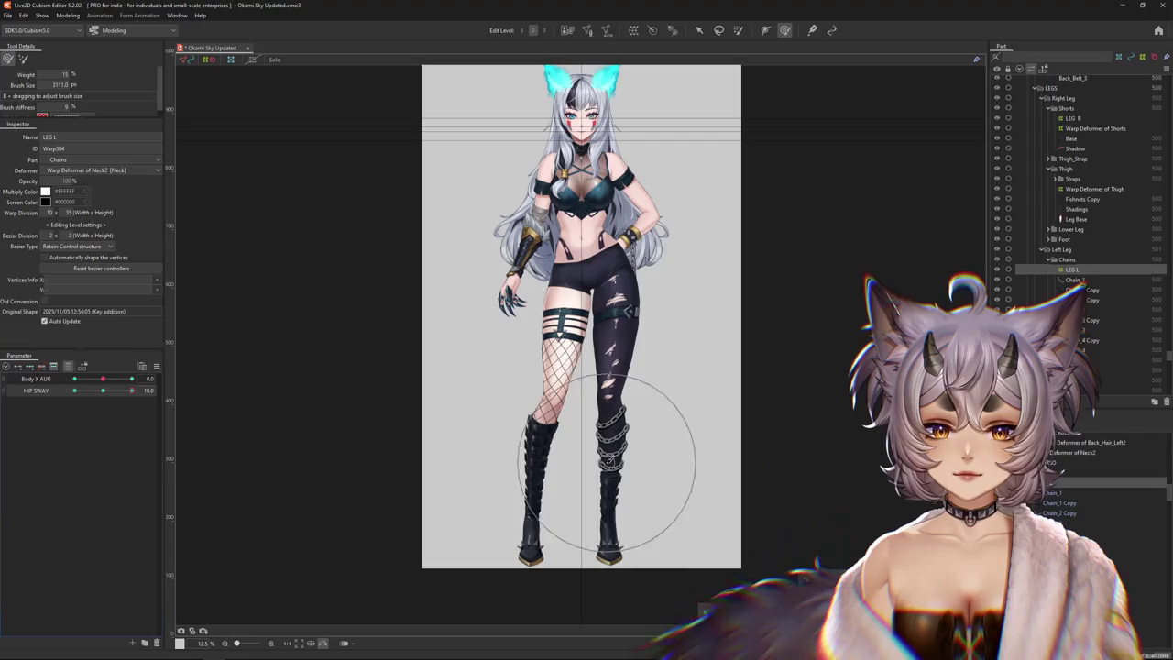
drag(272, 410, 261, 409)
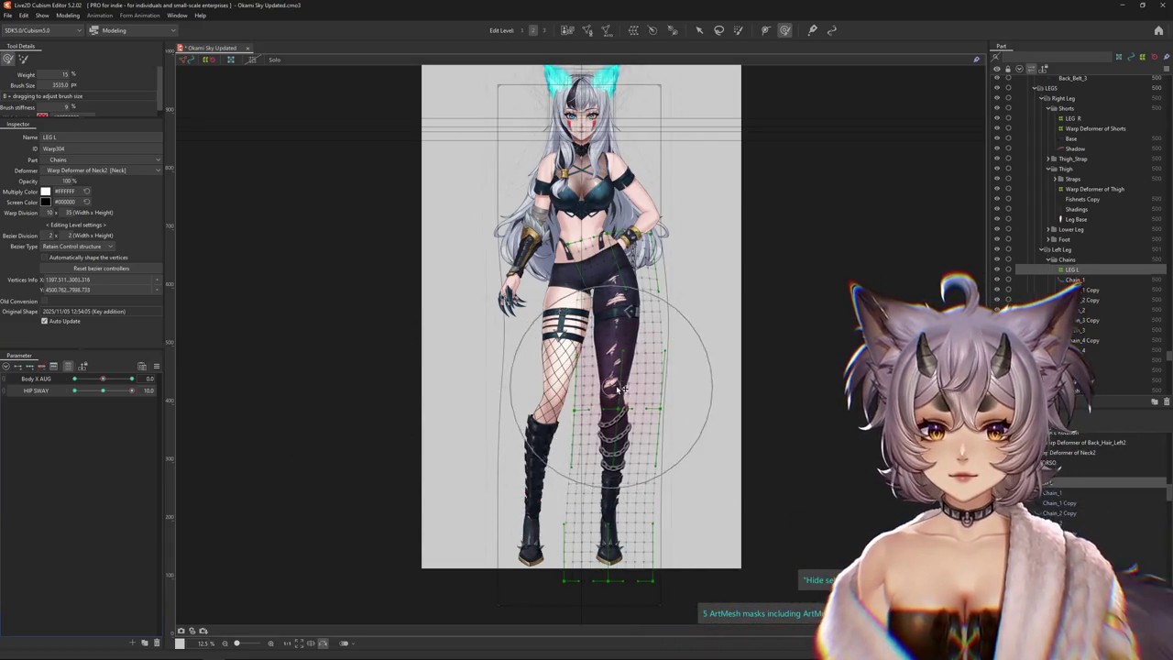
drag(609, 341, 656, 295)
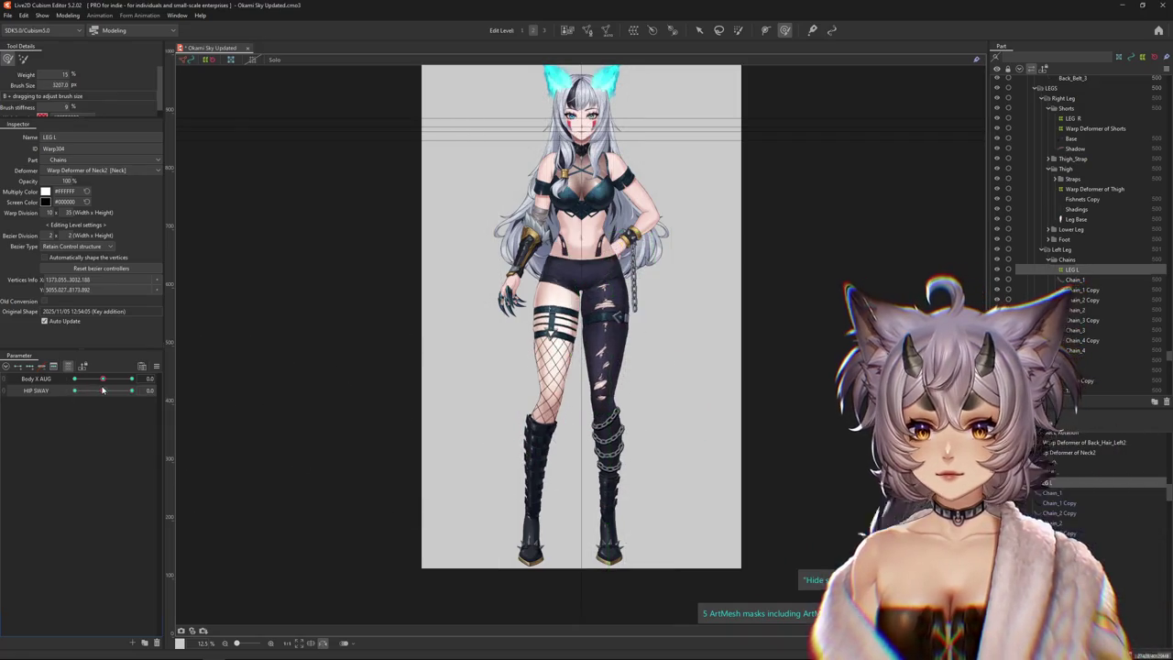
drag(479, 427, 600, 441)
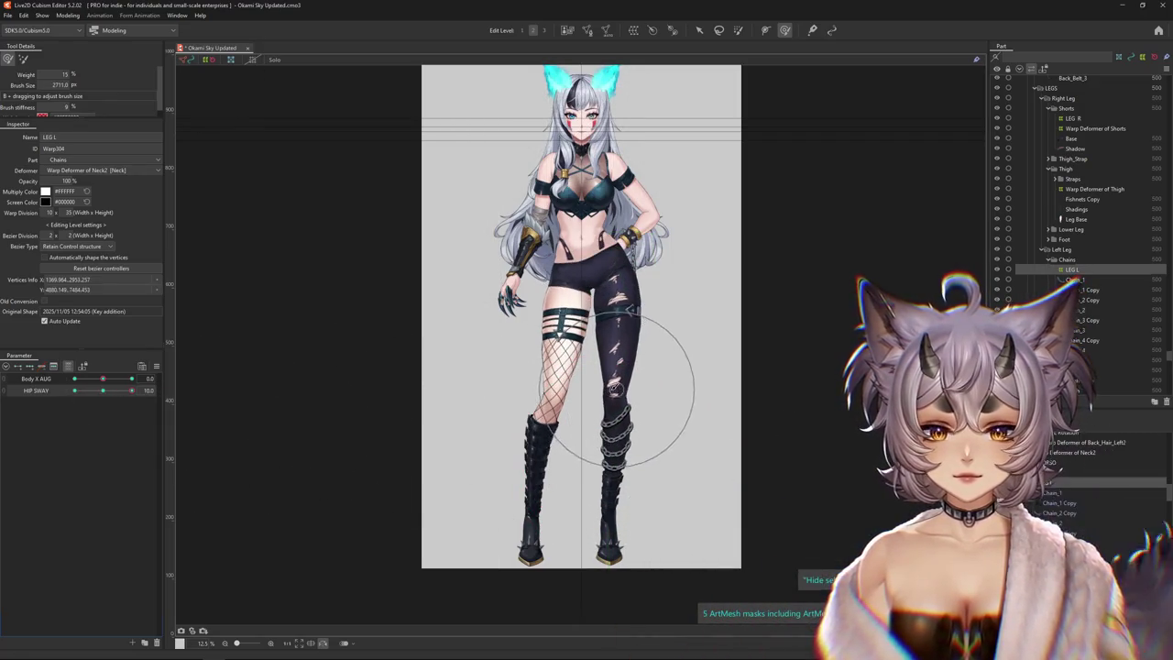
drag(620, 366, 447, 456)
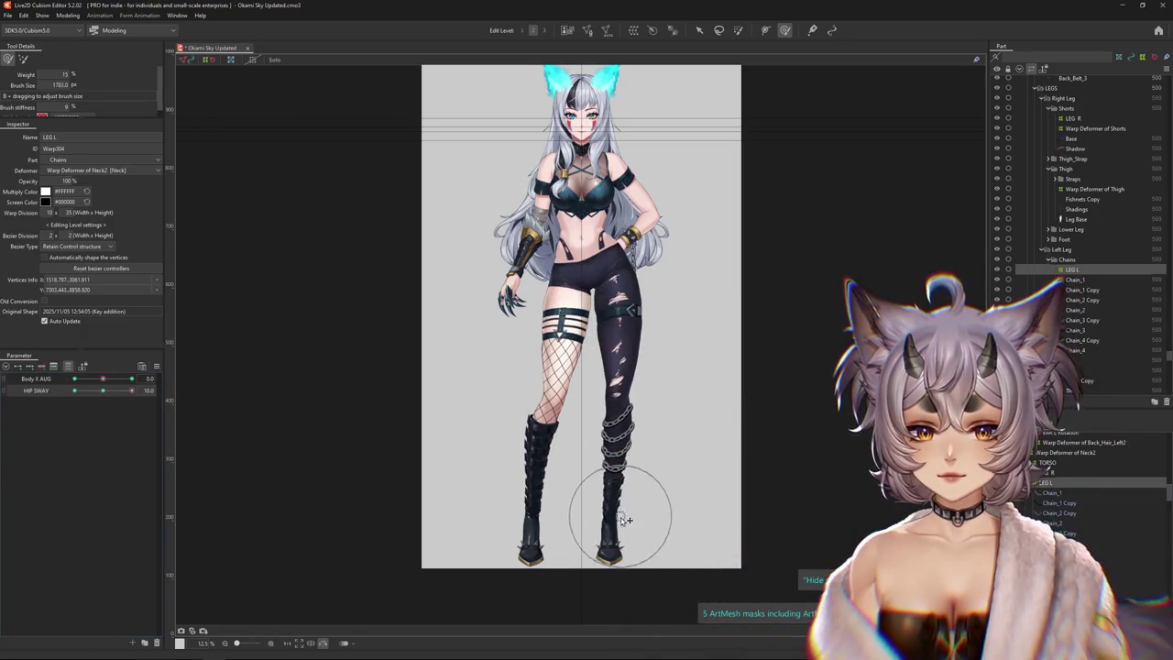
drag(618, 469, 623, 465)
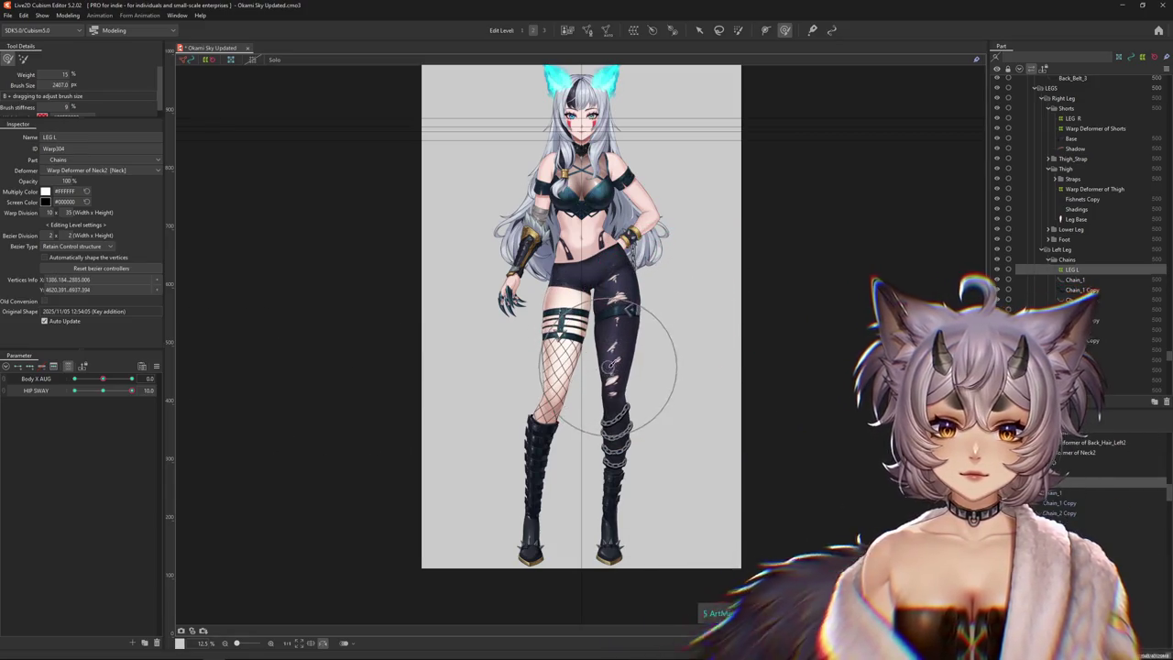
Preview hip sway on the legs, then set Body X AUG to -10
mouse_move(131, 390)
mouse_down()
mouse_move(106, 379)
mouse_move(434, 328)
mouse_up()
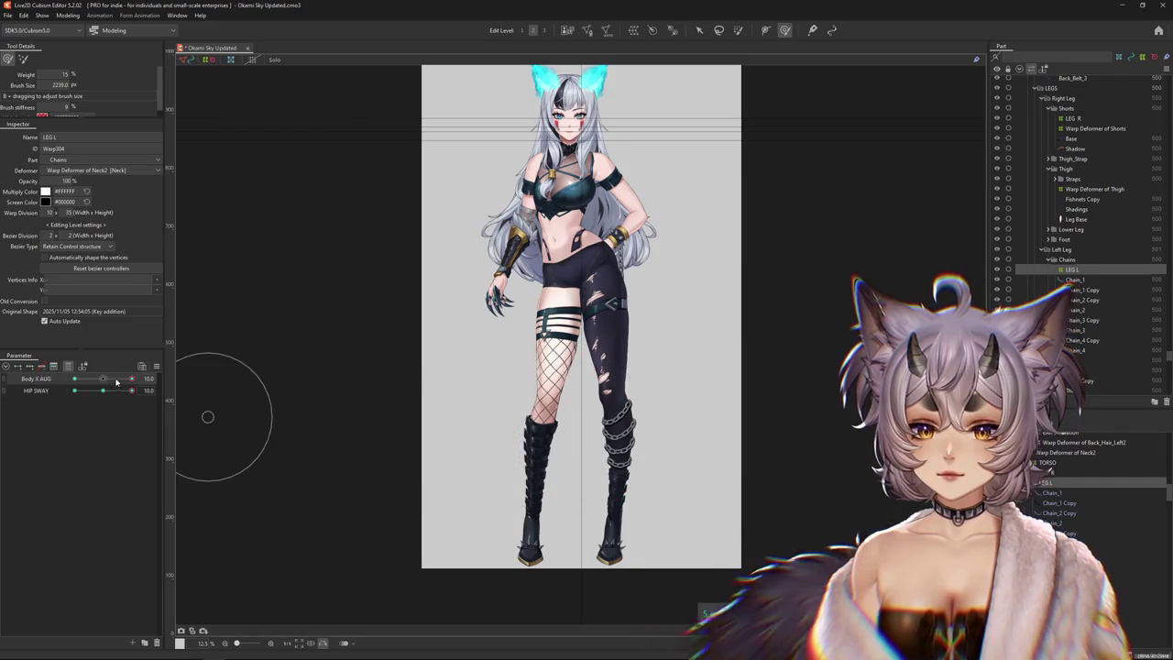
drag(131, 378, 104, 379)
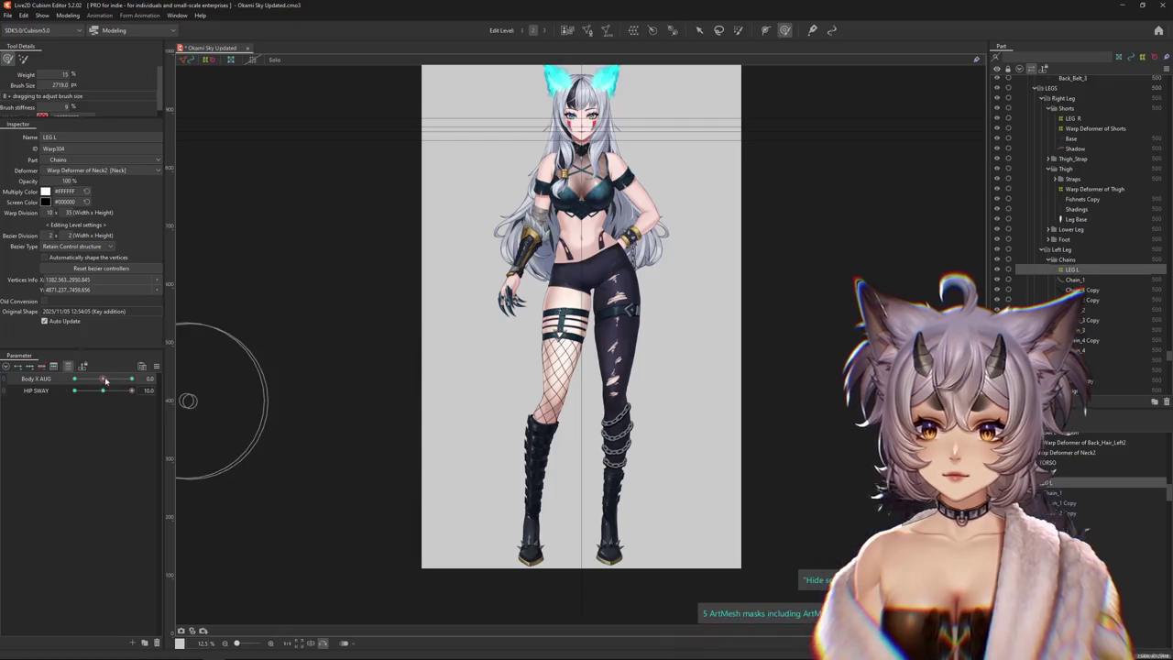
drag(103, 379, 39, 379)
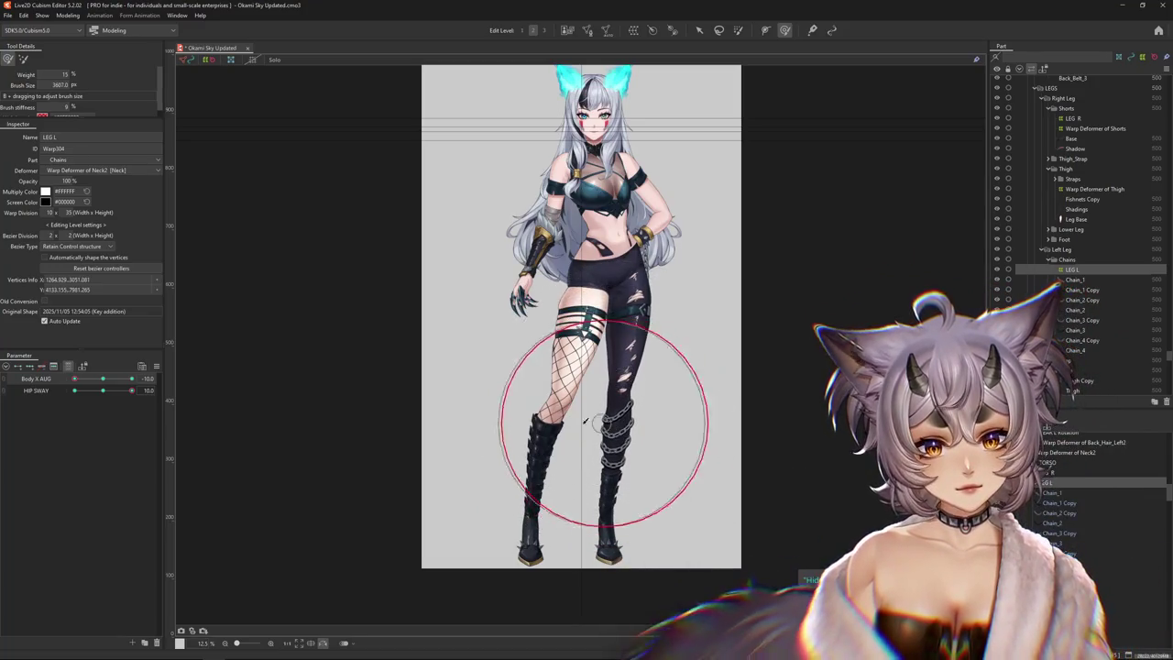
click(106, 379)
drag(107, 378, 74, 378)
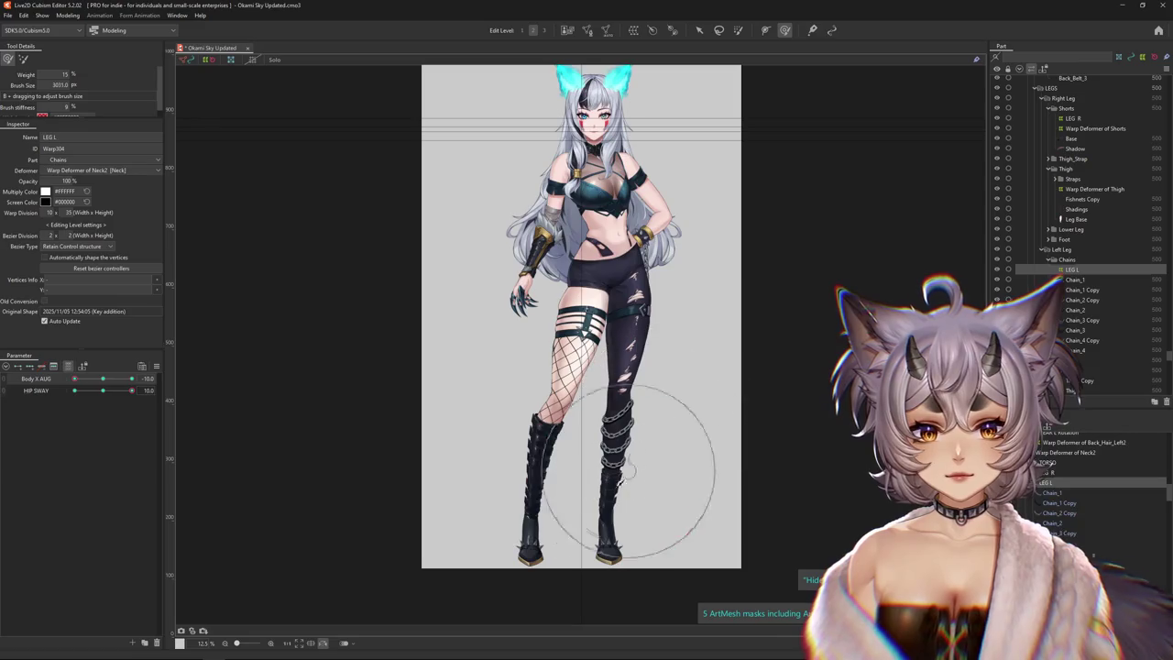
Grab the warp vertices around the lower chained leg and boot and reshape the boot
click(604, 493)
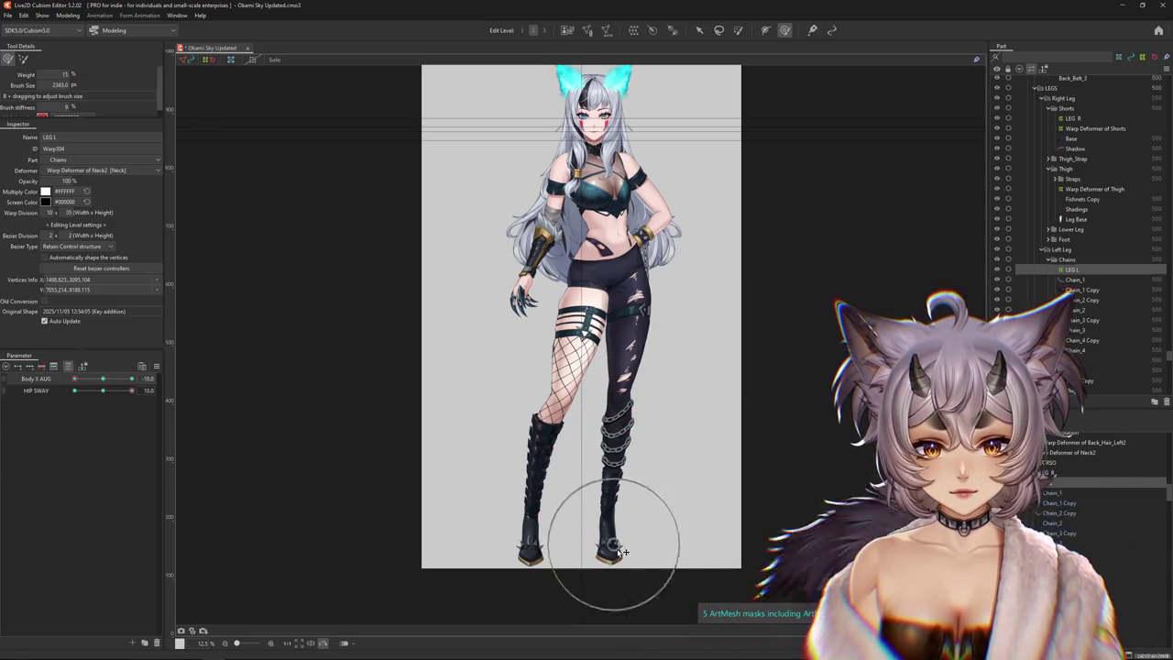
scroll(609, 513, up, 5)
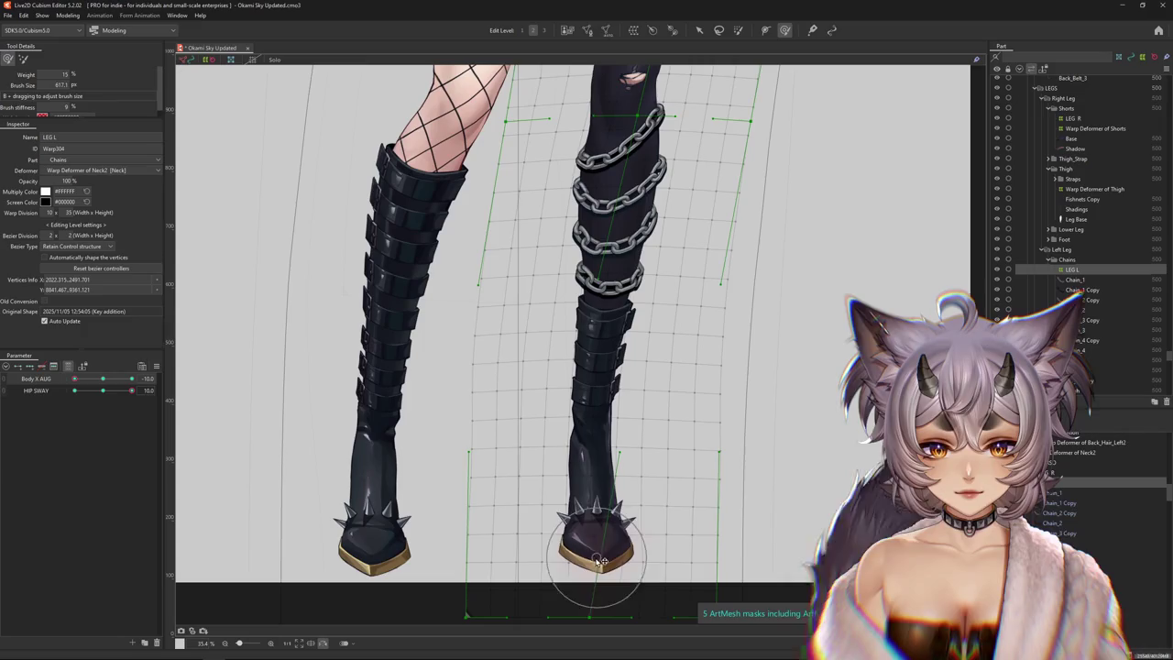
click(597, 544)
drag(596, 533, 585, 472)
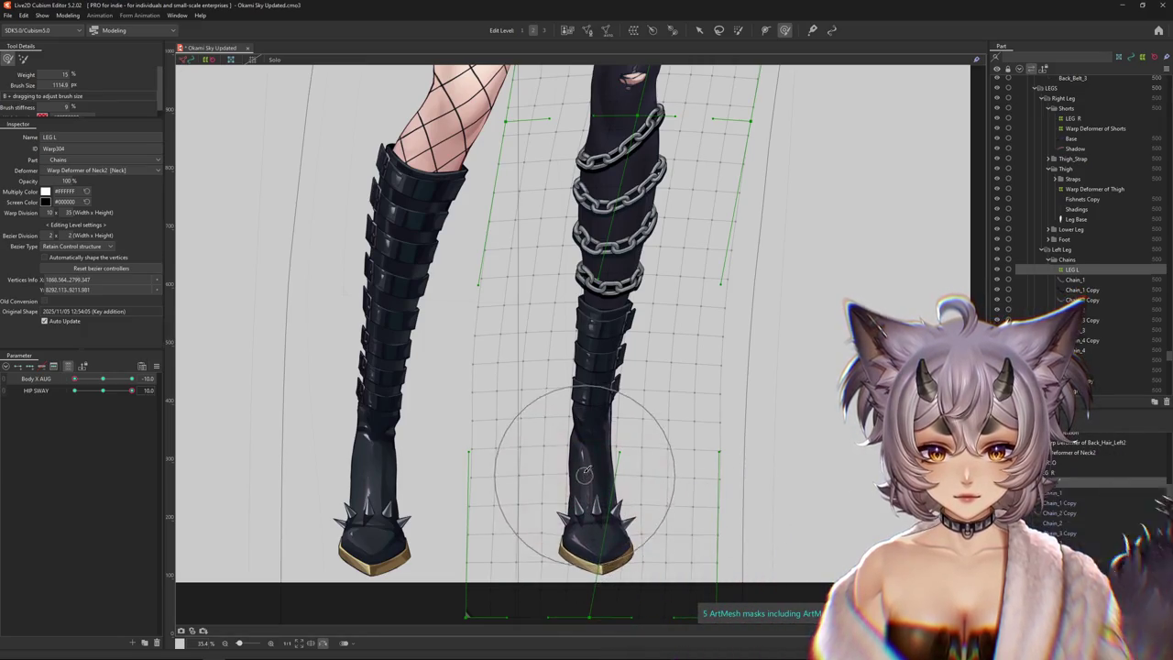
click(596, 543)
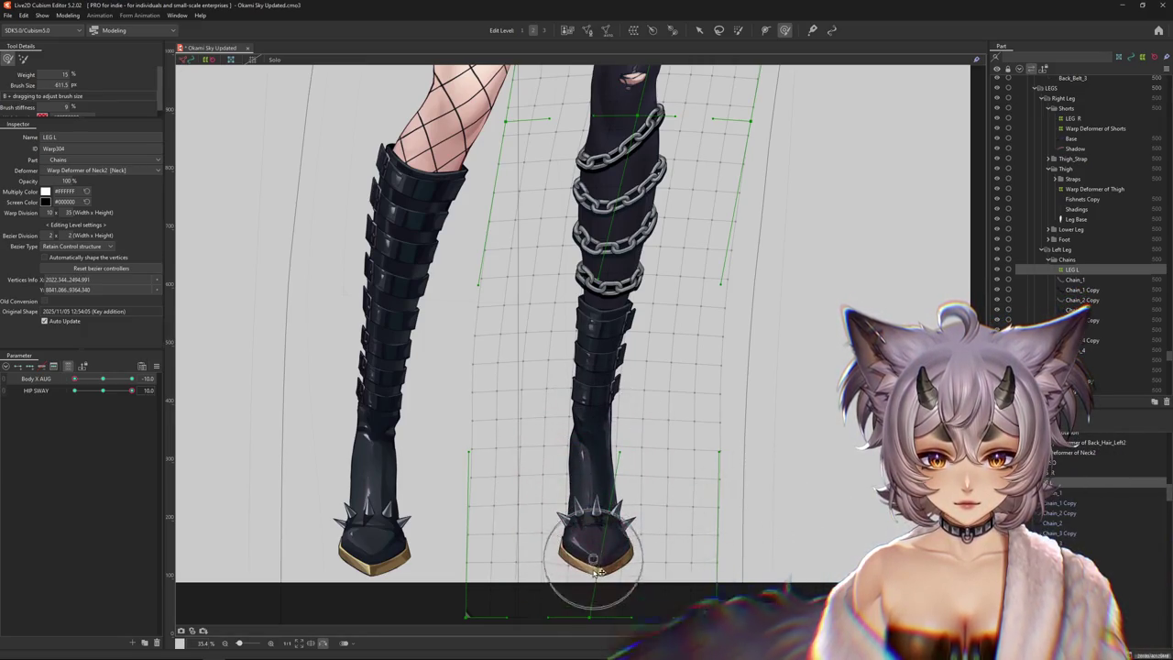
scroll(587, 550, down, 3)
drag(581, 457, 600, 423)
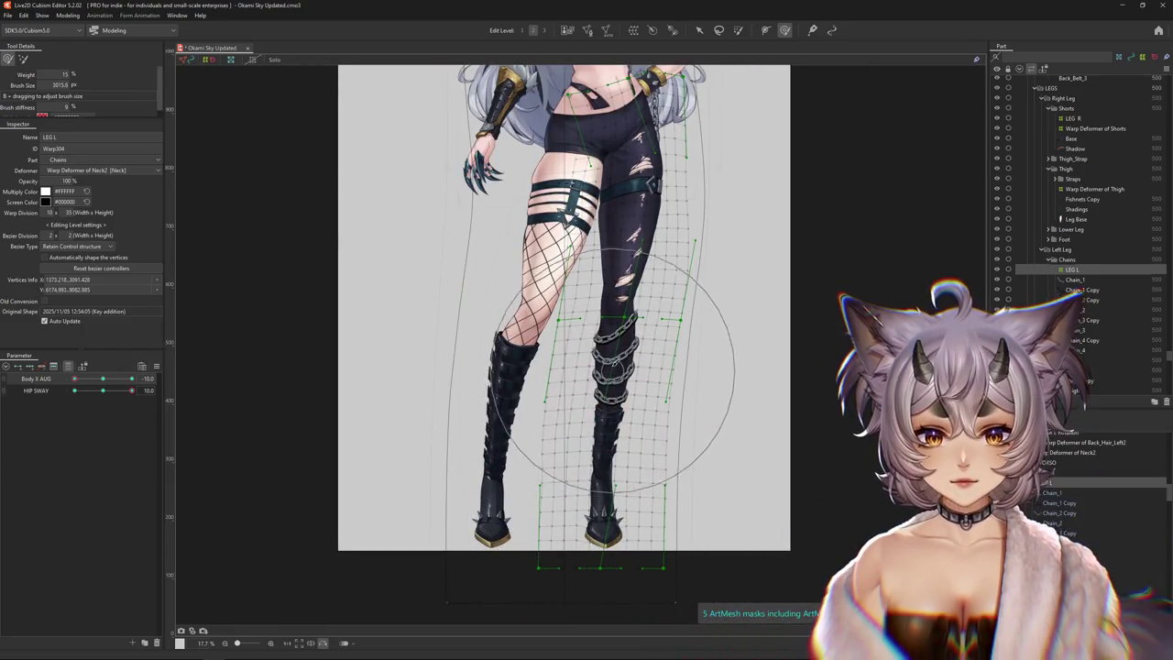
scroll(548, 406, down, 2)
click(236, 419)
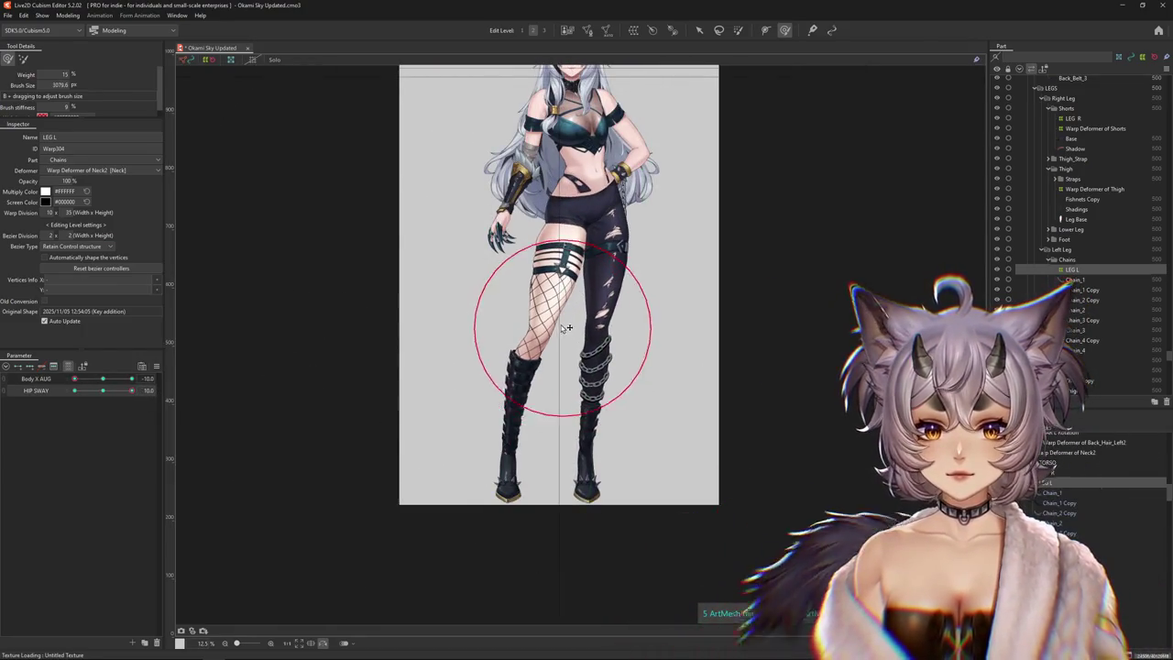
Open the Body X AUG options, reshape the chained leg vertices and return HIP SWAY to 0
right_click(181, 377)
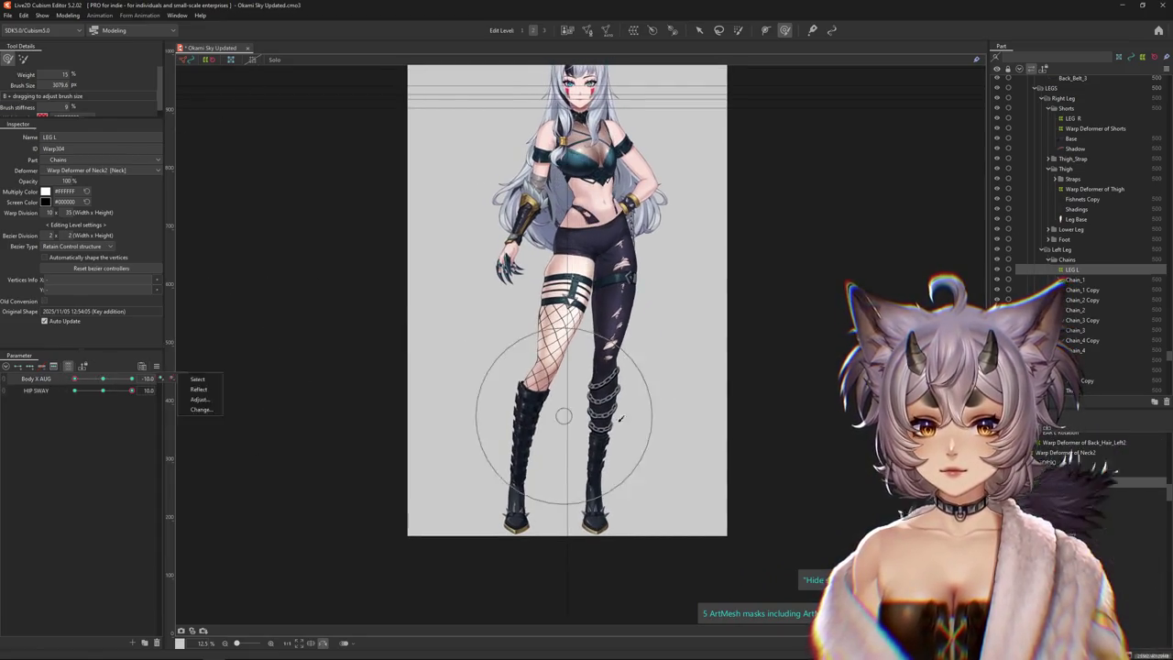
mouse_move(564, 417)
mouse_down()
mouse_move(581, 340)
mouse_move(575, 374)
mouse_up()
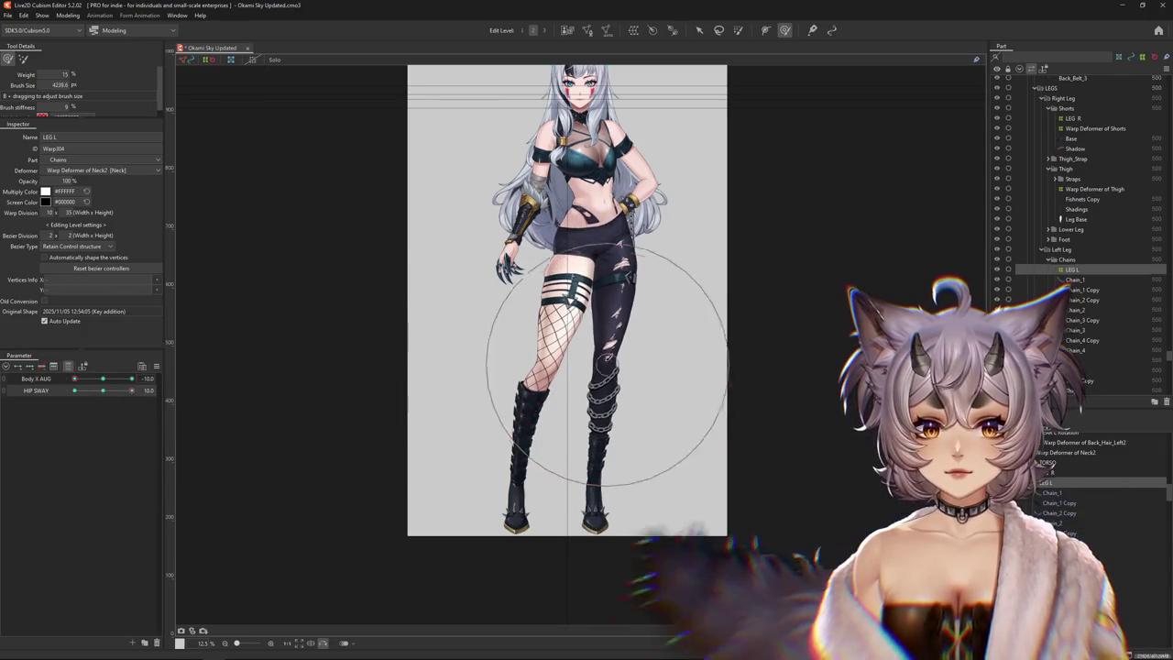
drag(558, 354, 597, 409)
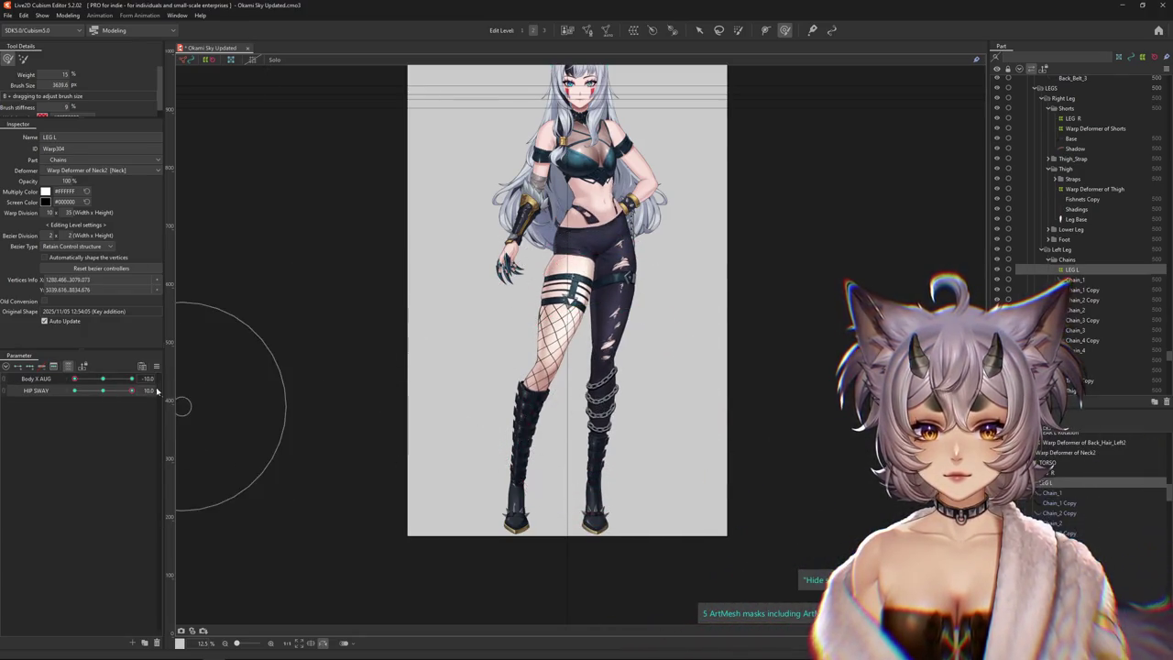
drag(607, 480, 565, 427)
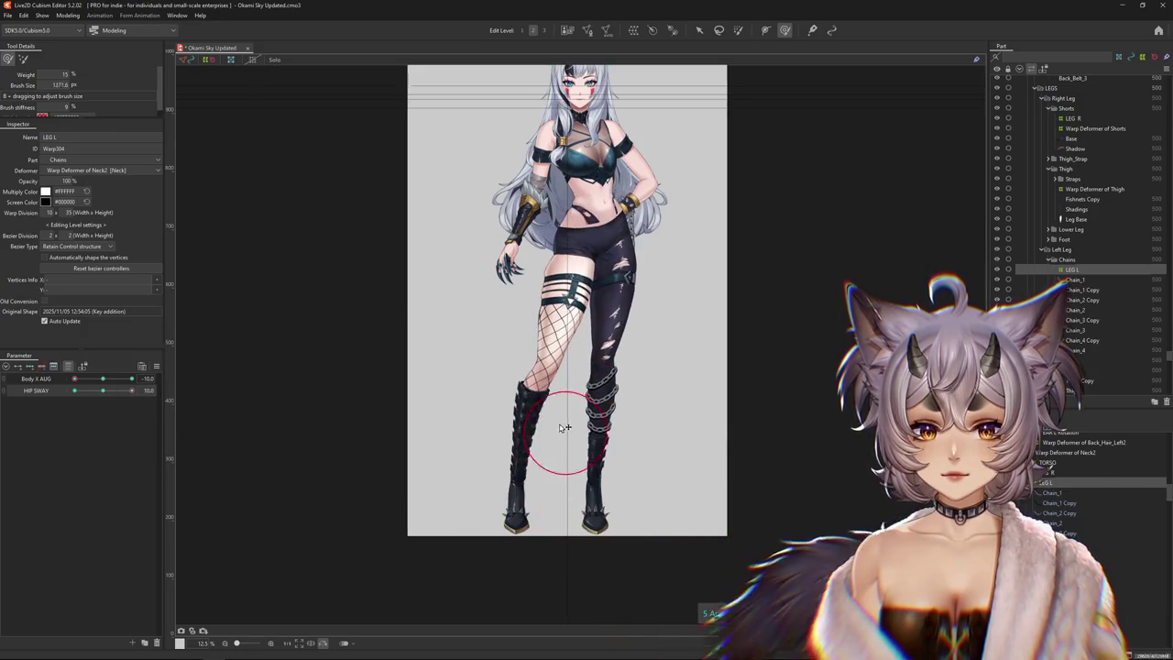
drag(600, 466, 610, 449)
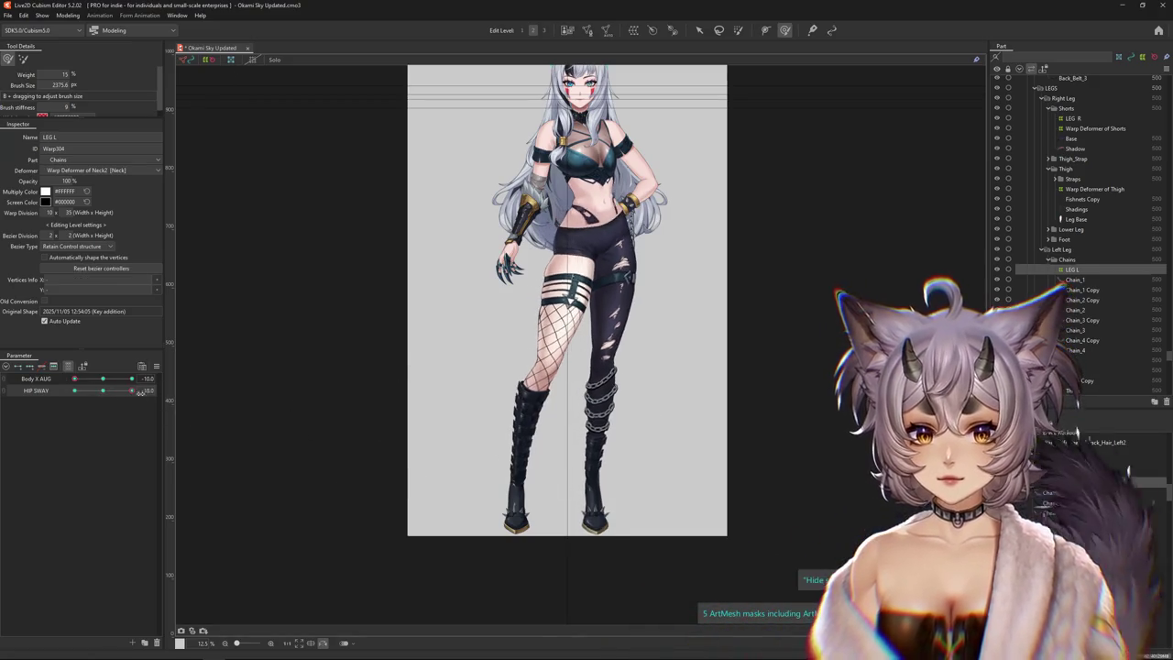
mouse_move(131, 391)
mouse_down()
mouse_move(104, 390)
mouse_move(131, 391)
mouse_up()
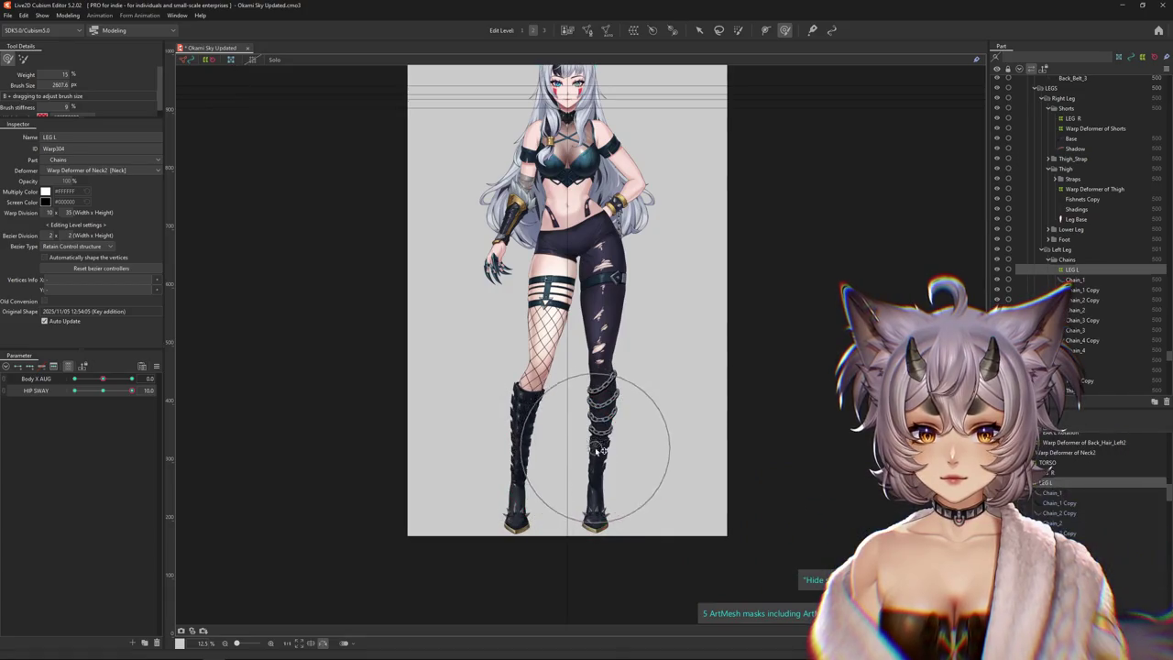
Set Body X AUG to 10, ease HIP SWAY in, and reshape vertices across the chained leg
drag(593, 414, 597, 367)
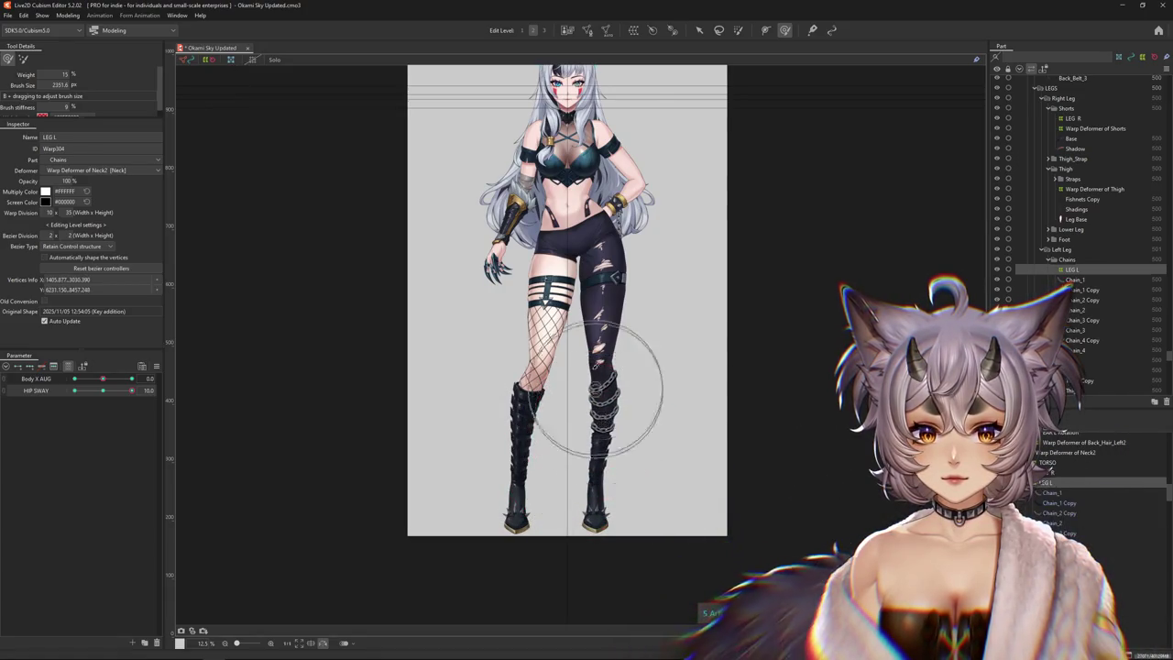
drag(107, 381, 320, 375)
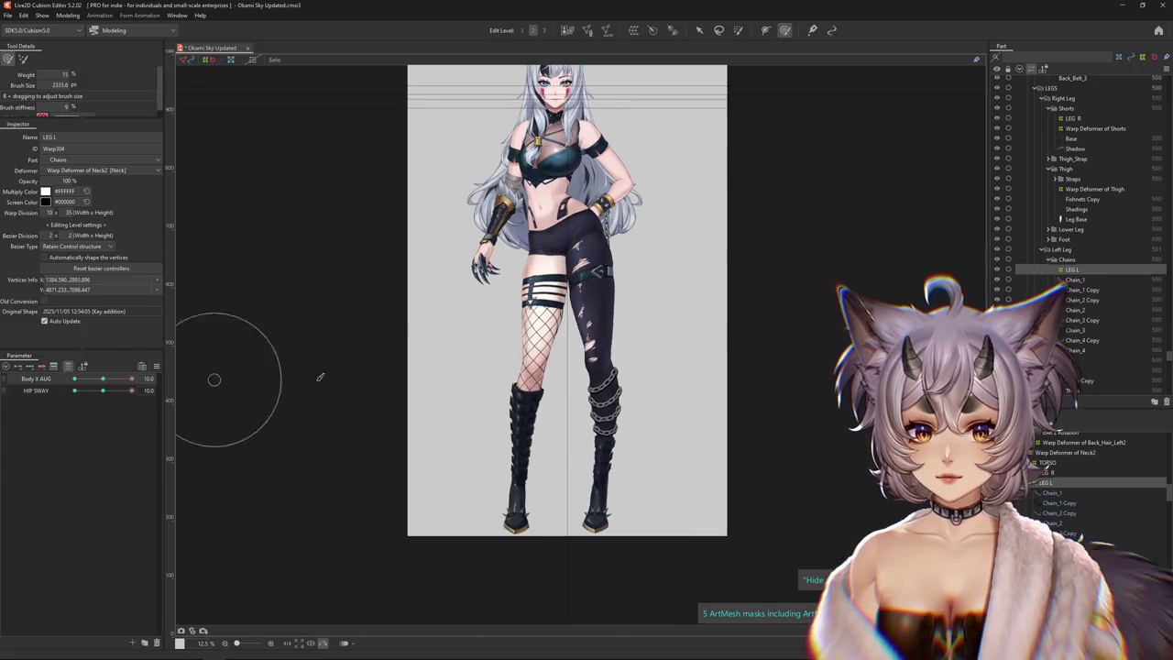
click(584, 401)
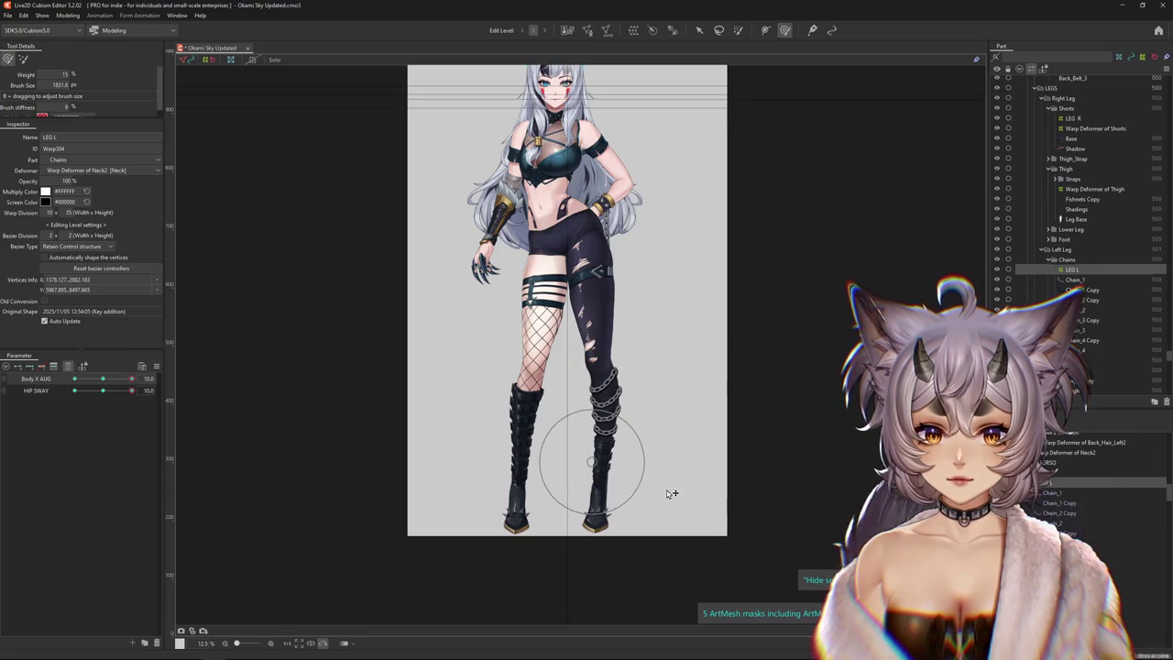
mouse_move(129, 391)
mouse_down()
mouse_move(118, 391)
mouse_move(264, 375)
mouse_up()
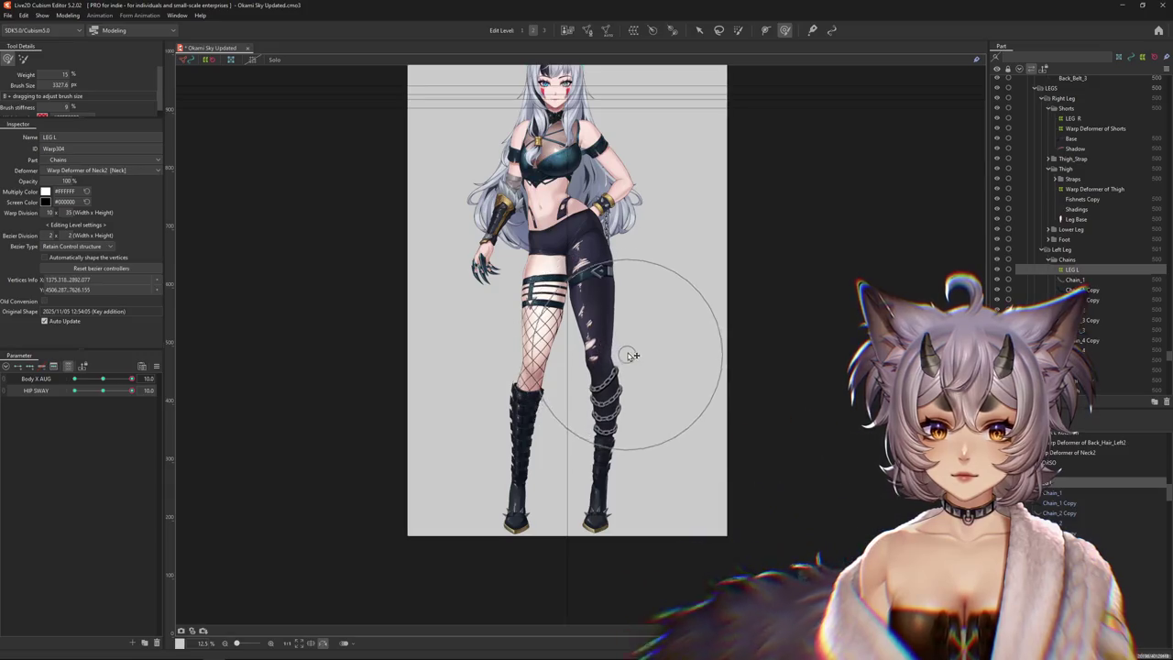
click(102, 379)
drag(102, 378, 102, 378)
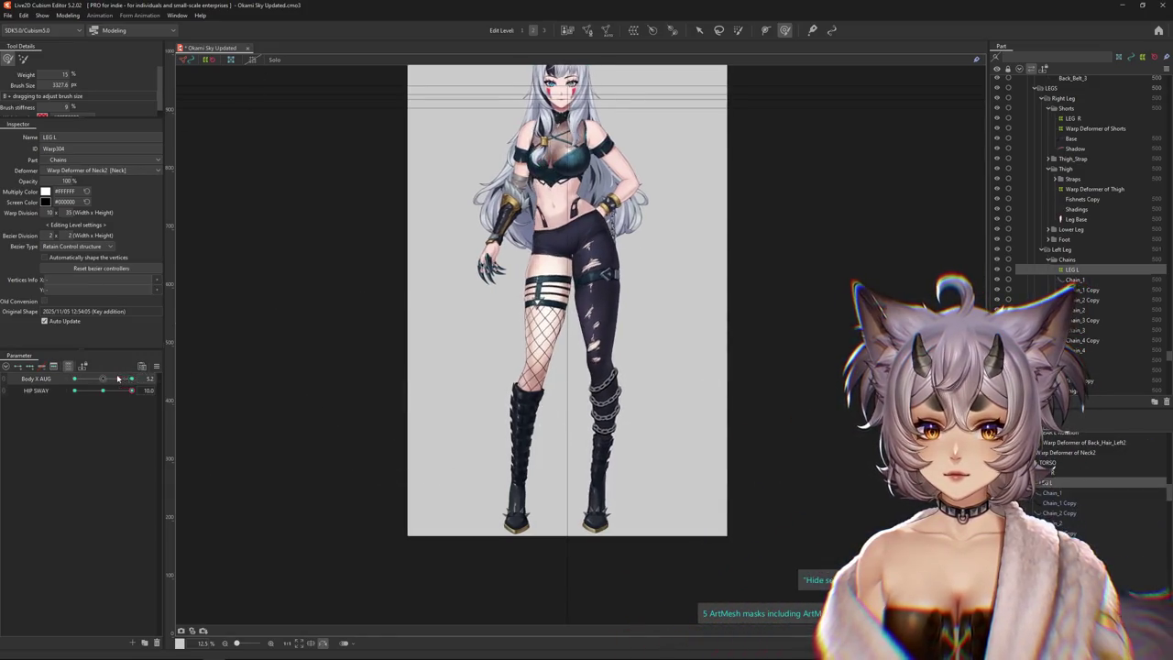
click(594, 364)
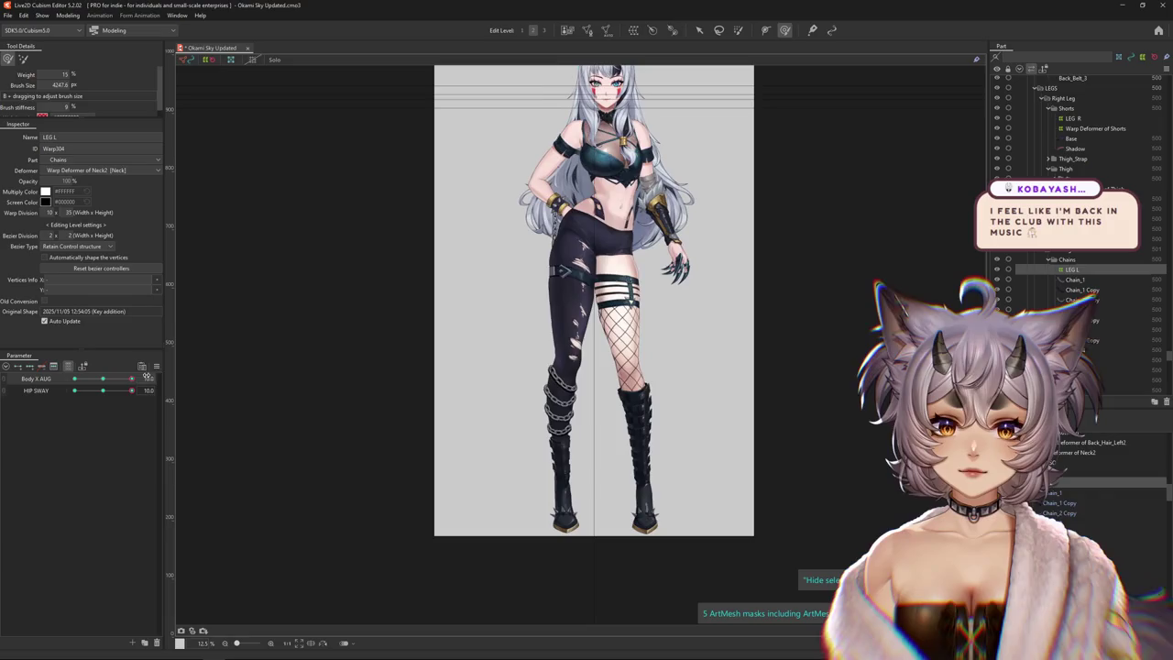
Resize the deform brush and select lower-leg vertices, testing Body X AUG at 10 and neutral
mouse_move(458, 394)
mouse_down()
mouse_move(498, 390)
mouse_move(223, 393)
mouse_up()
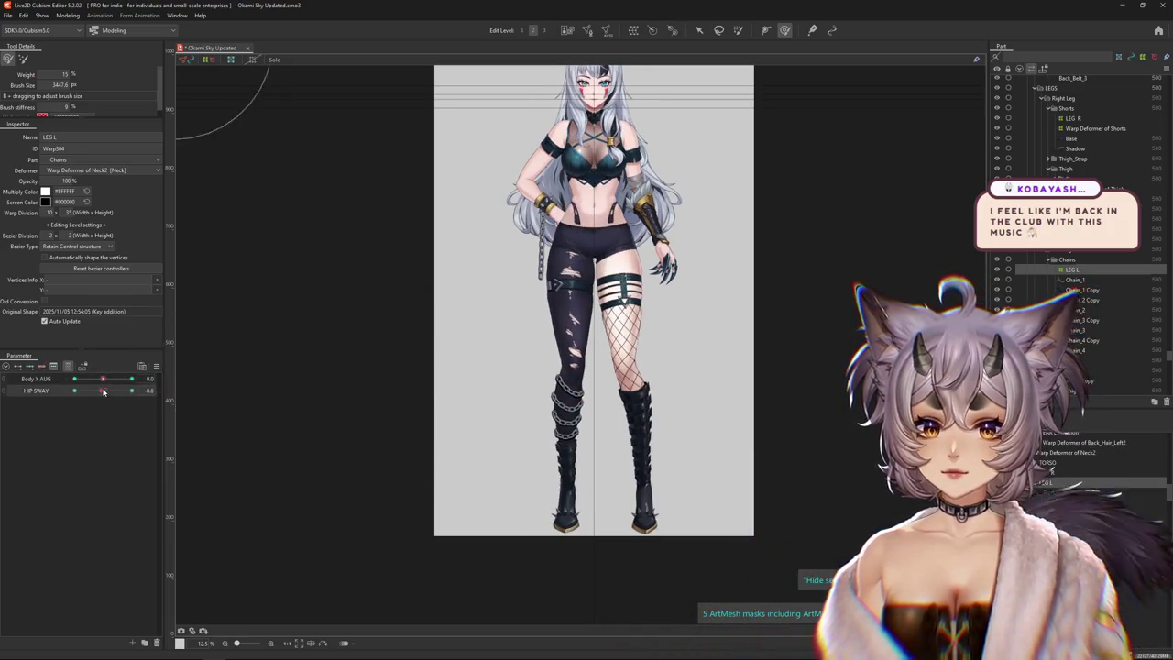
drag(471, 398, 525, 345)
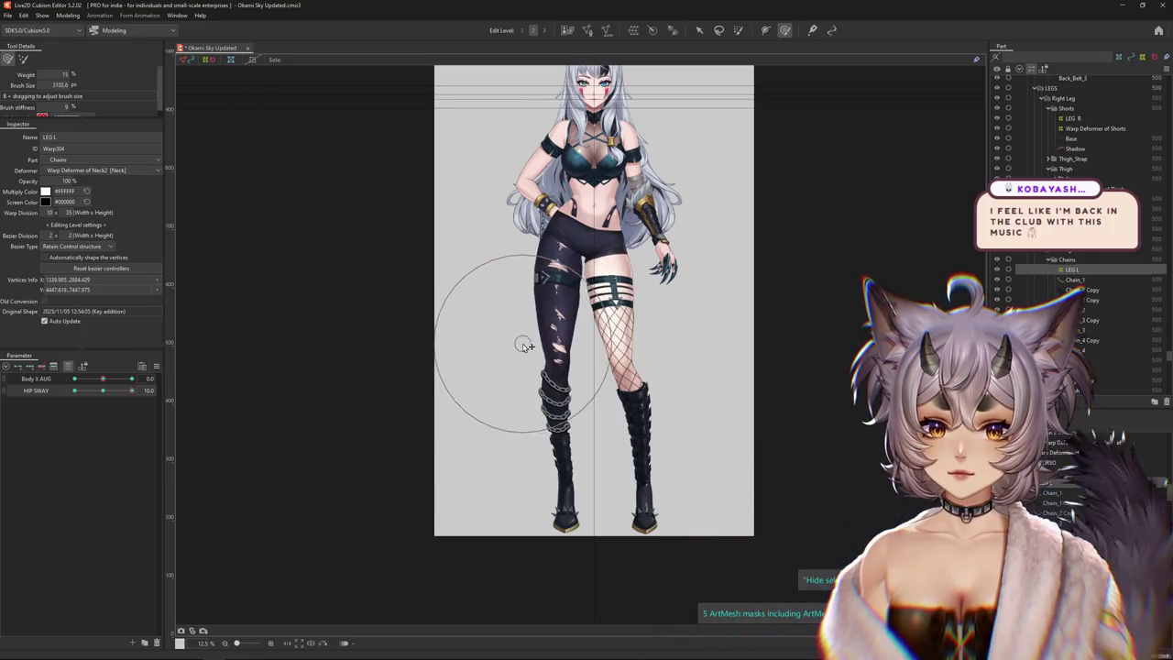
click(103, 385)
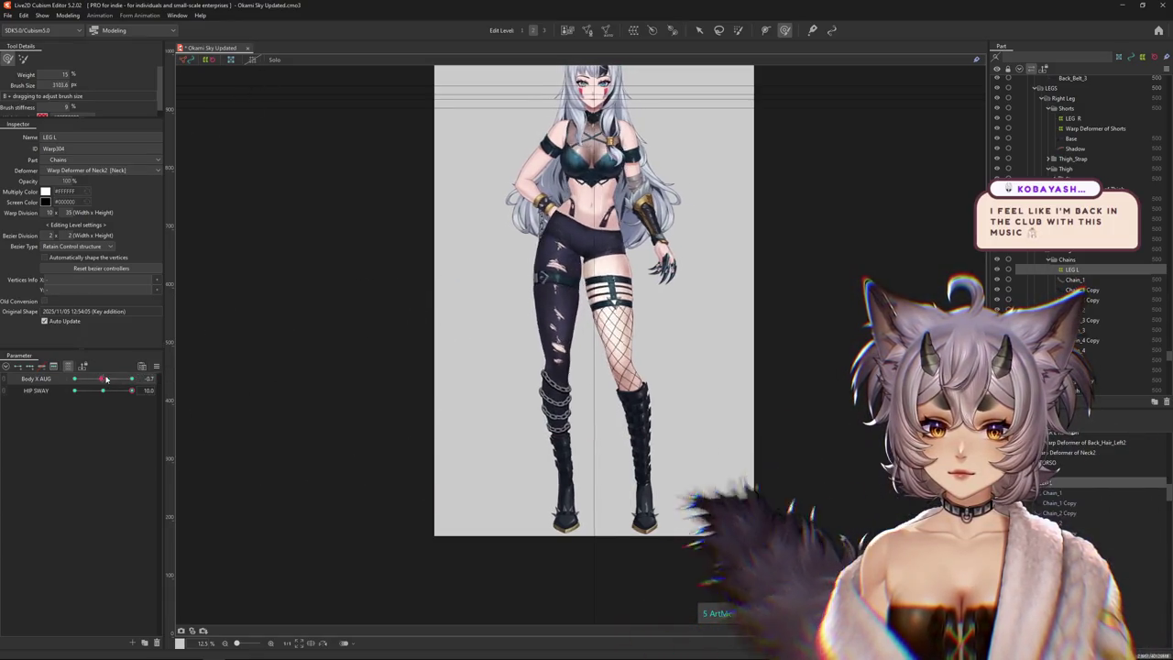
drag(498, 418, 527, 461)
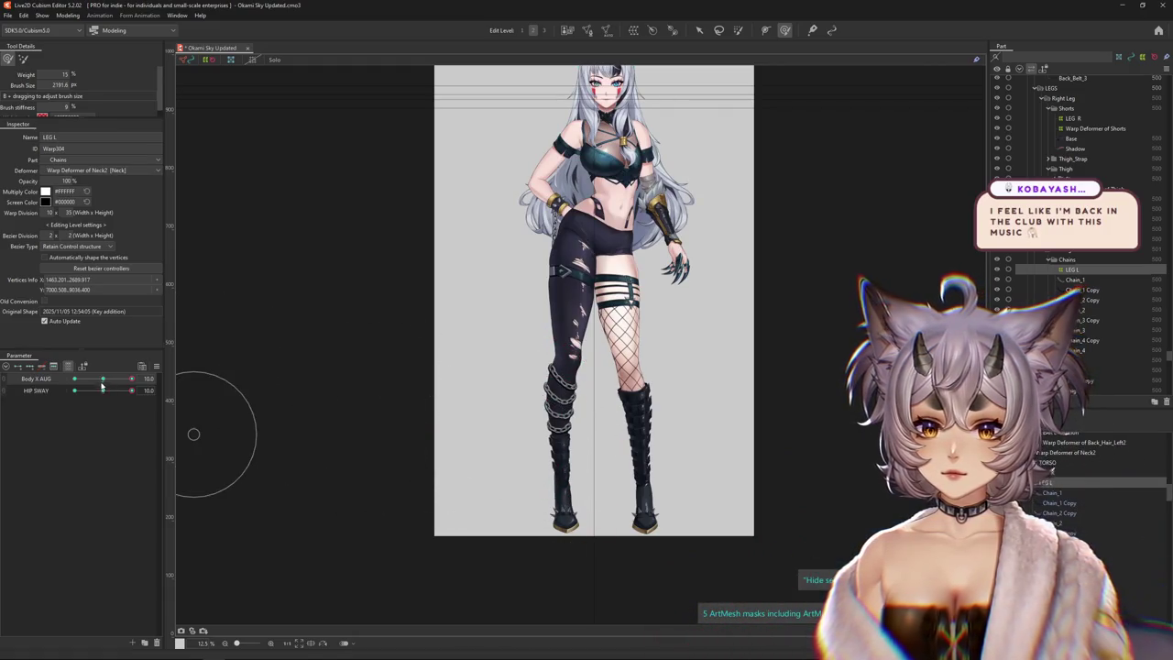
click(102, 386)
drag(422, 431, 440, 437)
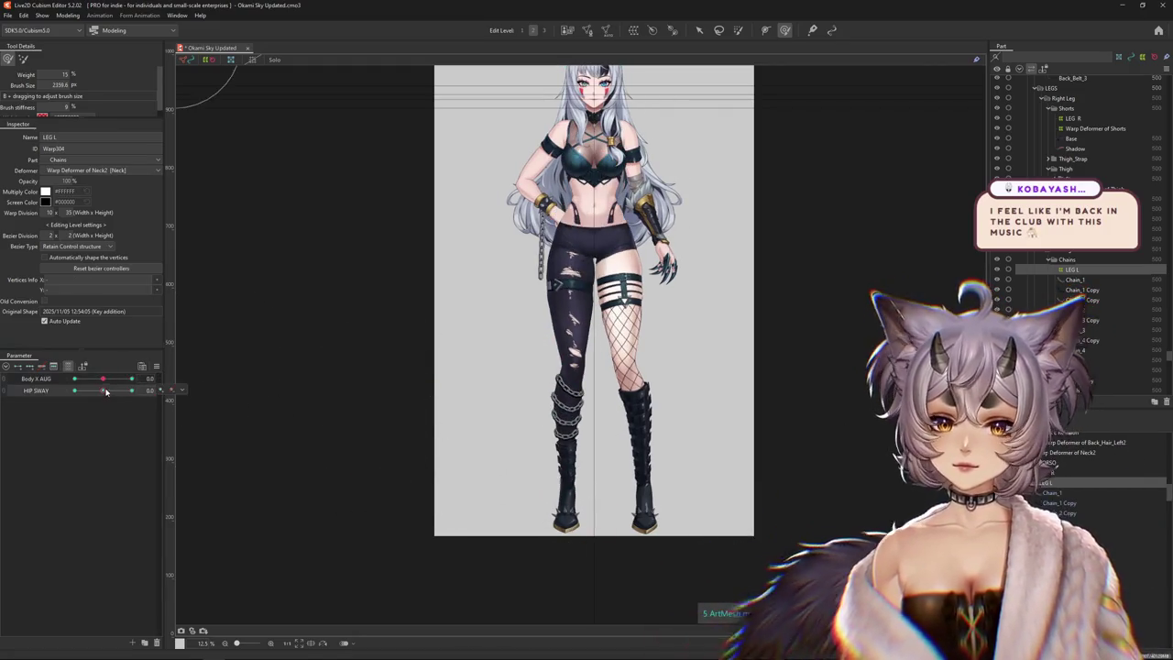
Pose HIP SWAY at 10 and Body X AUG at -10, then reshape the chained LEG L warp
drag(104, 391, 131, 391)
mouse_move(487, 418)
mouse_down()
mouse_move(497, 446)
mouse_move(545, 377)
mouse_up()
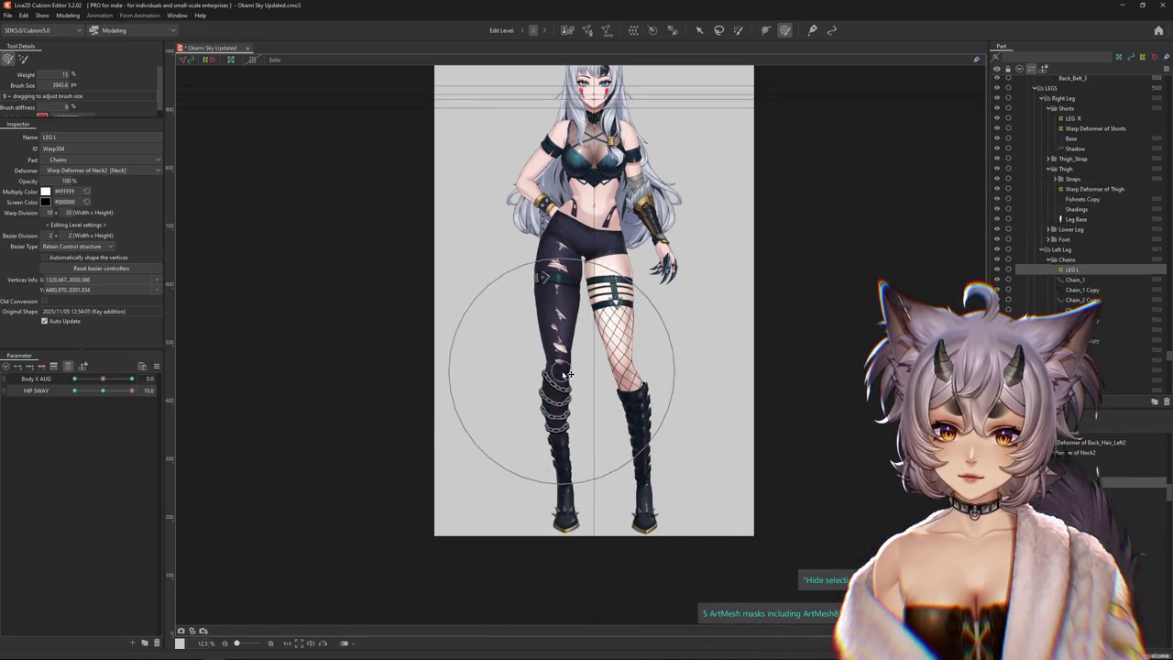
mouse_move(102, 379)
mouse_down()
mouse_move(154, 376)
mouse_move(56, 374)
mouse_up()
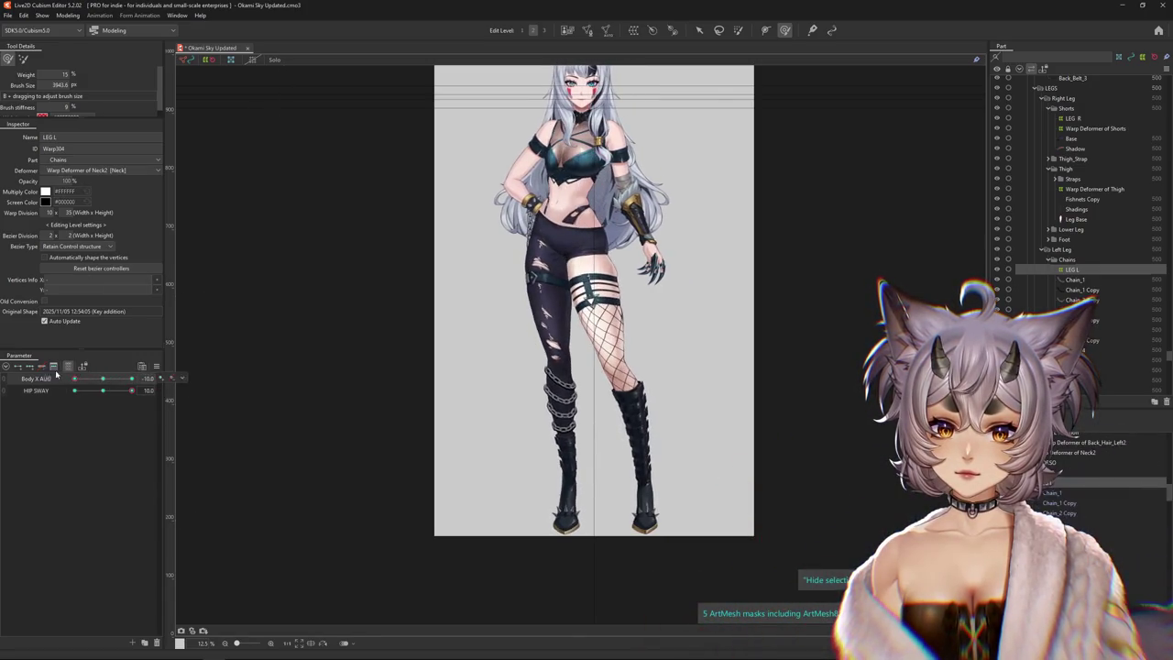
drag(477, 403, 304, 400)
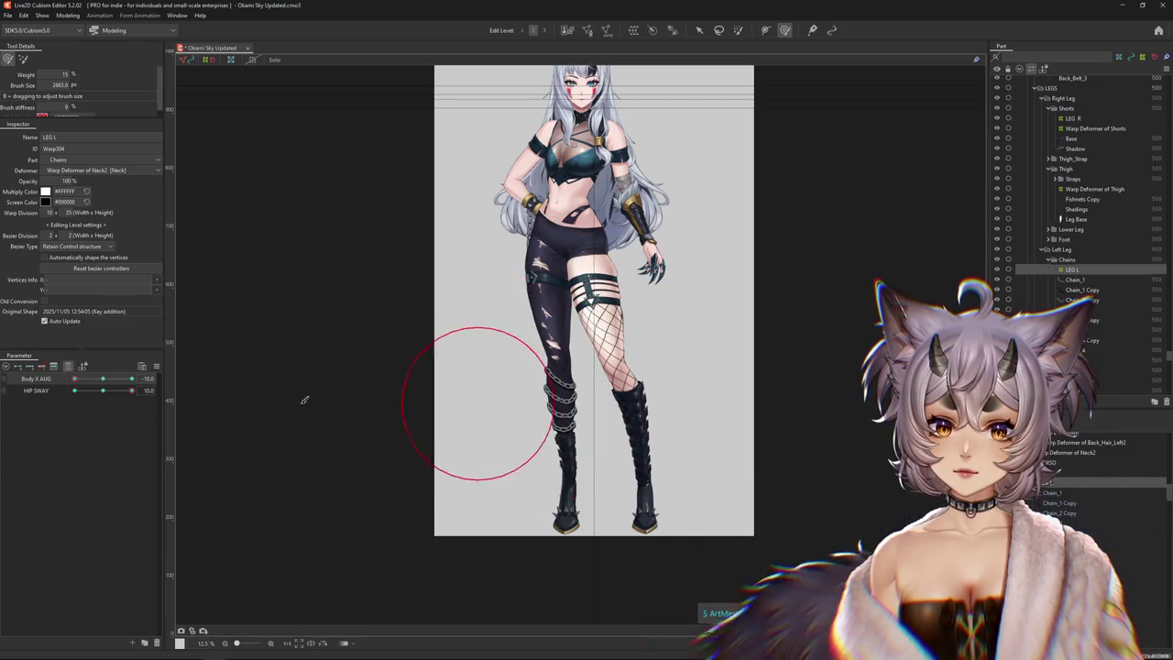
drag(96, 394, 147, 391)
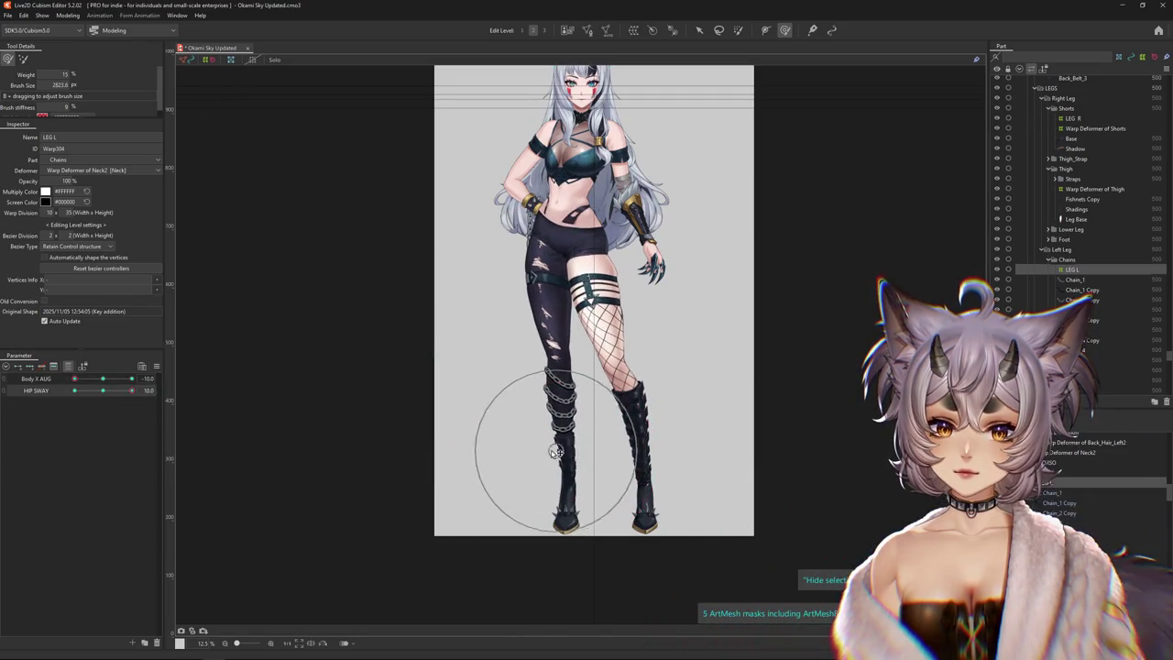
drag(556, 452, 532, 353)
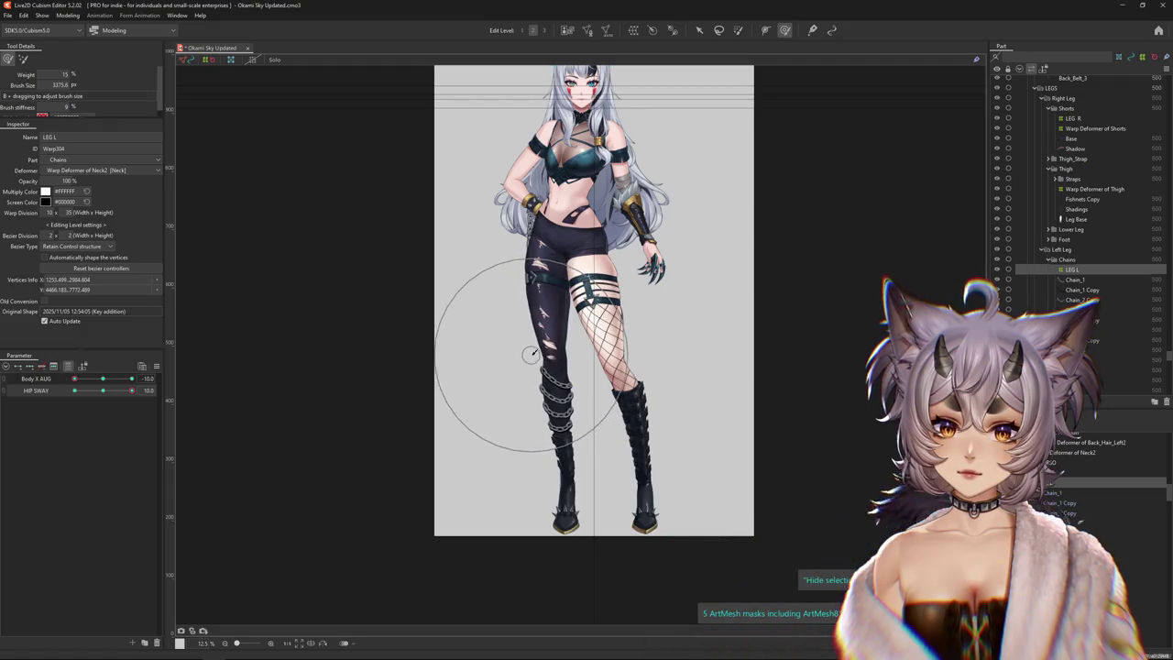
click(68, 16)
click(91, 207)
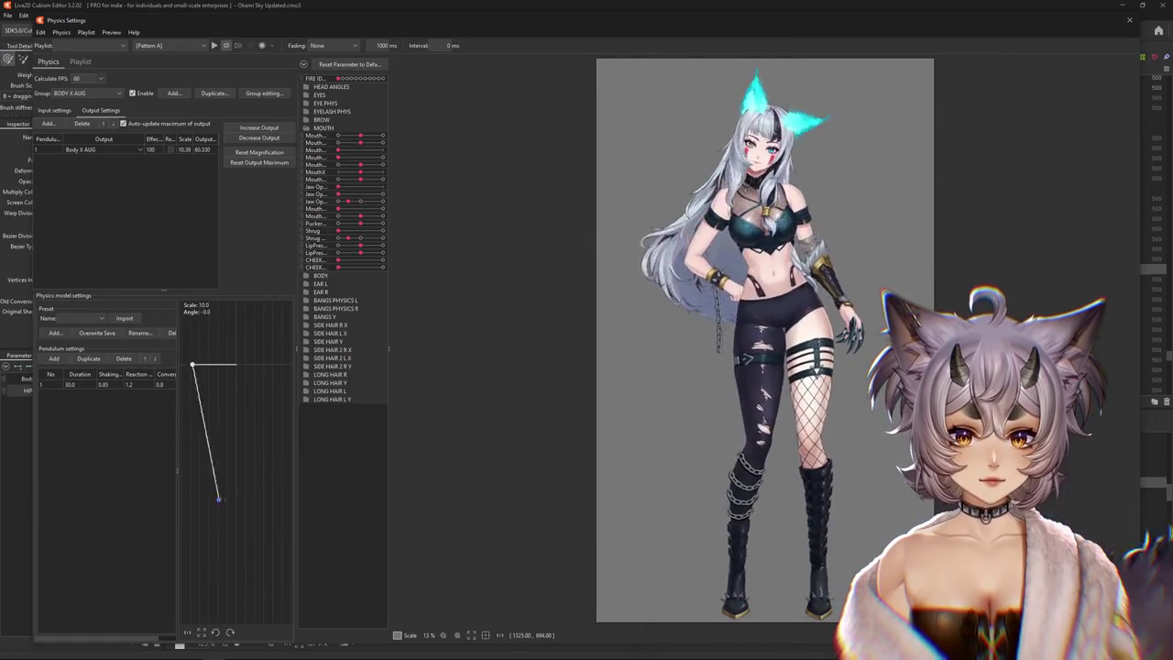
scroll(550, 387, down, 2)
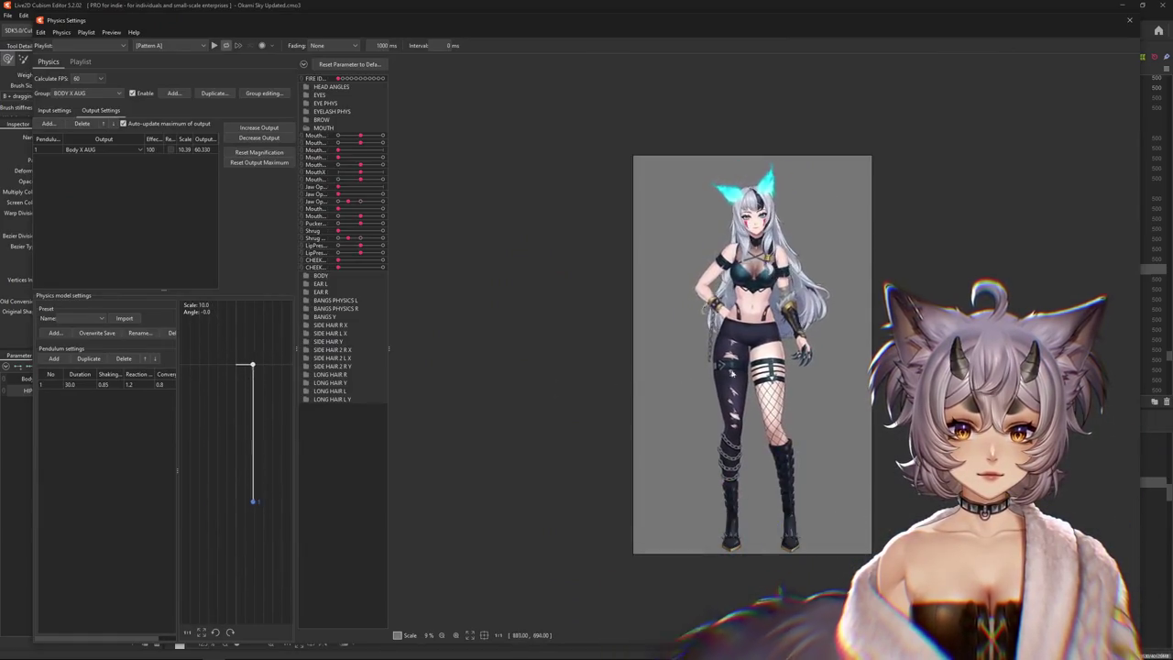
scroll(458, 260, up, 2)
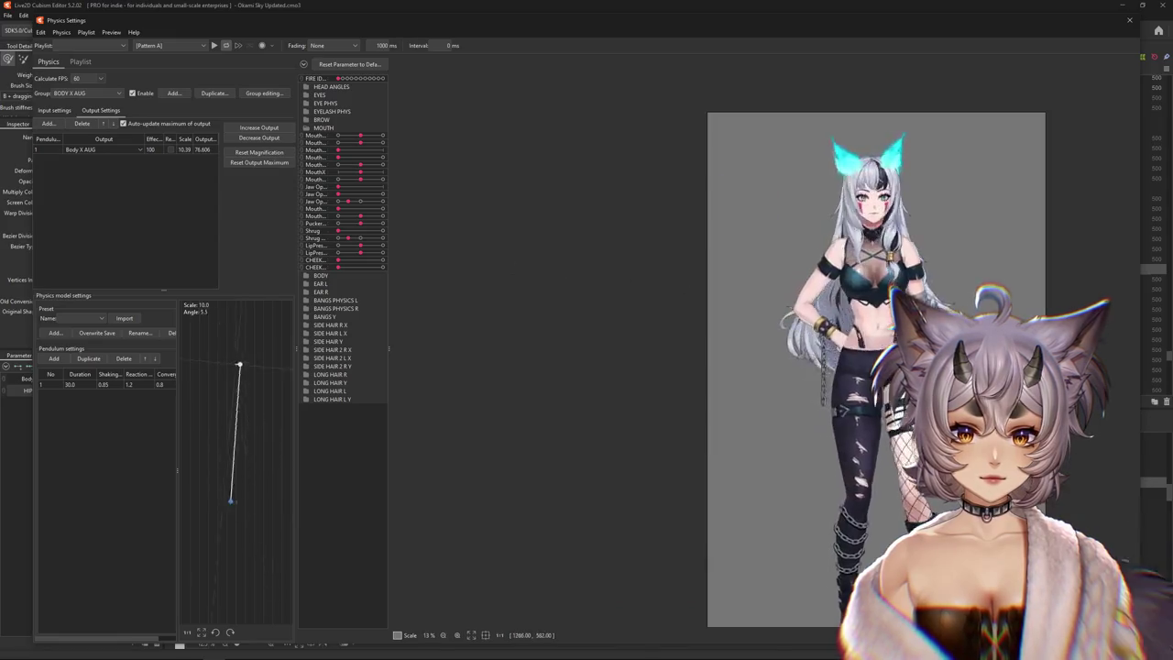
scroll(927, 314, down, 2)
drag(1003, 347, 859, 302)
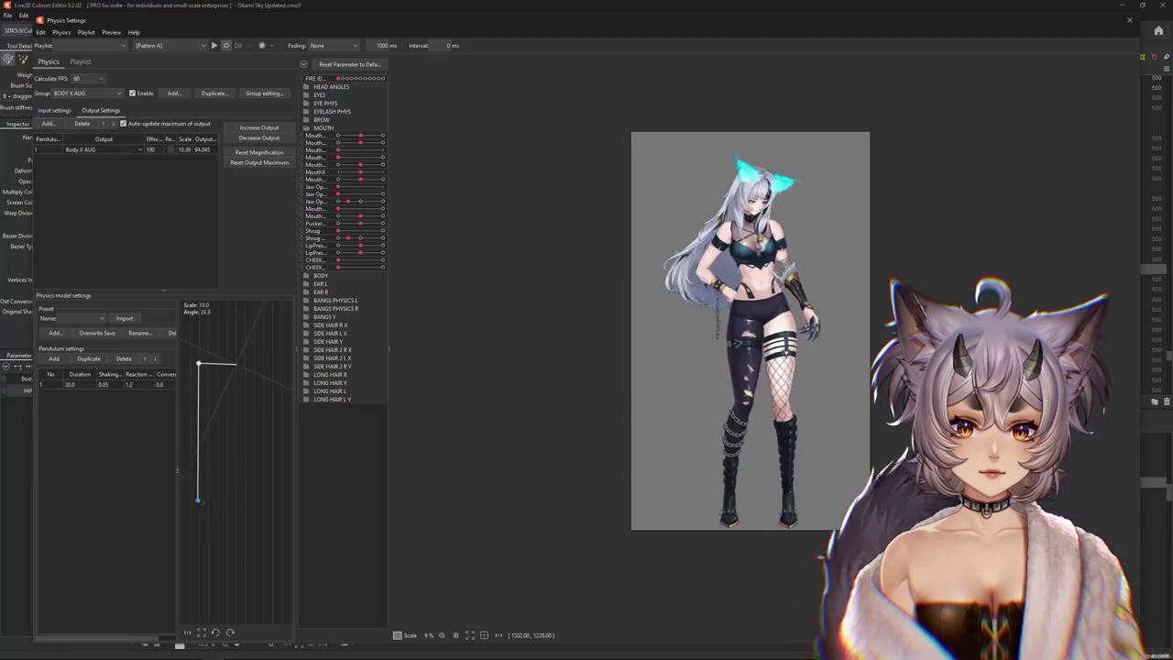
drag(694, 401, 440, 399)
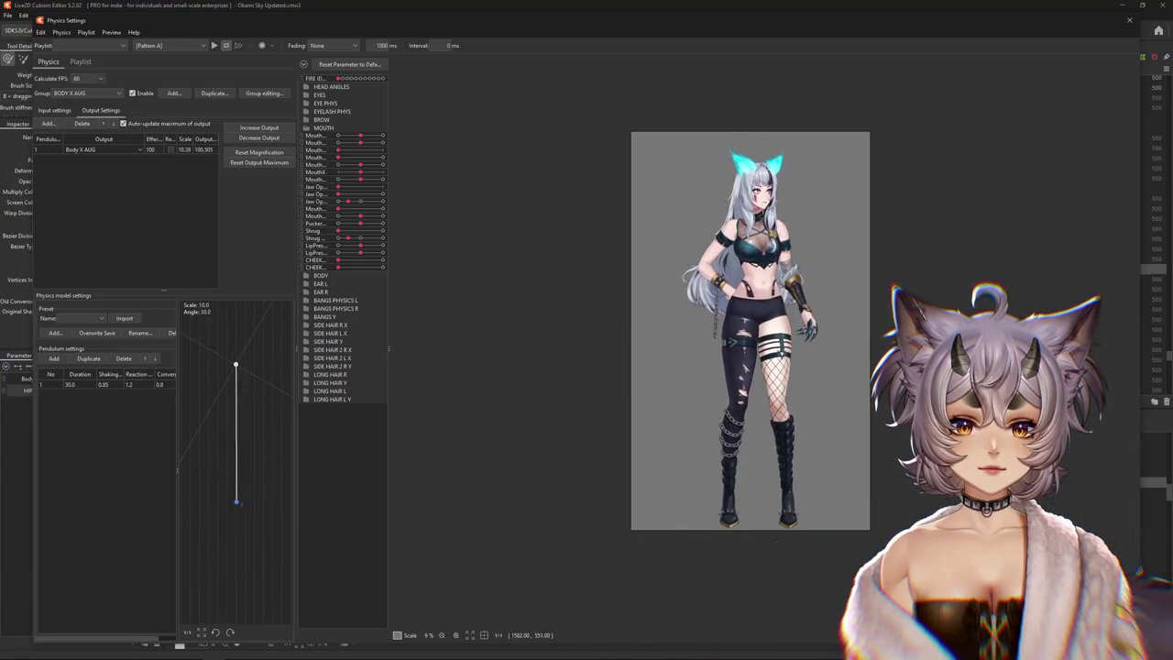
click(1127, 22)
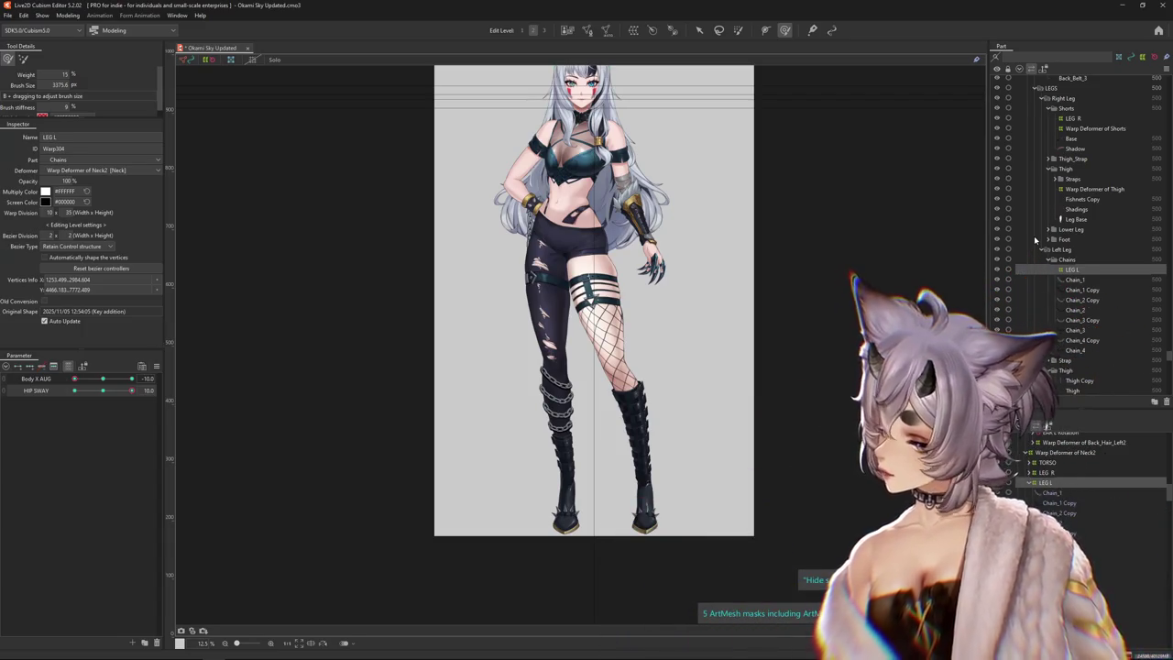
Preview the leg pose with Body X AUG moved toward -5.8
scroll(641, 316, up, 1)
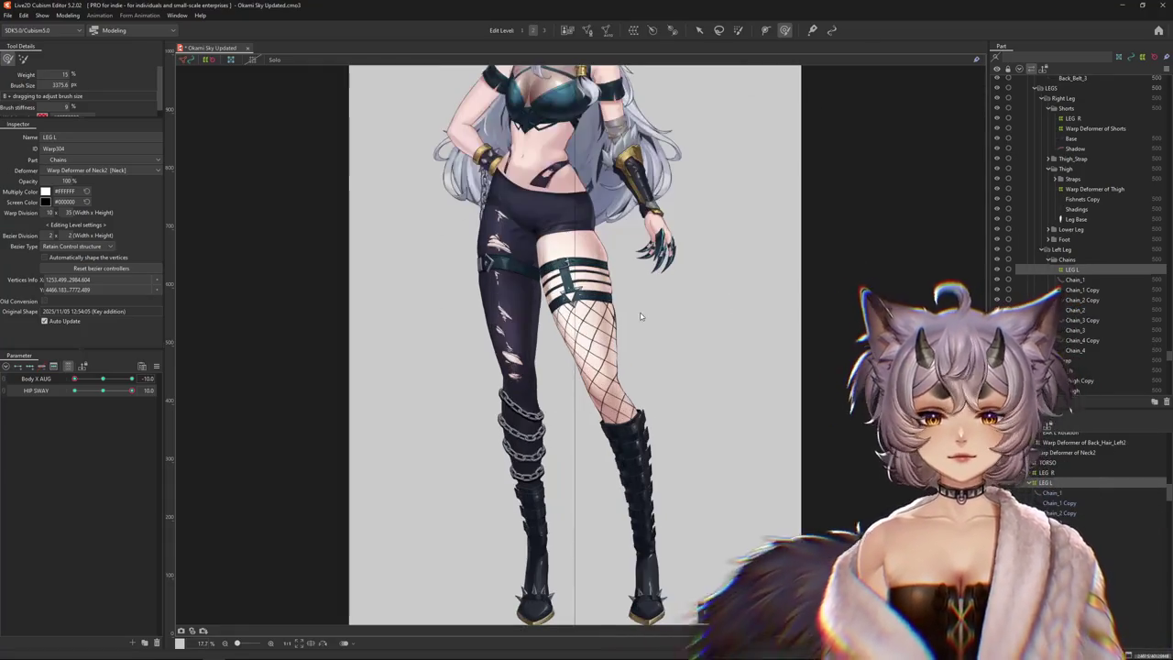
click(94, 378)
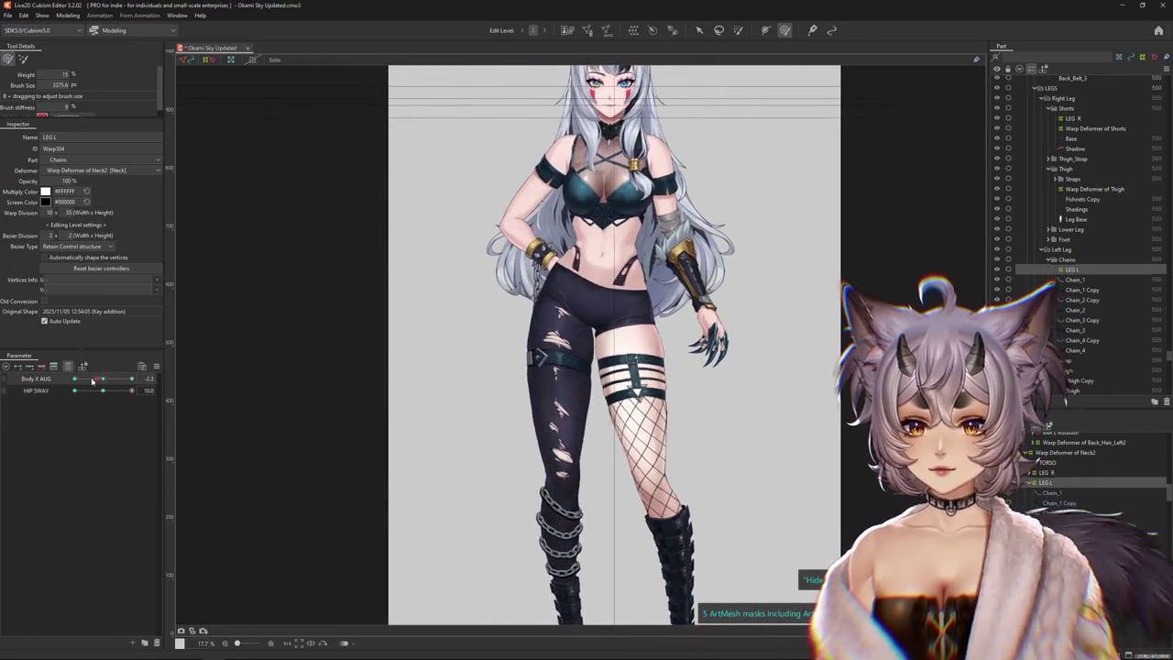
drag(91, 380, 86, 379)
scroll(388, 333, up, 2)
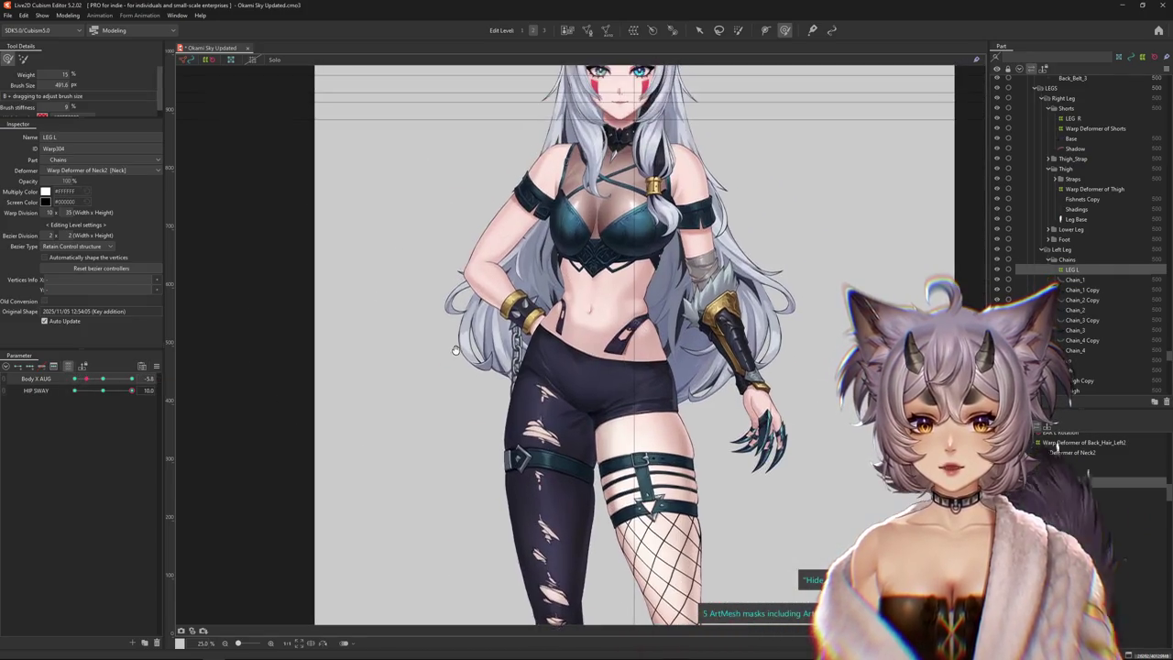
Show the LEG L warp grid and push HIP SWAY toward -10
click(478, 327)
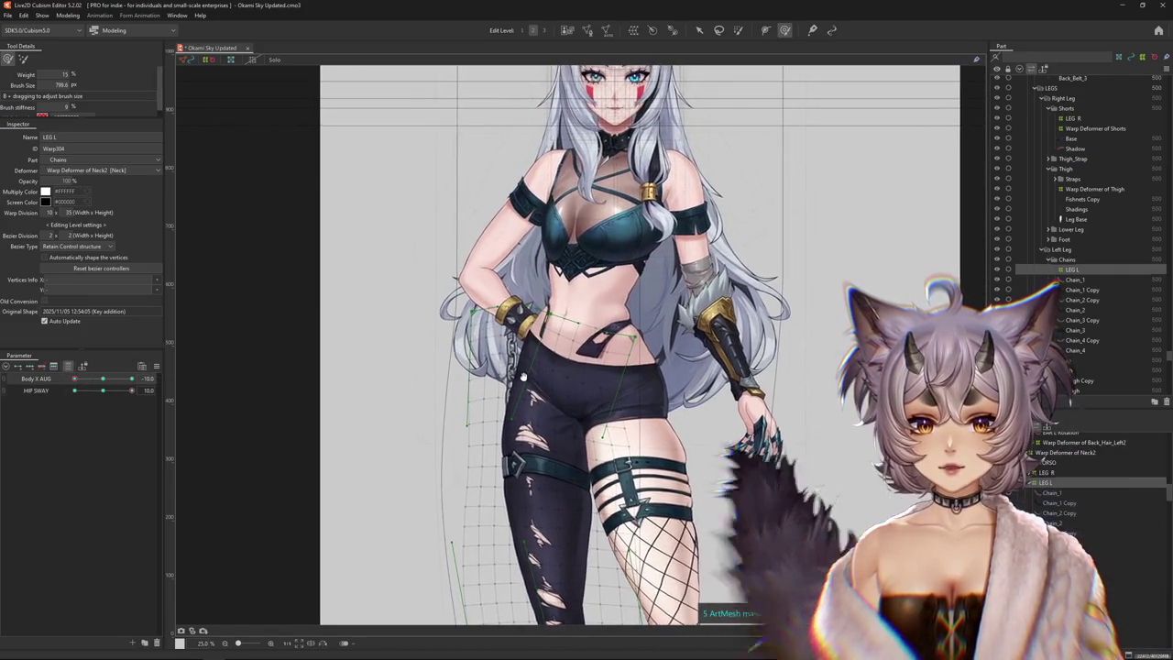
scroll(495, 357, up, 2)
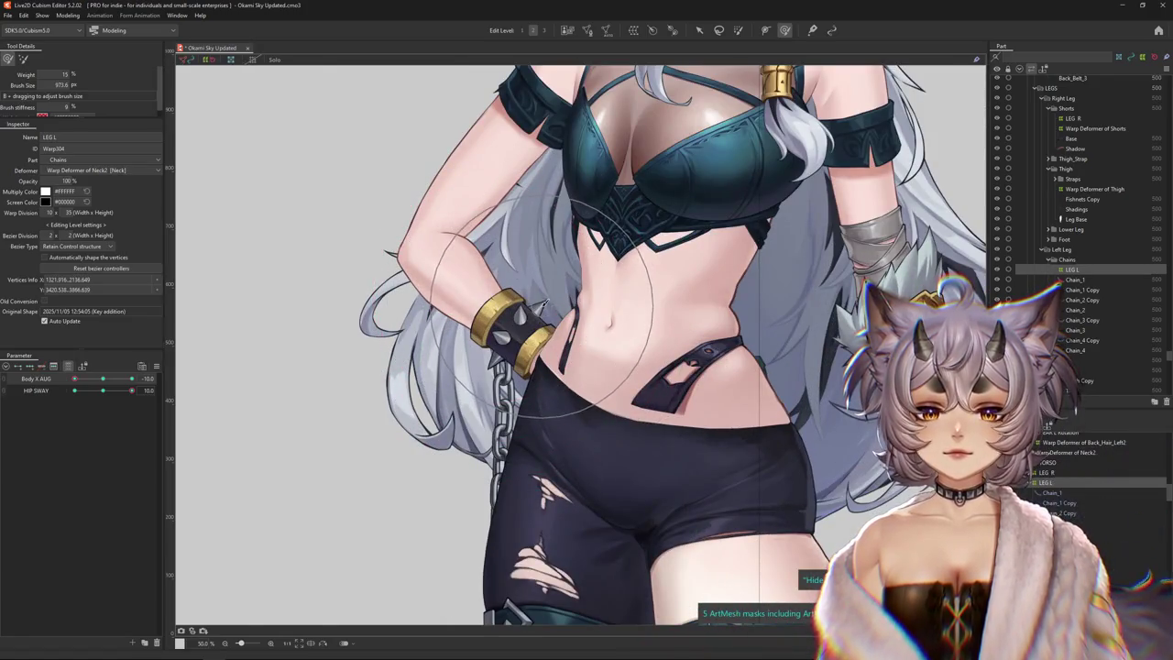
scroll(455, 286, down, 2)
scroll(455, 286, down, 2)
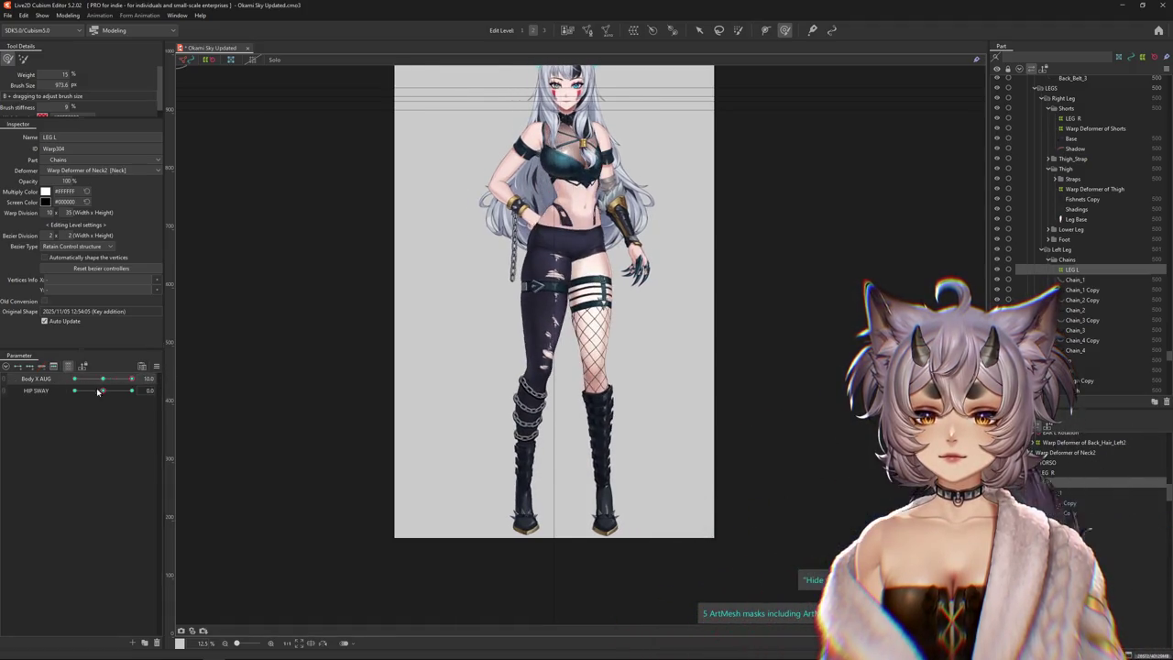
drag(98, 392, 82, 391)
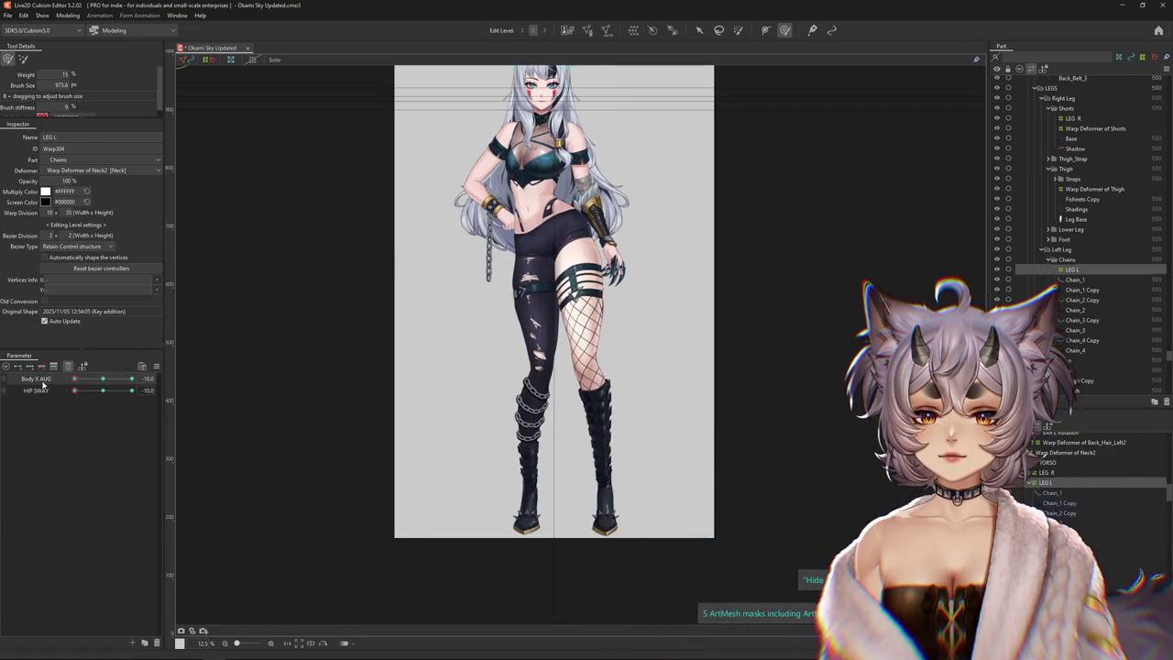
Widen the outer left thigh and pull it inward with the Deform Brush
scroll(498, 349, up, 2)
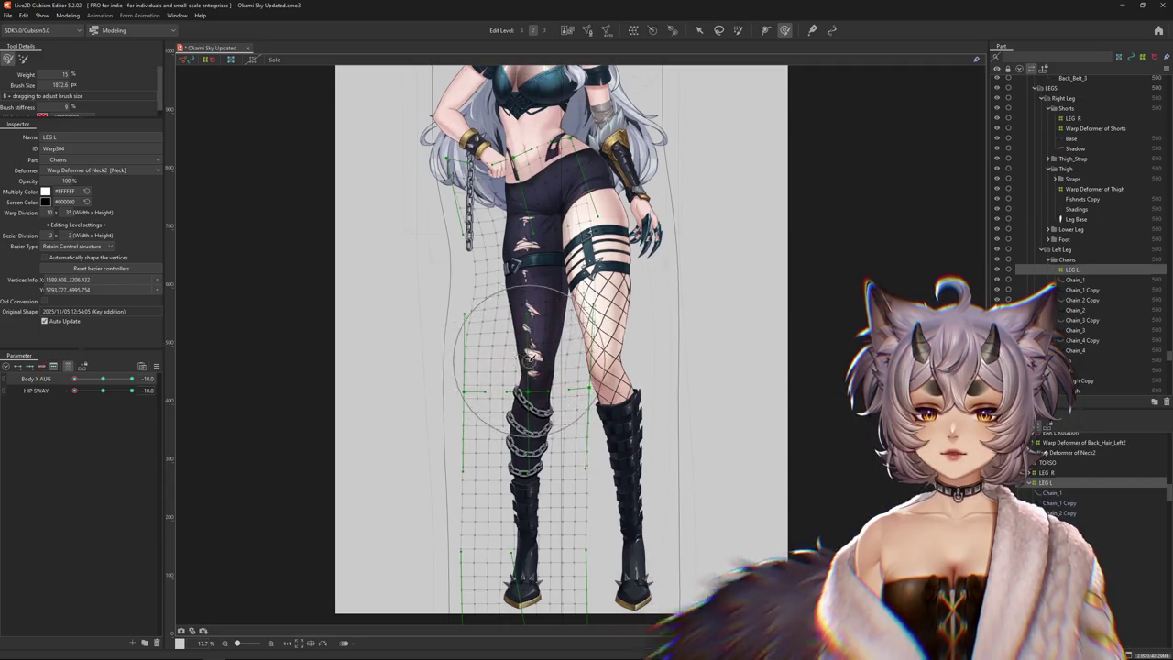
drag(554, 324, 515, 307)
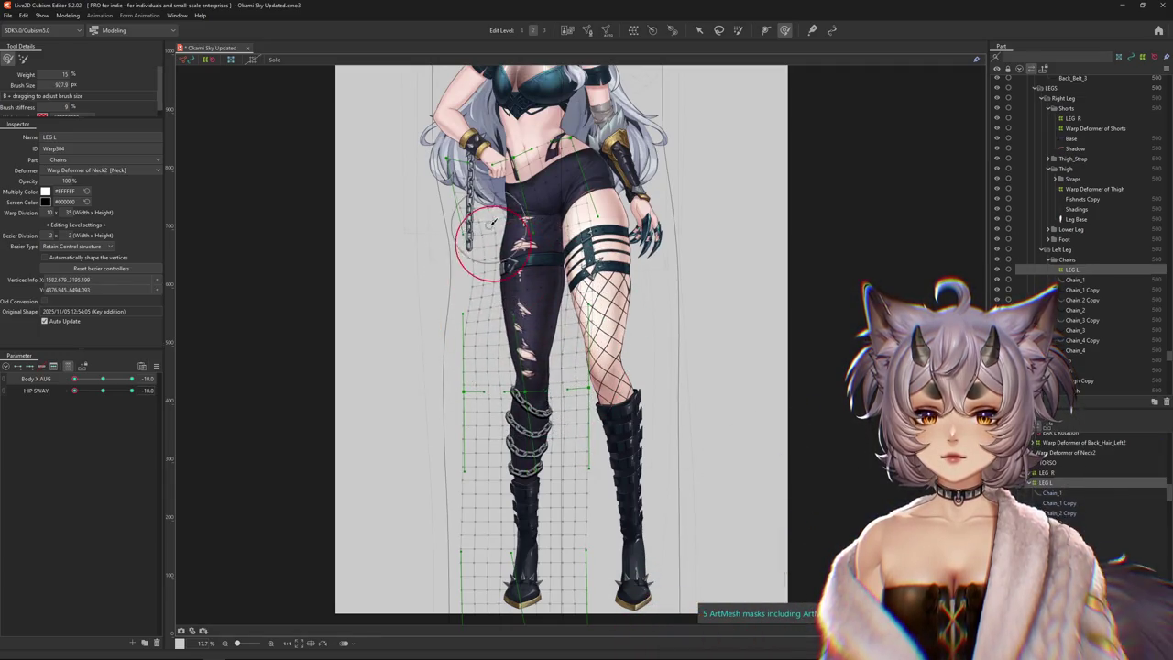
drag(483, 247, 510, 363)
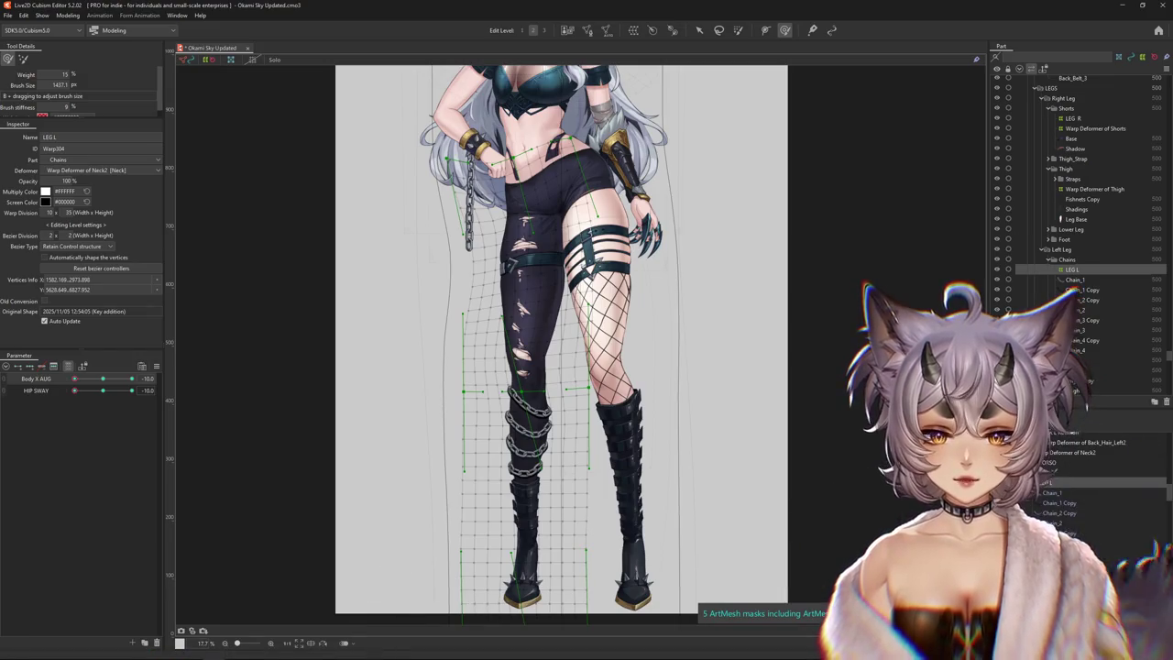
click(183, 651)
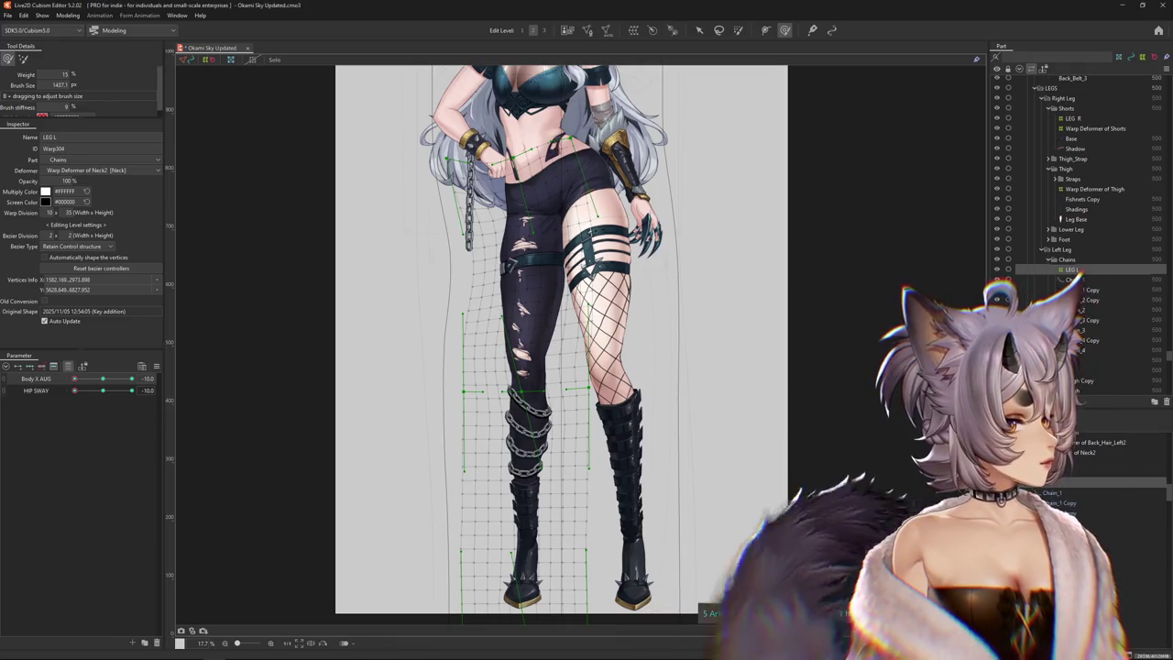
scroll(344, 384, up, 2)
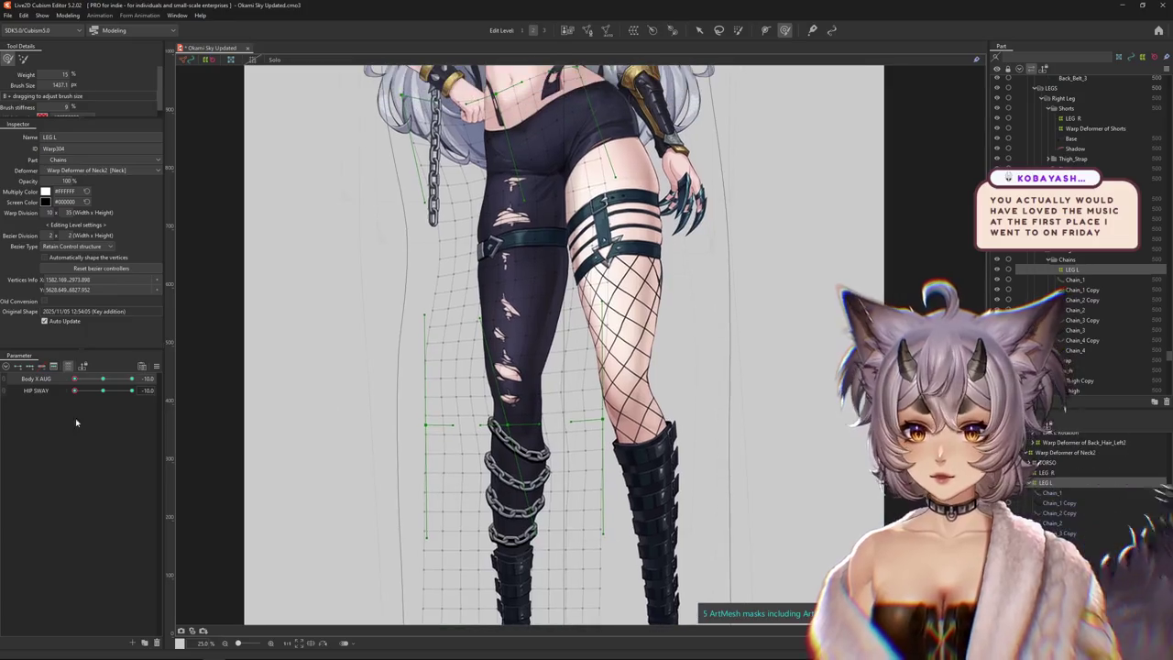
At HIP SWAY -10, widen the brush area and smooth the upper left thigh
drag(103, 396, 26, 391)
drag(402, 272, 418, 356)
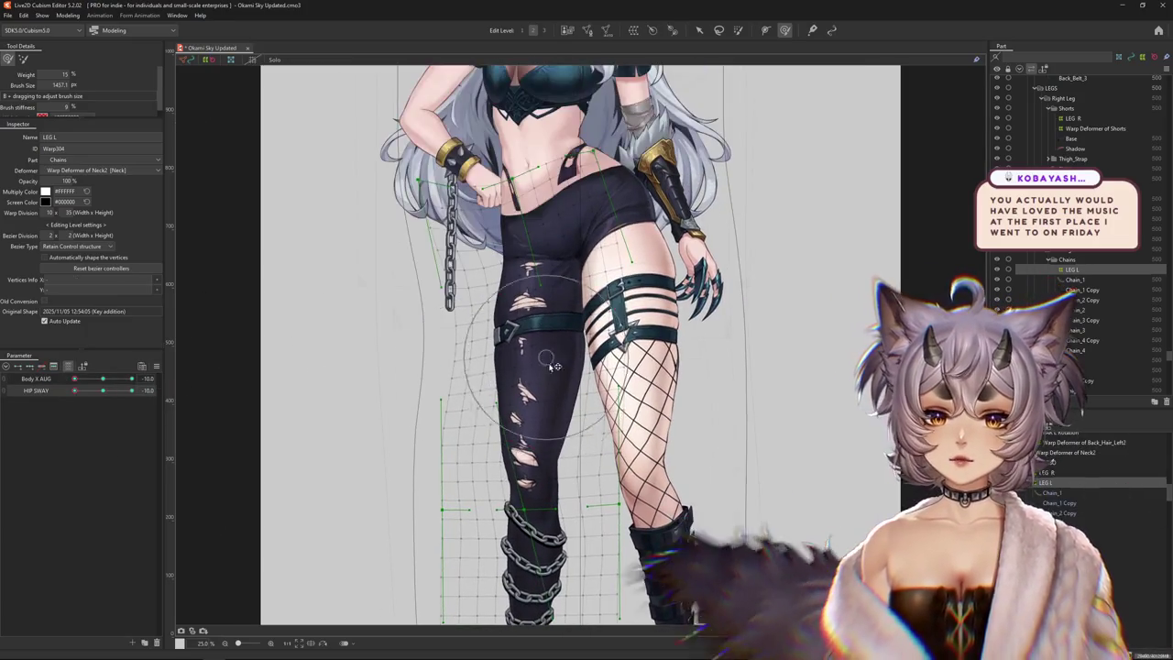
drag(534, 366, 540, 398)
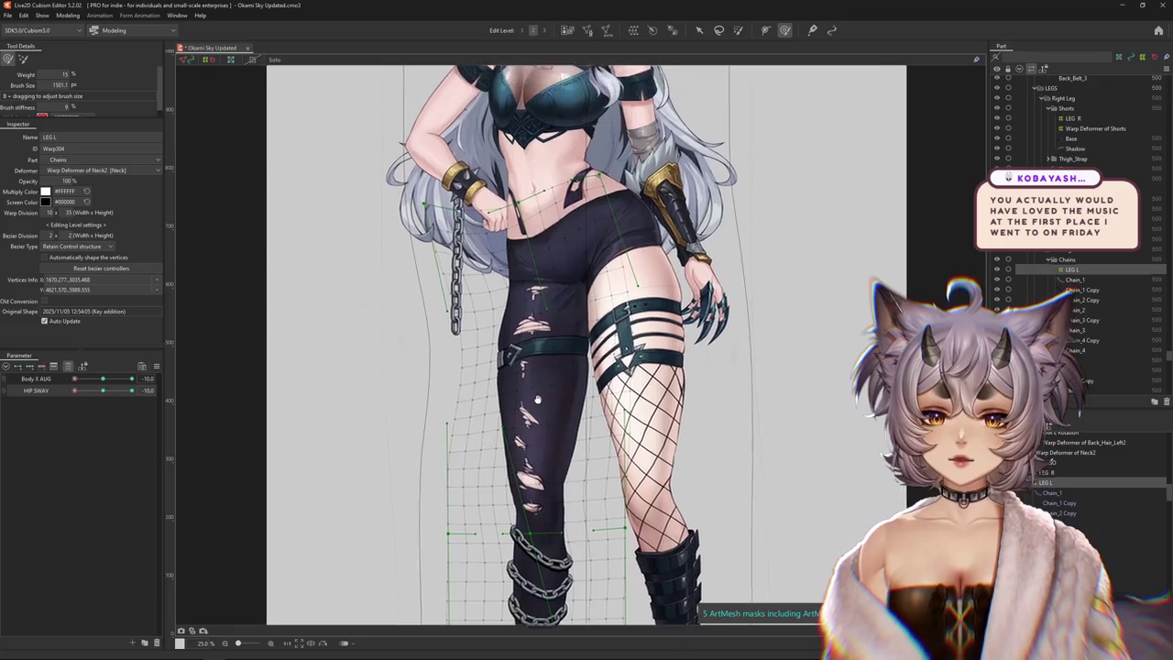
mouse_move(471, 353)
mouse_down()
mouse_move(417, 304)
mouse_move(430, 344)
mouse_up()
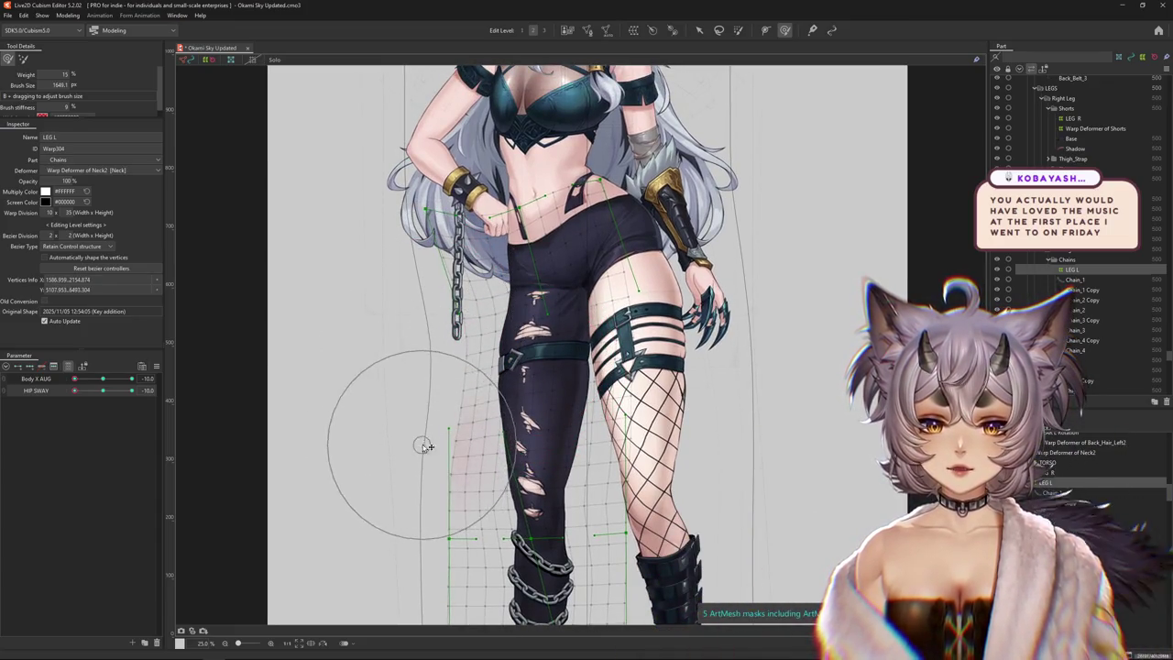
drag(427, 479, 409, 446)
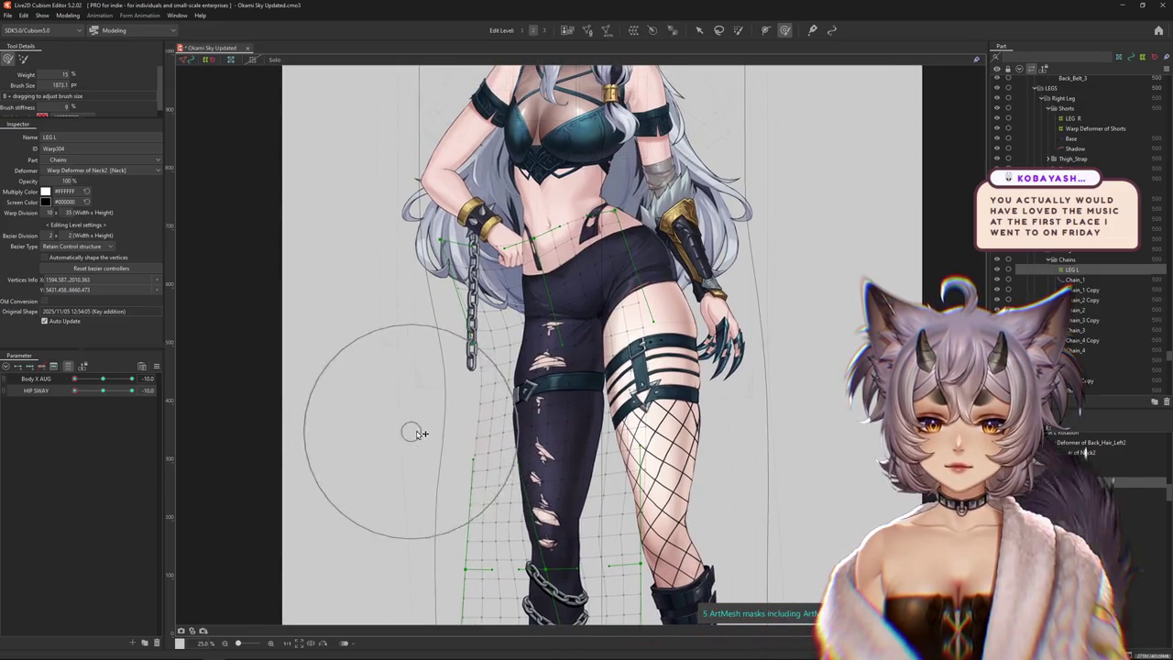
drag(446, 354, 523, 367)
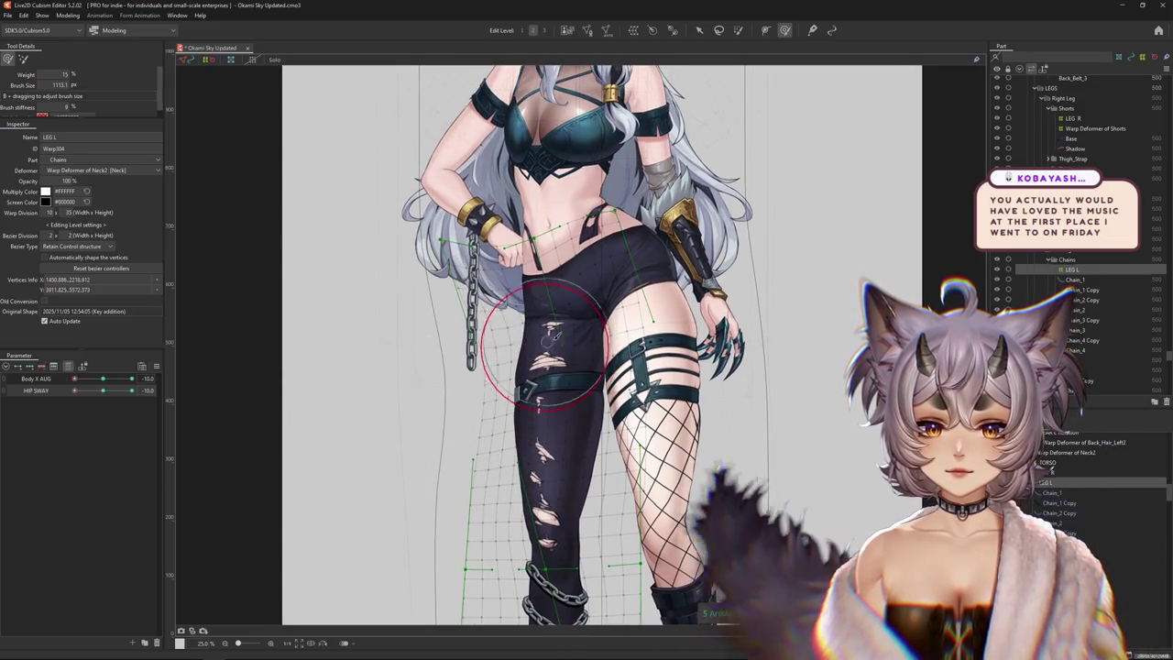
drag(558, 457, 504, 342)
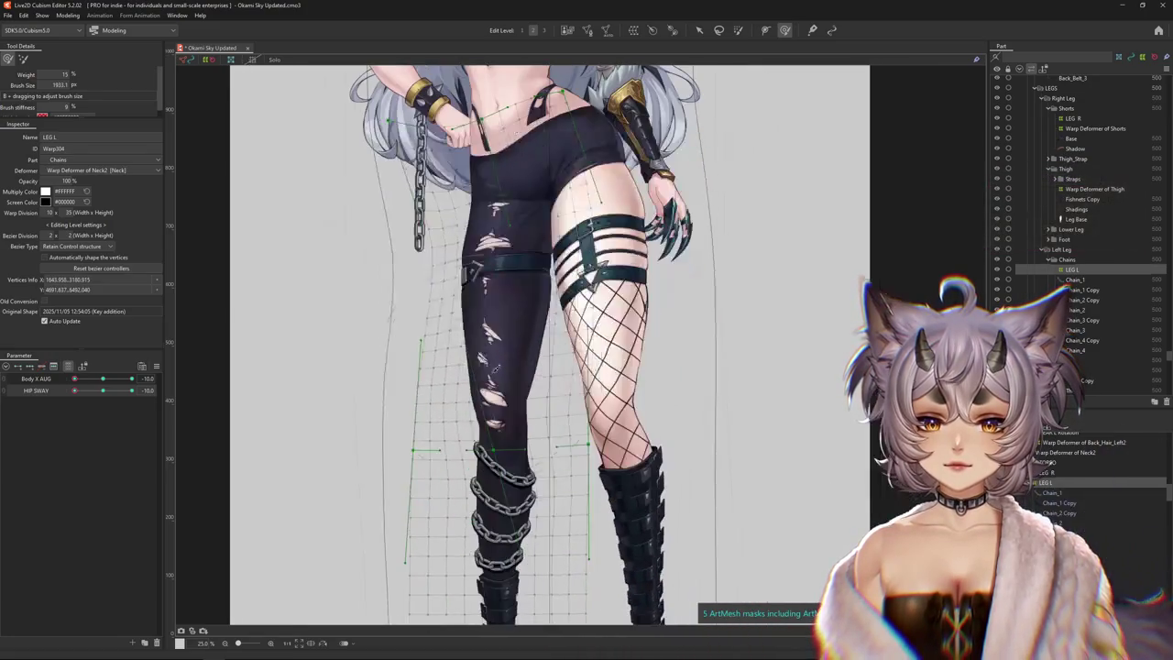
drag(482, 478, 496, 423)
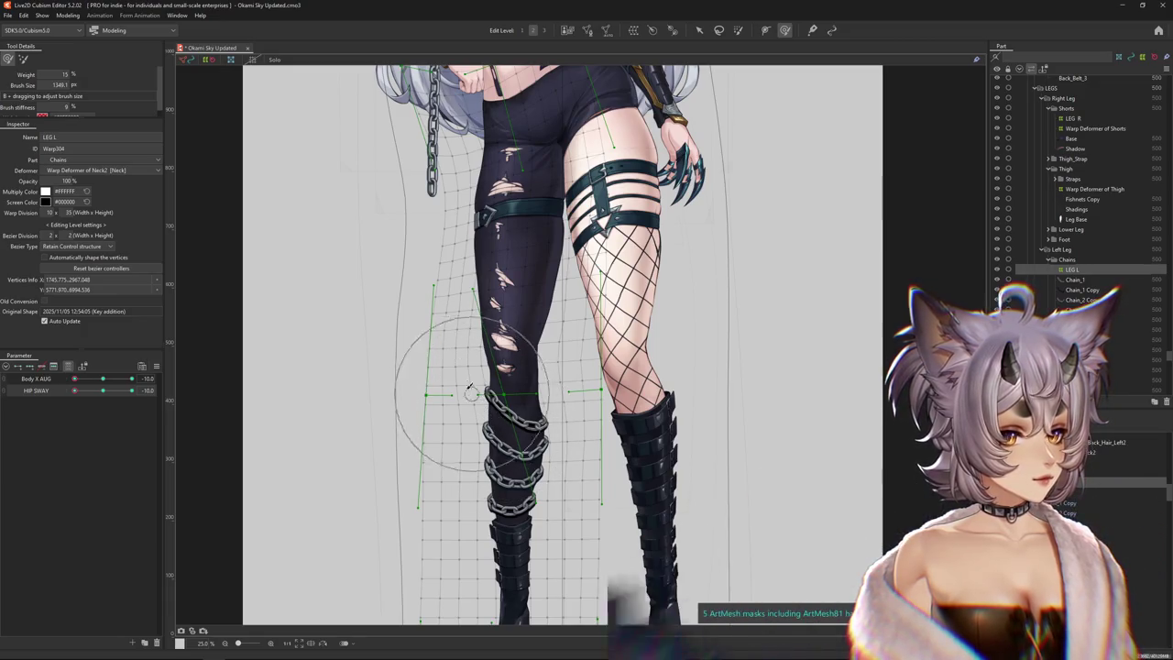
scroll(498, 423, down, 2)
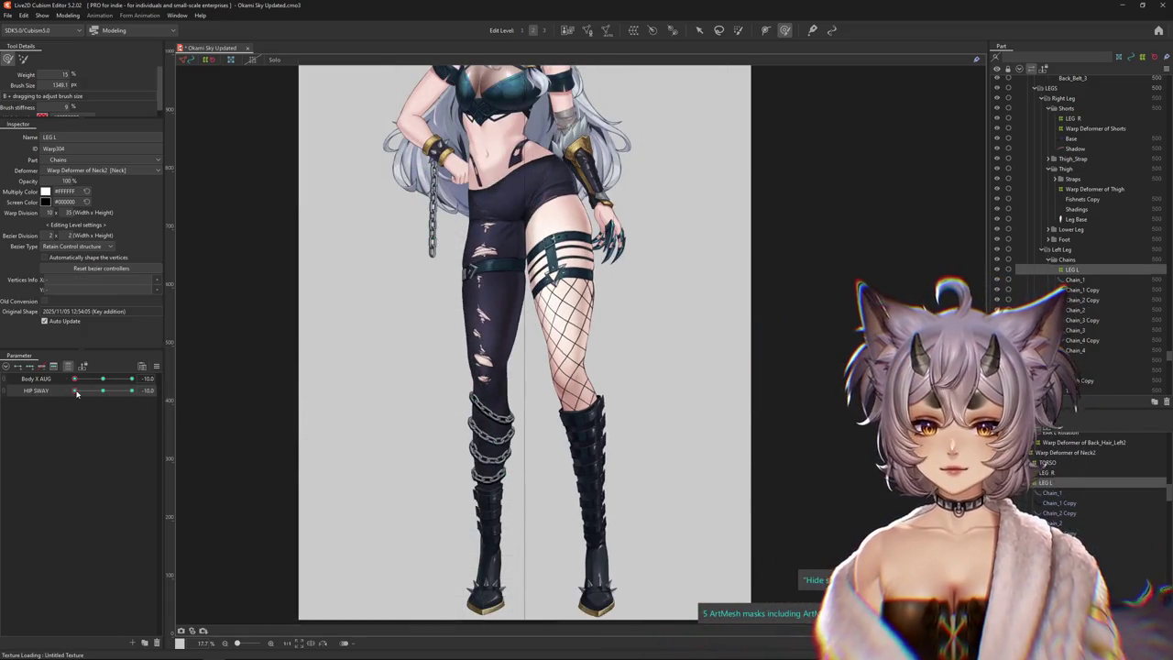
With HIP SWAY selected, enlarge the brush and reshape the chained lower left leg
click(76, 393)
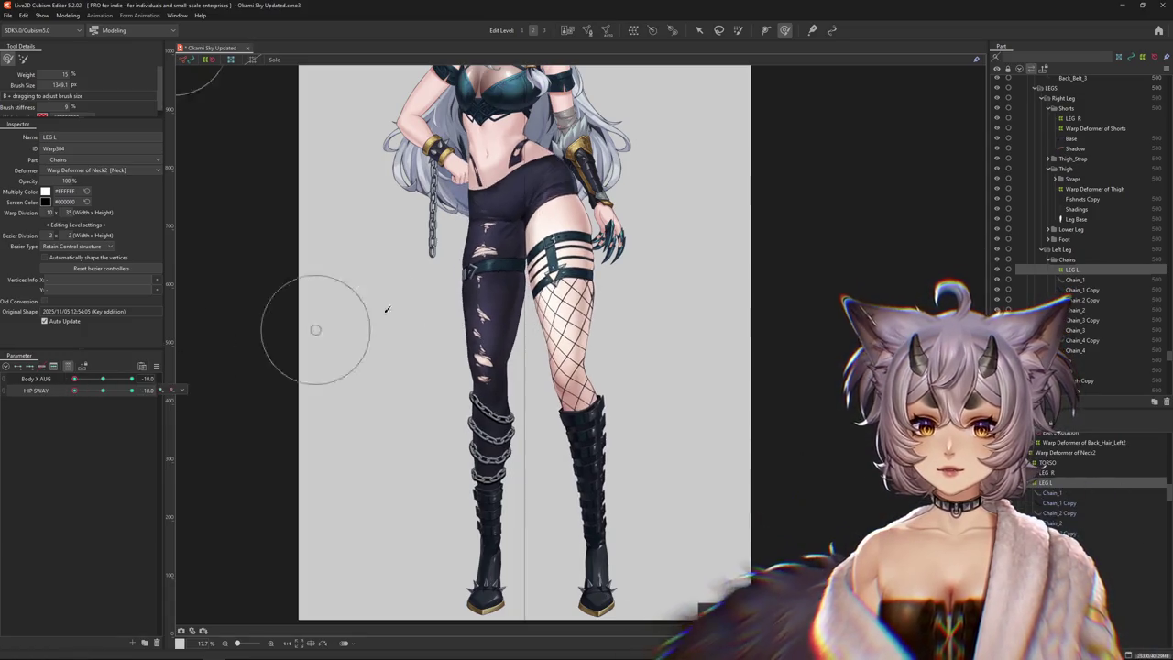
mouse_move(477, 312)
mouse_down()
mouse_move(479, 379)
mouse_move(464, 382)
mouse_up()
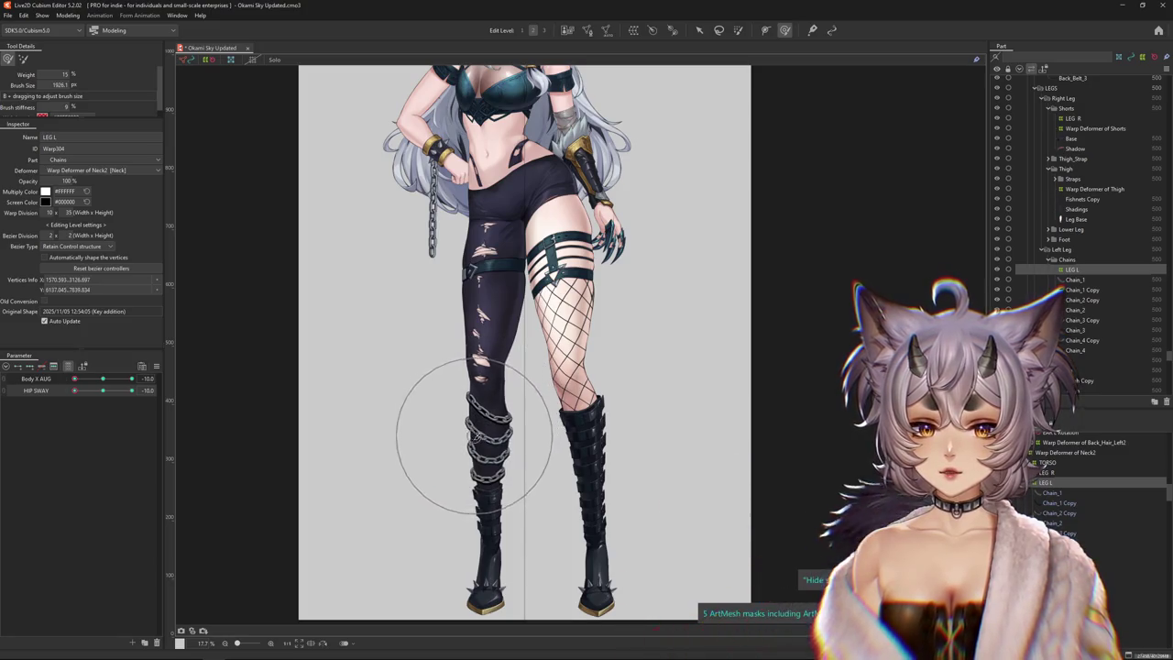
key(v)
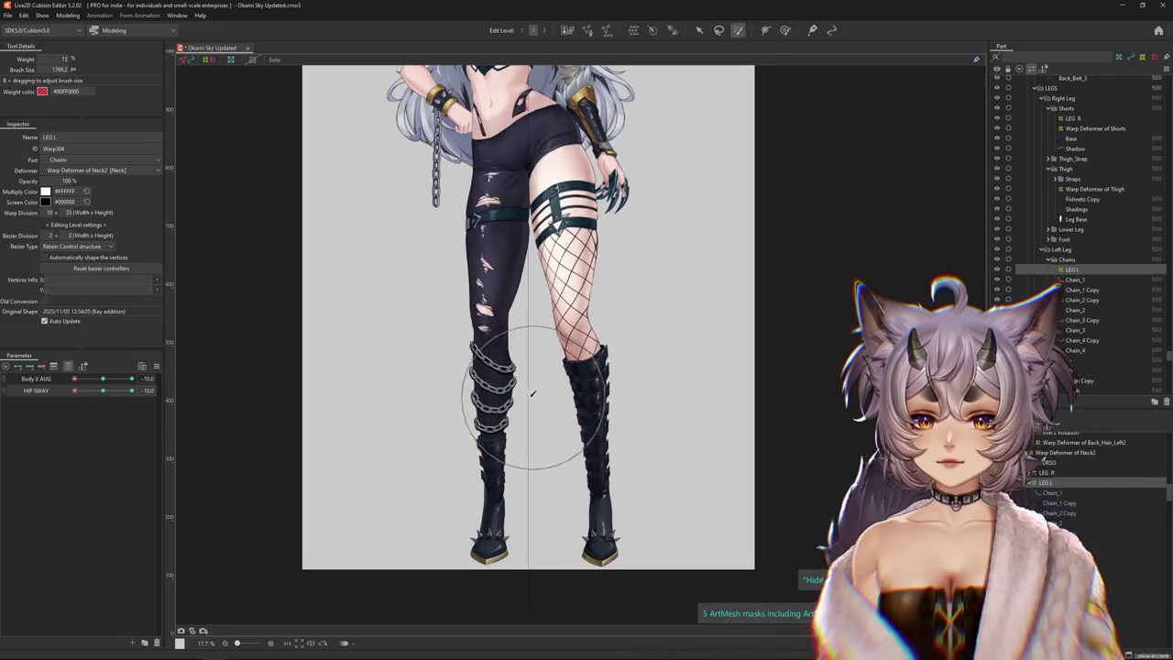
click(785, 30)
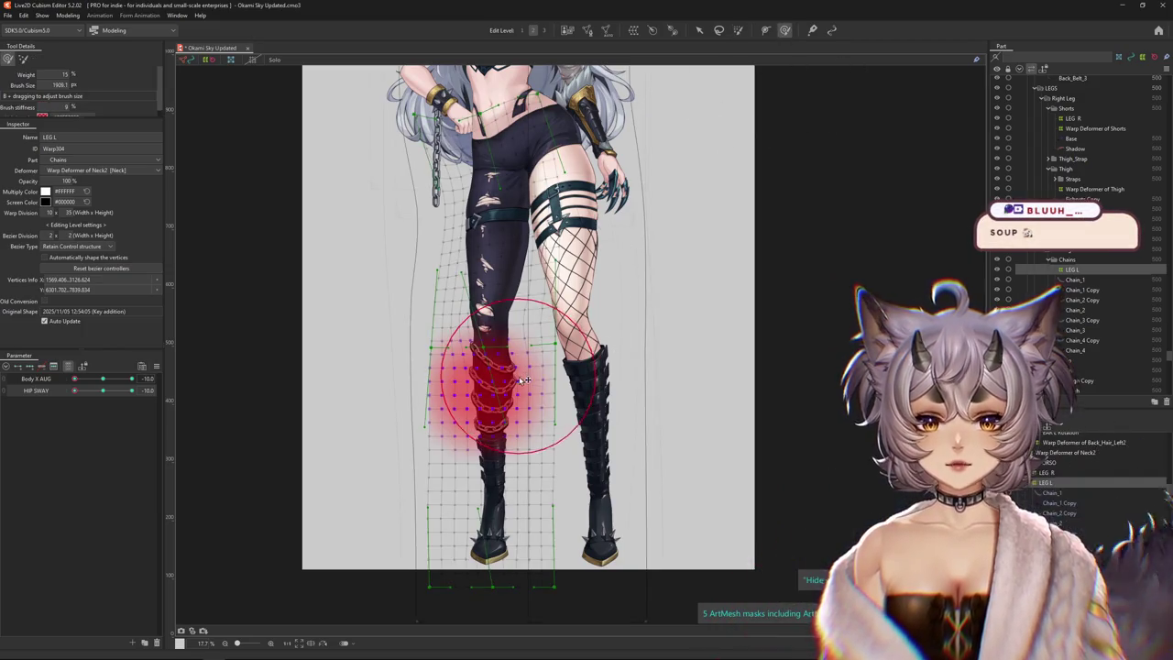
drag(524, 379, 499, 387)
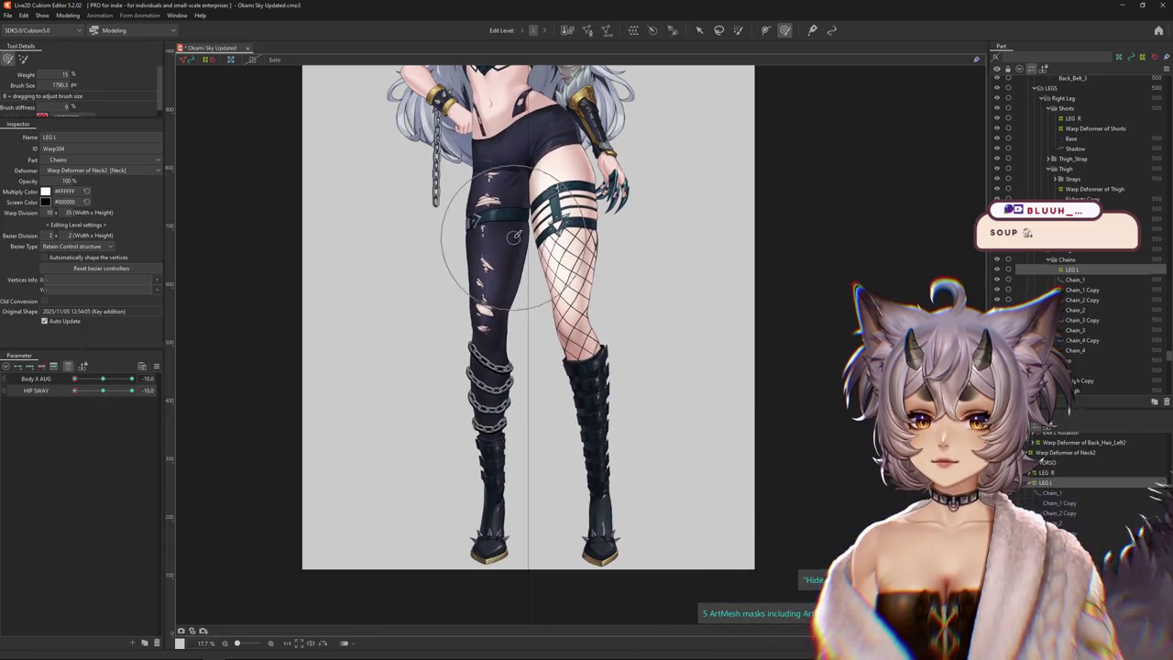
Compare HIP SWAY at 0 and -10, adjusting the thigh near the strap, ending at 0
click(119, 394)
drag(501, 355, 473, 263)
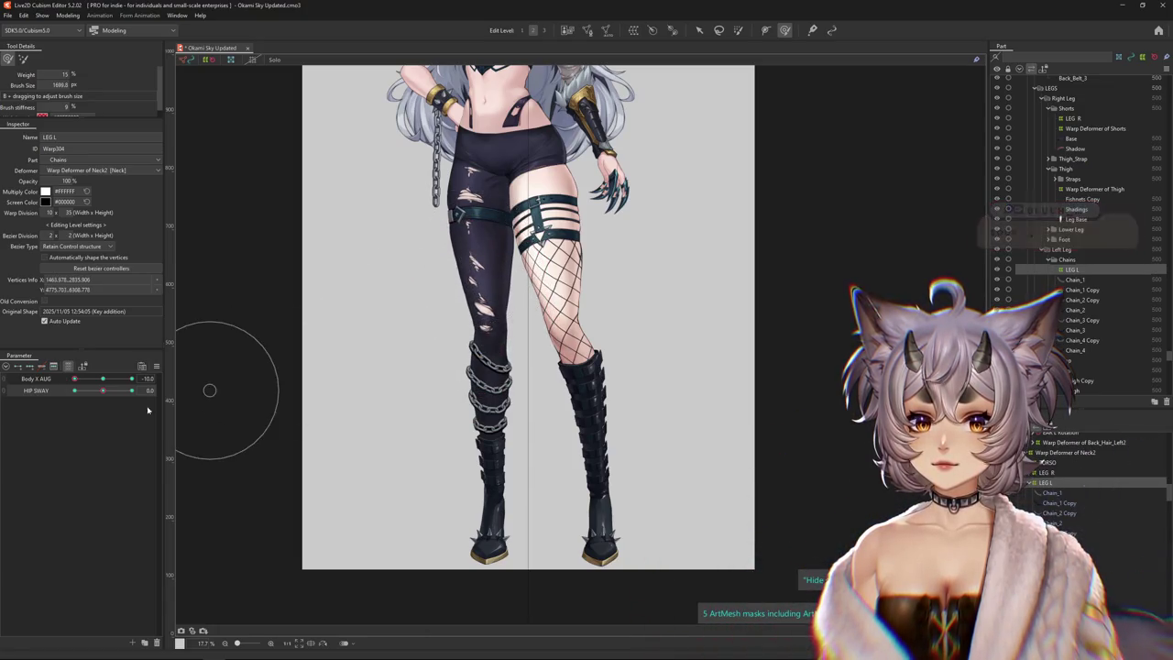
drag(102, 390, 53, 393)
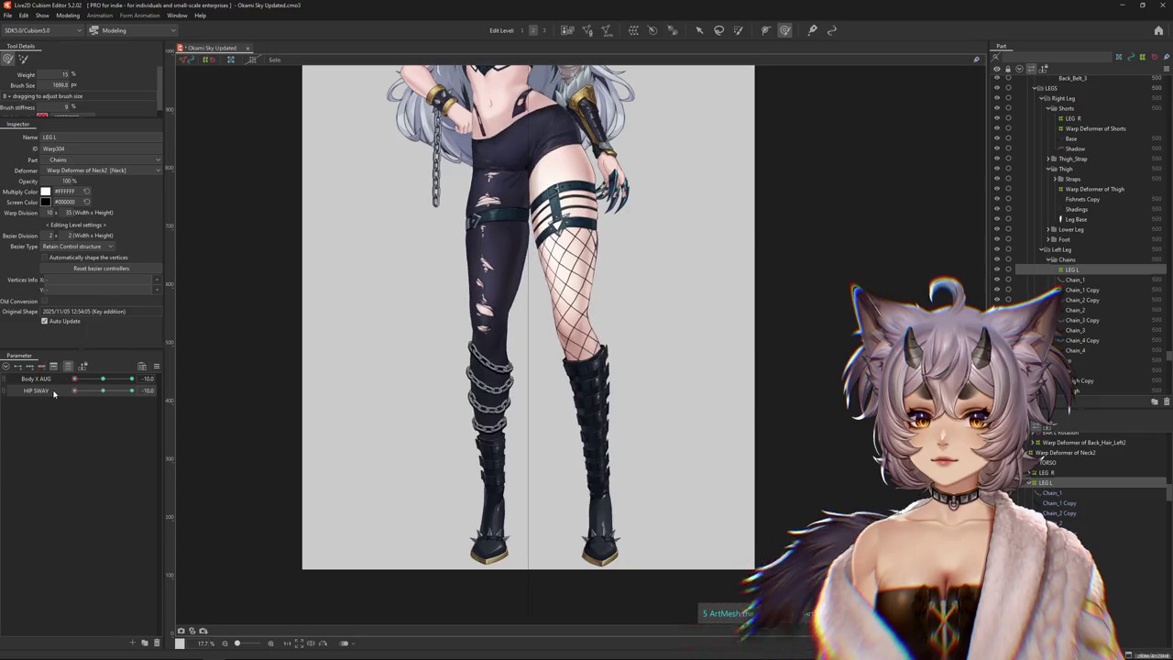
click(113, 391)
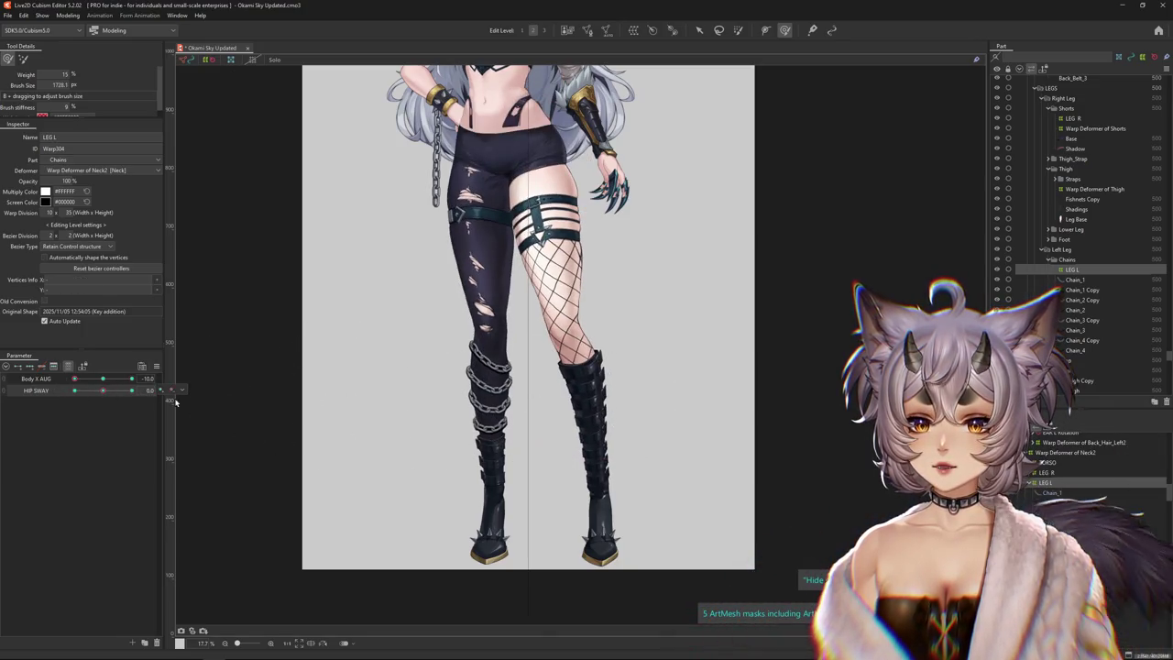
scroll(394, 348, down, 2)
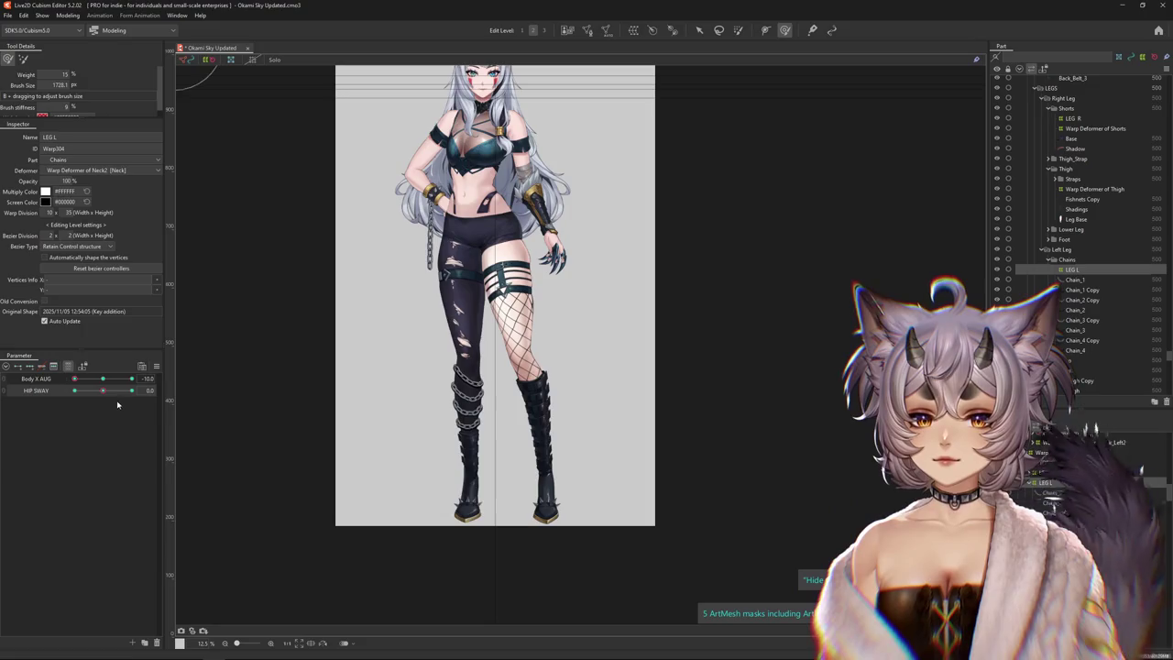
Sweep HIP SWAY from +10 back to centre, shrink the brush, and hide the LEG L grid
drag(97, 392, 246, 376)
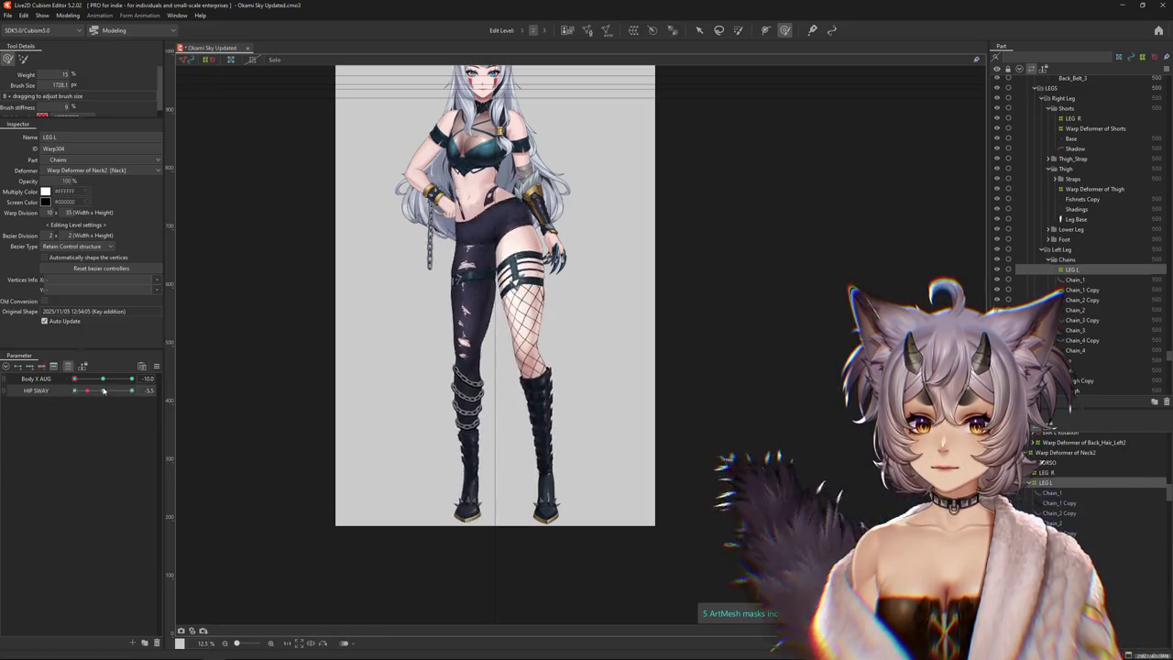
mouse_move(104, 396)
mouse_down()
mouse_move(153, 378)
mouse_move(103, 379)
mouse_up()
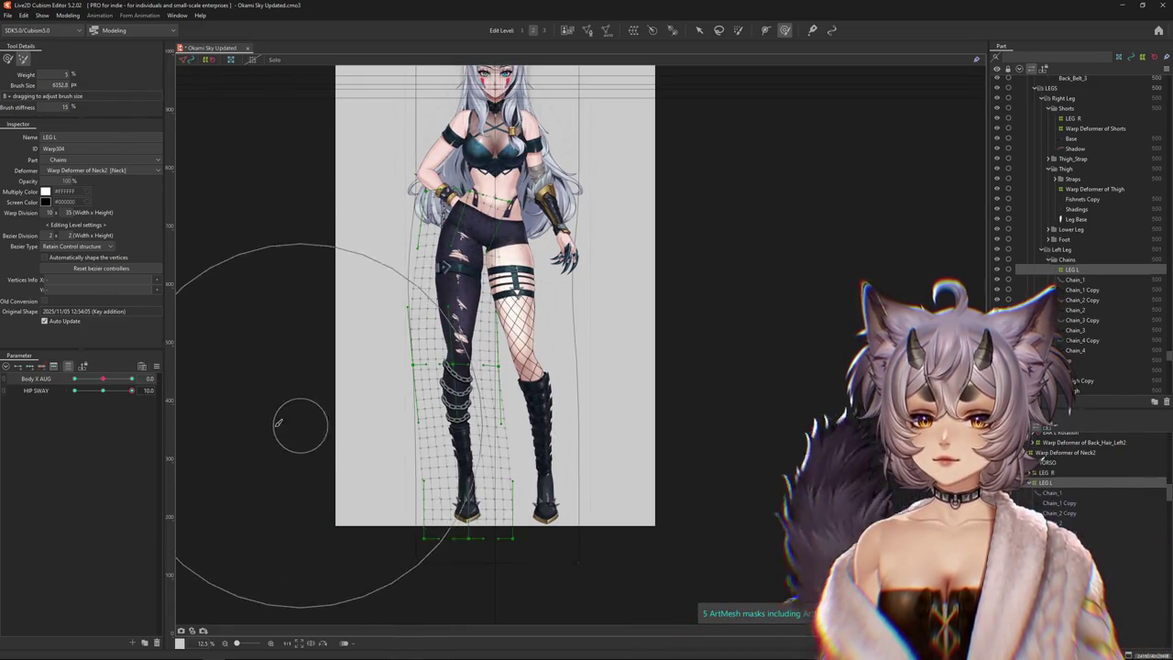
drag(335, 412, 204, 341)
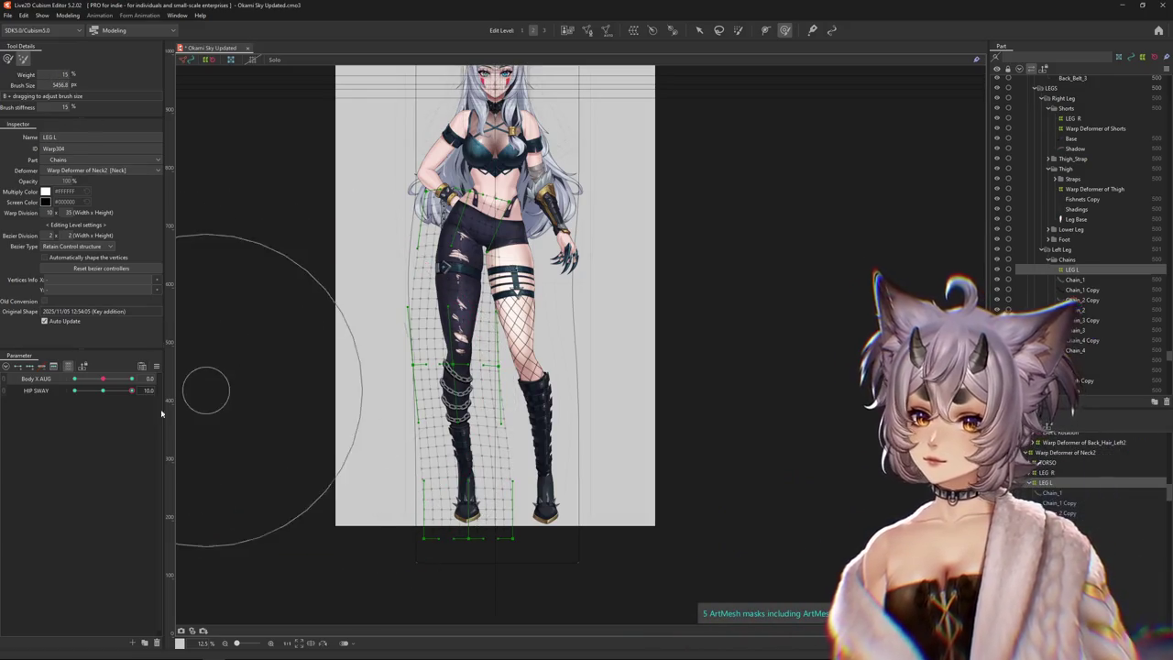
click(106, 378)
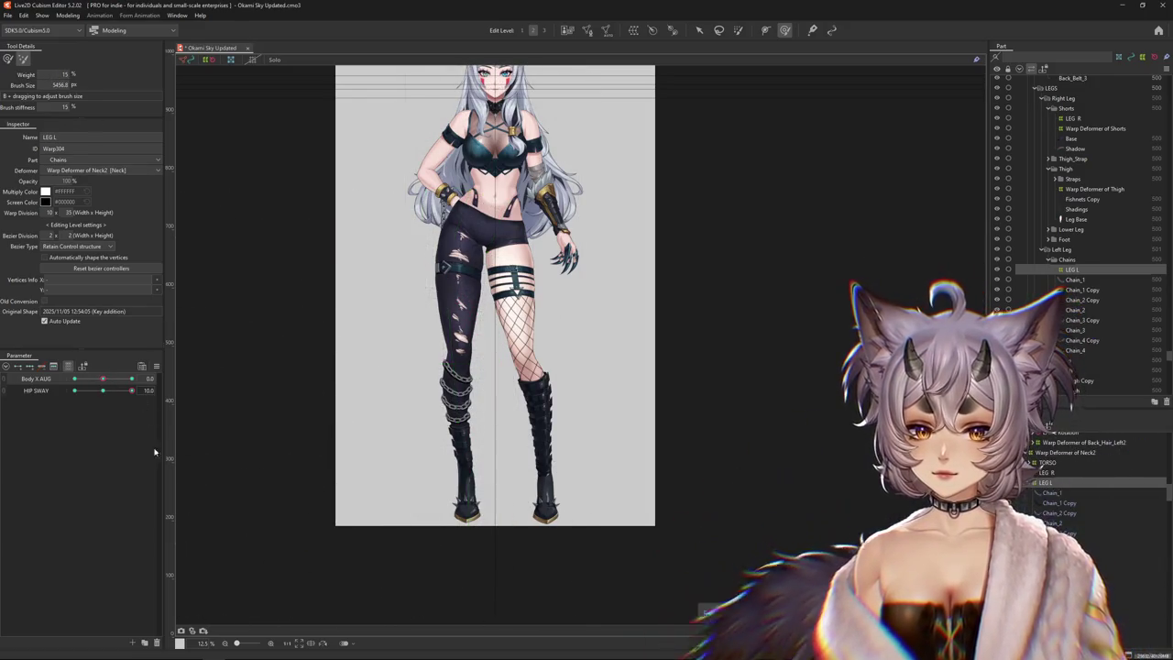
Swing Body X AUG to 10 and then -10 to check the hips and legs
click(103, 390)
drag(112, 385, 189, 395)
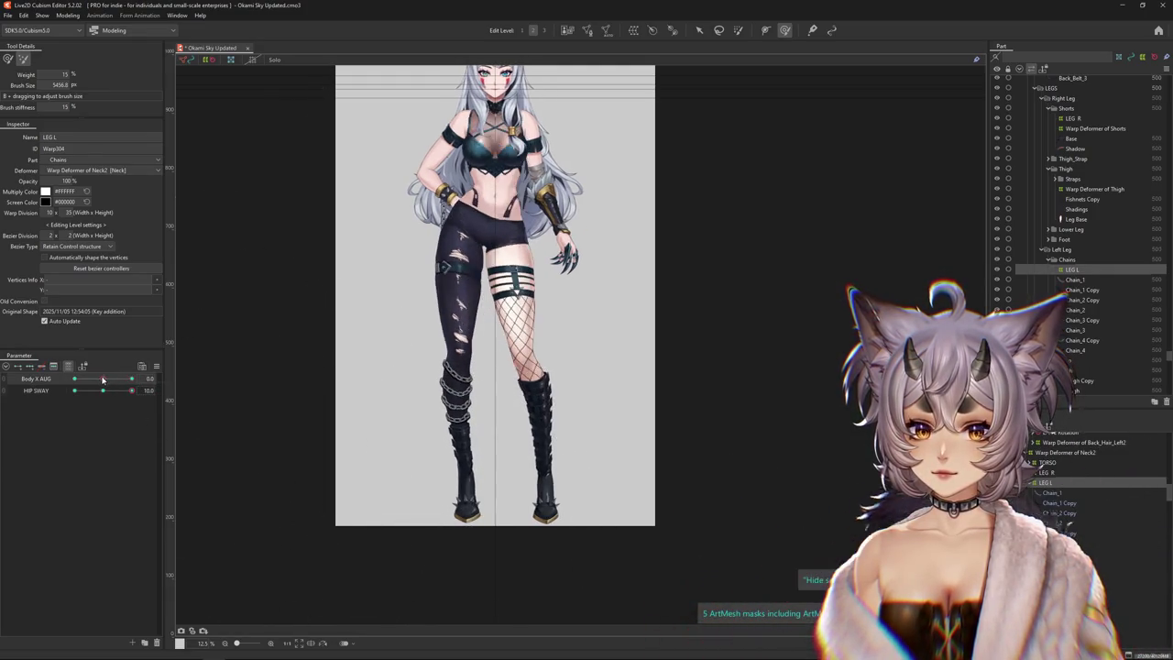
drag(154, 377, 52, 394)
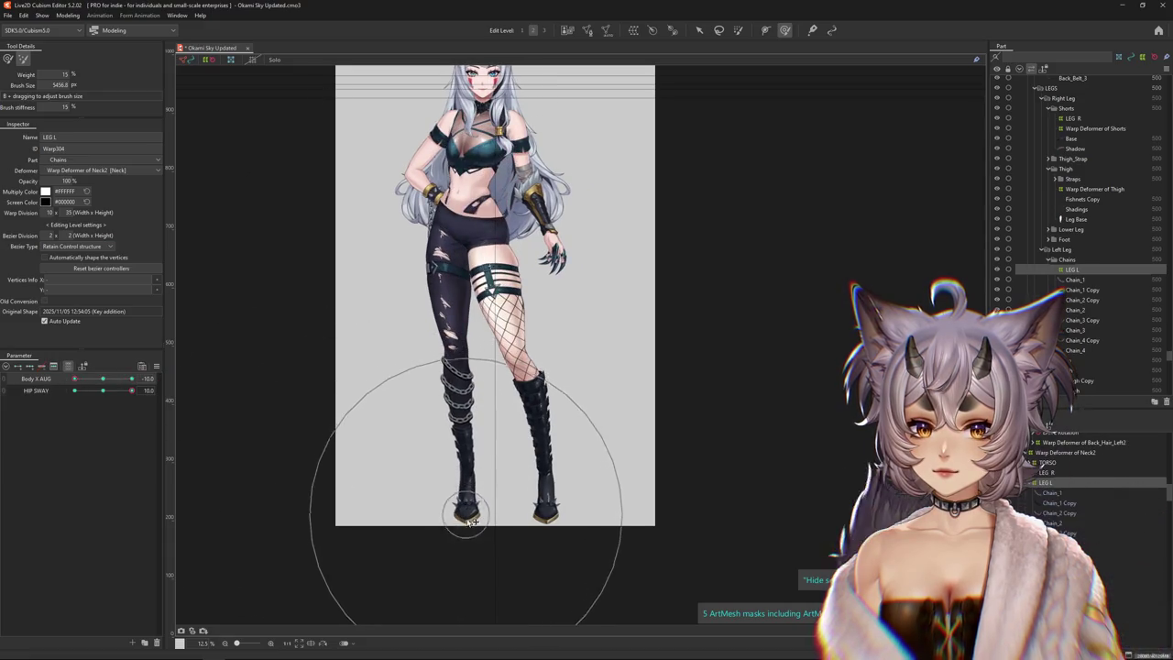
Set Body X AUG to 0 and HIP SWAY to -10, then brush the LEG L warp finer
click(103, 380)
drag(103, 379, 55, 378)
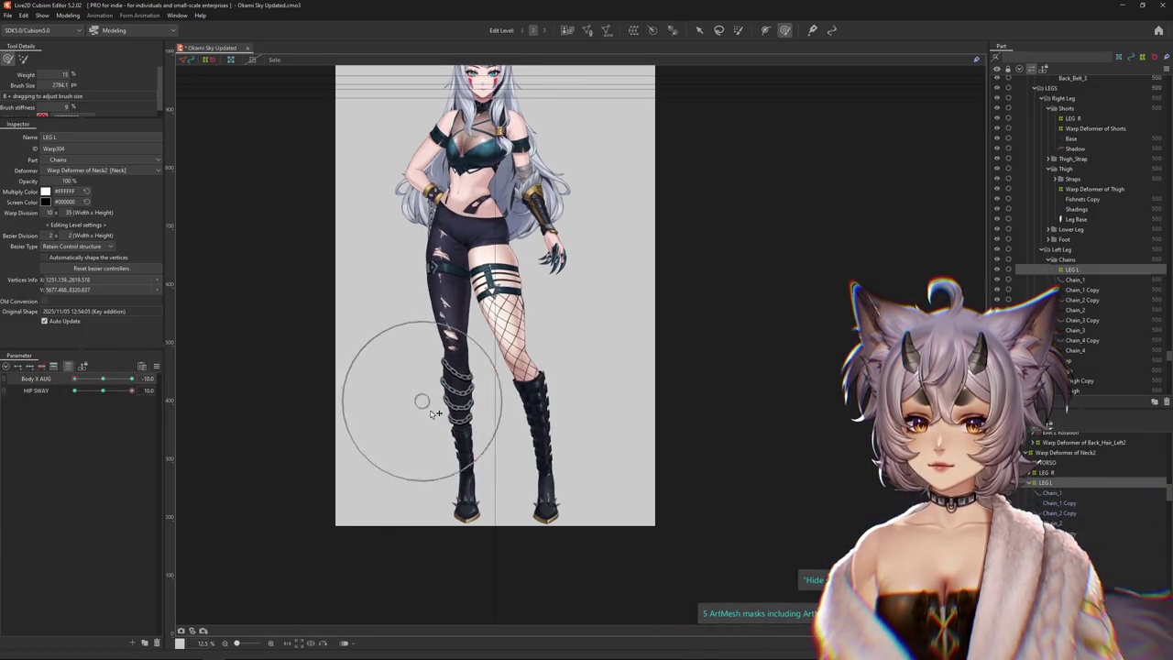
mouse_move(132, 391)
mouse_down()
mouse_move(41, 392)
mouse_move(104, 391)
mouse_up()
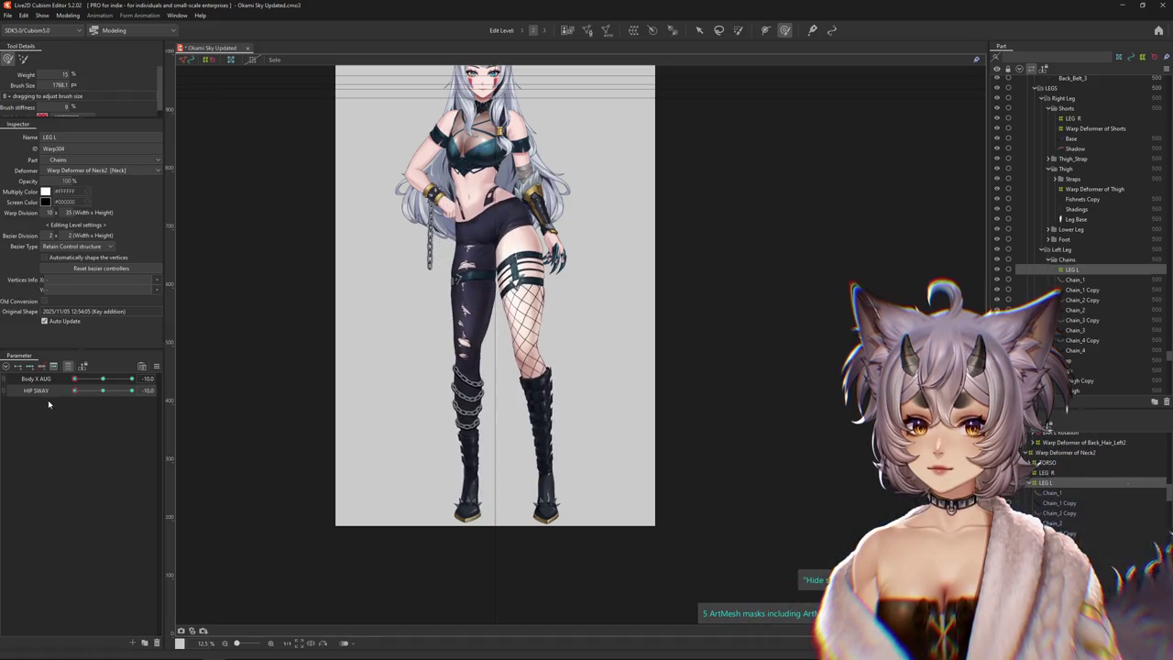
drag(75, 378, 102, 378)
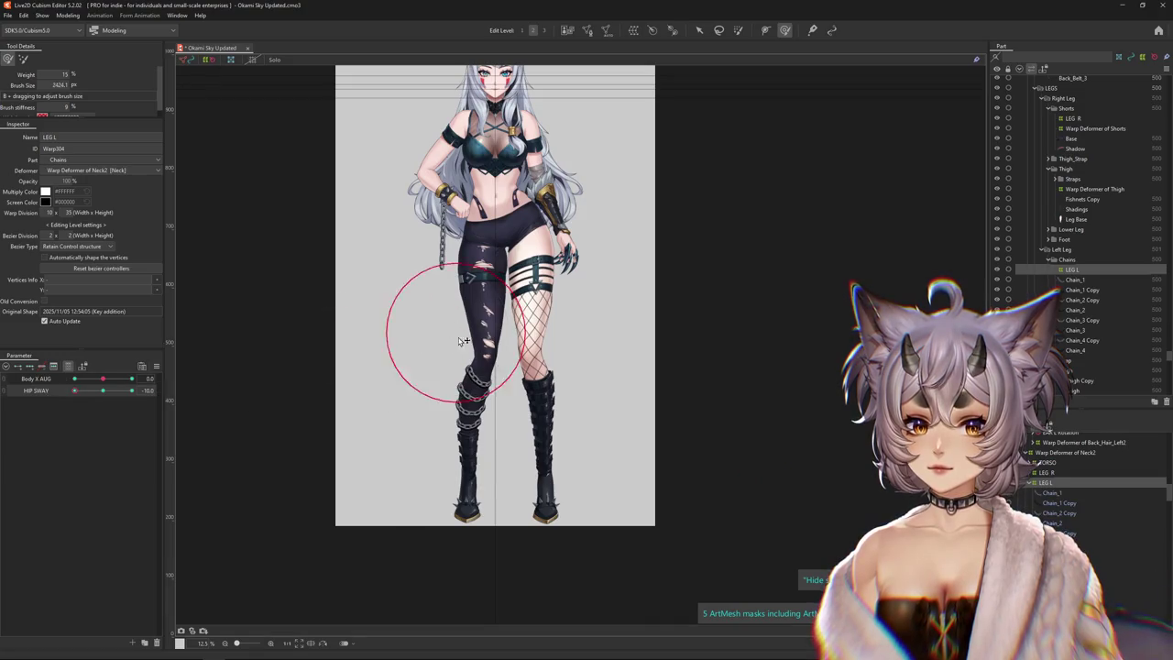
drag(483, 348, 470, 348)
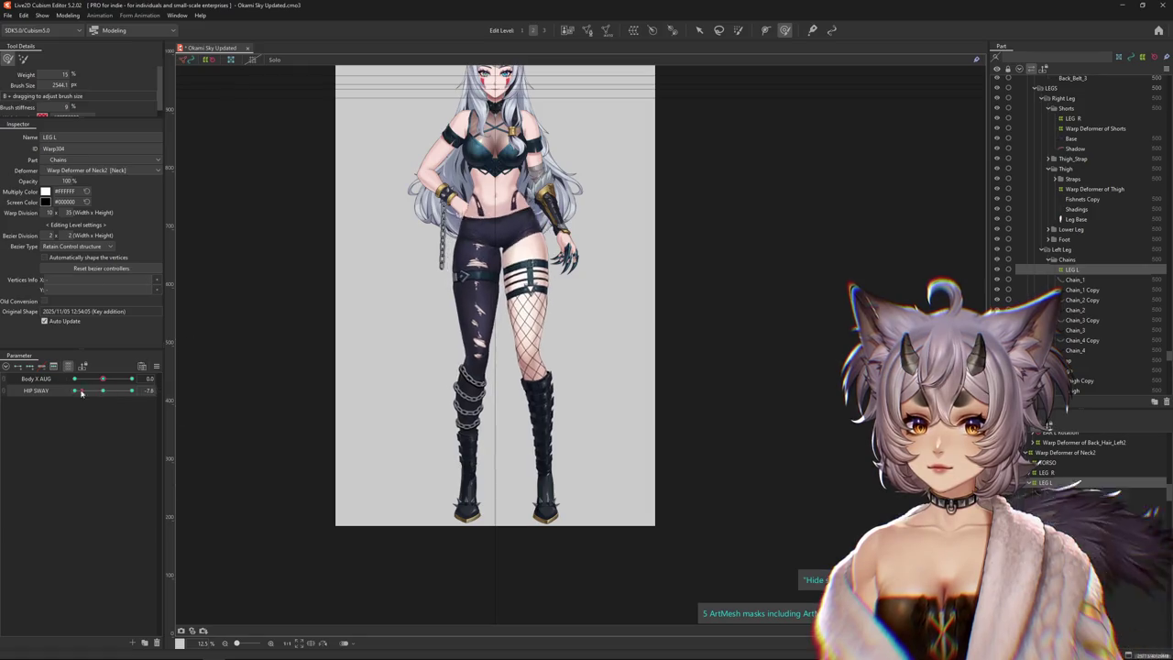
drag(450, 343, 462, 351)
scroll(483, 347, up, 2)
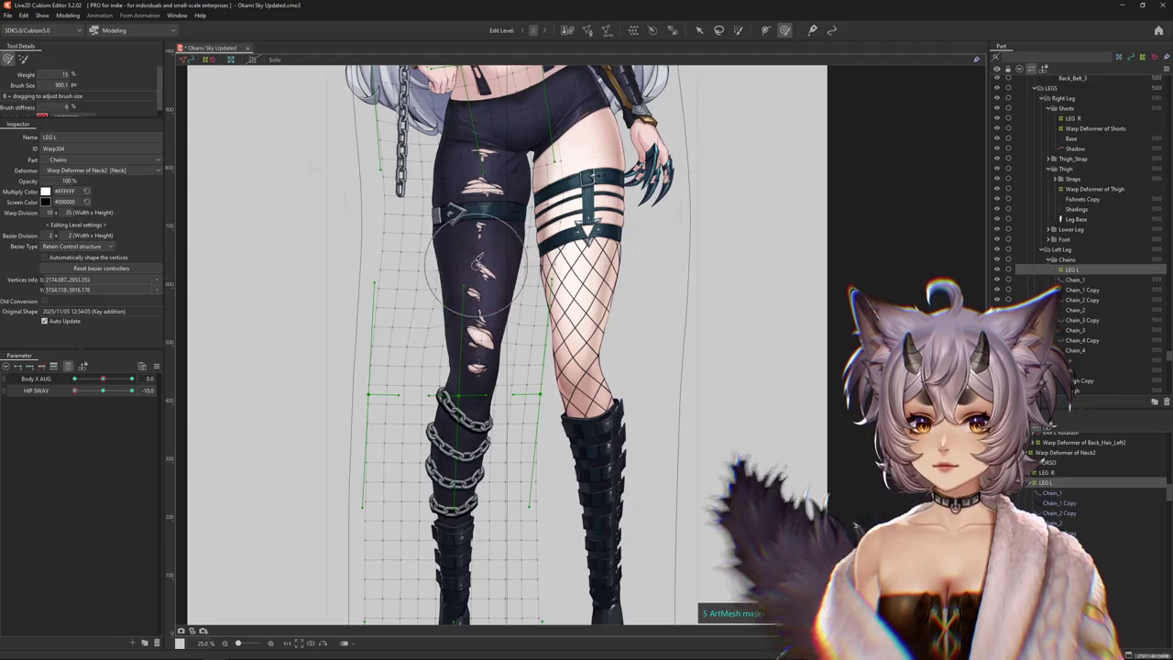
Sculpt the thigh and lower leg on the LEG L warp, undoing one stroke and resizing the brush
drag(484, 278, 479, 211)
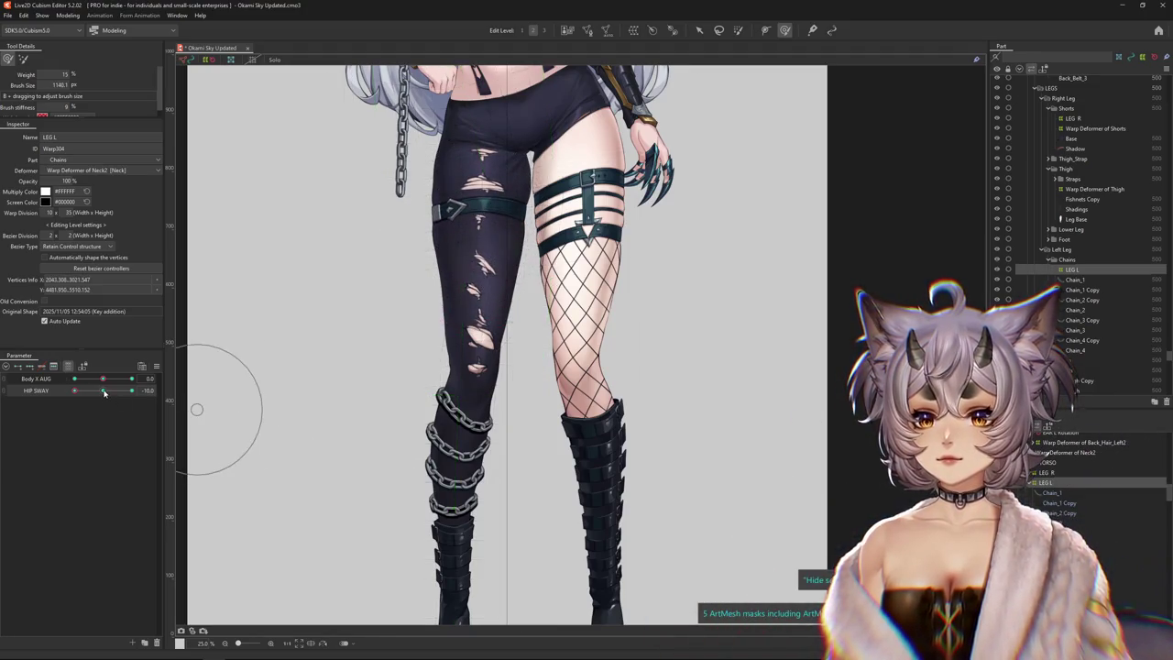
key(ctrl+z)
drag(481, 388, 471, 370)
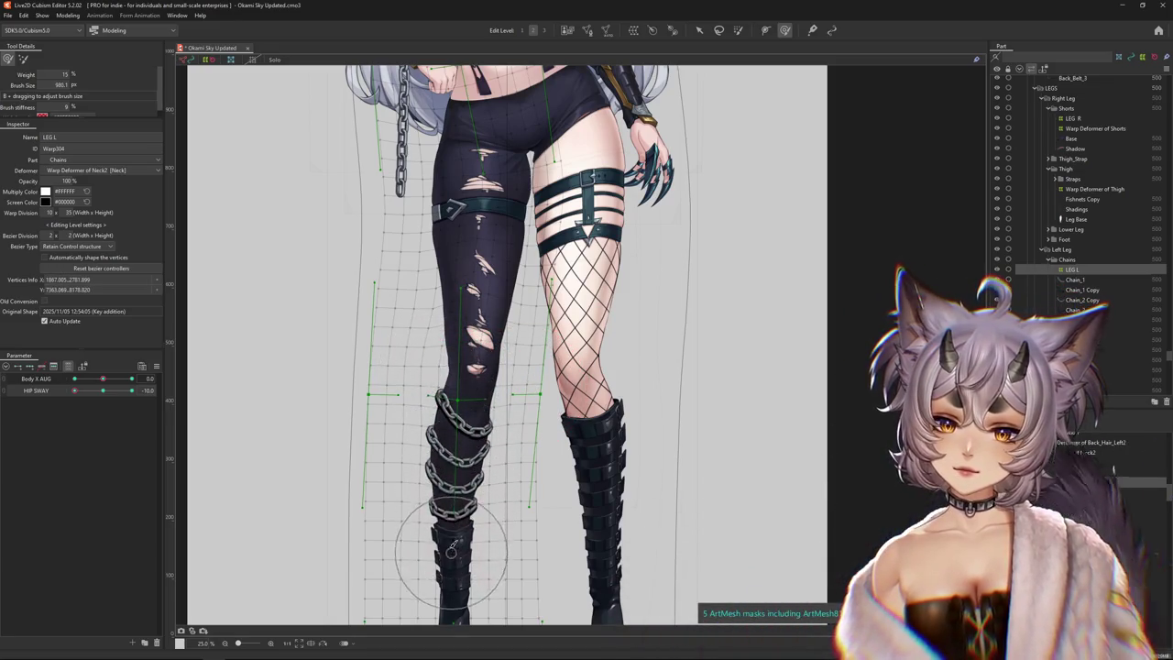
drag(397, 478, 431, 487)
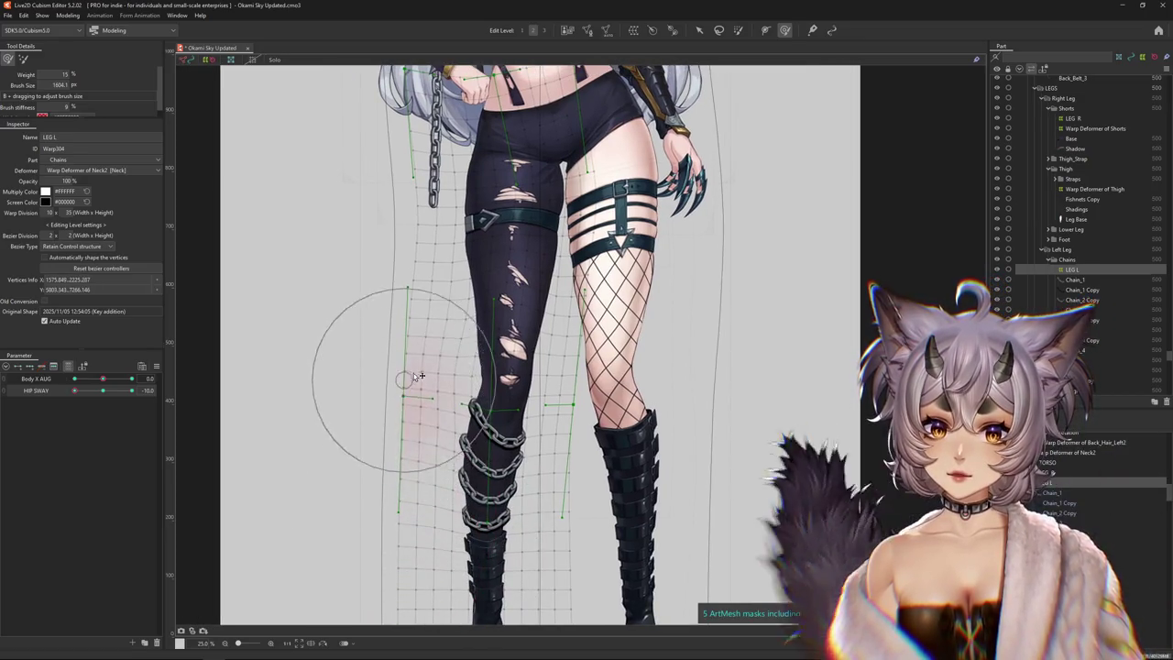
drag(589, 537, 612, 548)
scroll(609, 409, up, 2)
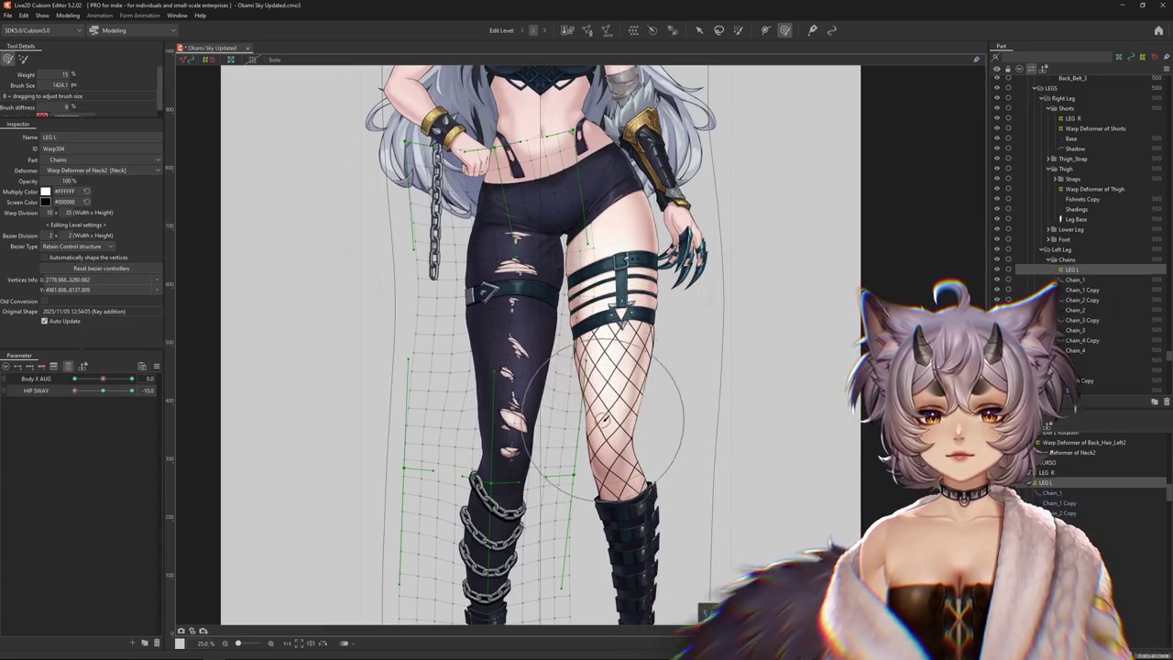
Compare the leg near neutral HIP SWAY, then lift the left thigh area on the warp grid
key(Escape)
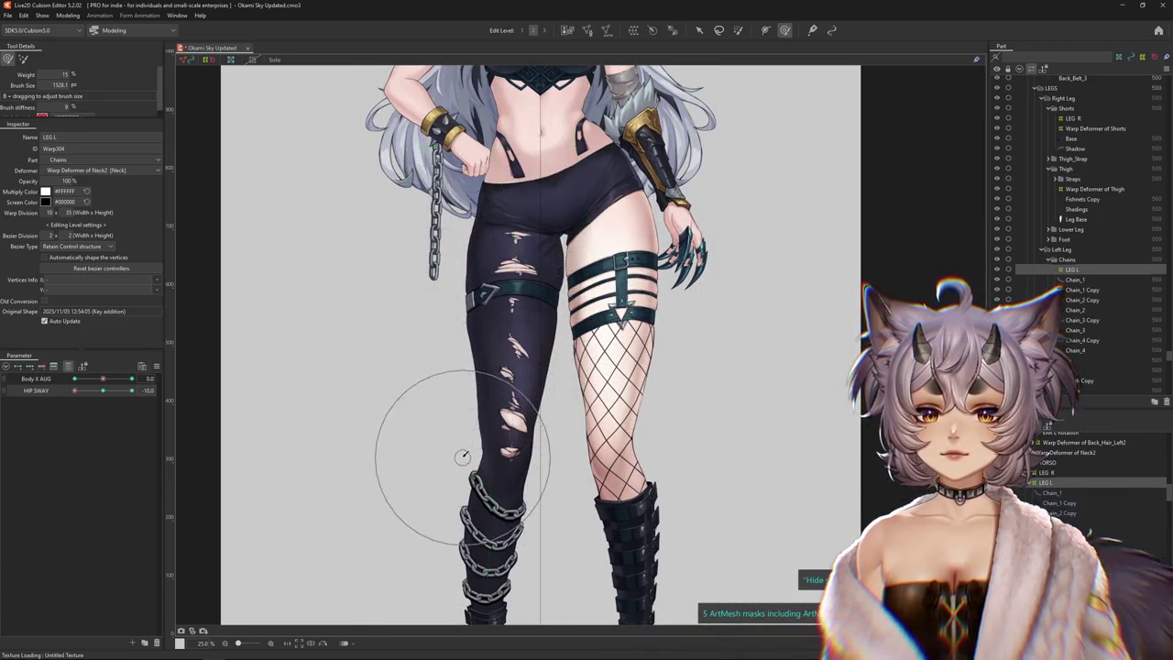
drag(74, 391, 108, 385)
click(486, 255)
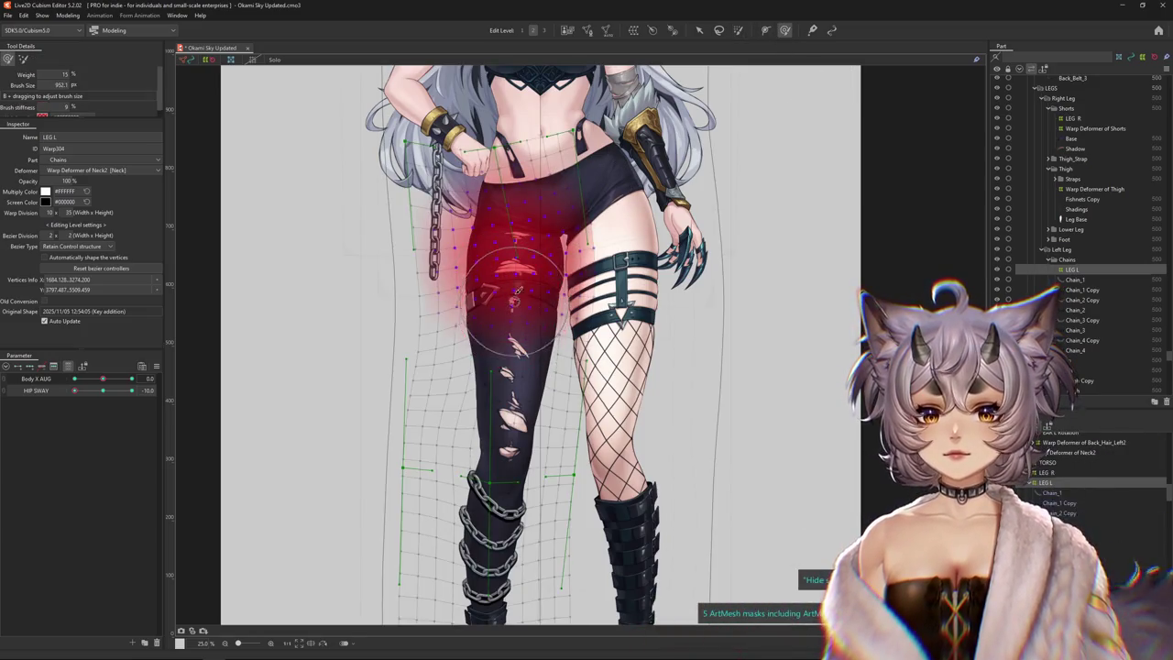
mouse_move(518, 290)
mouse_down()
mouse_move(519, 257)
mouse_move(464, 410)
mouse_up()
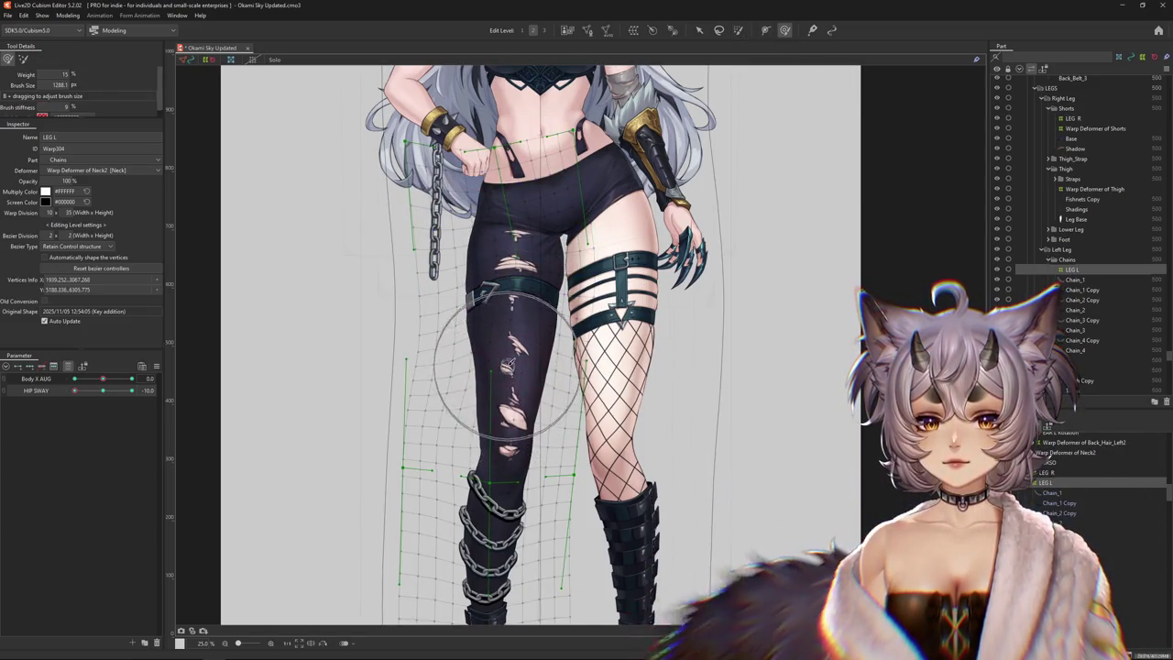
scroll(464, 409, down, 2)
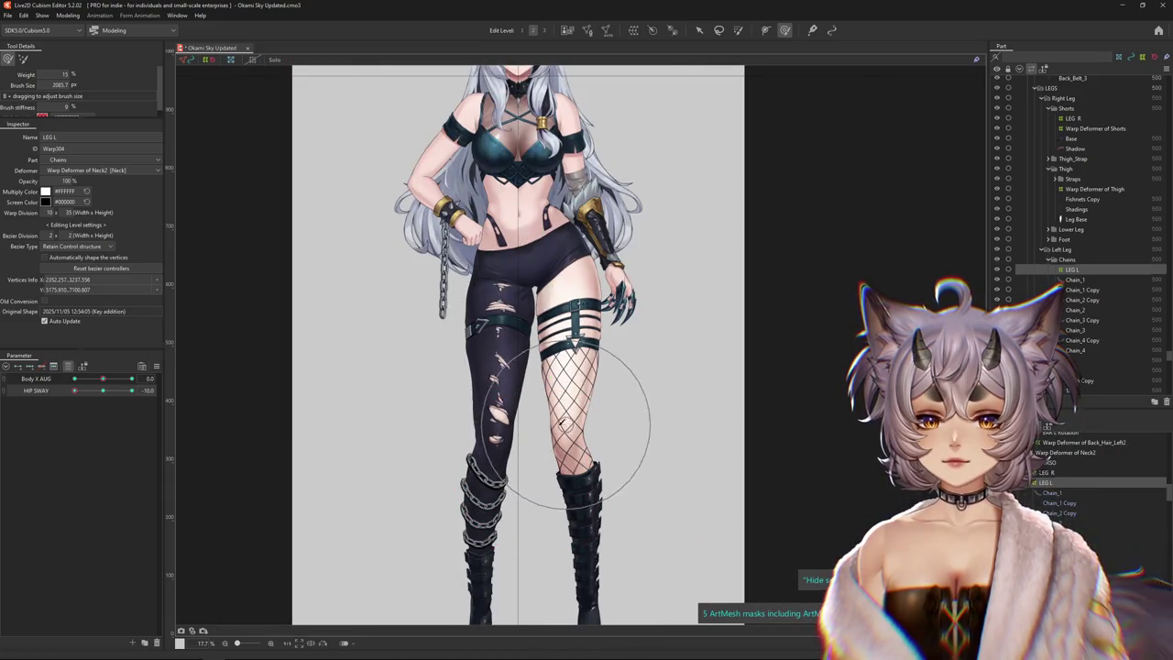
mouse_move(75, 392)
mouse_down()
mouse_move(105, 392)
mouse_move(75, 391)
mouse_up()
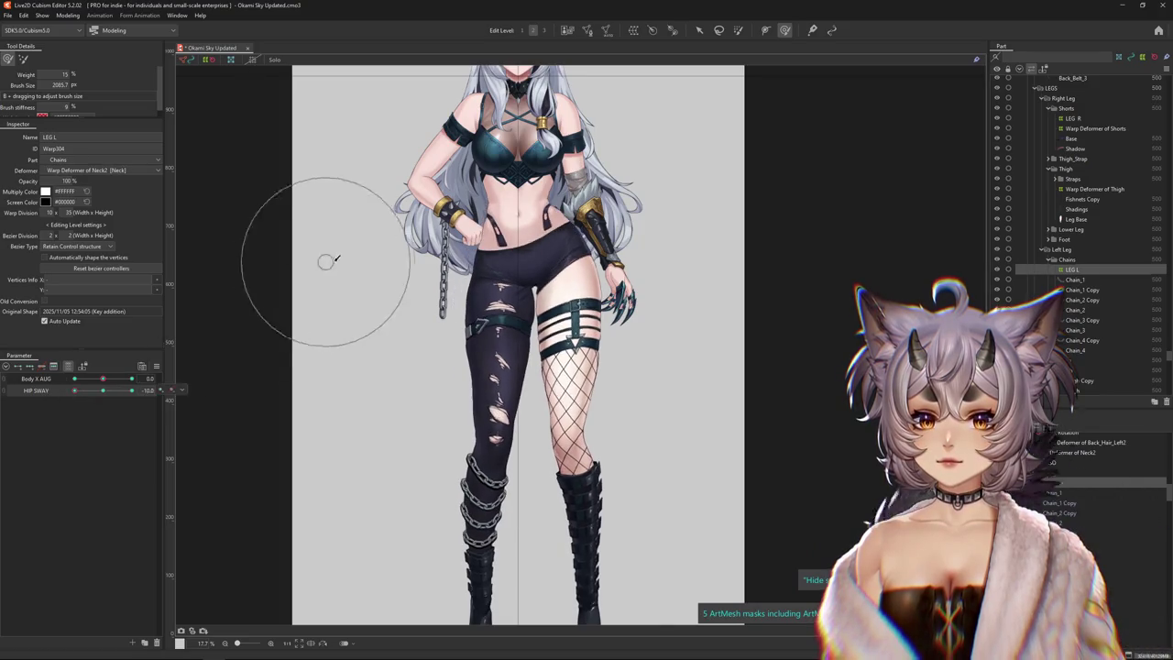
Nudge the leg warp, set the brush weight to 5, and return HIP SWAY to -10
scroll(325, 261, down, 2)
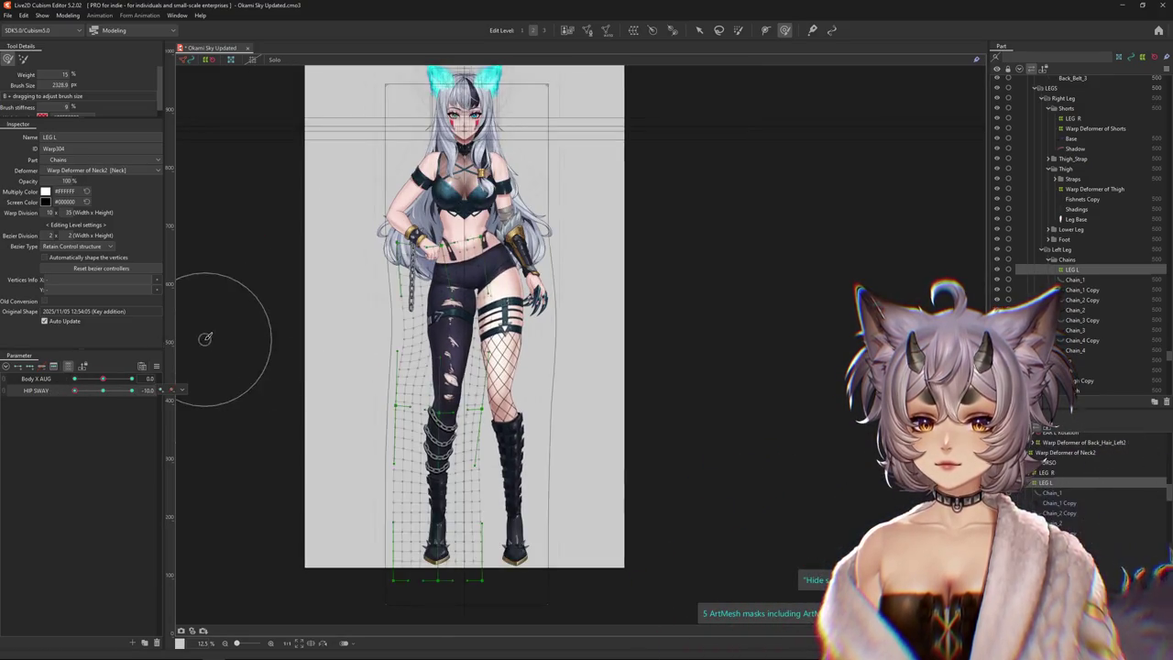
scroll(317, 211, up, 2)
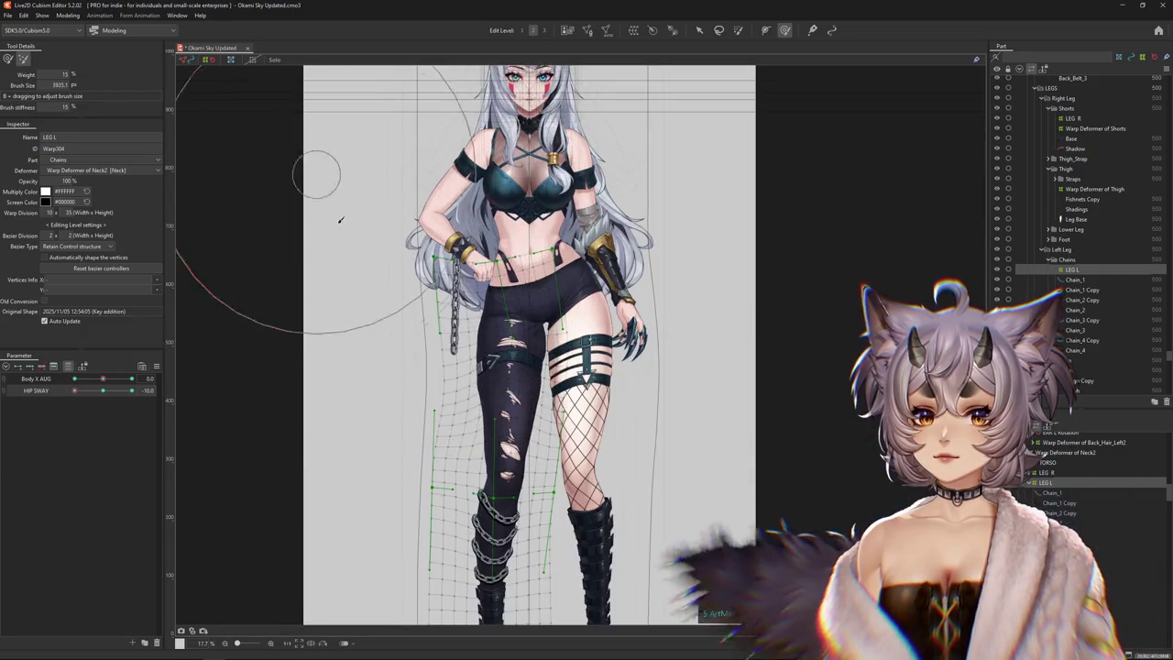
drag(515, 347, 502, 378)
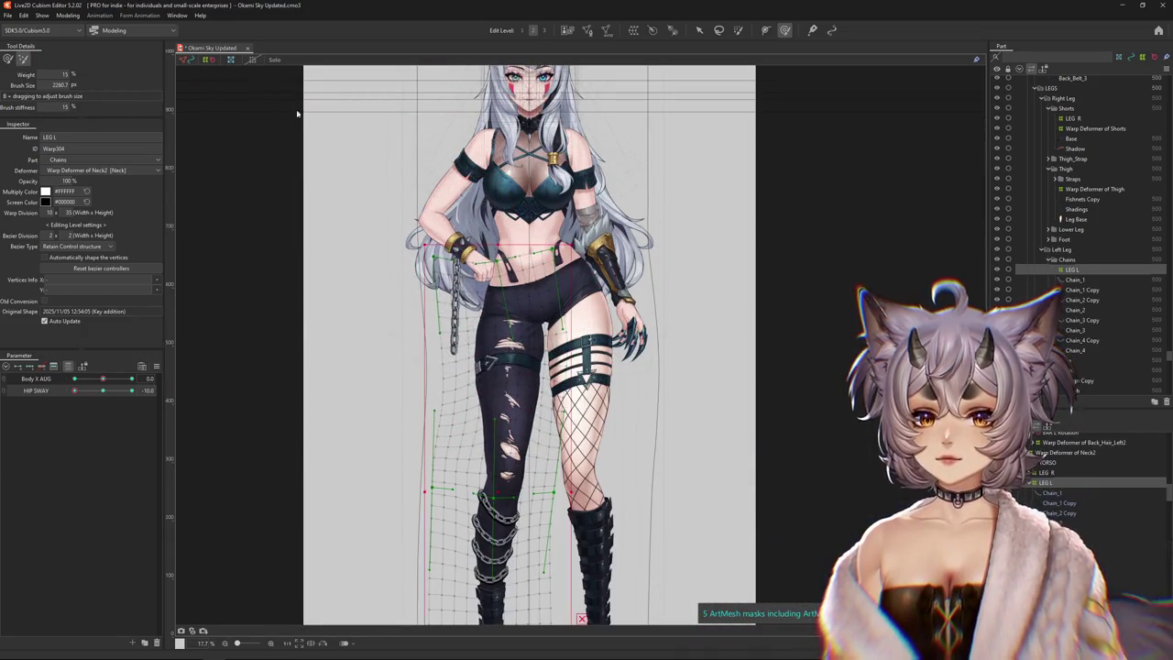
text(5)
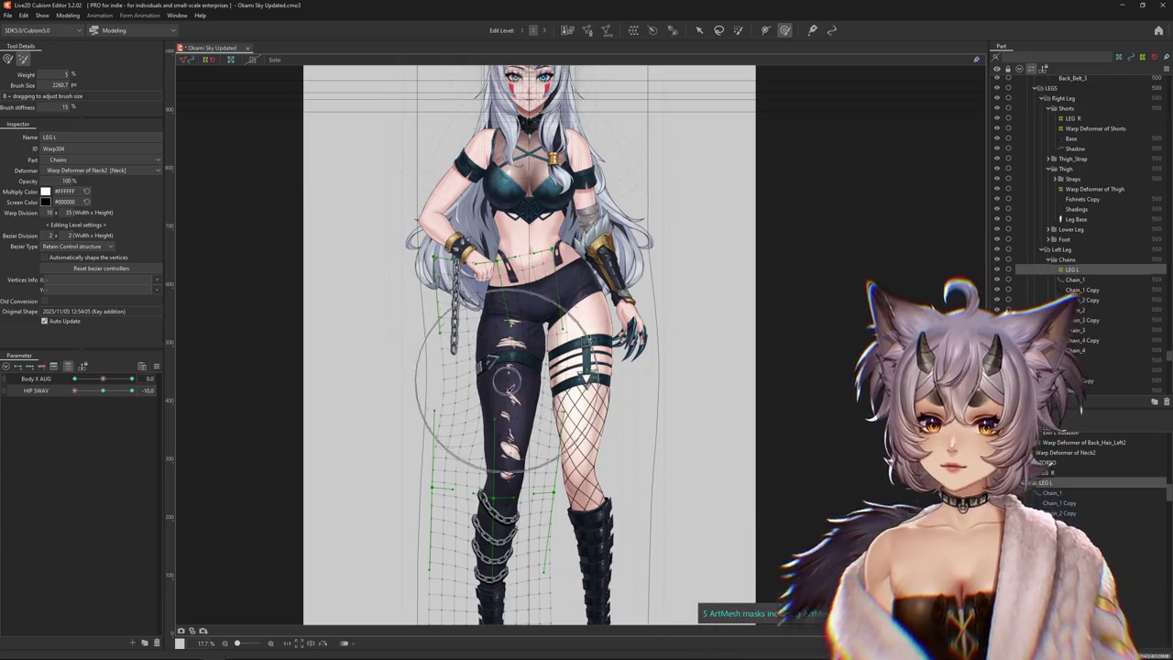
click(103, 391)
drag(103, 392, 76, 392)
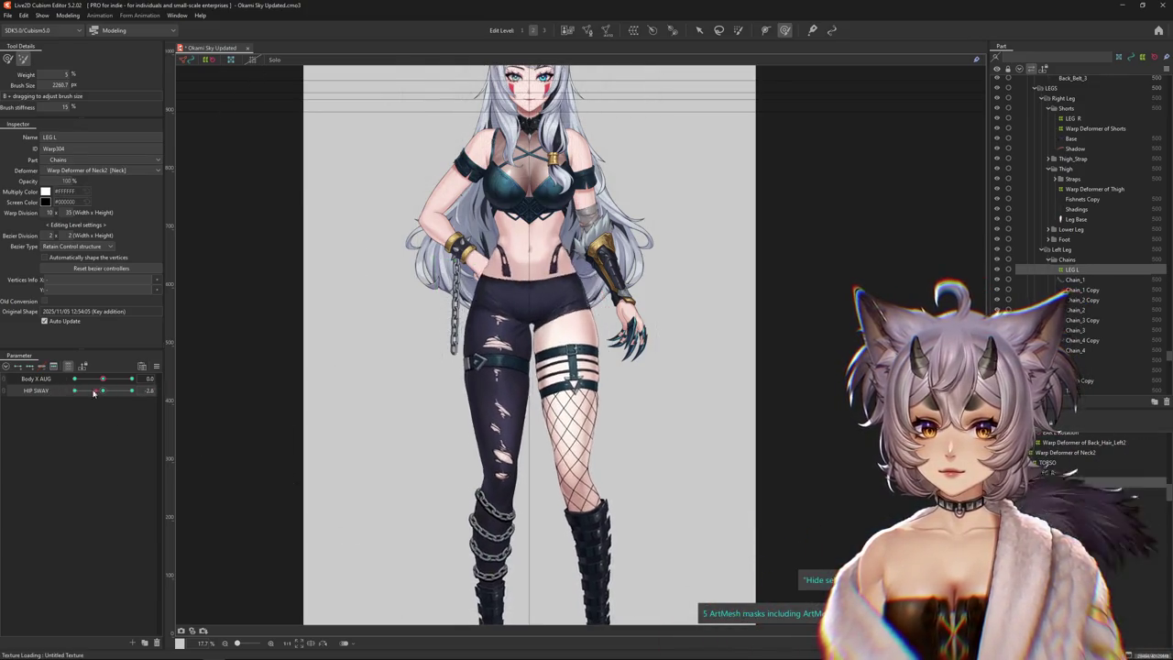
scroll(183, 186, down, 2)
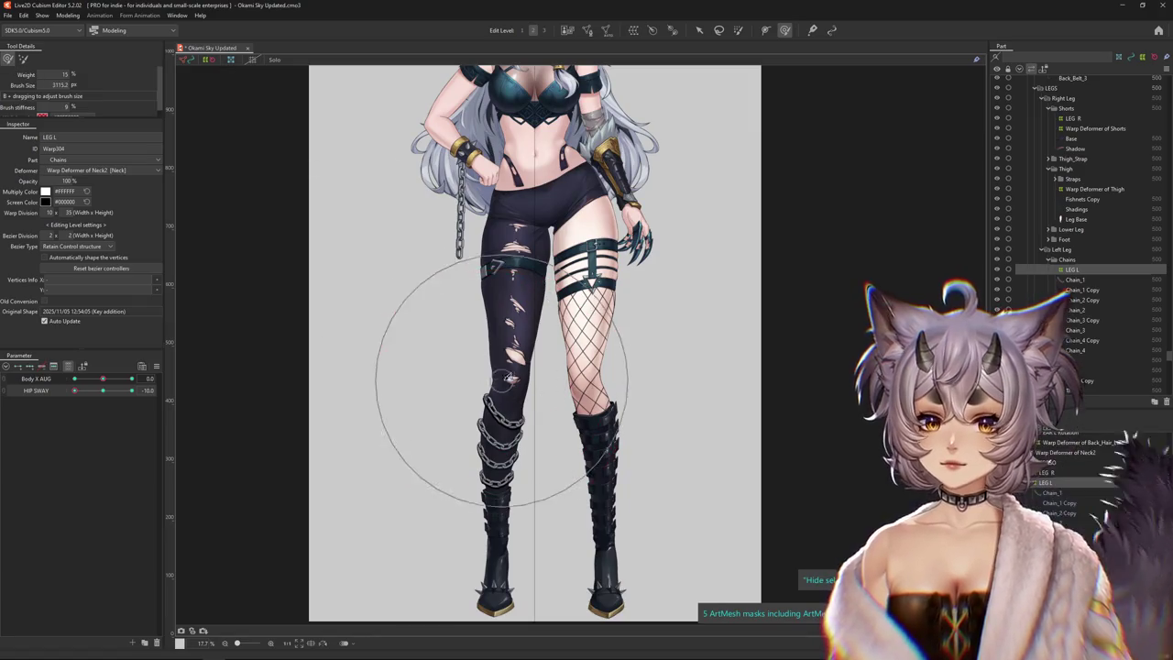
Re-show the LEG L warp grid at HIP SWAY -10 with the brush enlarged over the leg
drag(419, 484, 559, 387)
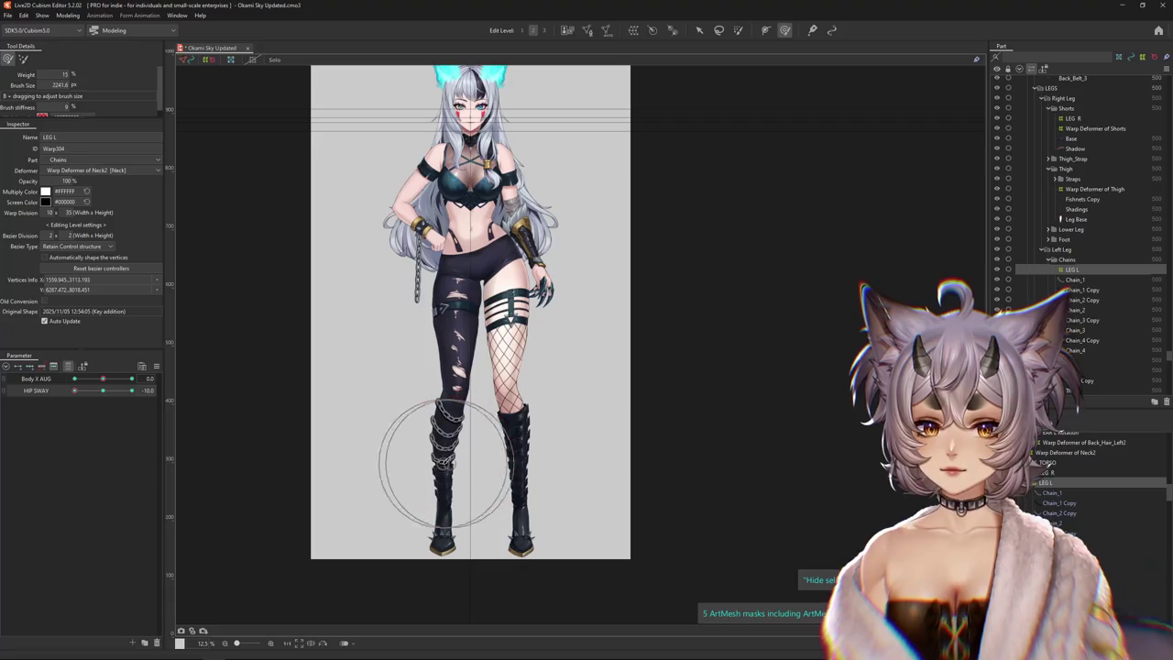
scroll(421, 458, up, 3)
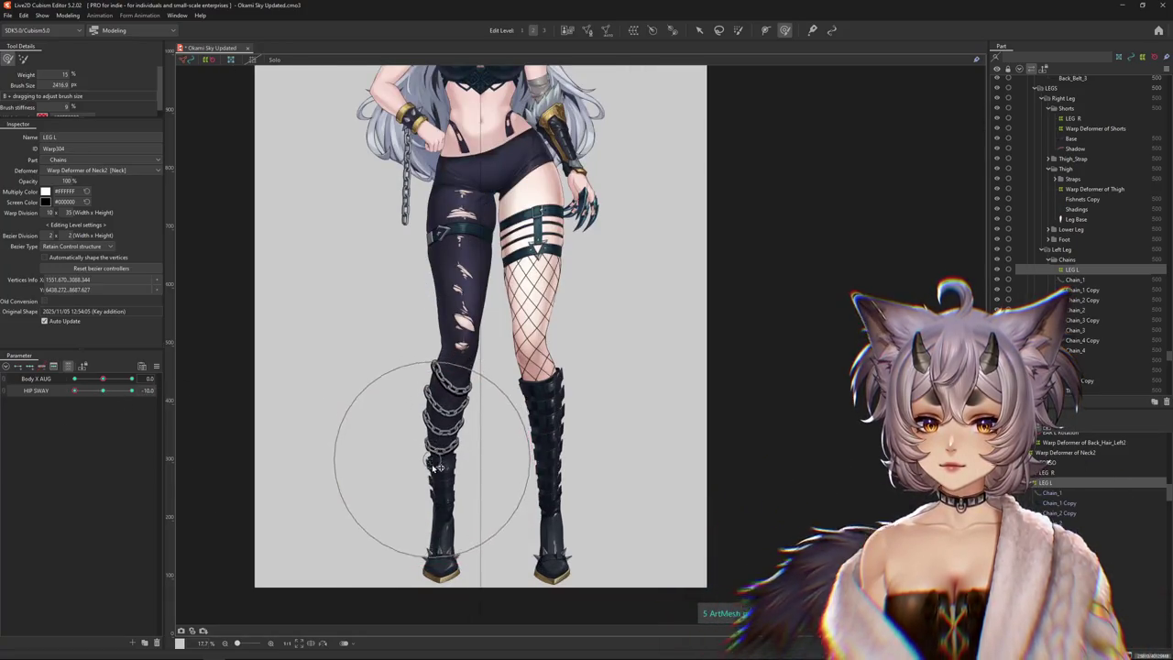
scroll(444, 510, down, 2)
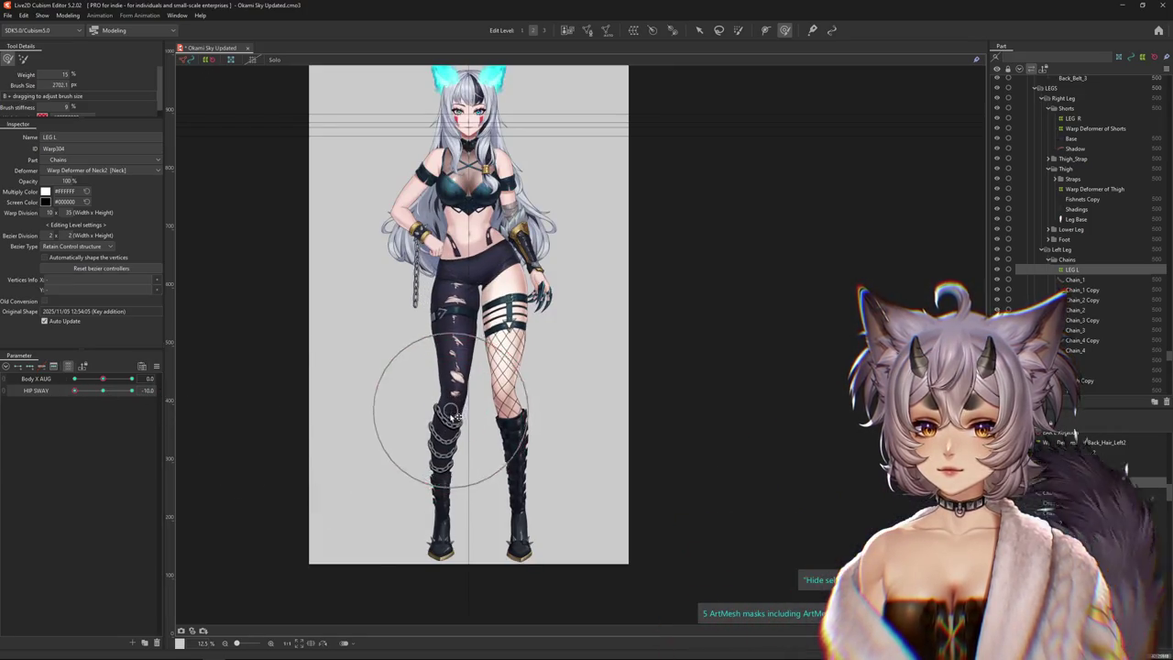
drag(102, 397, 58, 398)
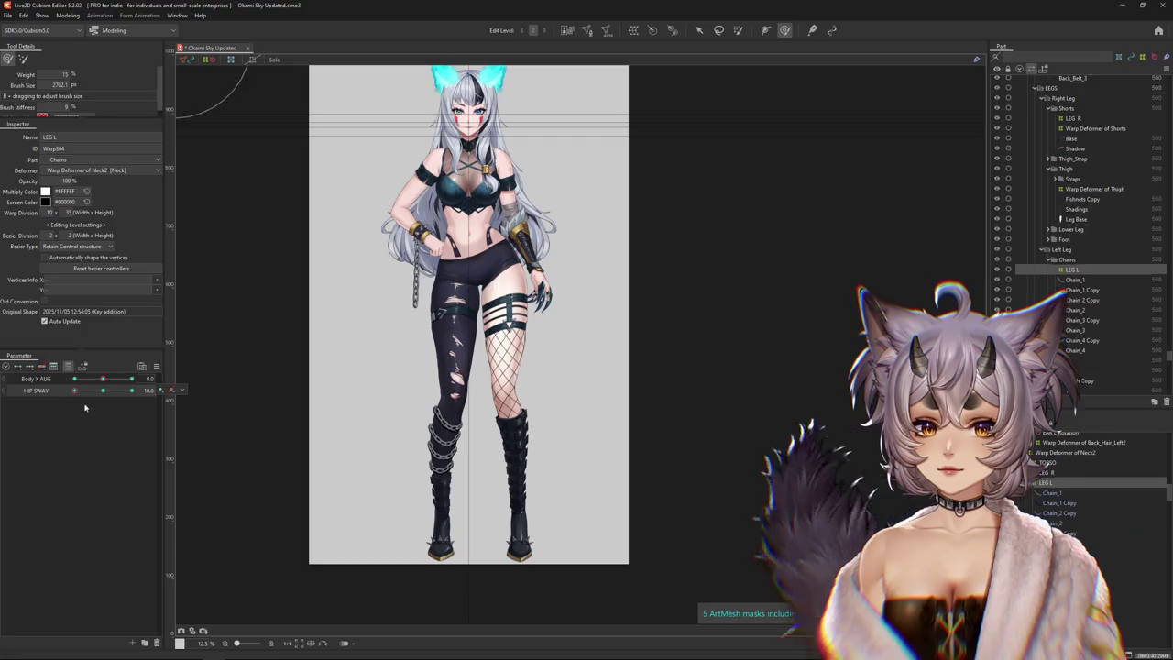
click(19, 57)
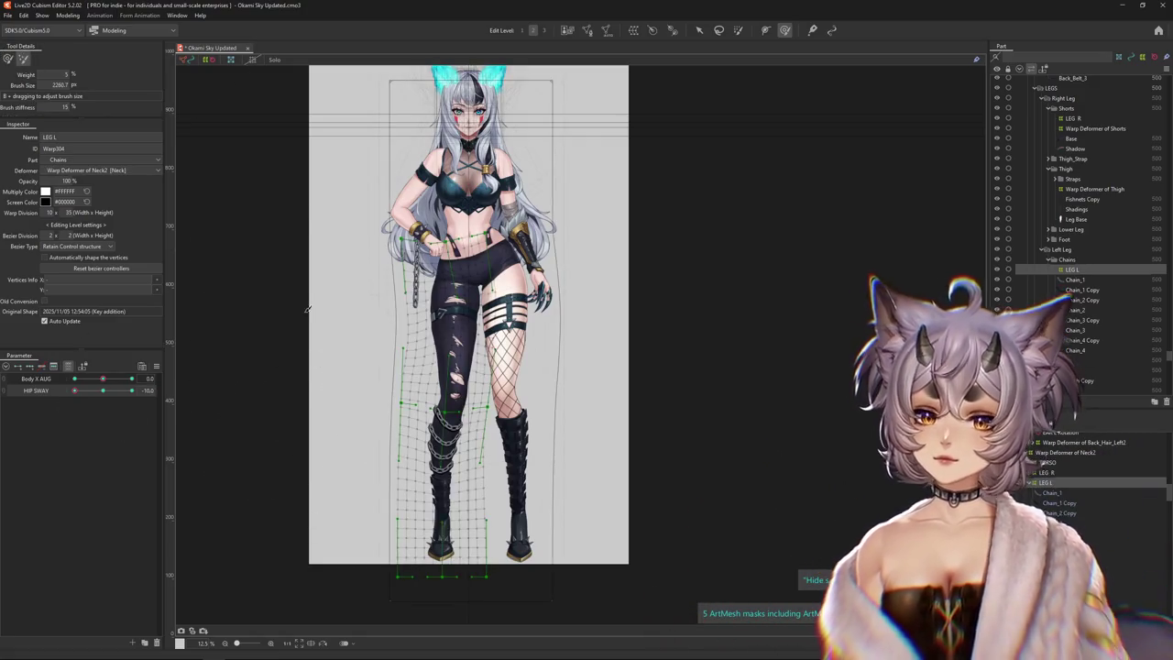
drag(419, 498, 398, 419)
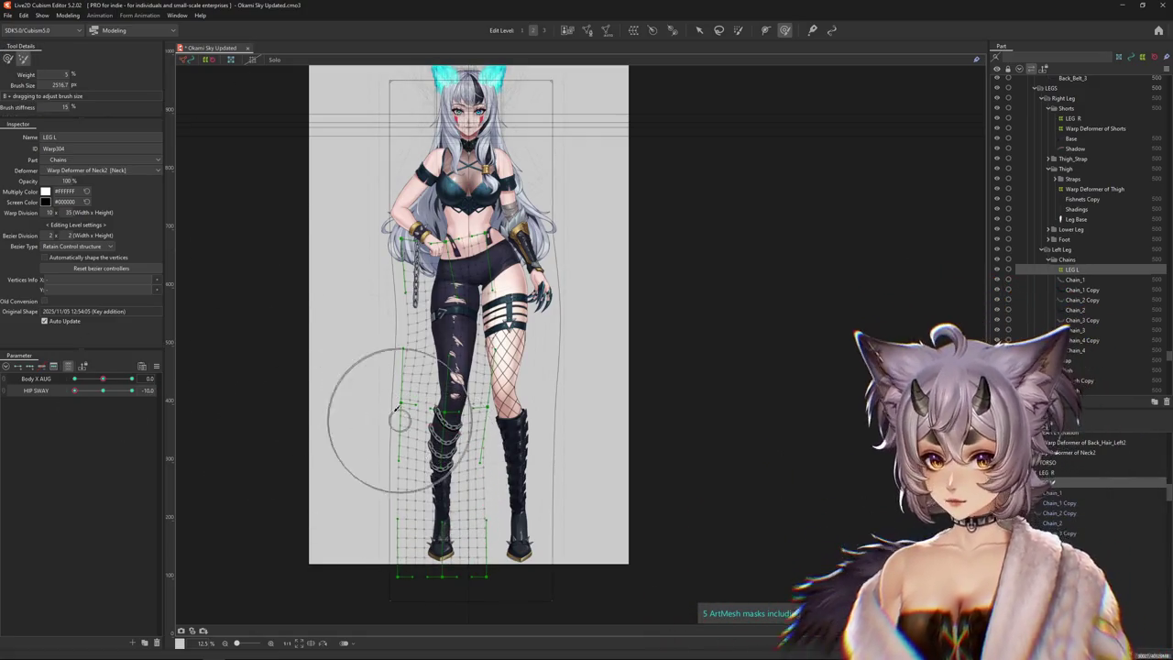
scroll(399, 409, up, 2)
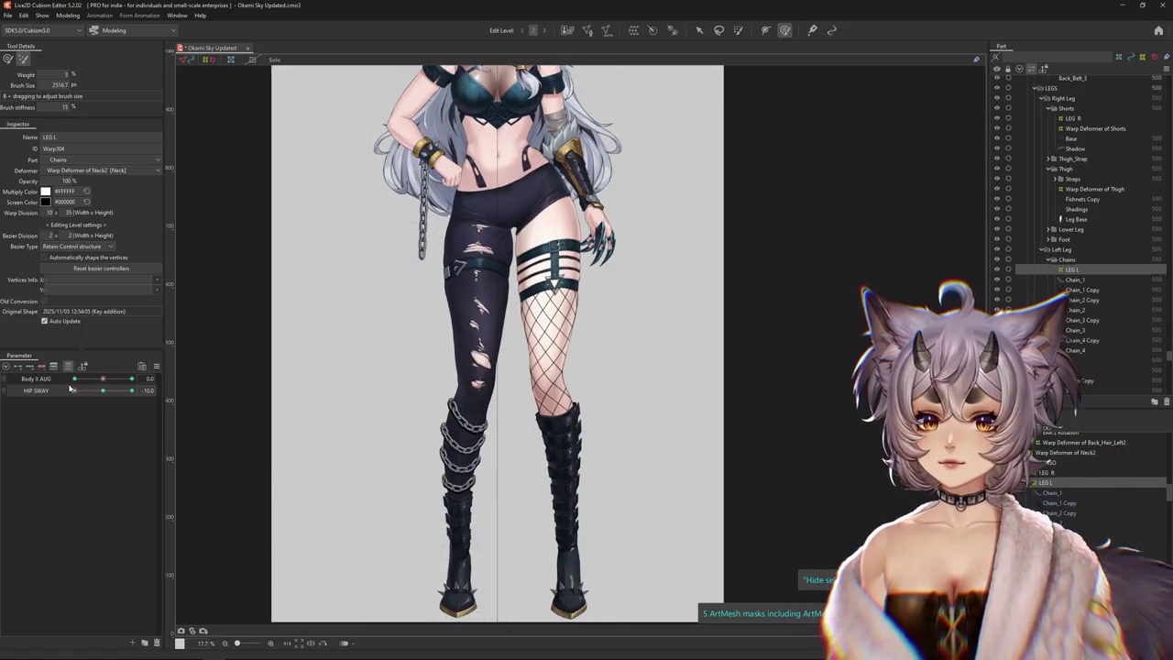
click(69, 390)
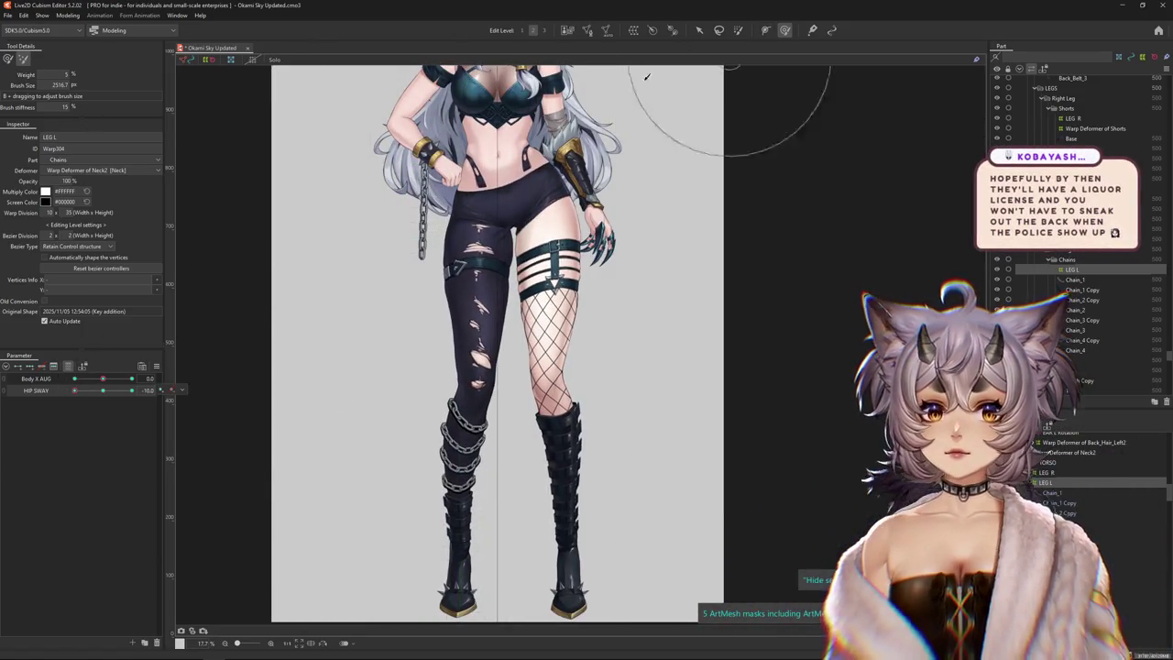
Check the legs at HIP SWAY 0, -10 and an in-between value
click(101, 393)
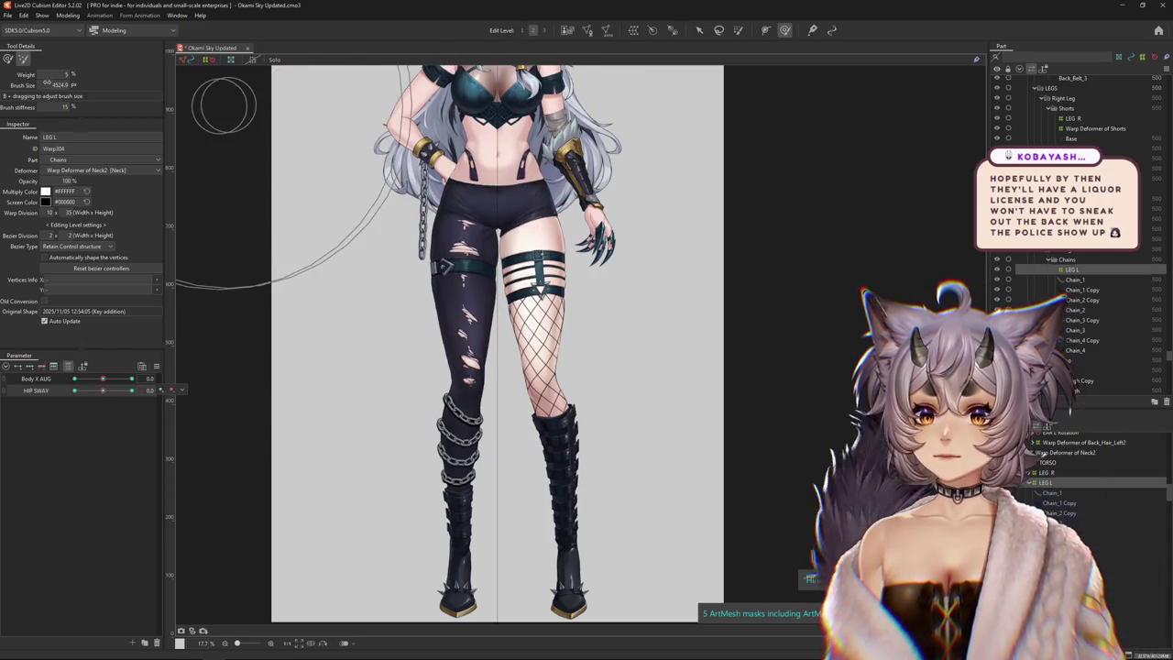
drag(340, 471, 332, 400)
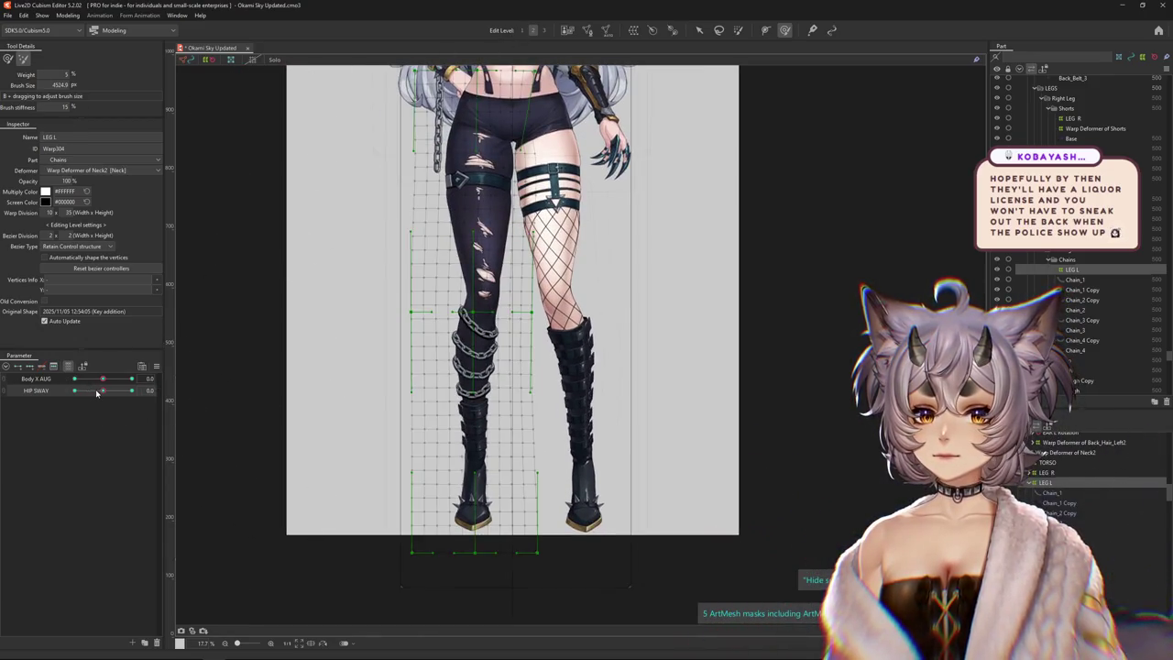
click(74, 392)
drag(498, 445, 393, 498)
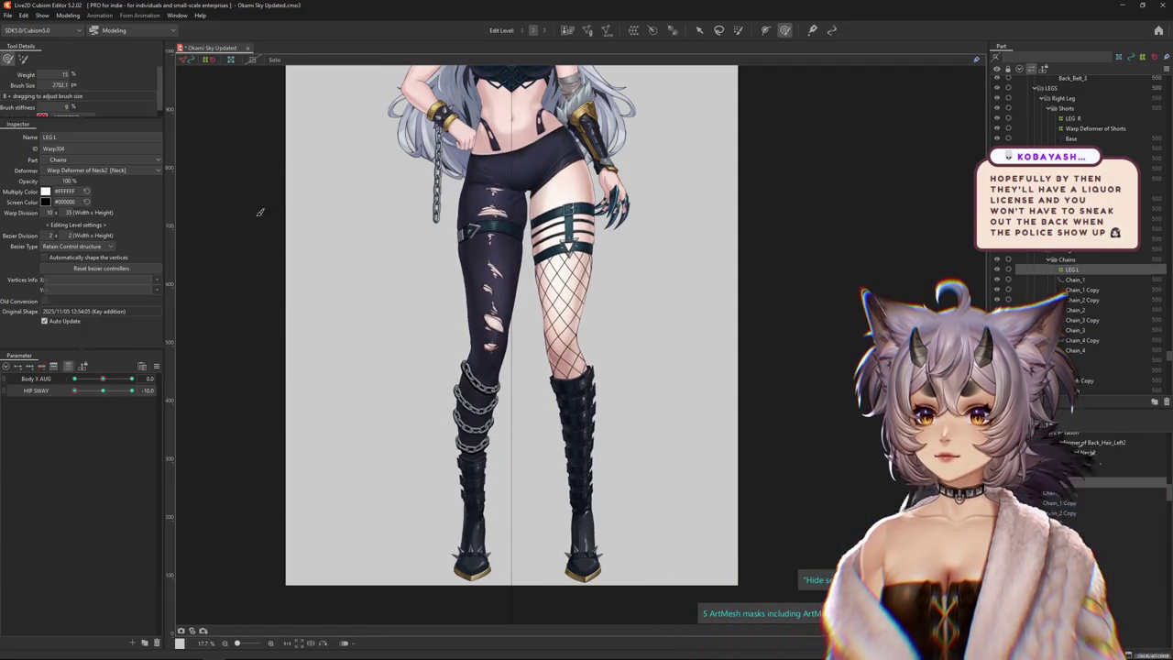
scroll(212, 394, down, 2)
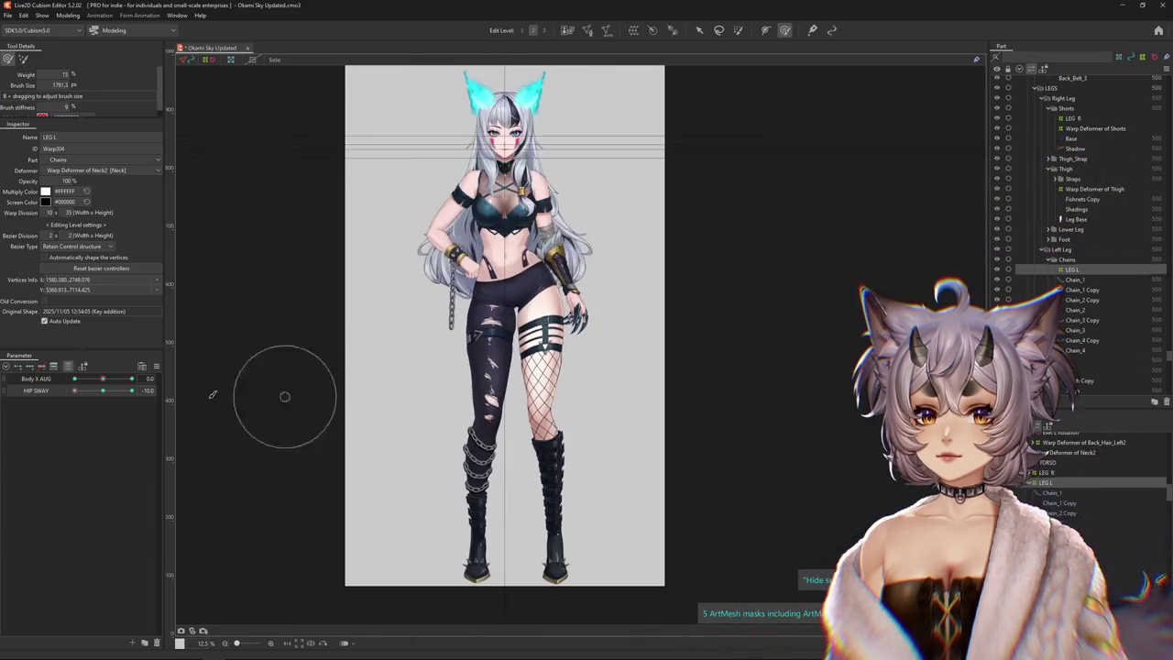
mouse_move(75, 390)
mouse_down()
mouse_move(91, 394)
mouse_move(66, 398)
mouse_move(131, 392)
mouse_up()
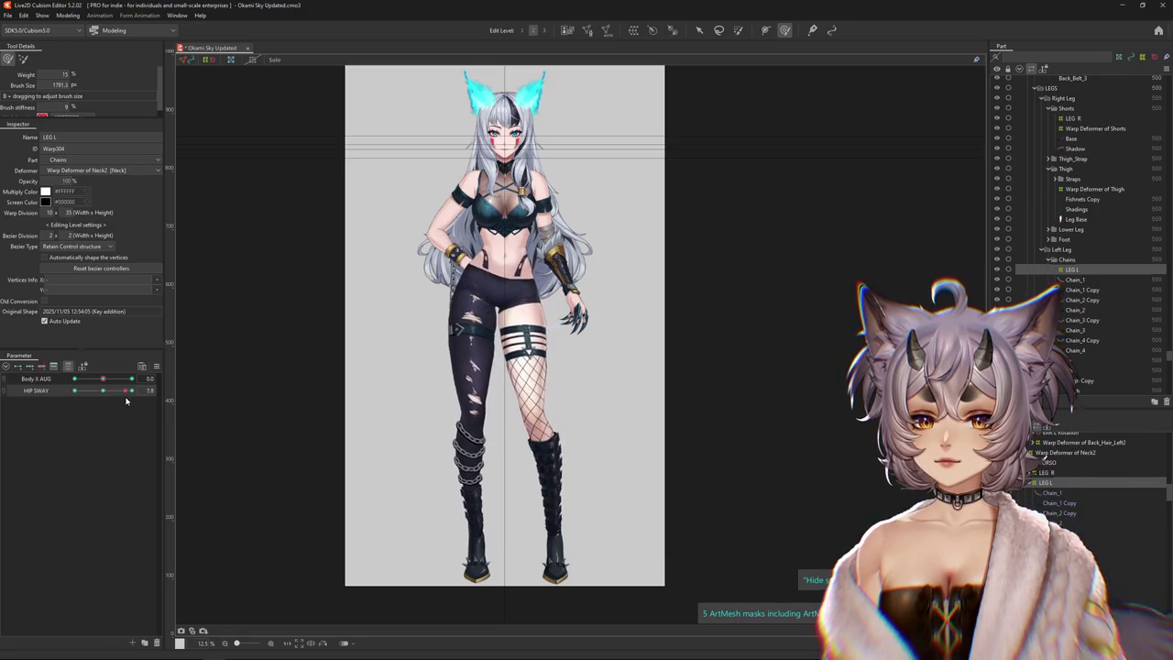
scroll(485, 336, up, 2)
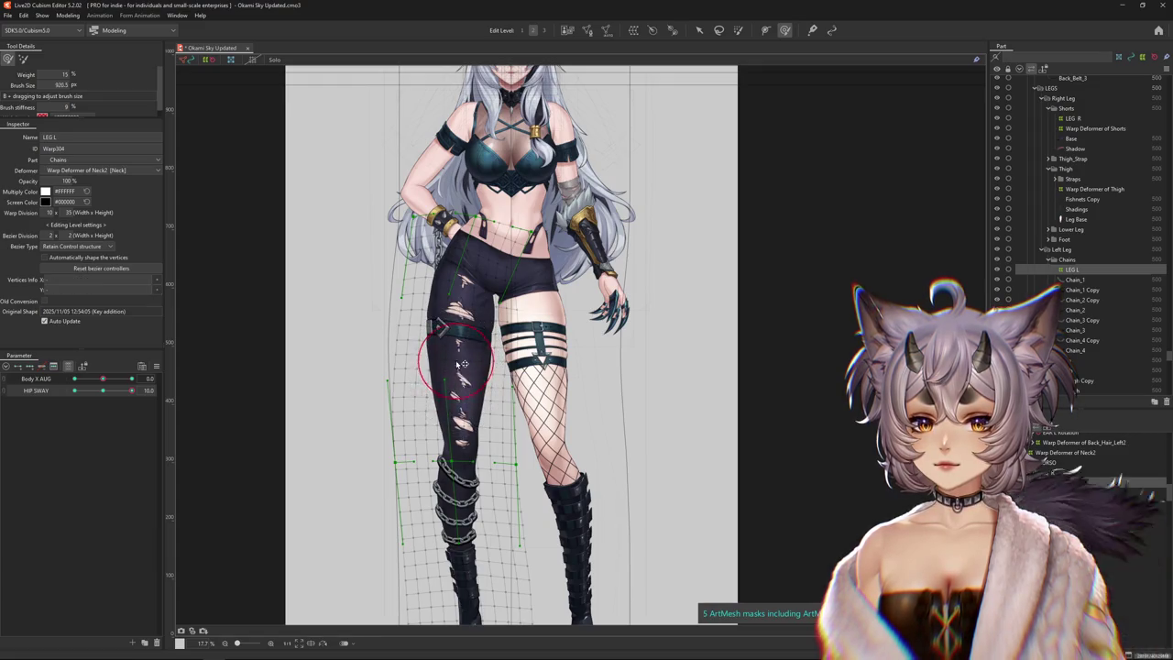
Reshape the left leg warp at HIP SWAY 10 around the knee and upper thigh
drag(463, 364, 467, 438)
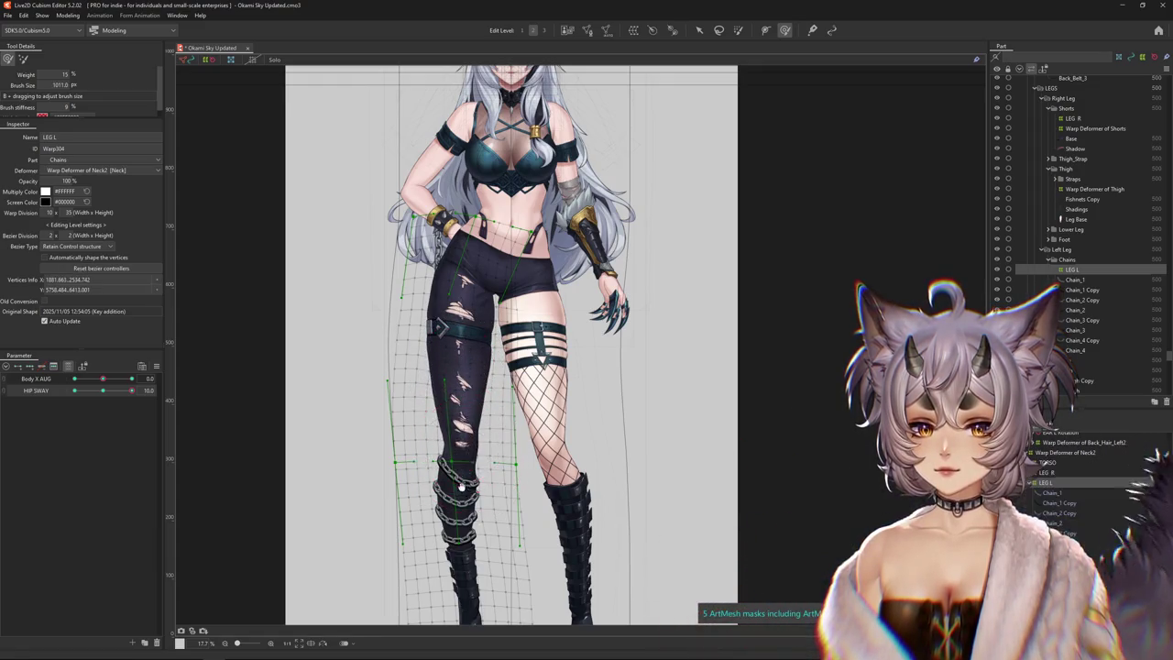
mouse_move(461, 486)
mouse_down()
mouse_move(439, 397)
mouse_move(438, 235)
mouse_up()
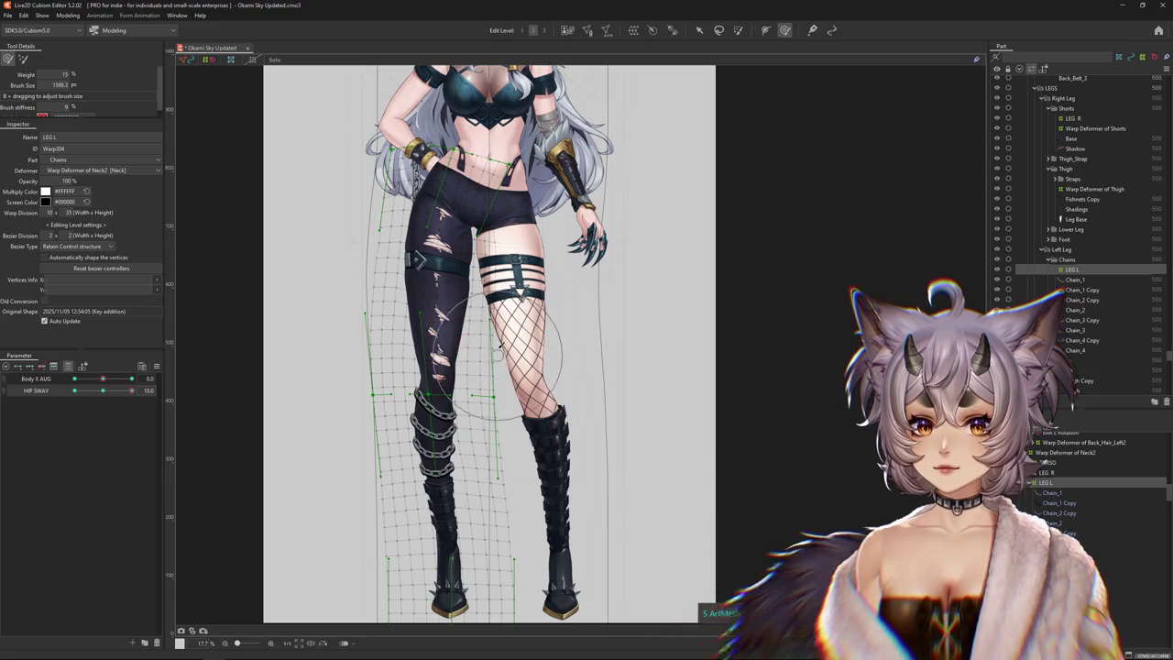
drag(438, 237, 495, 265)
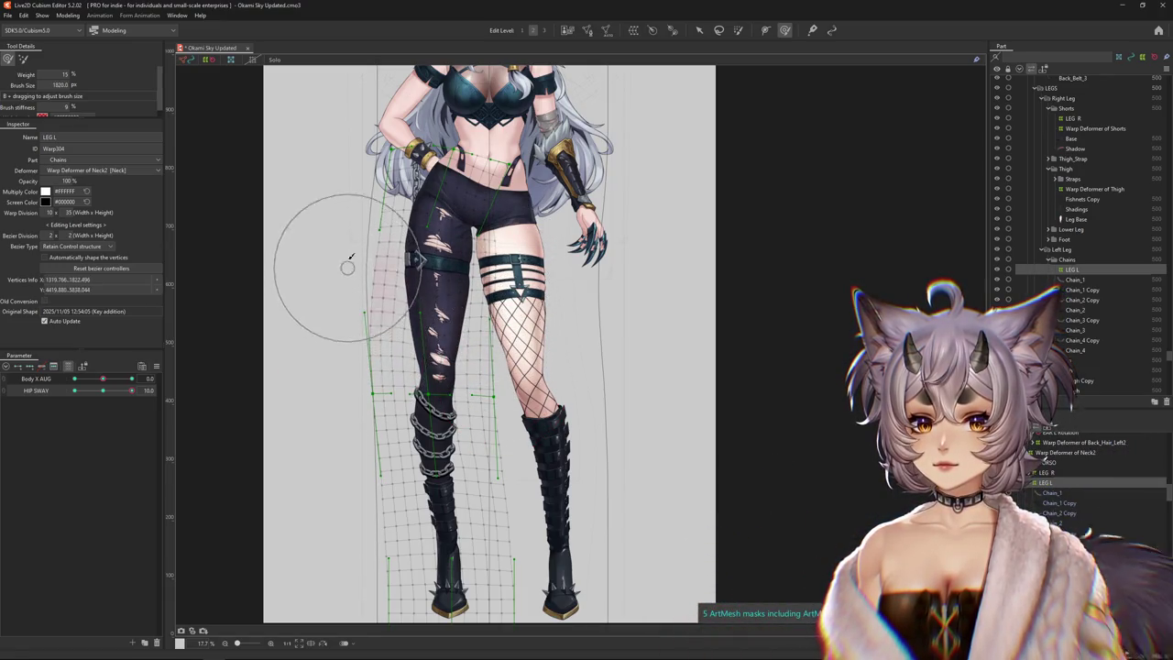
scroll(351, 210, down, 2)
drag(131, 390, 101, 391)
drag(419, 336, 379, 427)
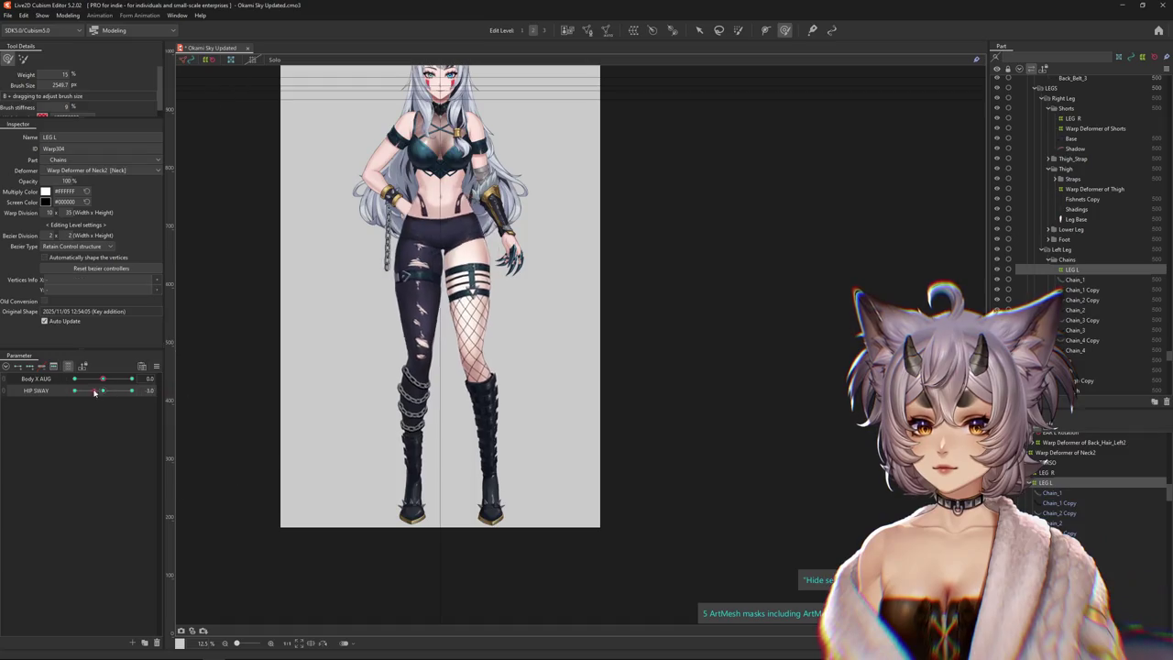
Scrub HIP SWAY between extremes, then reshape the left knee, boot and thigh at -10
click(131, 391)
drag(348, 315, 403, 367)
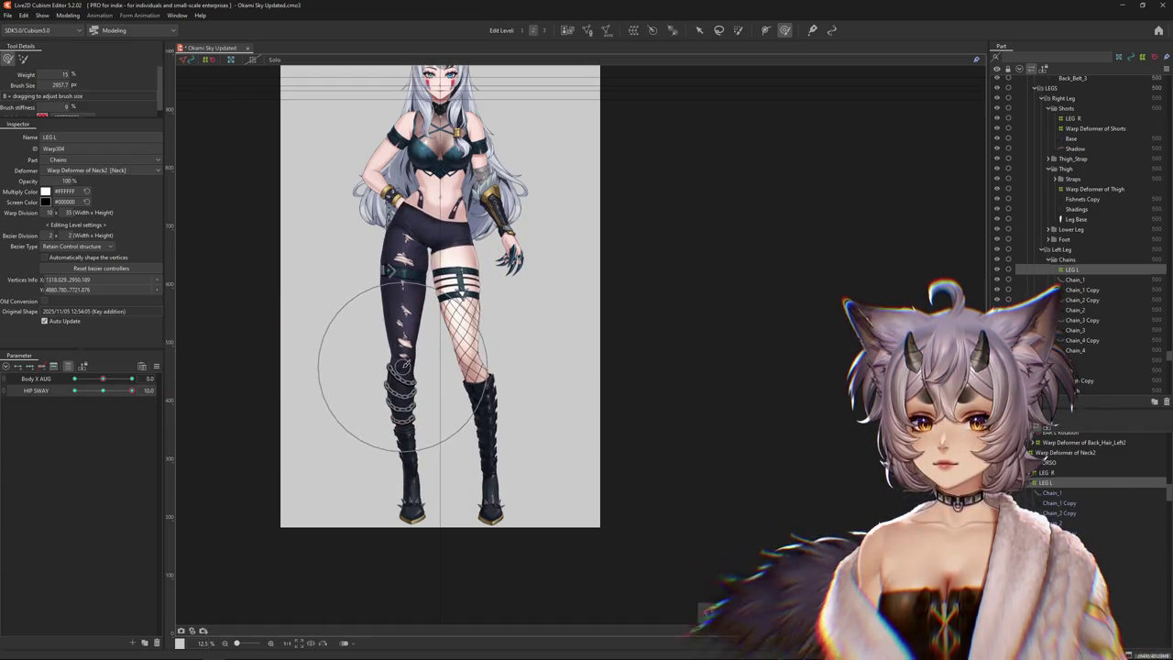
drag(132, 391, 38, 396)
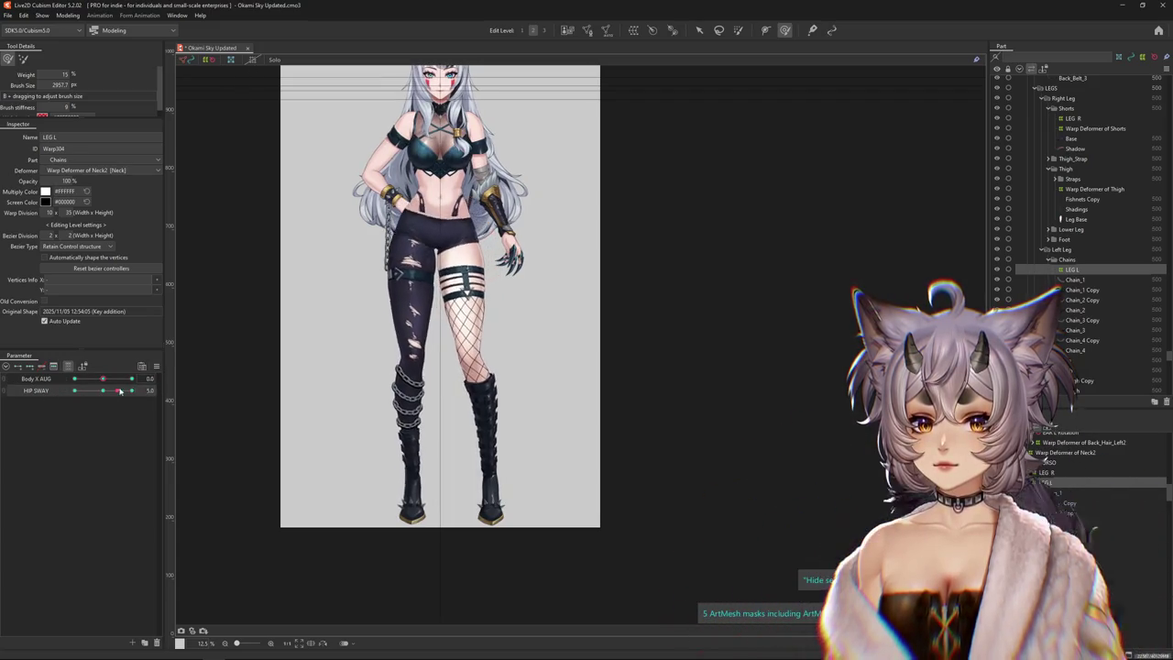
drag(119, 391, 109, 391)
scroll(403, 375, up, 2)
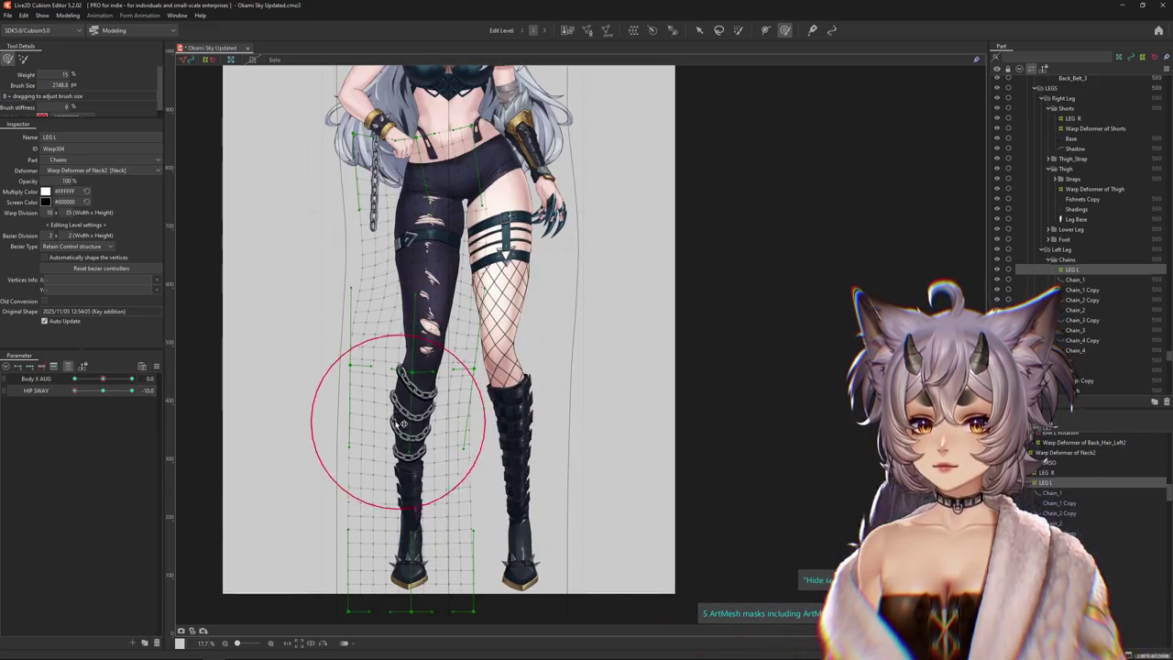
drag(402, 421, 422, 348)
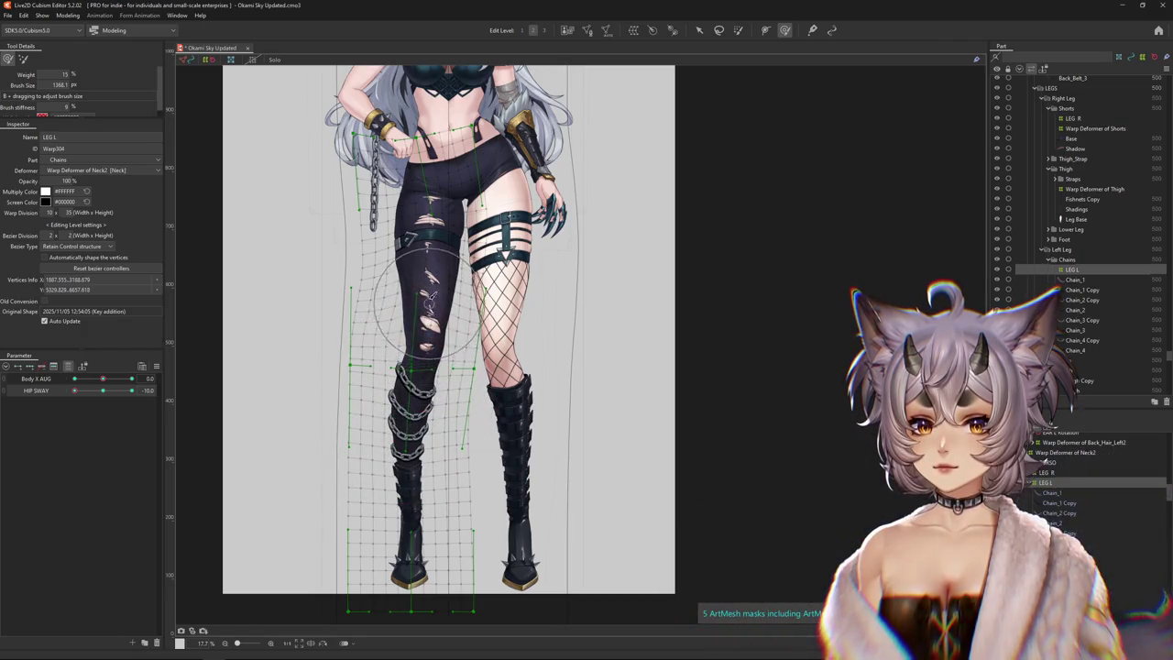
scroll(428, 307, down, 2)
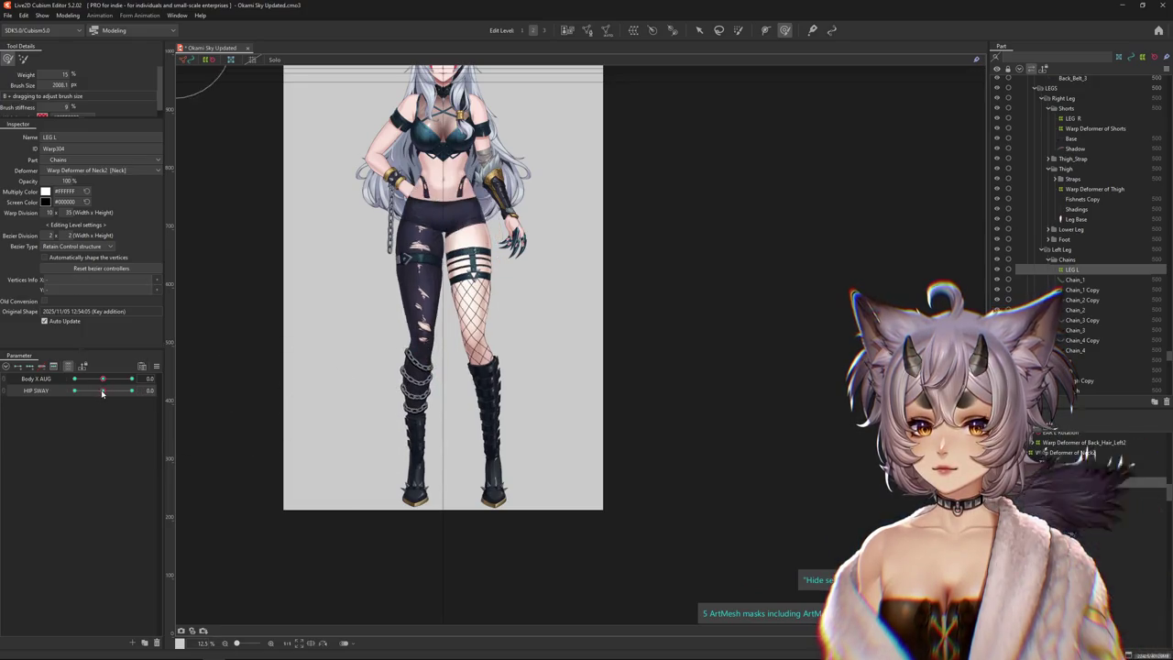
drag(445, 364, 427, 338)
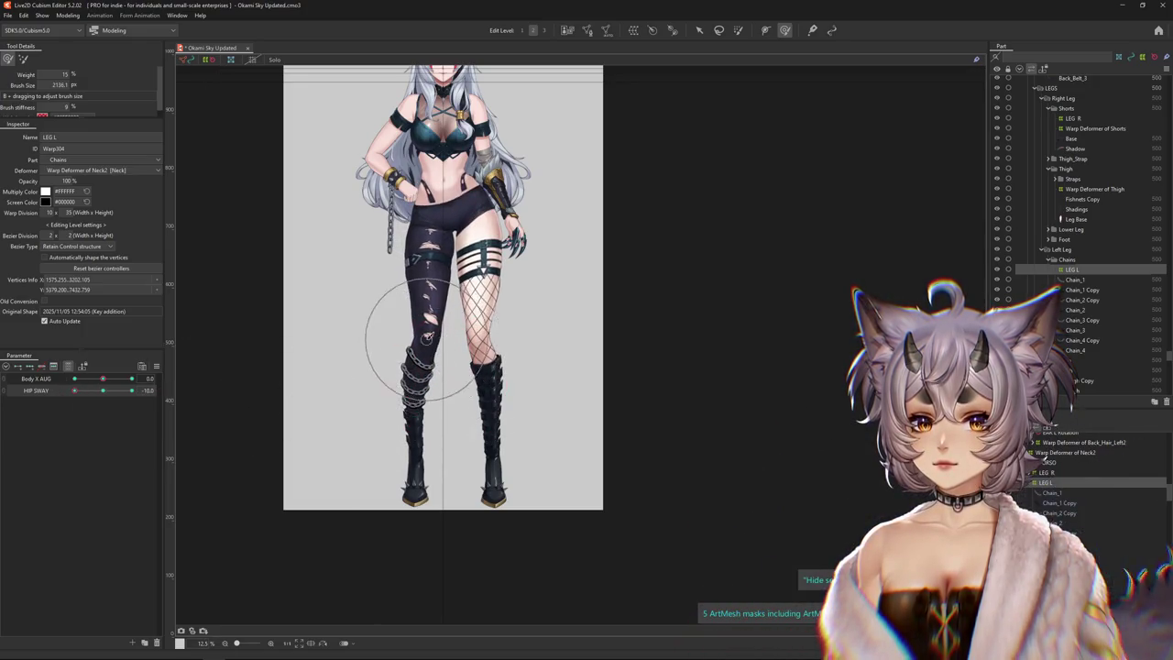
At HIP SWAY +10, adjust the left boot warp using finer brush sizes
drag(107, 393, 183, 386)
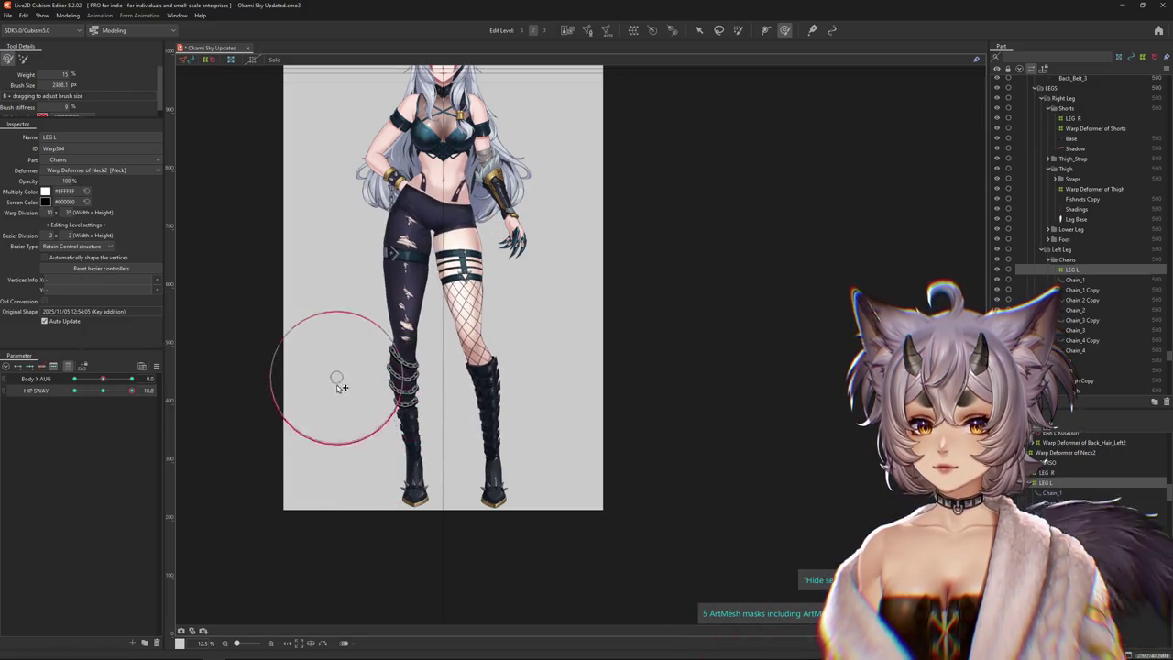
drag(458, 403, 464, 428)
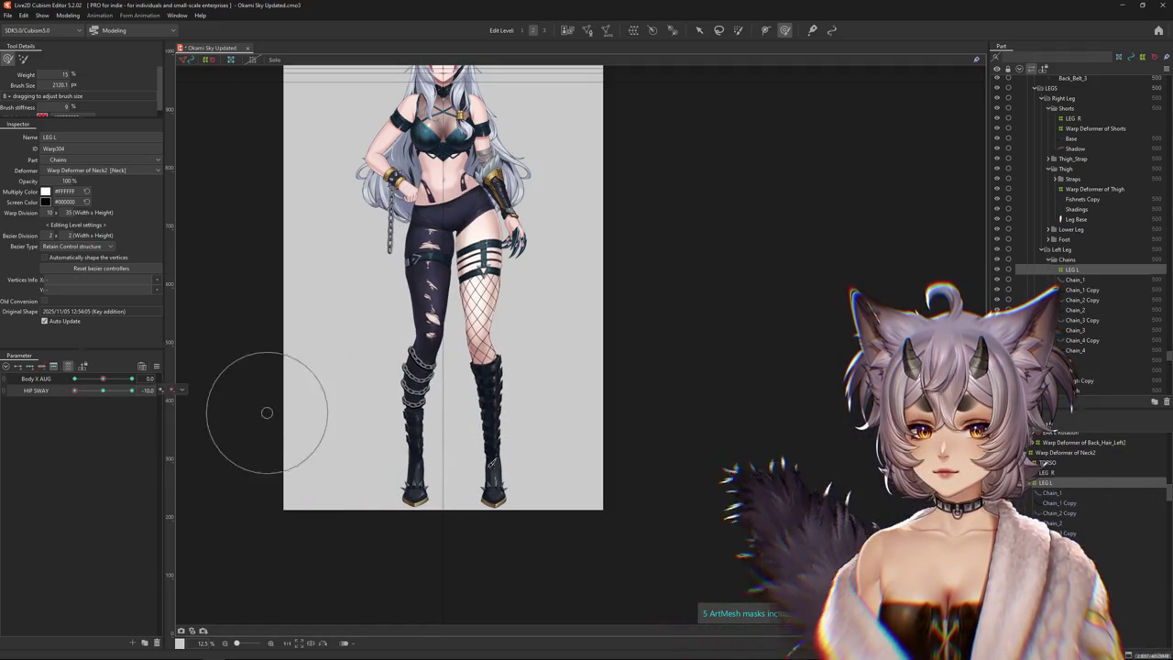
drag(267, 412, 430, 460)
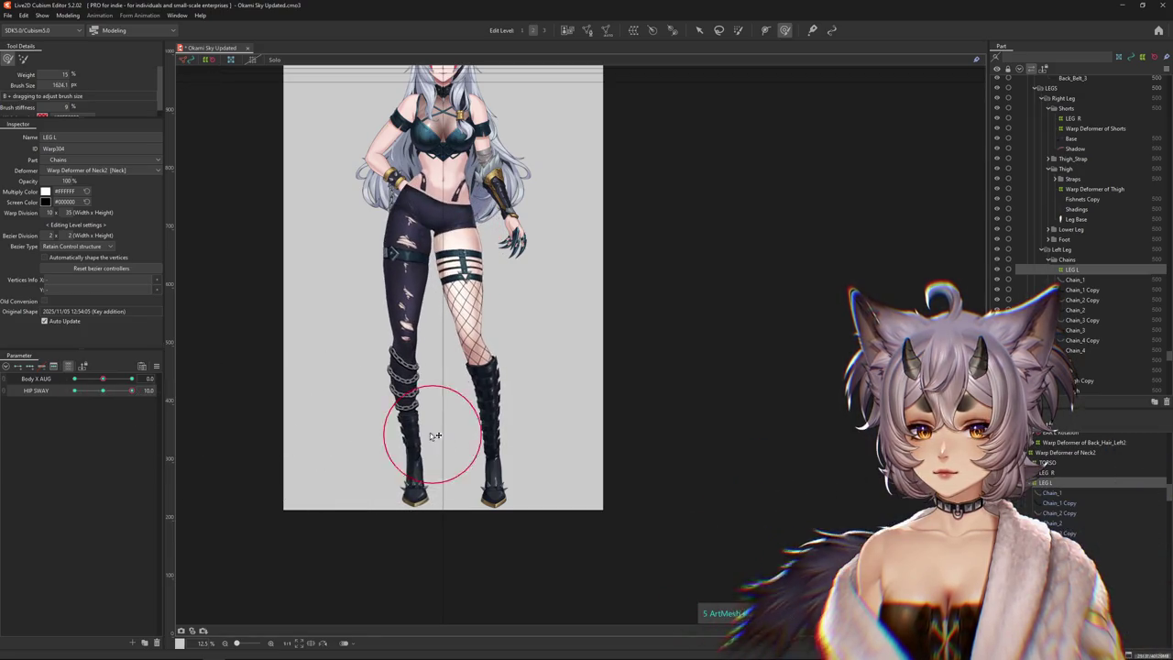
drag(404, 394, 356, 377)
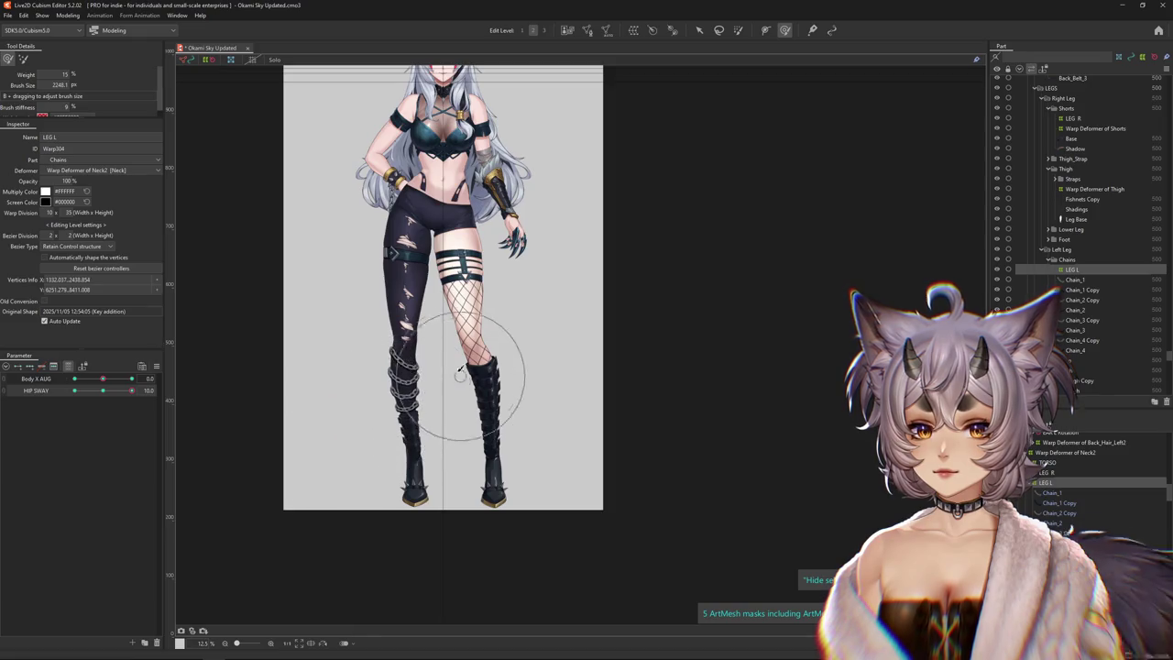
drag(460, 374, 418, 455)
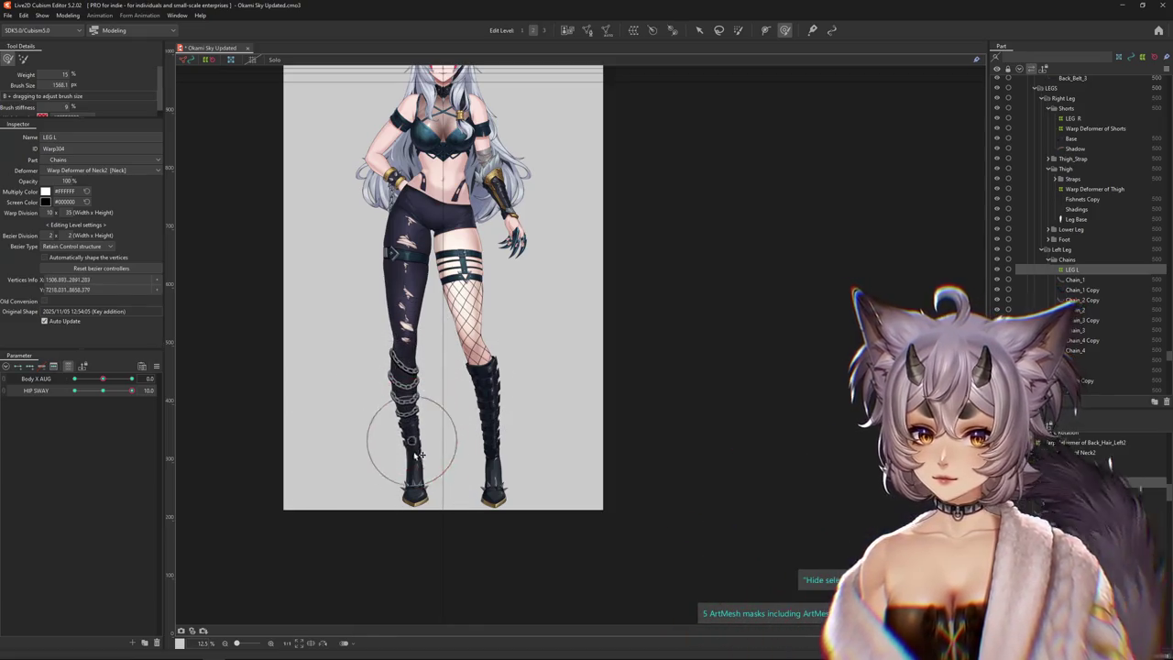
Reshape the lower legs at HIP SWAY -10 and preview in-between sway poses
drag(131, 391, 71, 391)
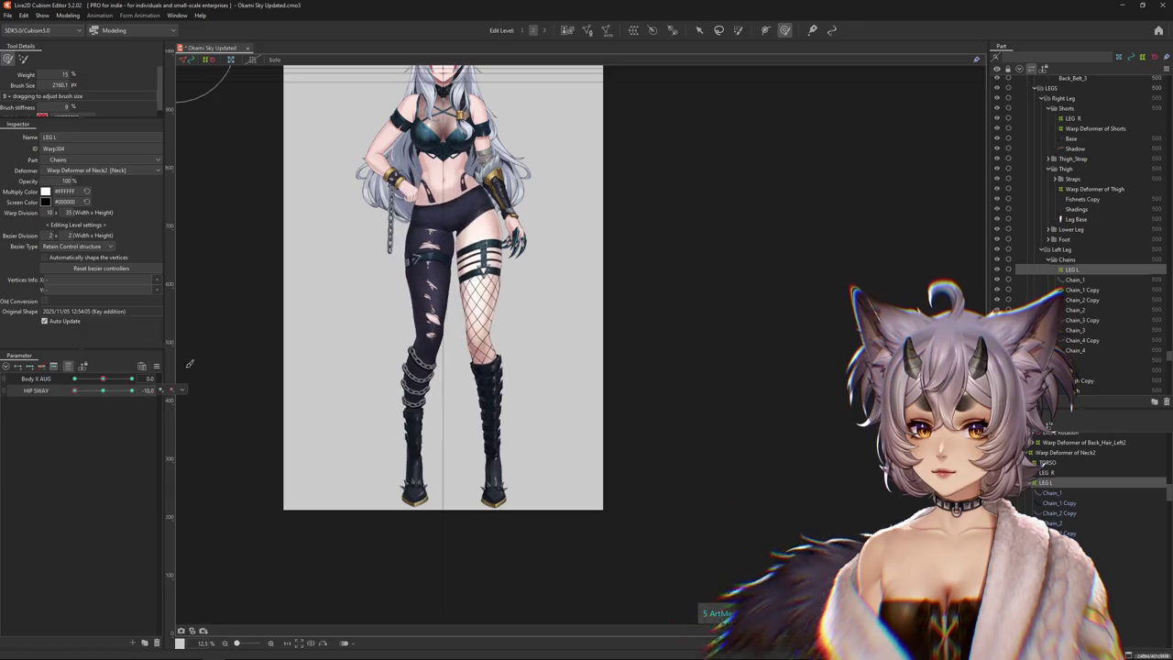
drag(351, 370, 359, 324)
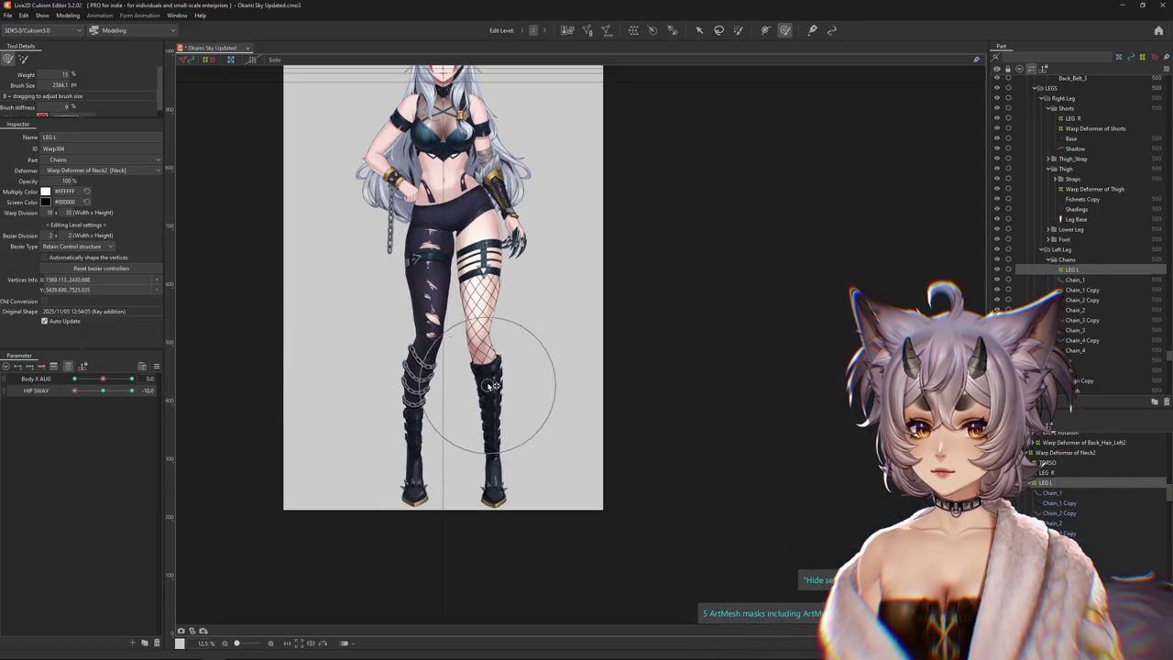
drag(393, 392, 283, 397)
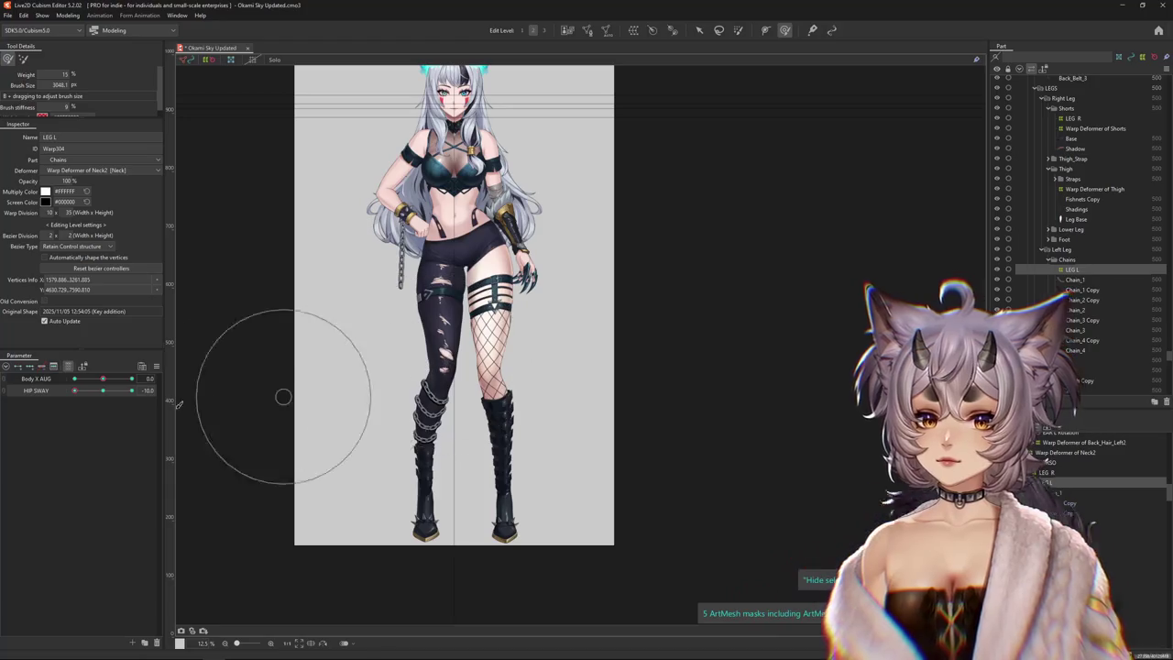
drag(74, 390, 183, 385)
click(42, 16)
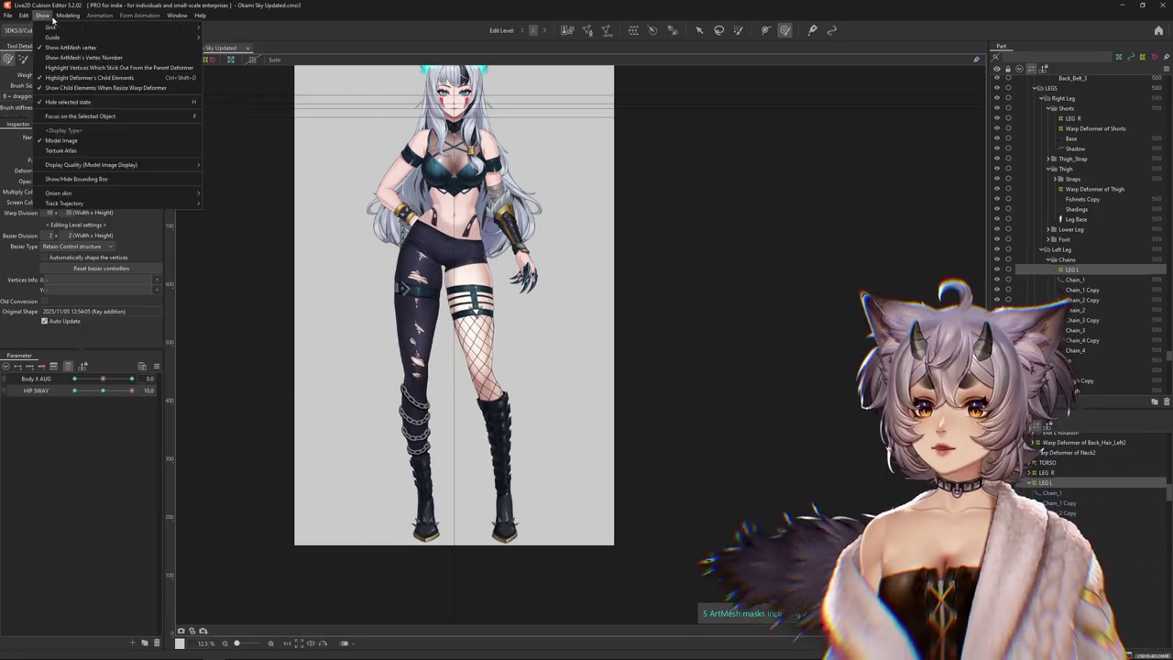
click(101, 206)
drag(825, 376, 541, 383)
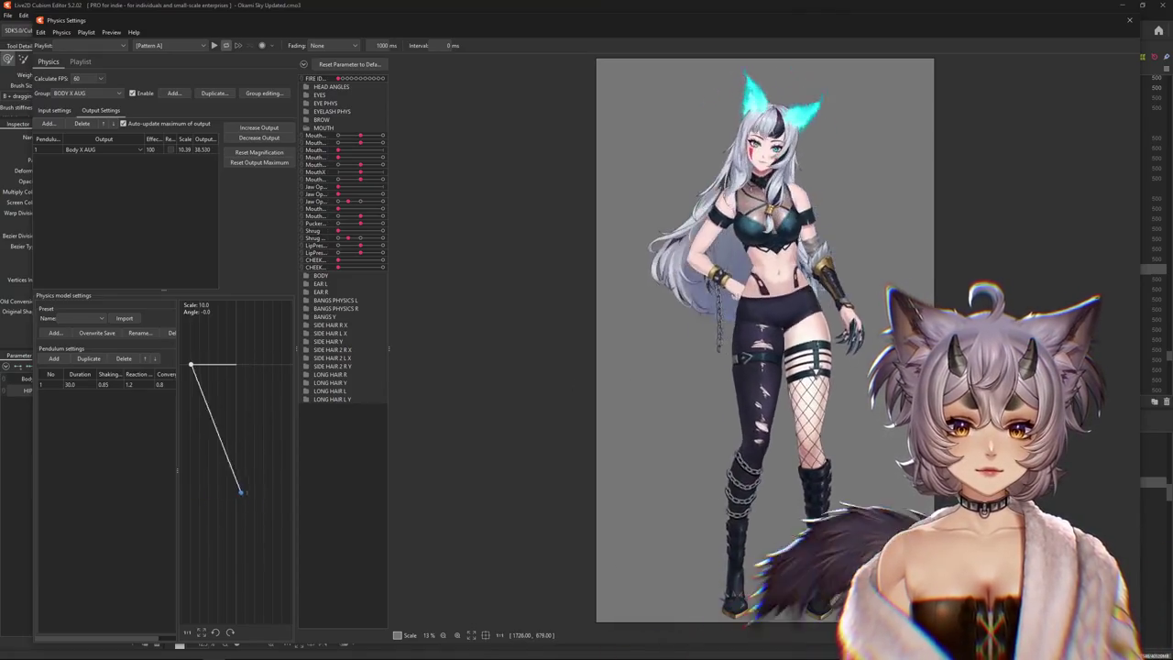
drag(540, 383, 499, 414)
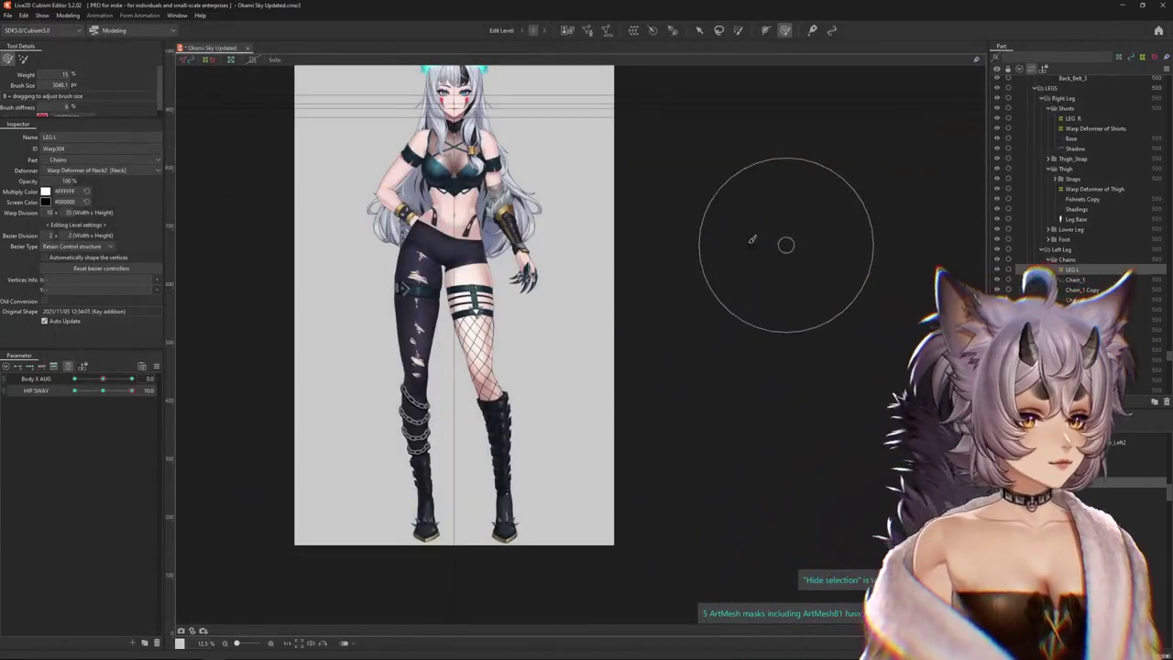
scroll(376, 339, up, 3)
scroll(412, 340, up, 2)
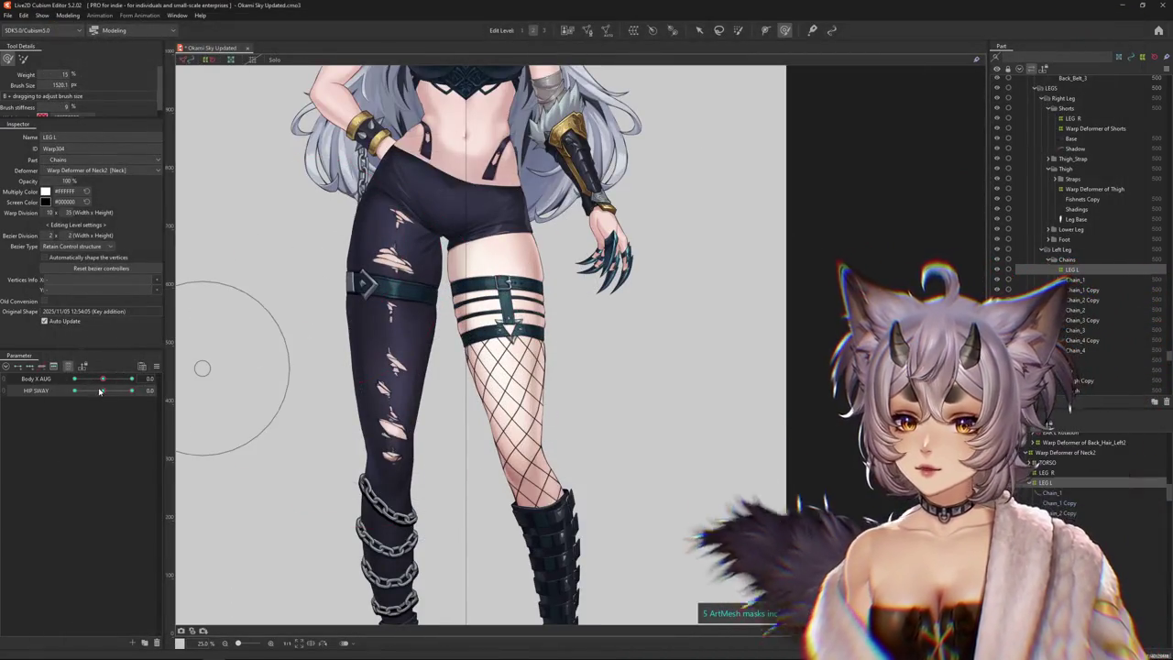
Select the LEG L warp deformer and brush the left thigh into shape
click(379, 279)
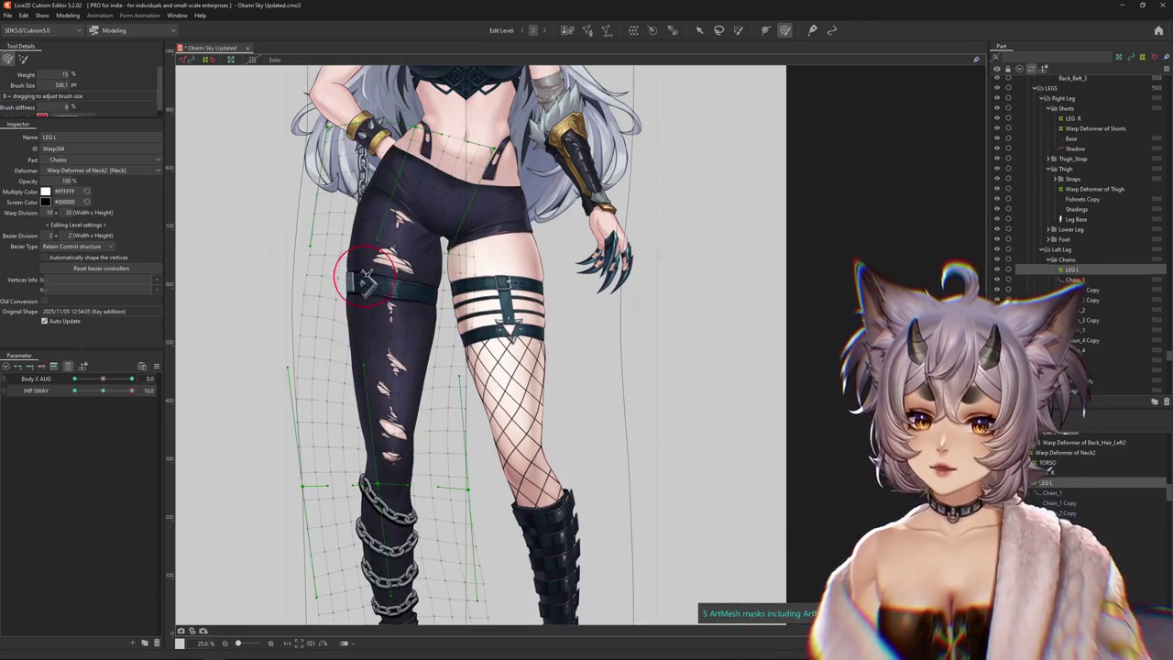
drag(366, 279, 426, 305)
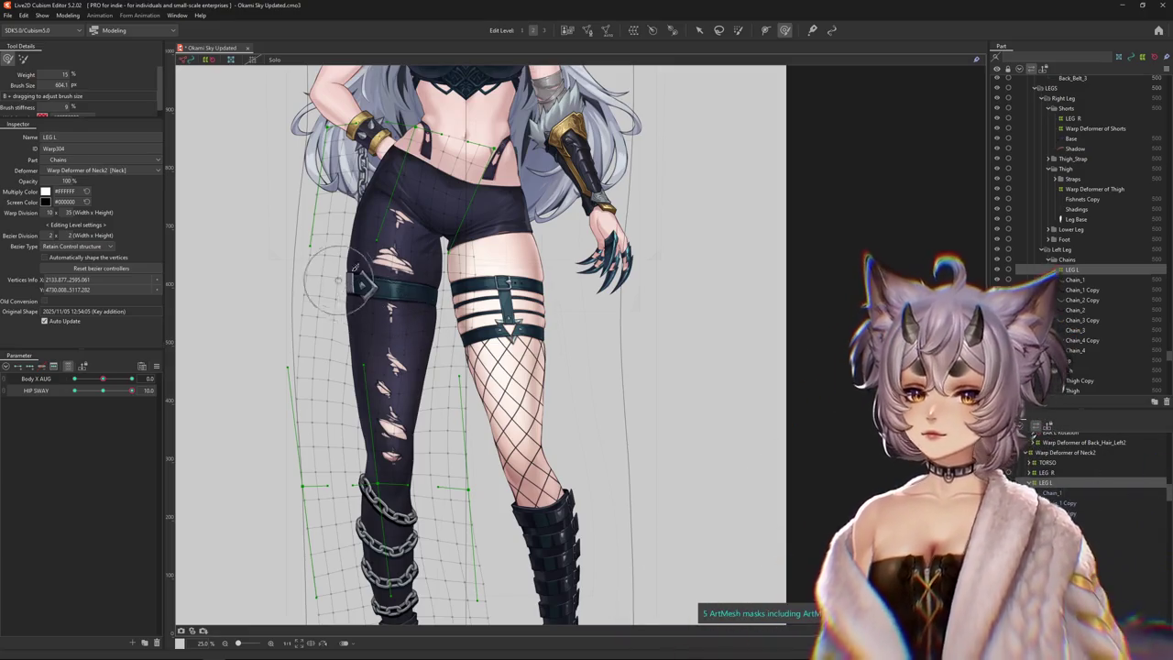
mouse_move(429, 278)
mouse_down()
mouse_move(467, 302)
mouse_move(495, 286)
mouse_up()
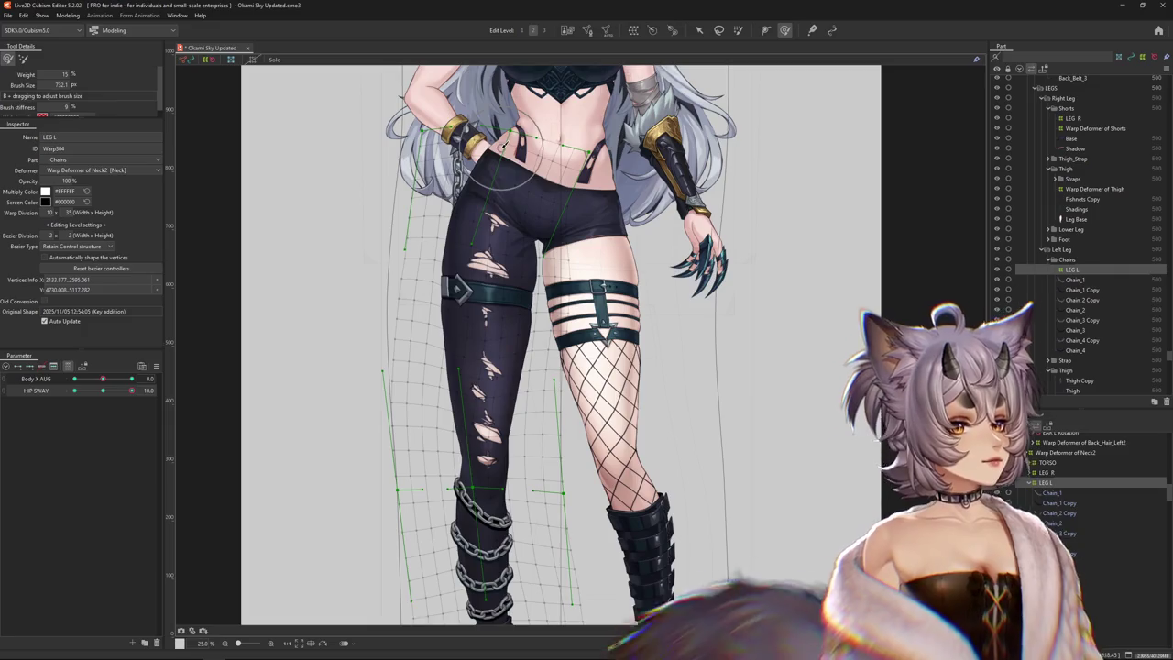
scroll(717, 295, up, 3)
scroll(568, 330, down, 1)
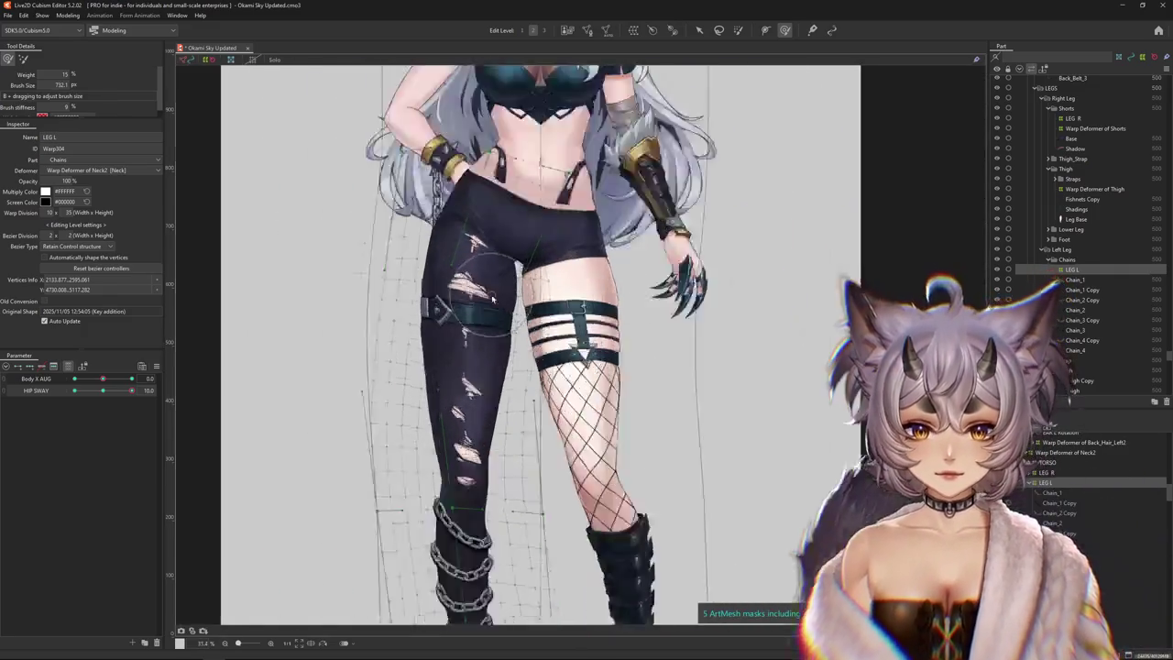
scroll(417, 362, up, 2)
mouse_move(417, 362)
mouse_down()
mouse_move(510, 337)
mouse_move(580, 393)
mouse_move(520, 362)
mouse_up()
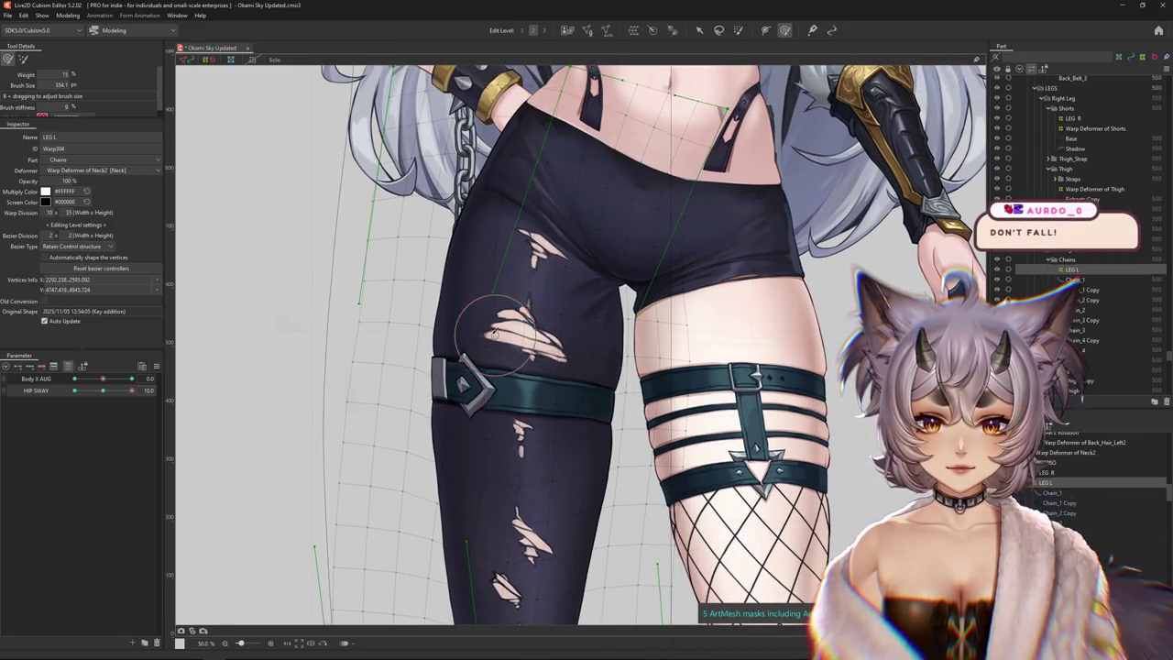
Frame the hips and thigh, then move HIP SWAY to test the leg pose
scroll(537, 417, down, 1)
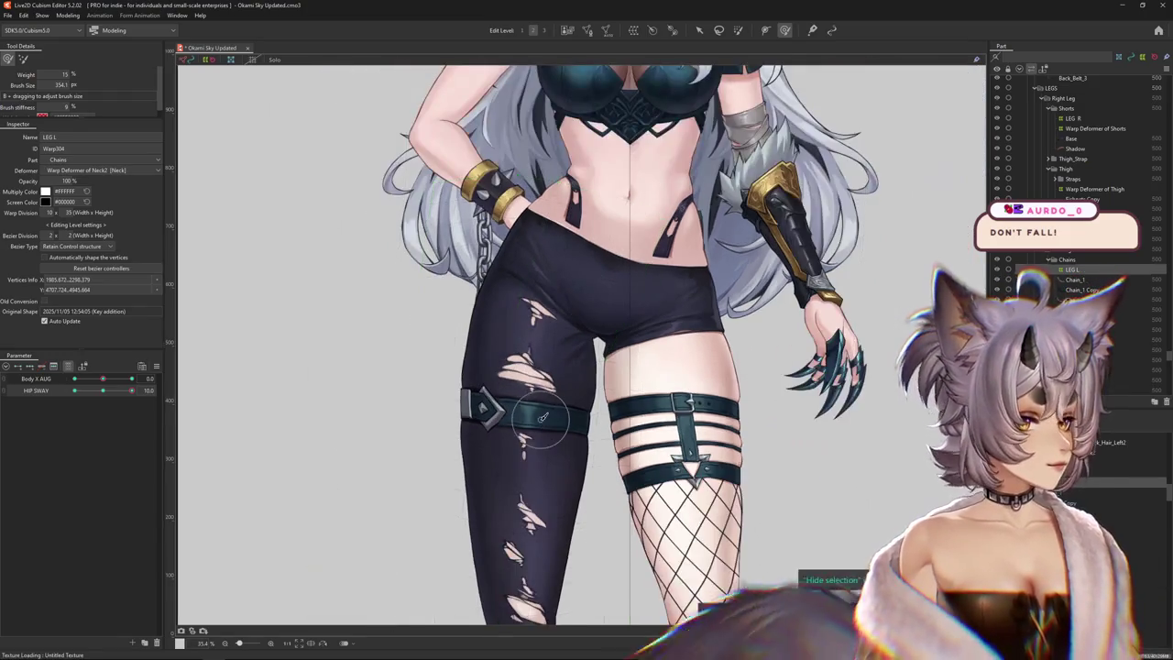
scroll(536, 403, down, 2)
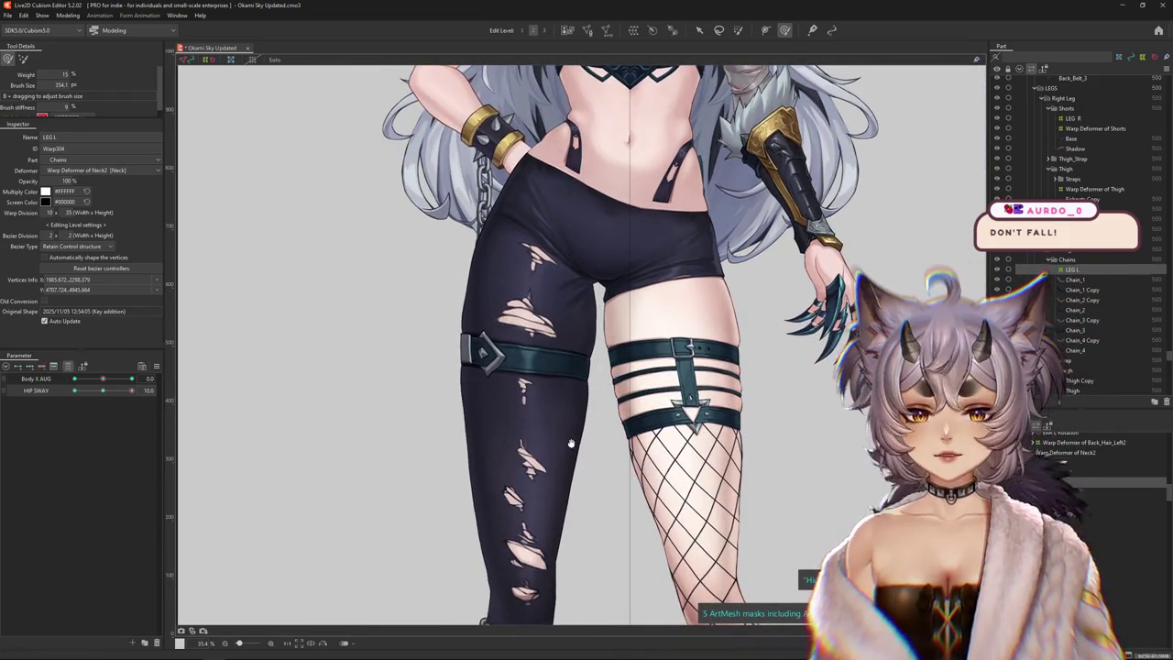
drag(570, 444, 533, 453)
drag(550, 399, 572, 381)
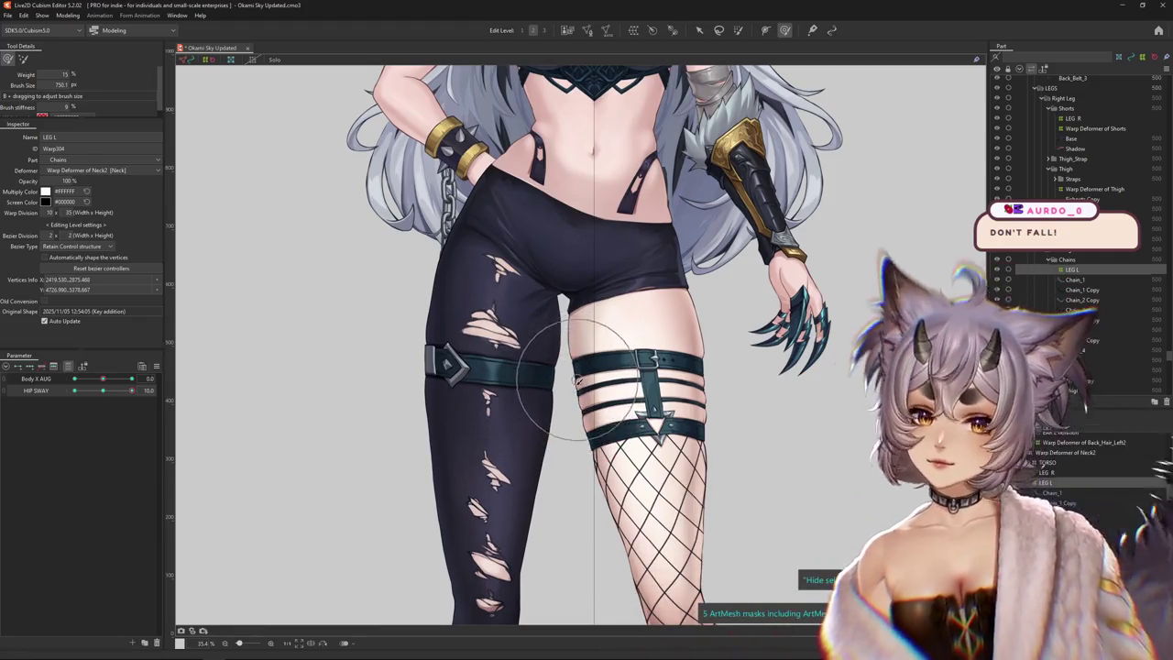
scroll(576, 379, down, 1)
drag(103, 390, 398, 374)
scroll(535, 439, down, 2)
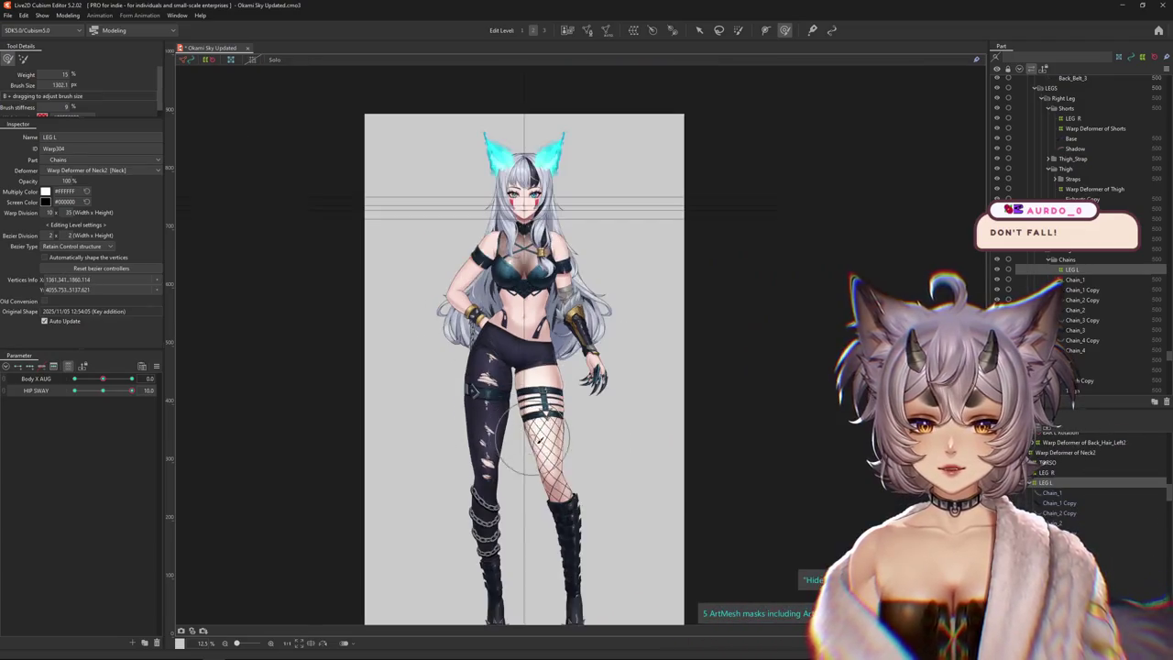
scroll(535, 439, up, 1)
click(100, 390)
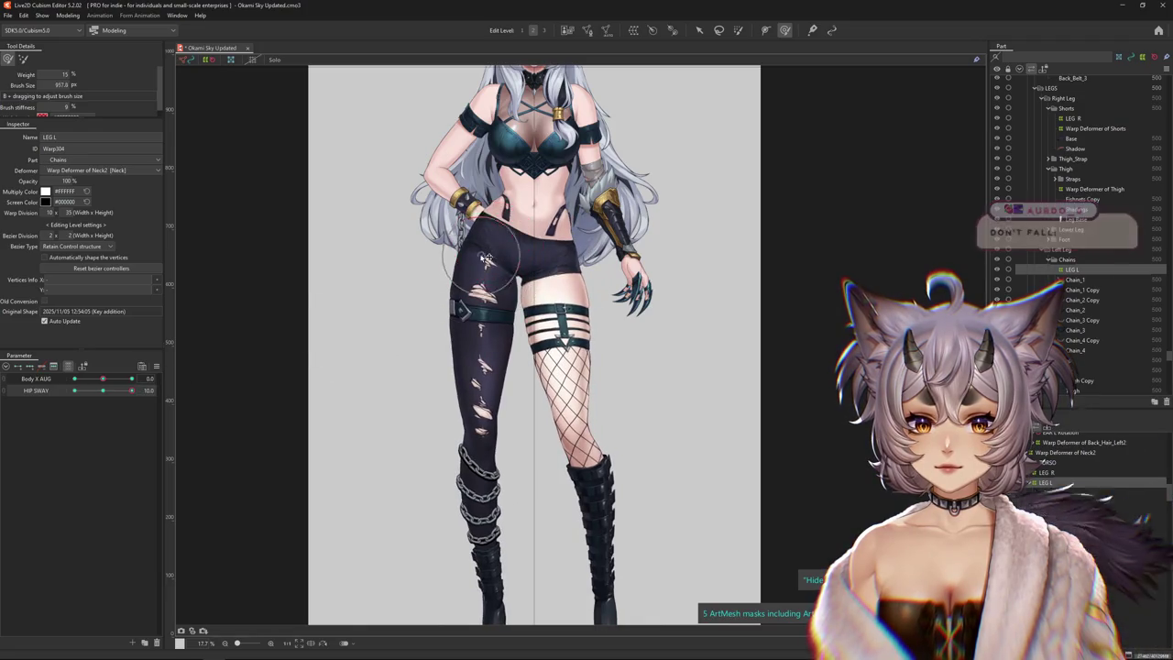
At HIP SWAY -10, brush LEG L's thigh strap and torn thigh upward, then return to neutral
click(76, 392)
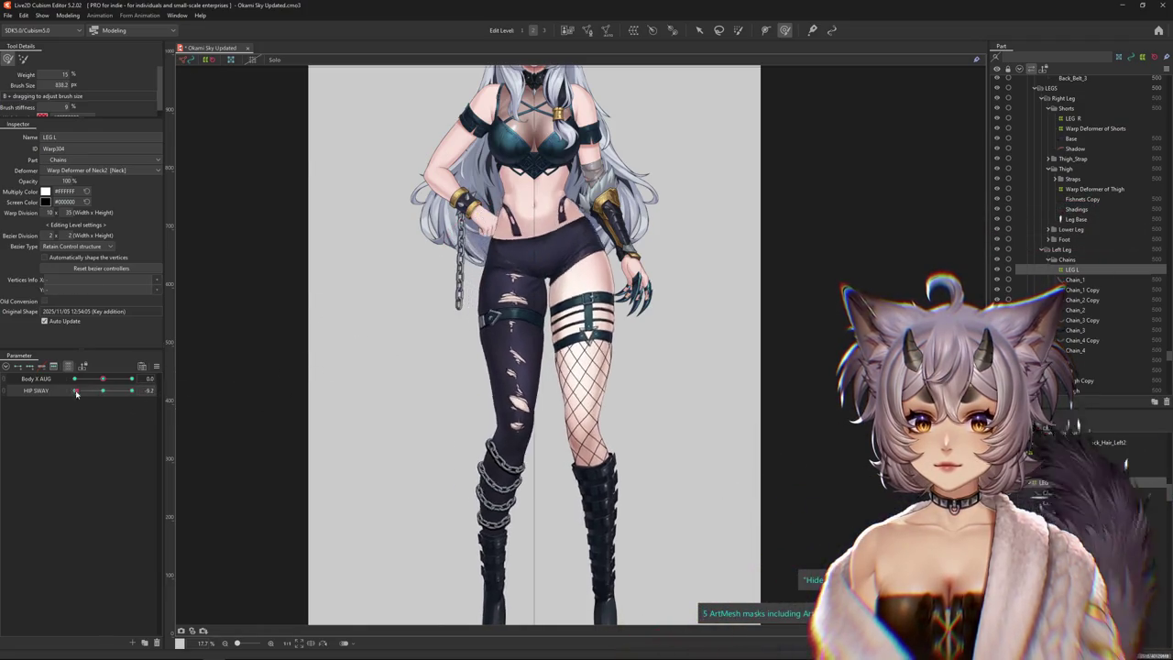
drag(76, 391, 60, 391)
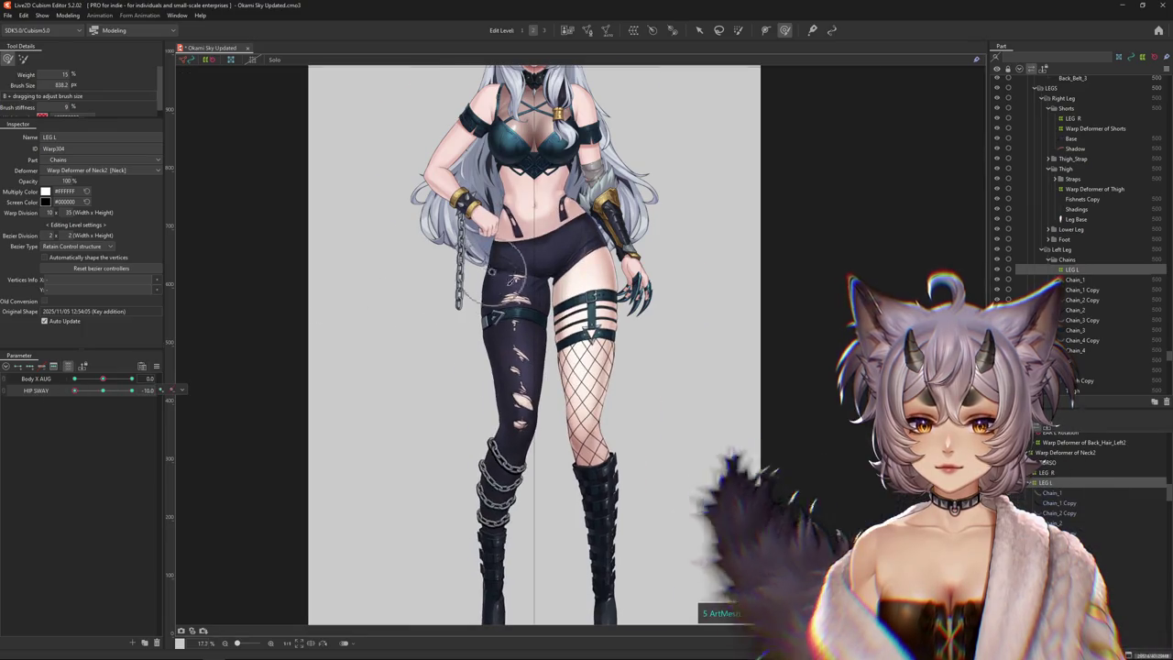
scroll(506, 281, up, 2)
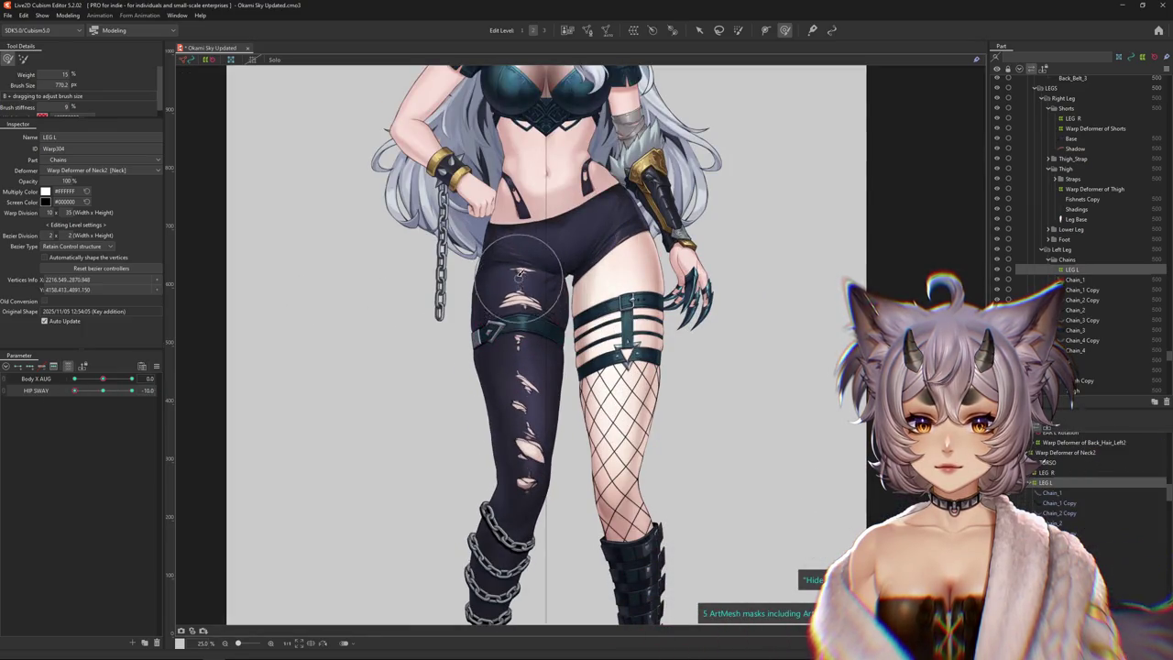
mouse_move(543, 350)
mouse_down()
mouse_move(540, 321)
mouse_move(493, 323)
mouse_up()
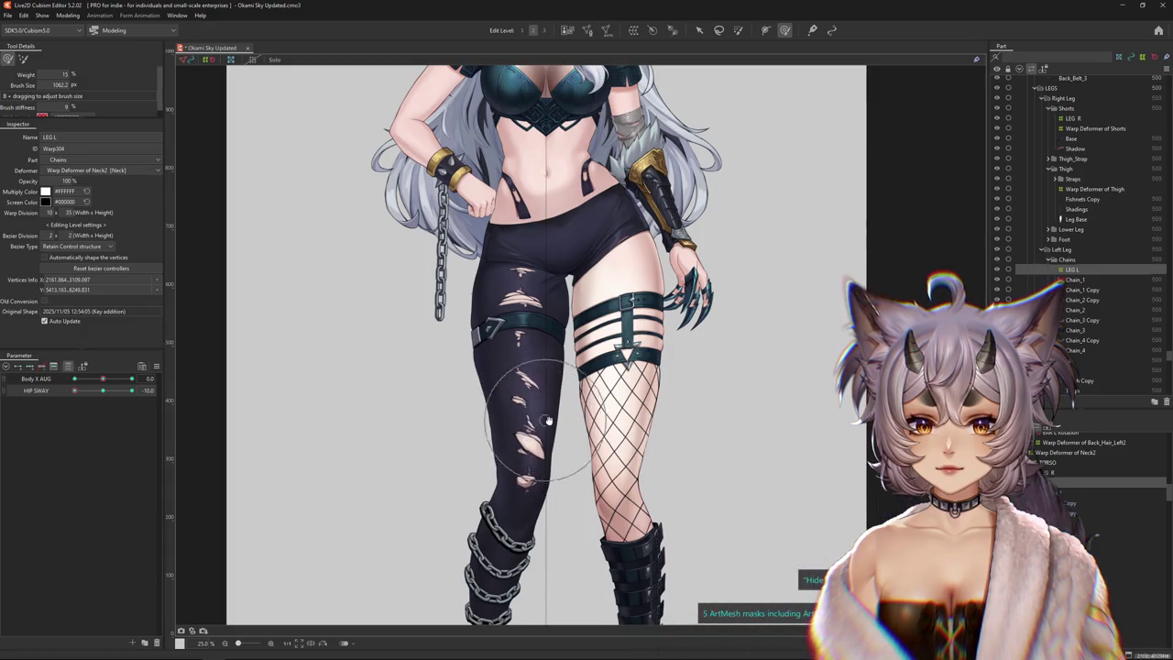
scroll(550, 357, down, 2)
drag(410, 421, 386, 400)
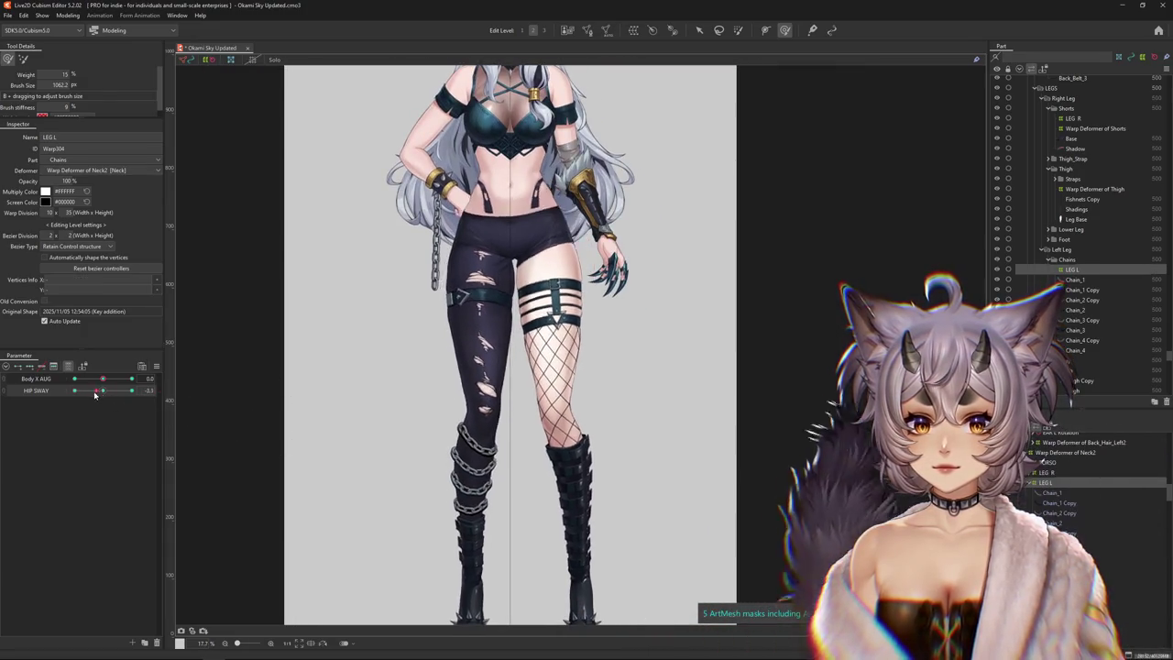
drag(486, 357, 493, 300)
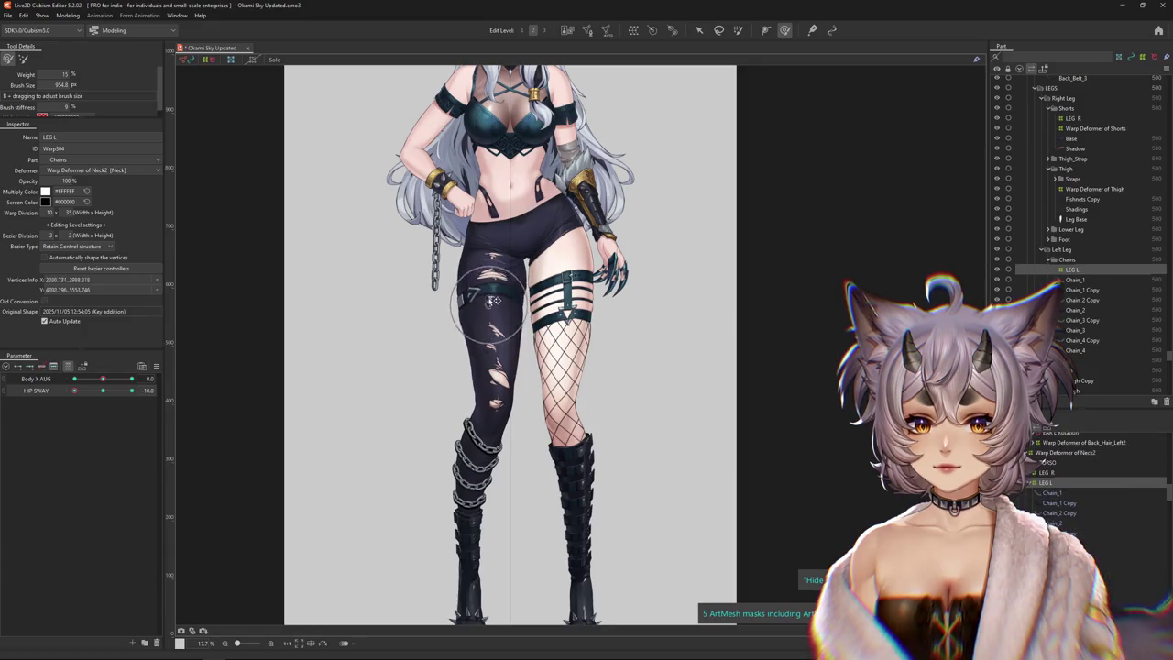
scroll(493, 314, down, 2)
drag(101, 391, 57, 398)
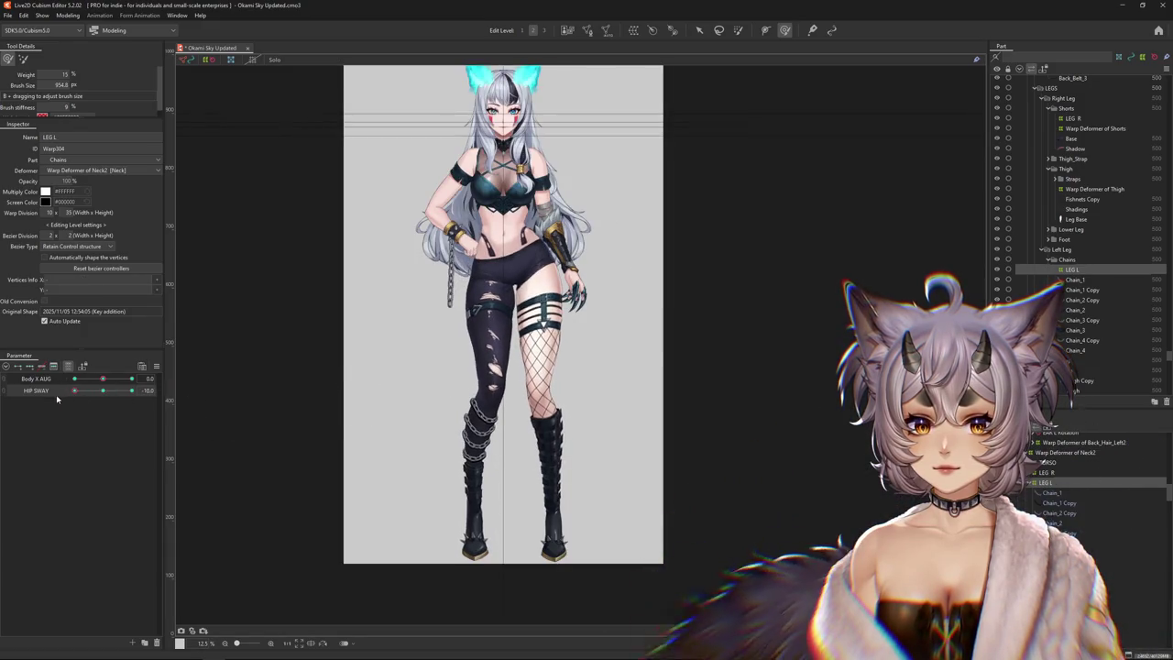
click(106, 394)
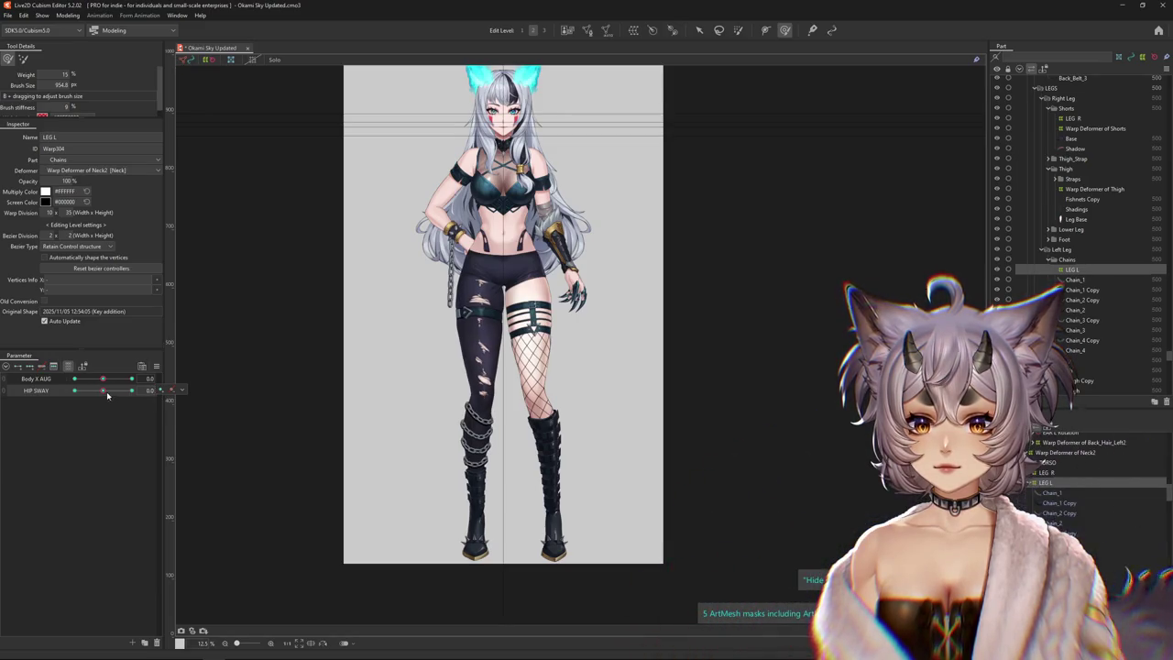
At HIP SWAY -10 again, bend the lower left leg and knee into the sway
click(130, 390)
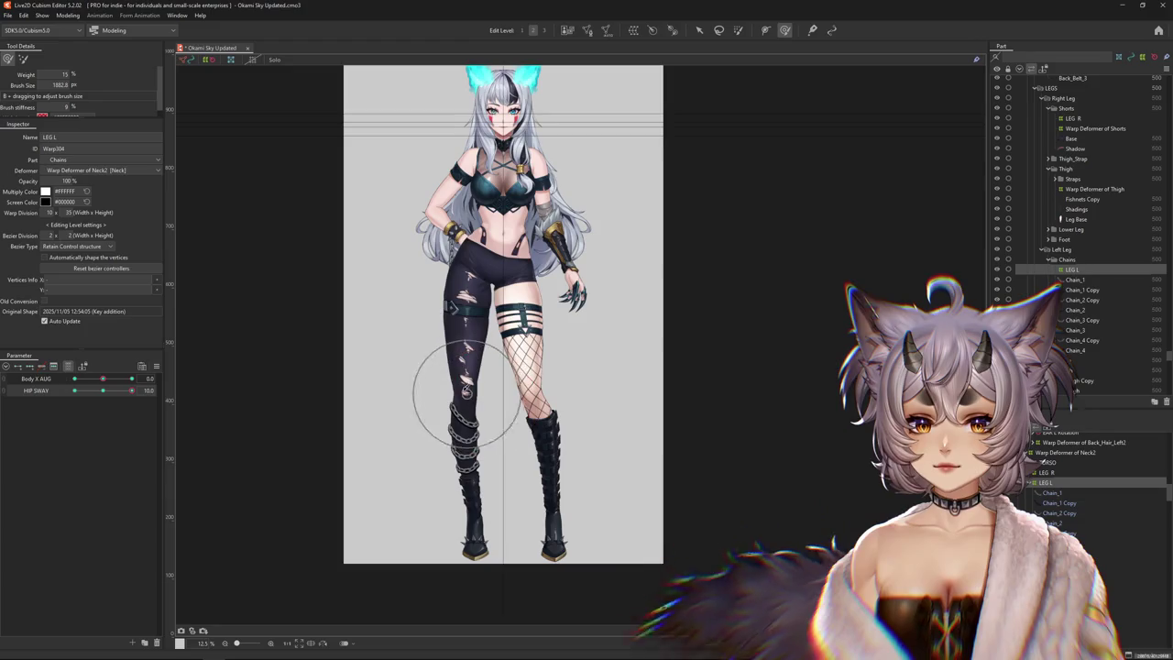
click(82, 392)
drag(83, 394, 53, 393)
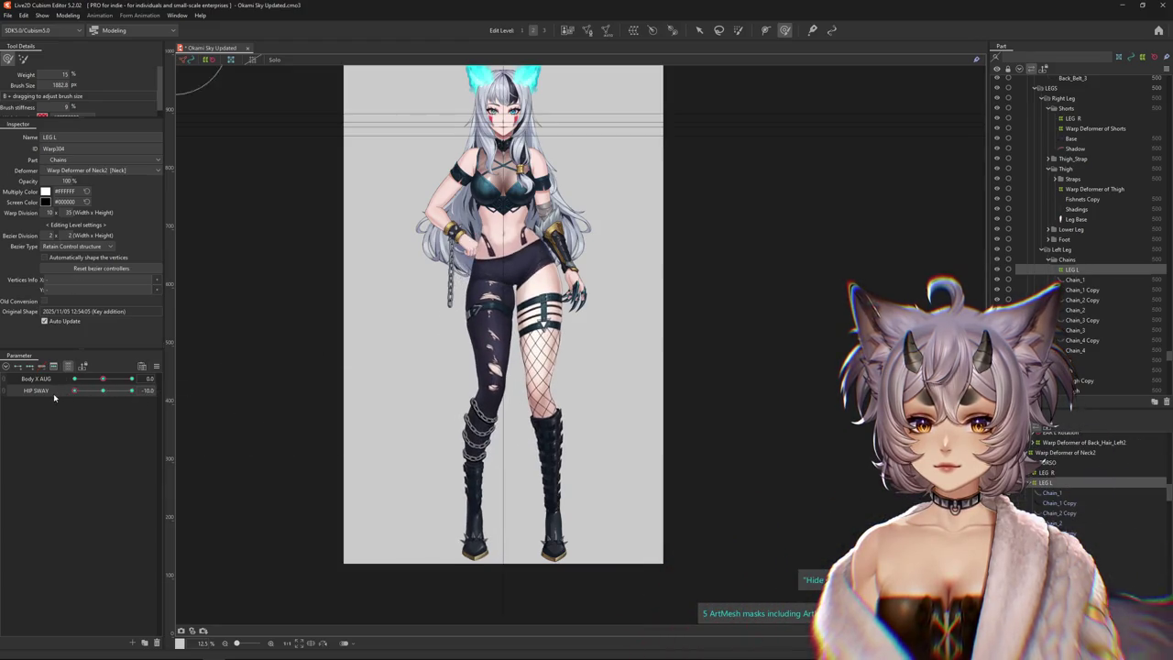
drag(495, 357, 507, 396)
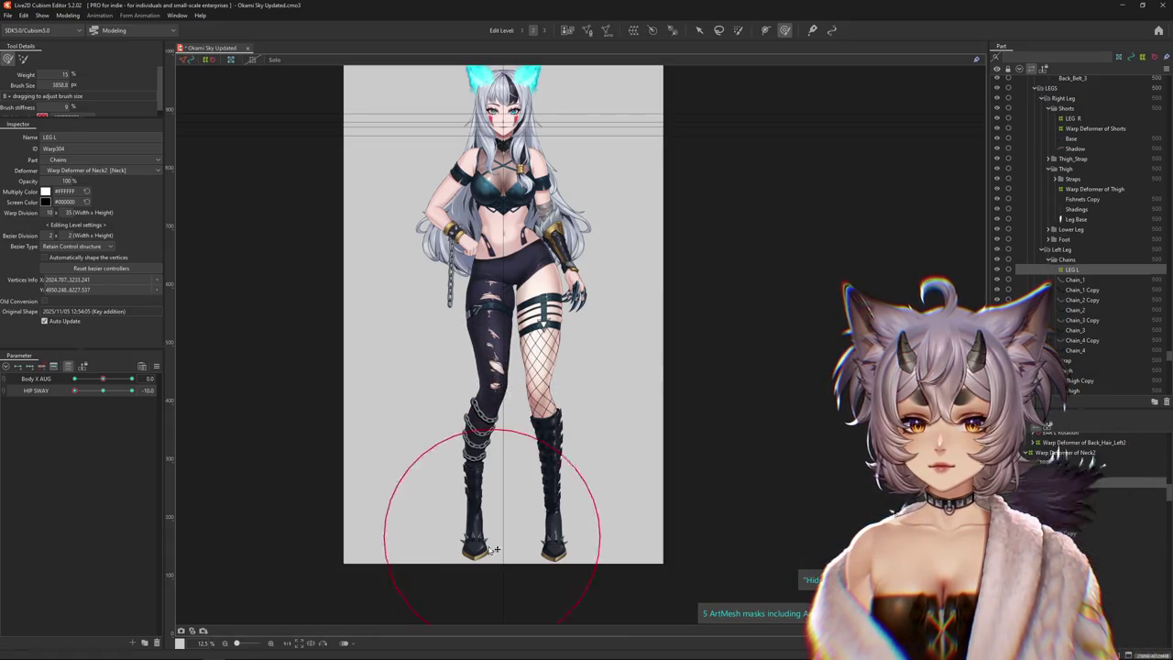
drag(426, 483, 466, 463)
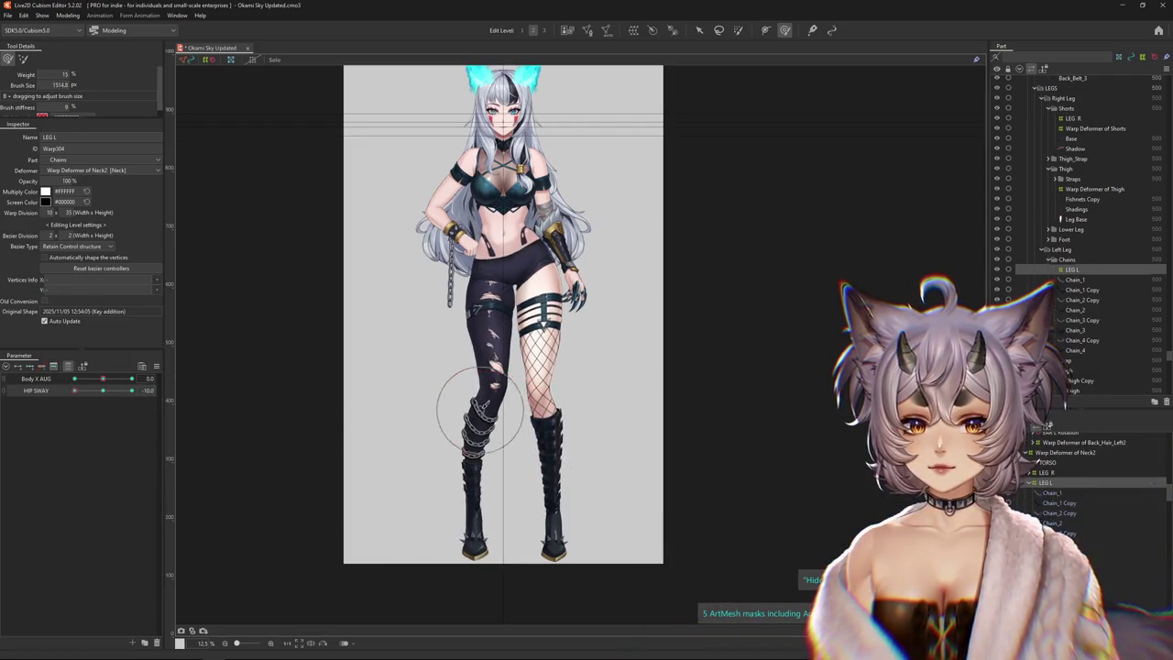
drag(499, 377, 494, 367)
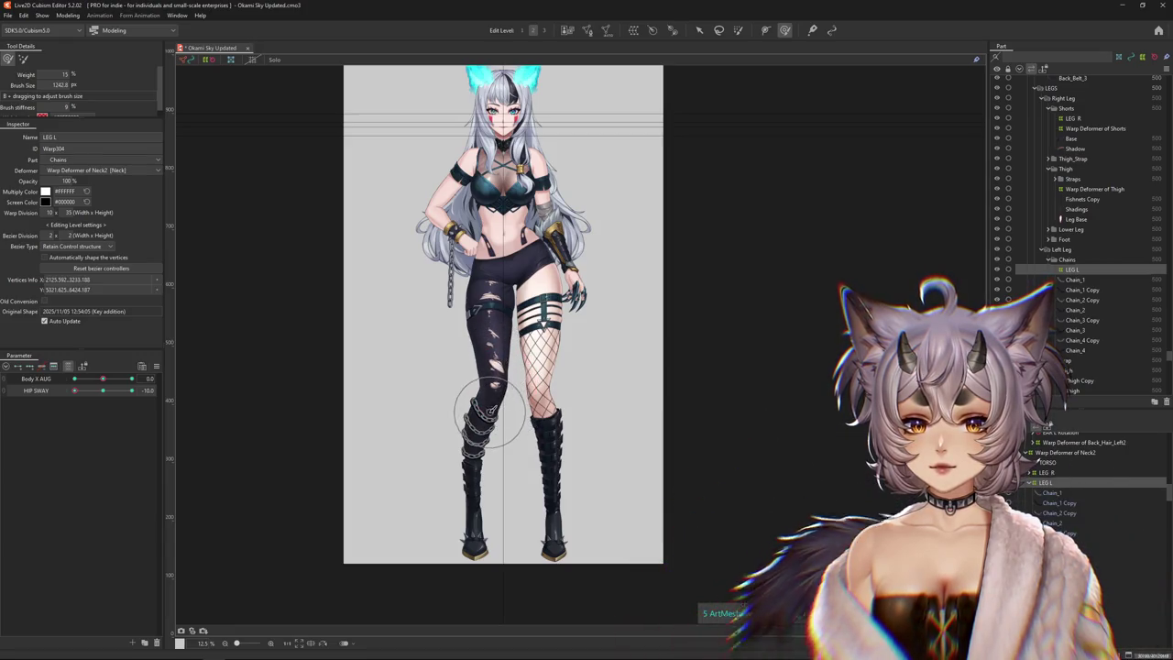
At HIP SWAY 10, smooth and pull out the lower left leg, then reset HIP SWAY to 0
drag(137, 391, 171, 385)
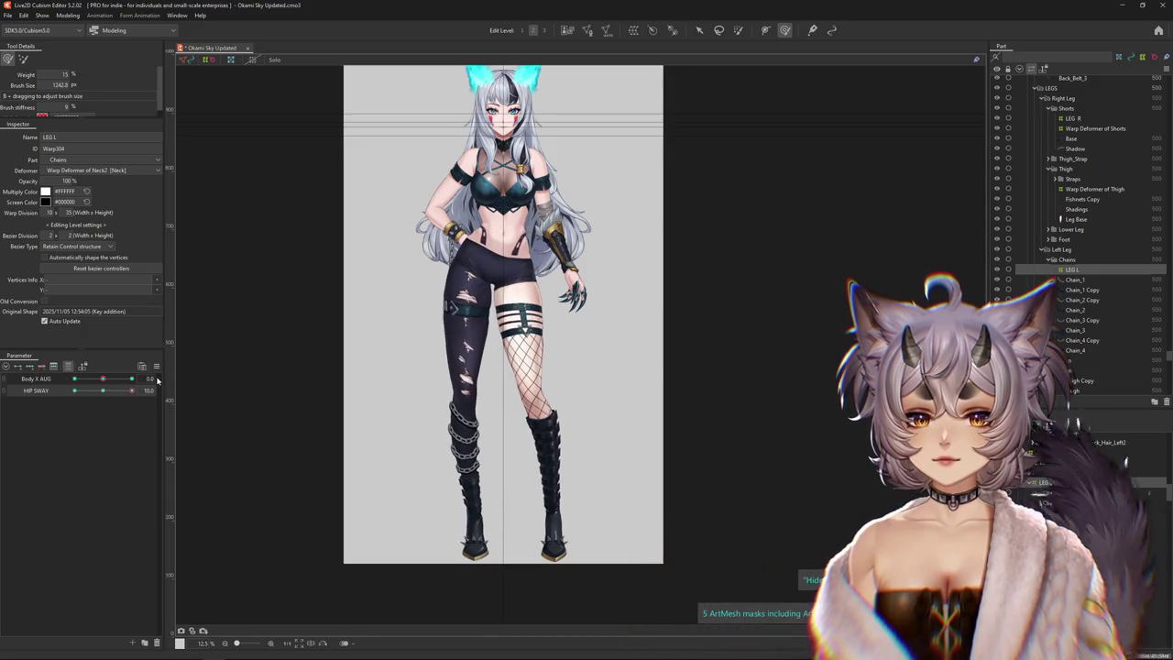
drag(131, 390, 90, 385)
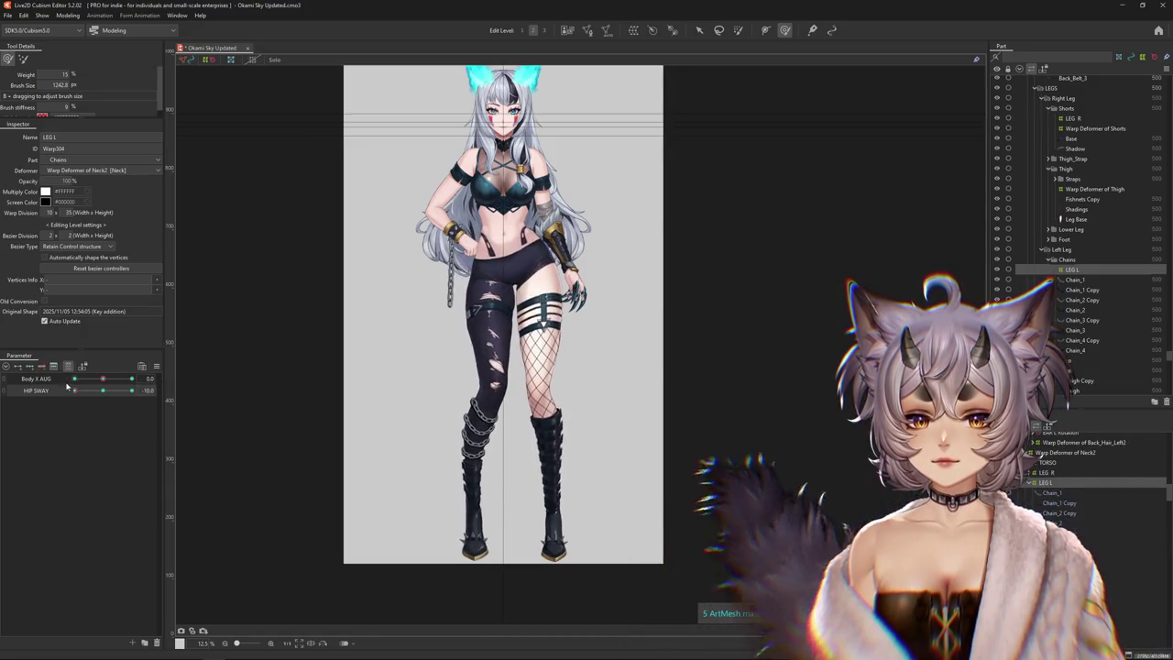
drag(483, 452, 467, 501)
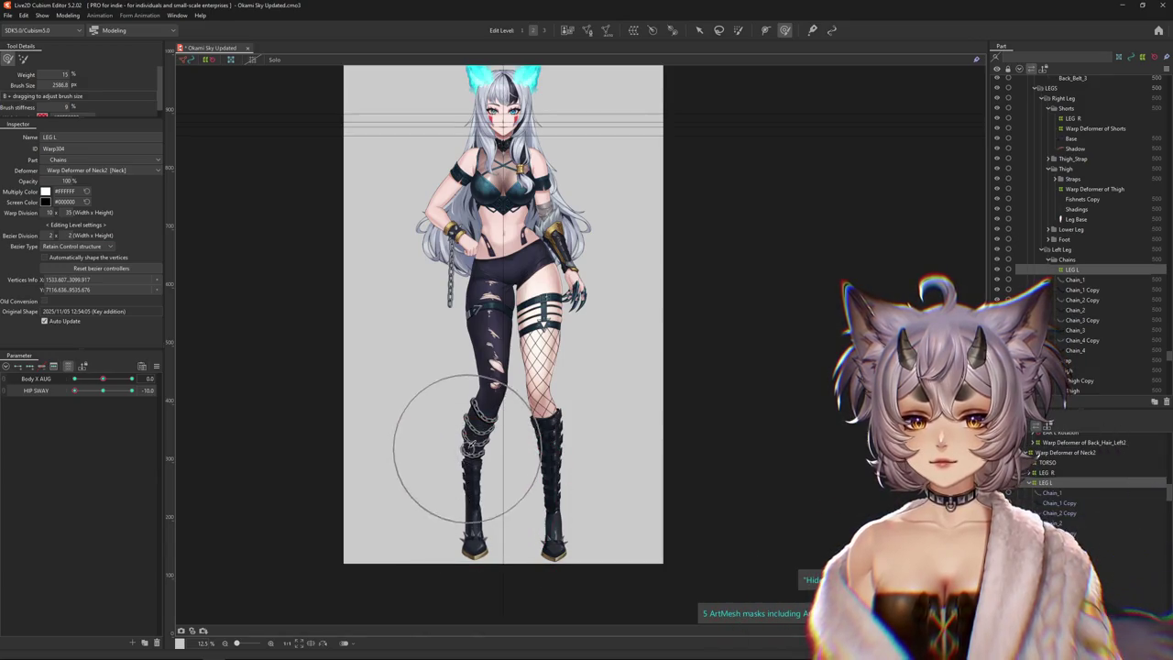
click(131, 391)
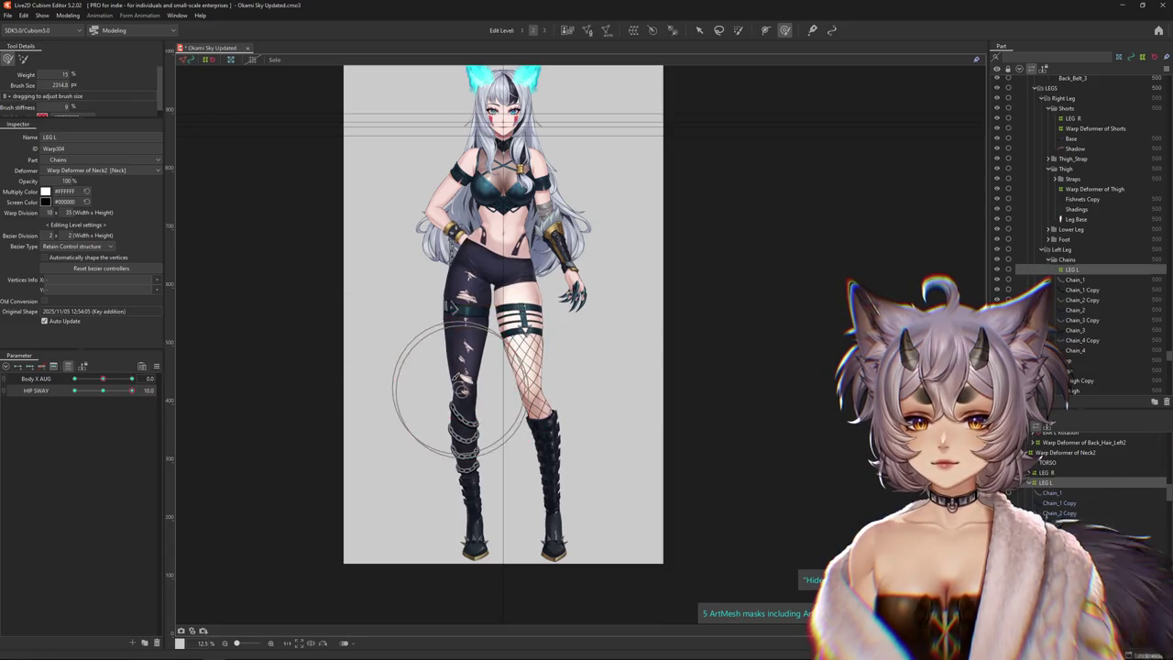
drag(498, 325, 450, 426)
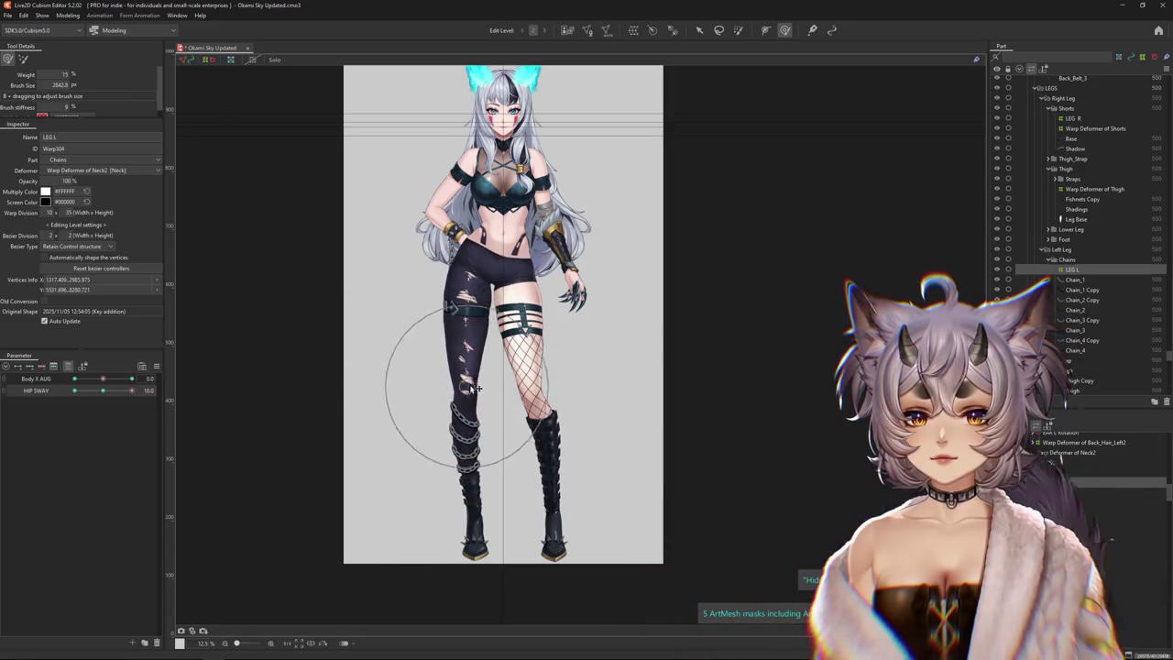
drag(477, 389, 467, 375)
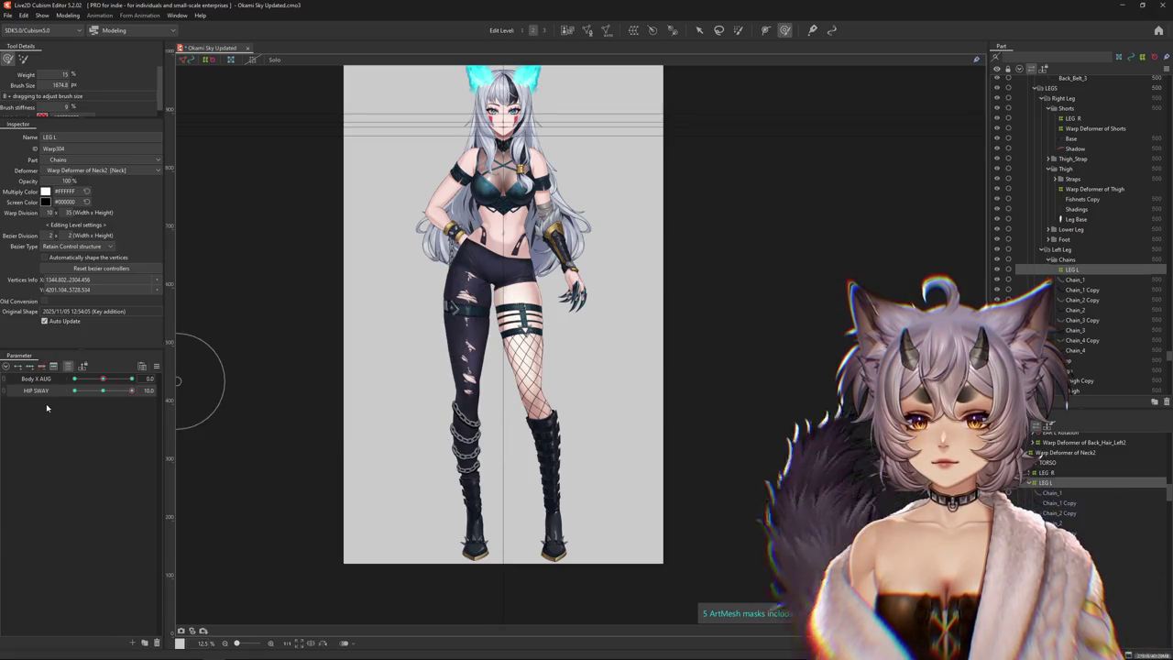
drag(131, 391, 101, 388)
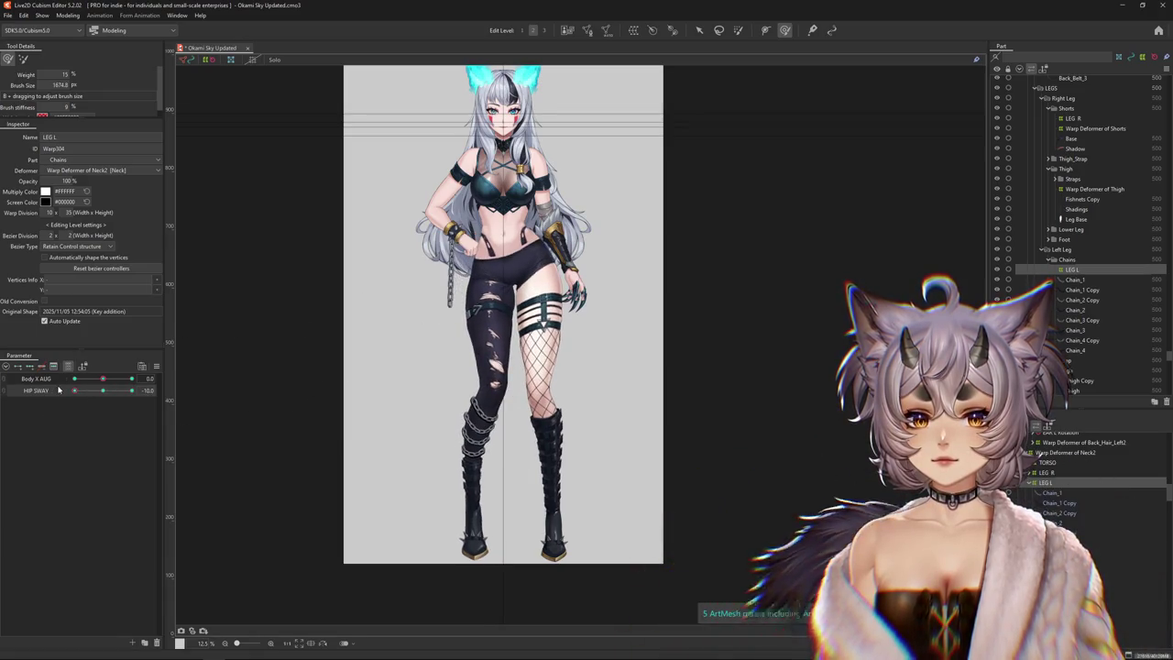
Generate Body X AUG and HIP SWAY corner forms, then preview both at -10
click(155, 365)
click(204, 417)
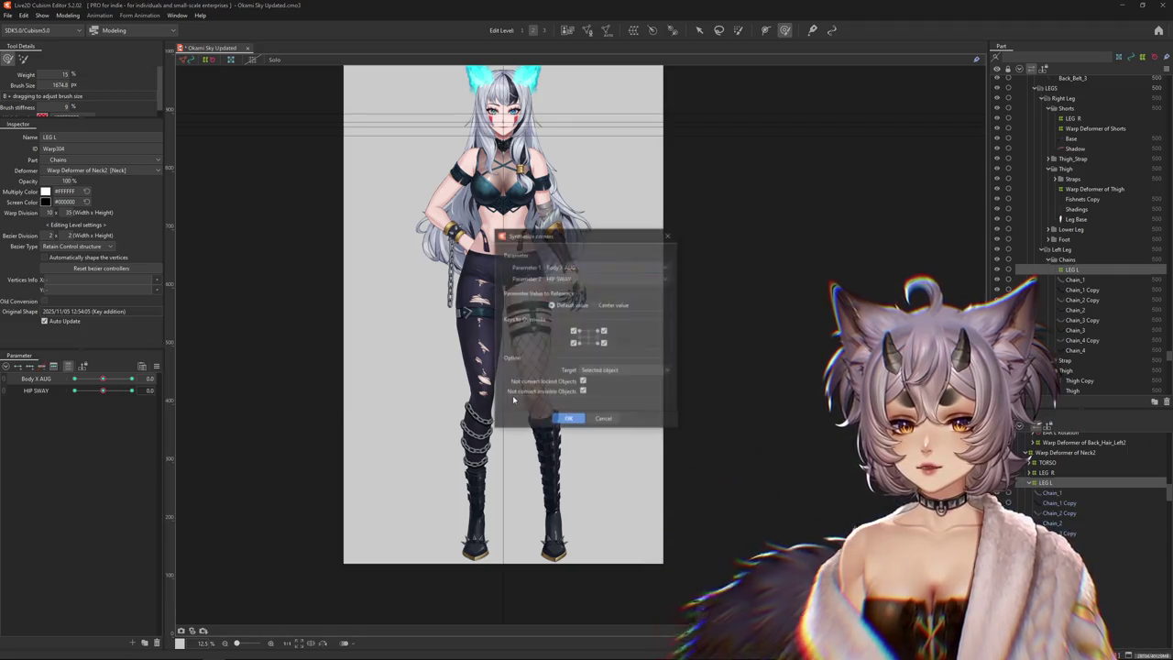
key(Escape)
mouse_move(111, 390)
mouse_down()
mouse_move(58, 388)
mouse_move(147, 380)
mouse_move(74, 379)
mouse_move(63, 391)
mouse_move(74, 391)
mouse_up()
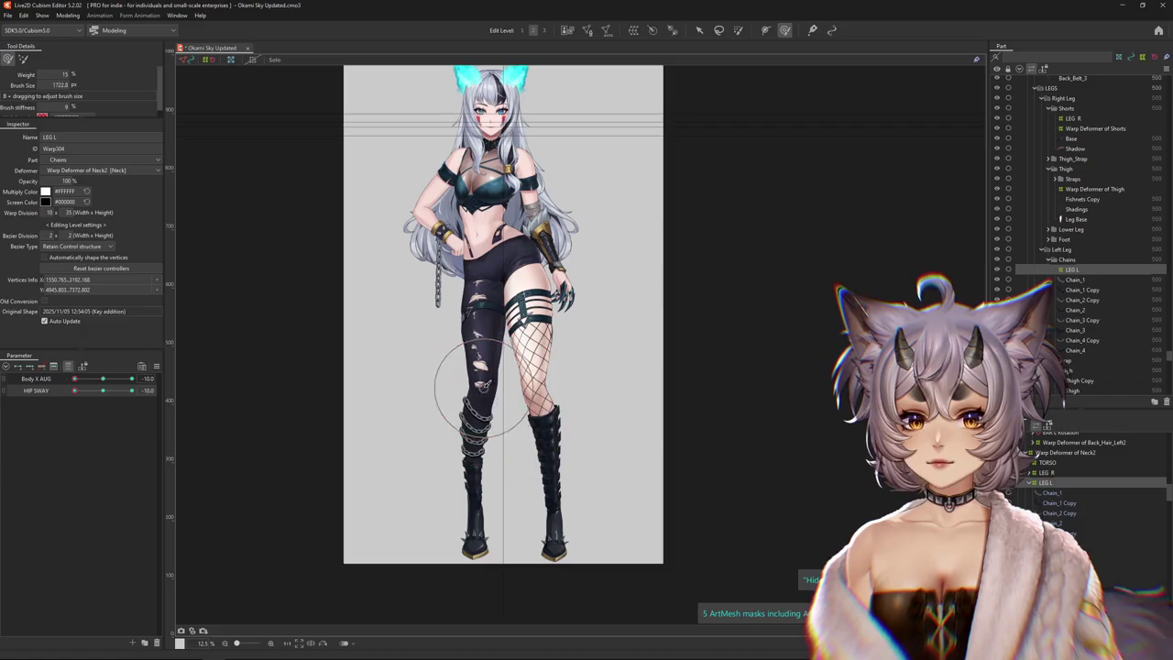
With a smaller brush, reshape LEG L at HIP SWAY -10 and try the opposite extreme
drag(488, 390, 469, 386)
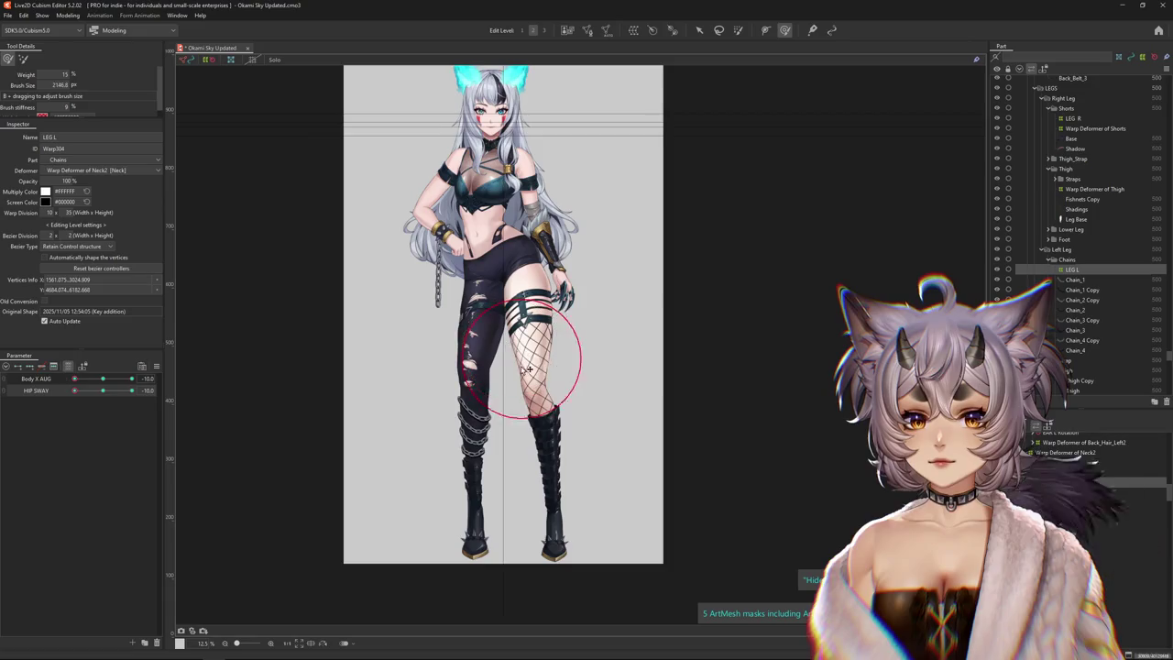
drag(529, 369, 419, 367)
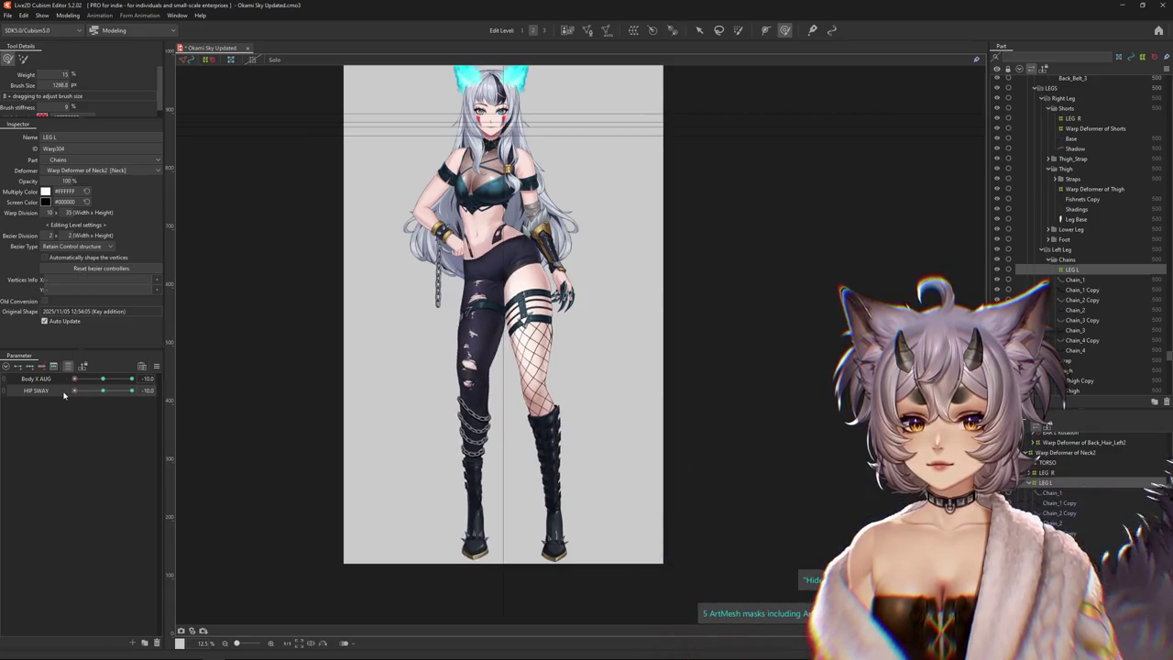
drag(86, 393, 74, 391)
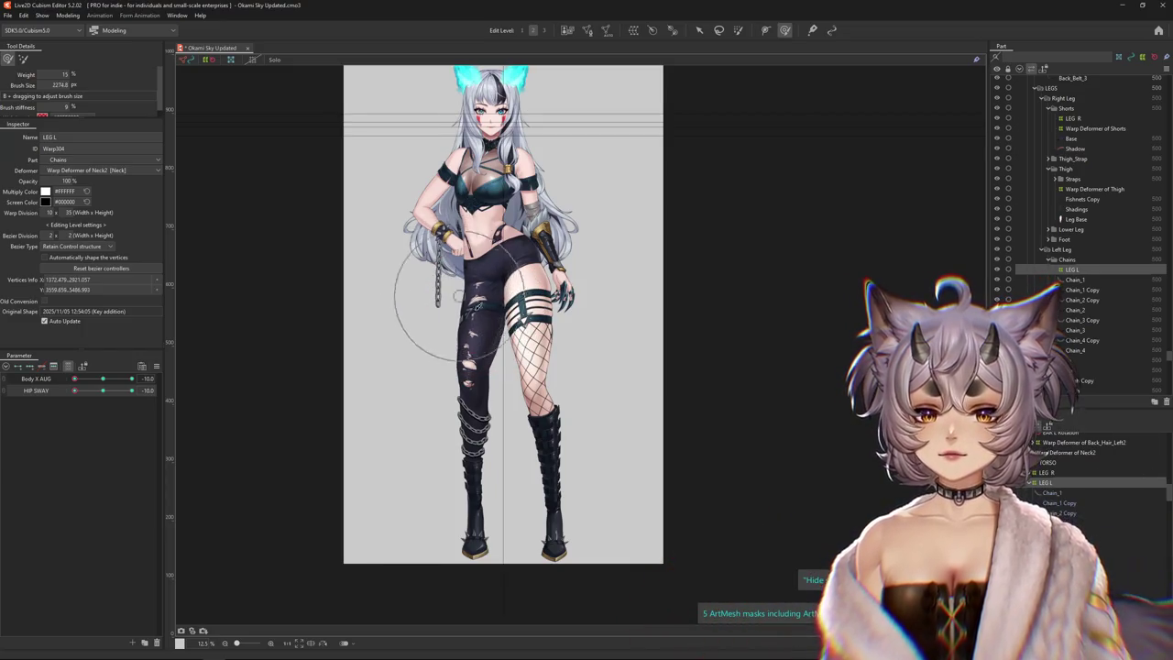
drag(495, 341, 505, 359)
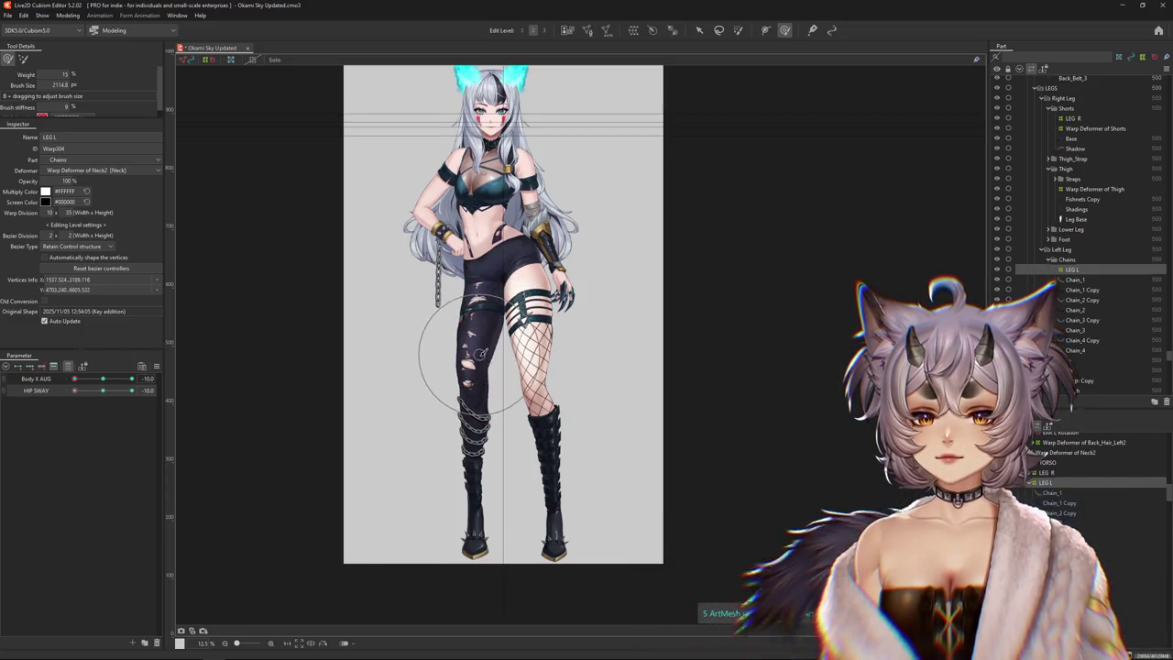
drag(99, 394, 131, 391)
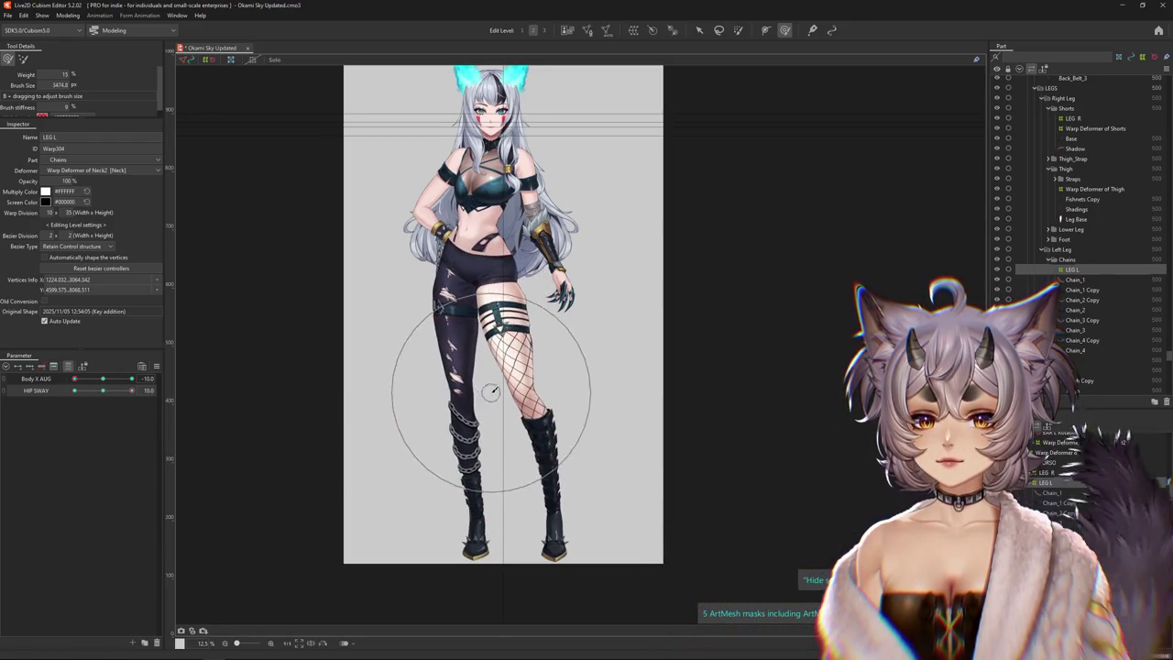
drag(463, 408, 476, 362)
key(ctrl+z)
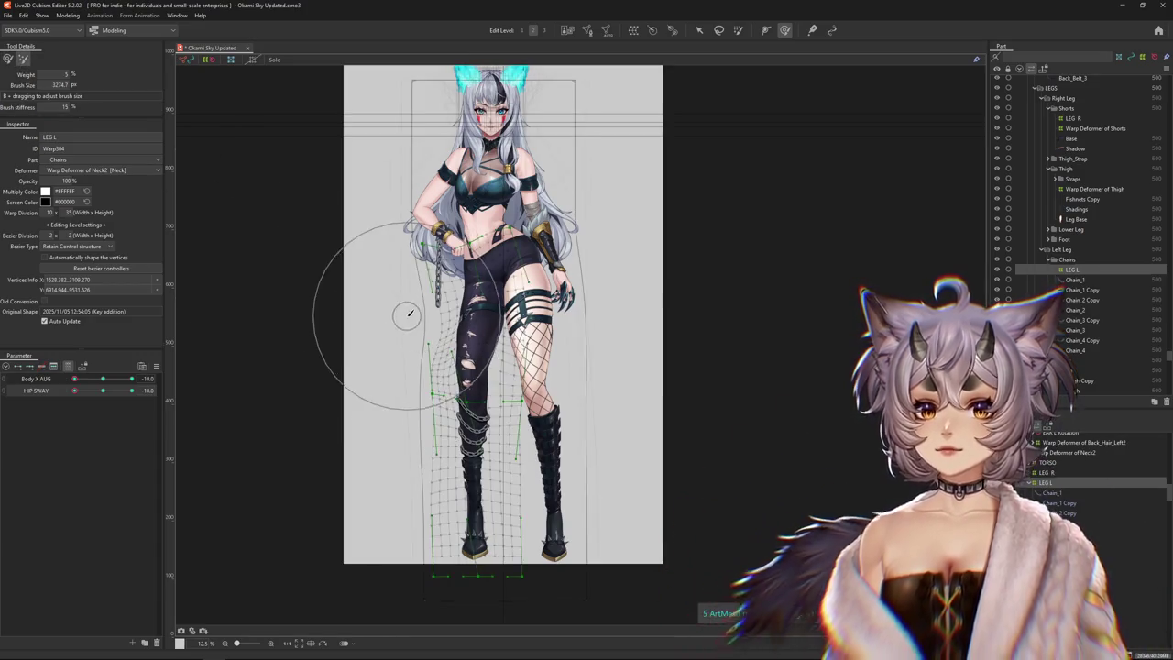
Undo the stray leg deformation, sweep HIP SWAY to check, and move Body X to another corner
drag(406, 314, 477, 454)
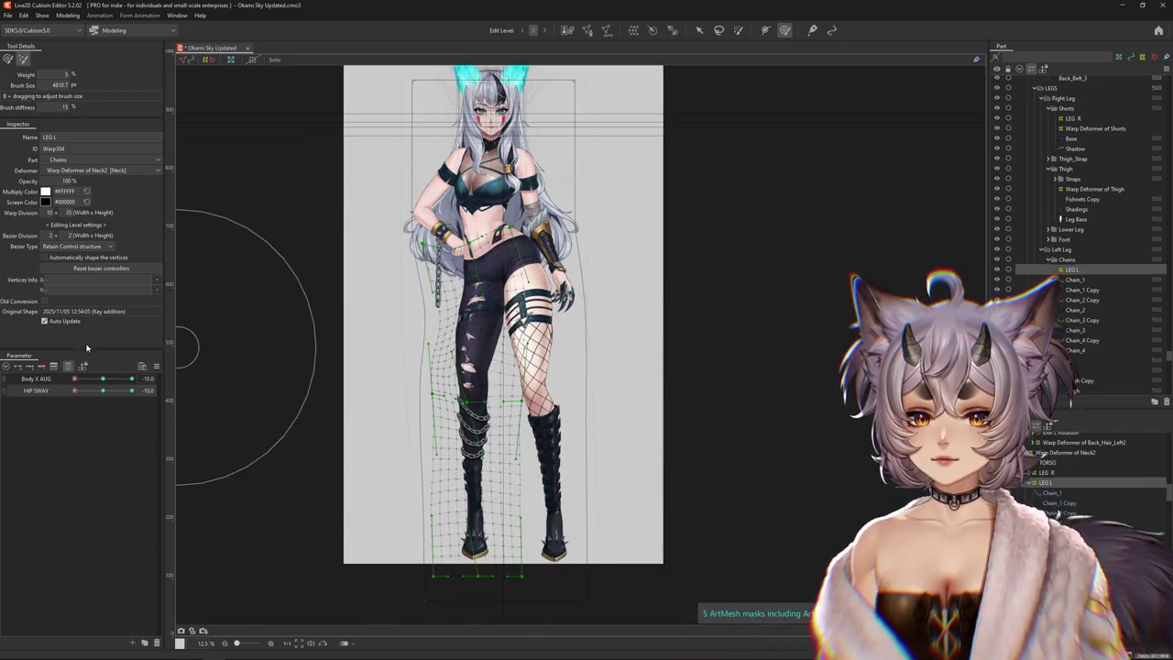
key(ctrl+z)
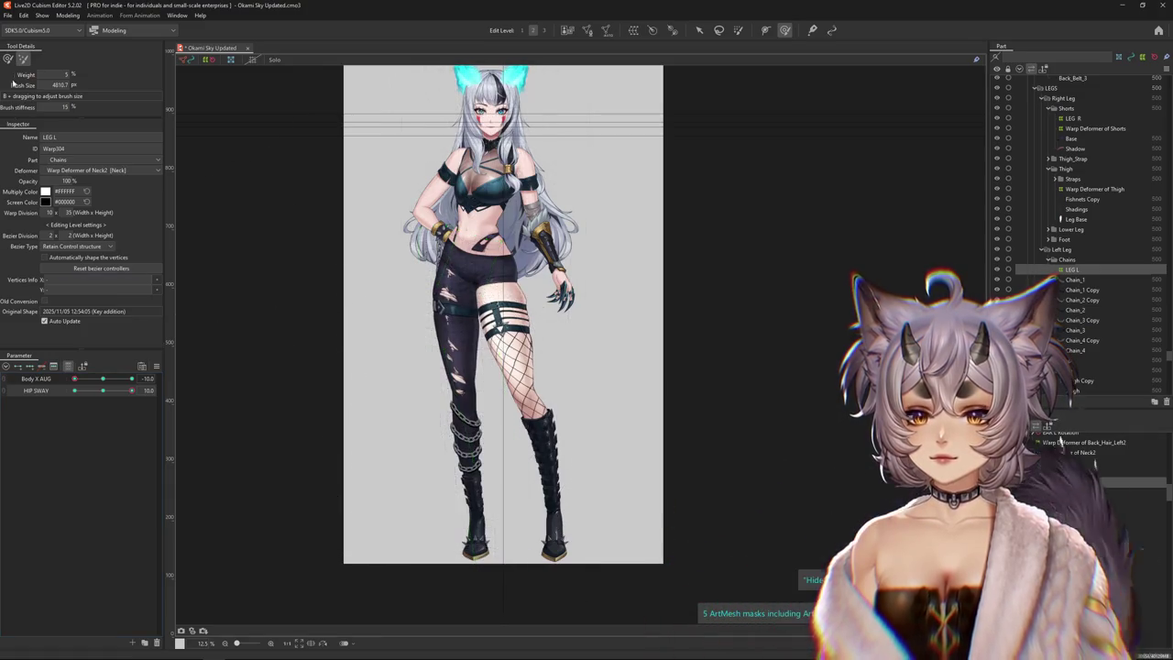
drag(99, 390, 100, 392)
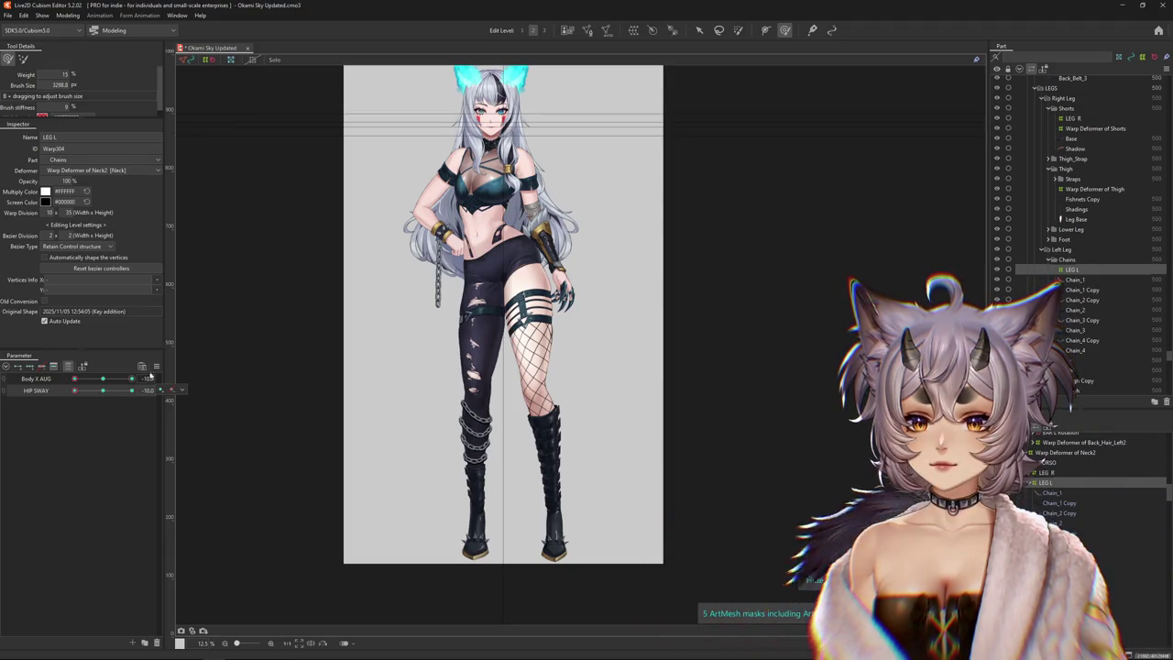
drag(102, 392, 190, 394)
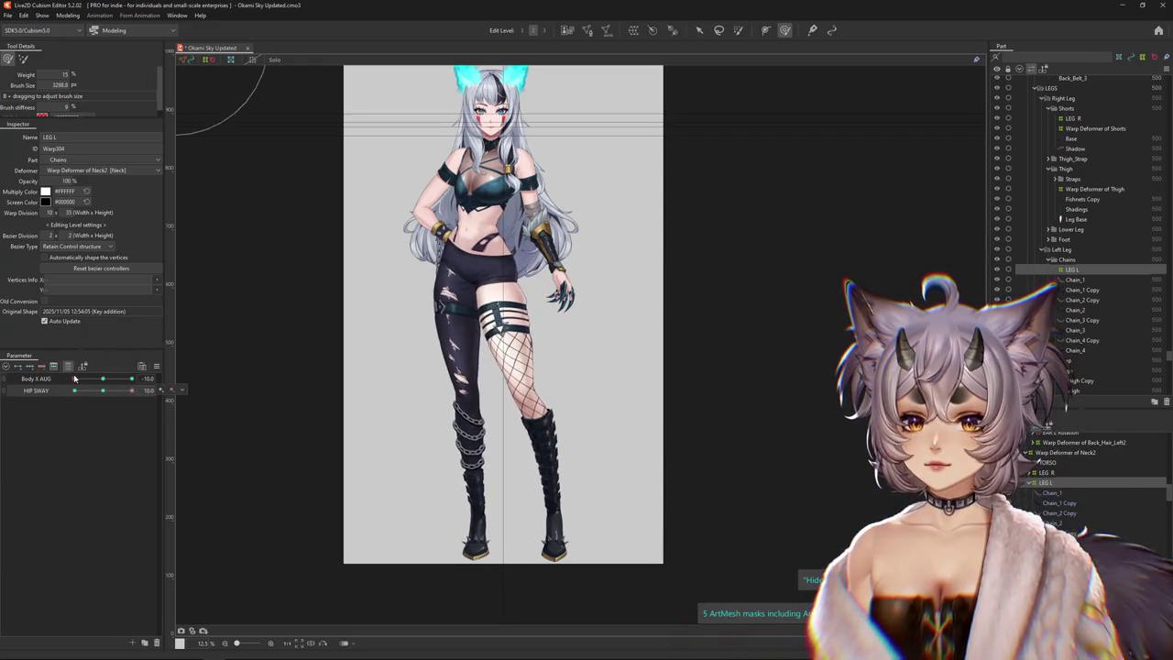
mouse_move(75, 379)
mouse_down()
mouse_move(157, 379)
mouse_move(35, 390)
mouse_up()
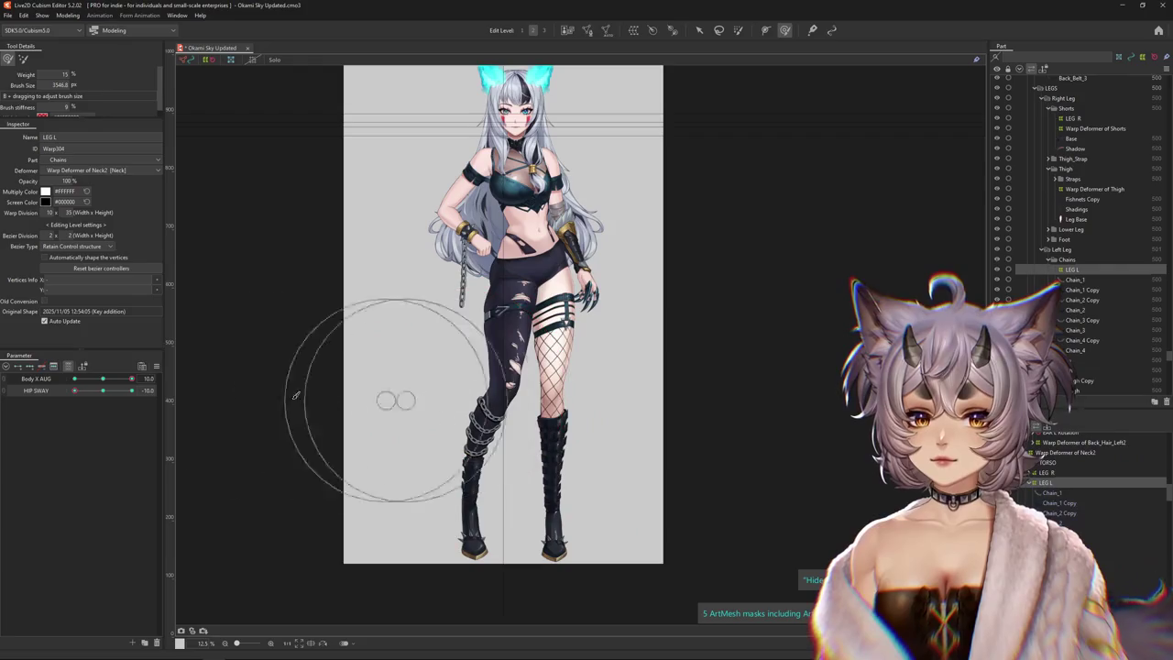
Brush LEG L's thigh, outline and lower leg near the chains at Body X AUG 10, HIP SWAY -10
mouse_move(349, 389)
mouse_down()
mouse_move(438, 396)
mouse_move(405, 393)
mouse_up()
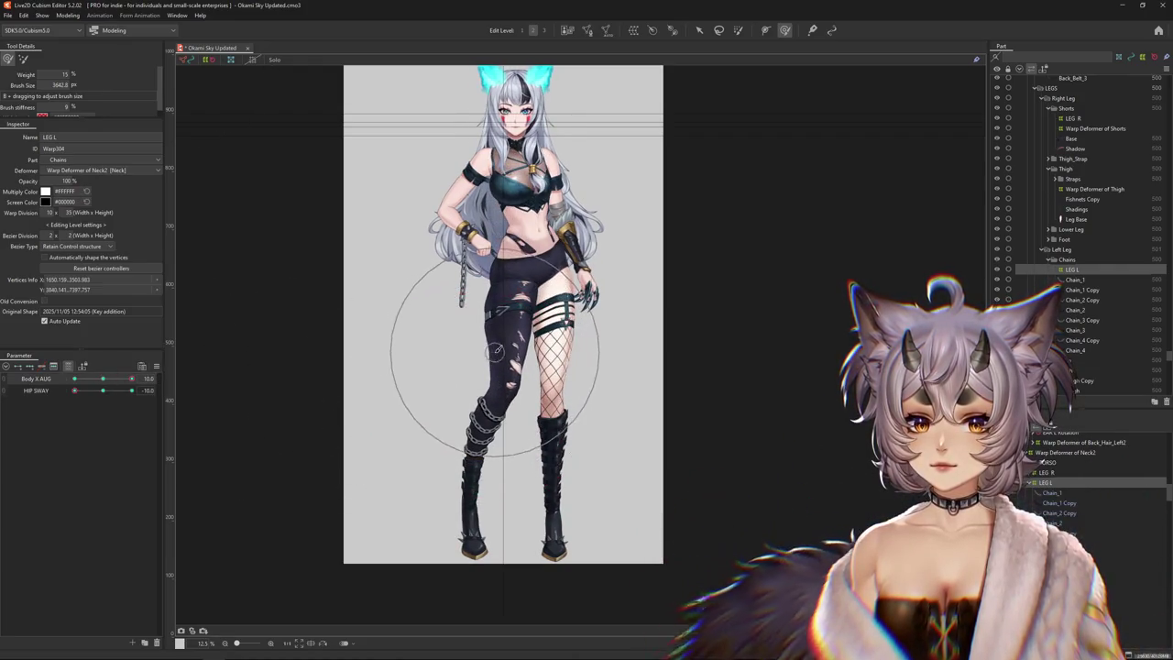
click(25, 60)
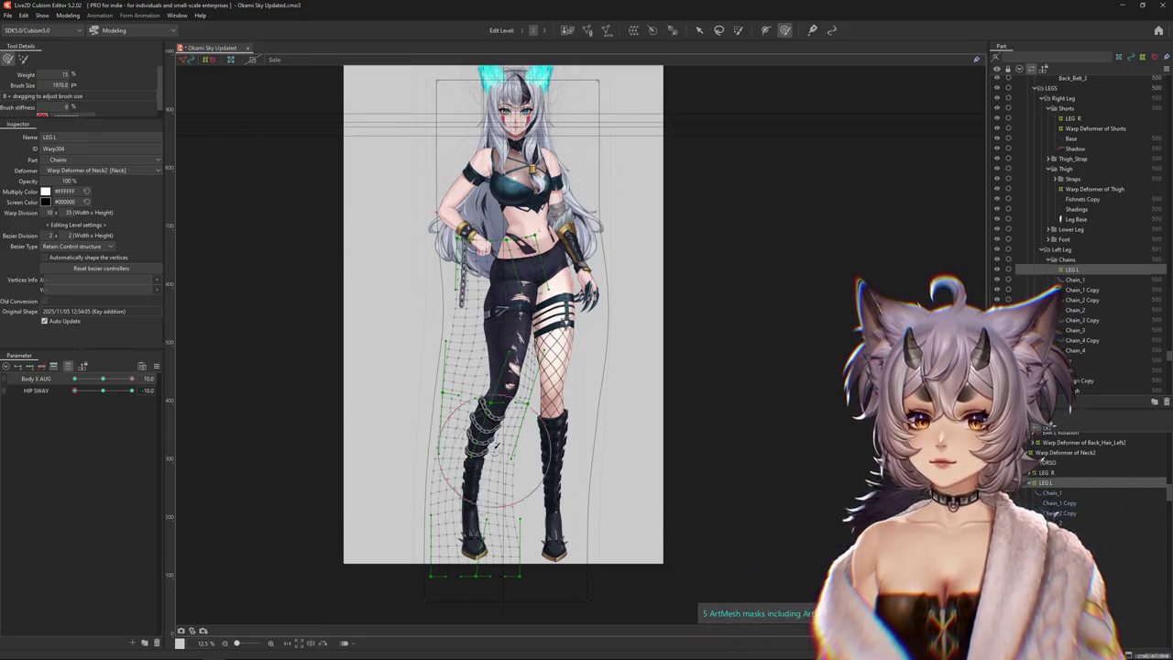
drag(490, 449, 516, 458)
mouse_move(489, 420)
mouse_down()
mouse_move(520, 424)
mouse_move(543, 354)
mouse_move(525, 328)
mouse_up()
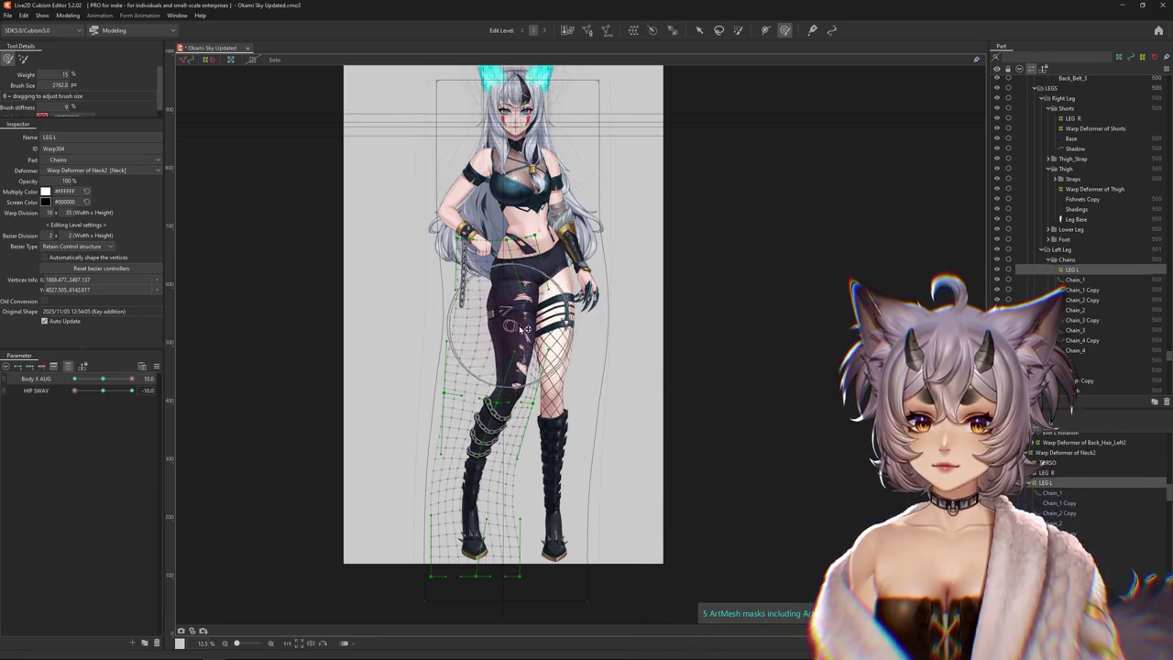
scroll(507, 323, up, 3)
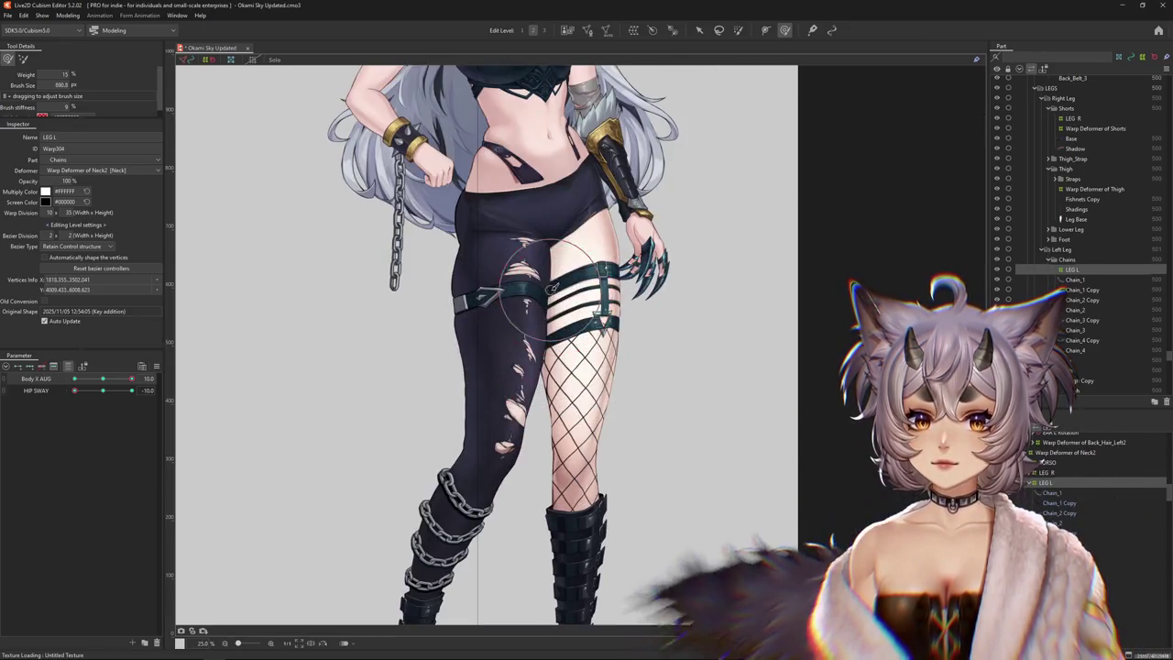
drag(446, 304, 530, 342)
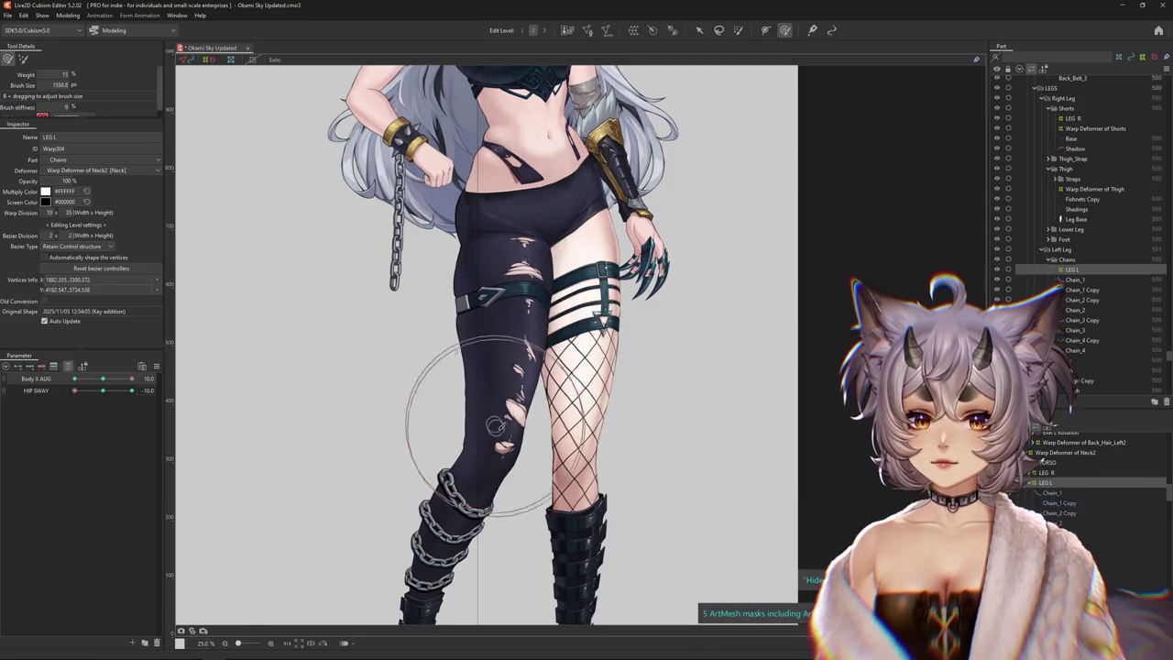
mouse_move(411, 418)
mouse_down()
mouse_move(432, 446)
mouse_move(511, 439)
mouse_move(470, 431)
mouse_up()
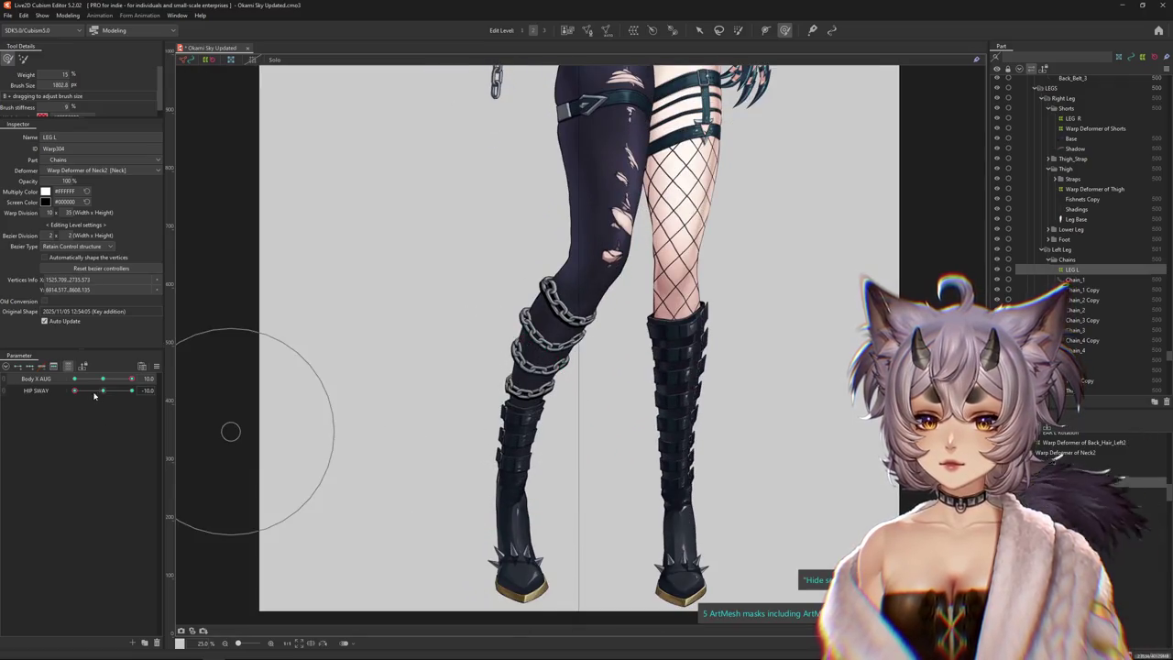
mouse_move(550, 497)
mouse_down()
mouse_move(487, 418)
mouse_move(593, 378)
mouse_move(542, 343)
mouse_up()
scroll(568, 293, up, 3)
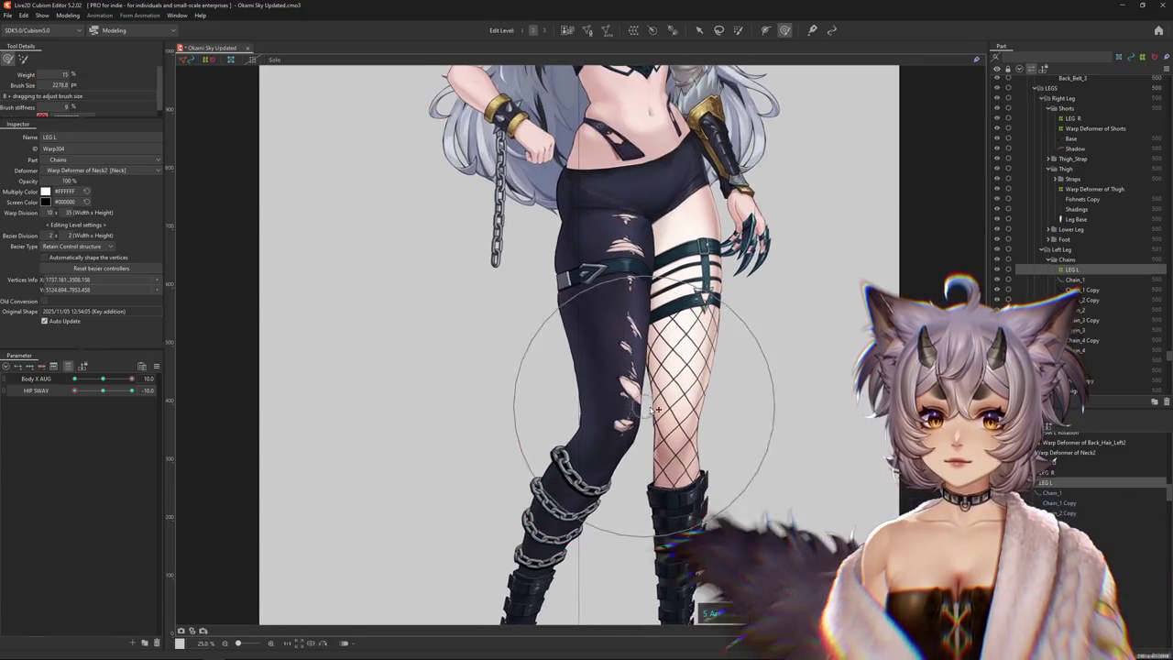
scroll(623, 403, down, 2)
scroll(615, 406, up, 1)
Reset HIP SWAY and shrink the deform brush to touch up the left leg's chains
scroll(195, 431, down, 1)
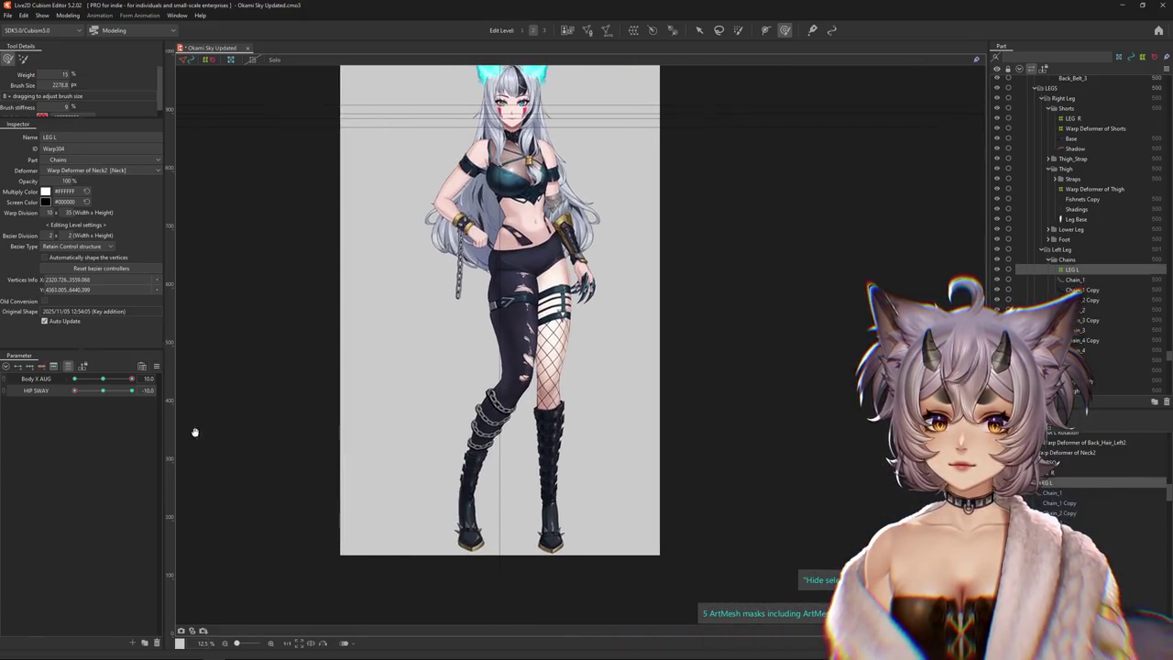
drag(82, 393, 129, 391)
click(105, 391)
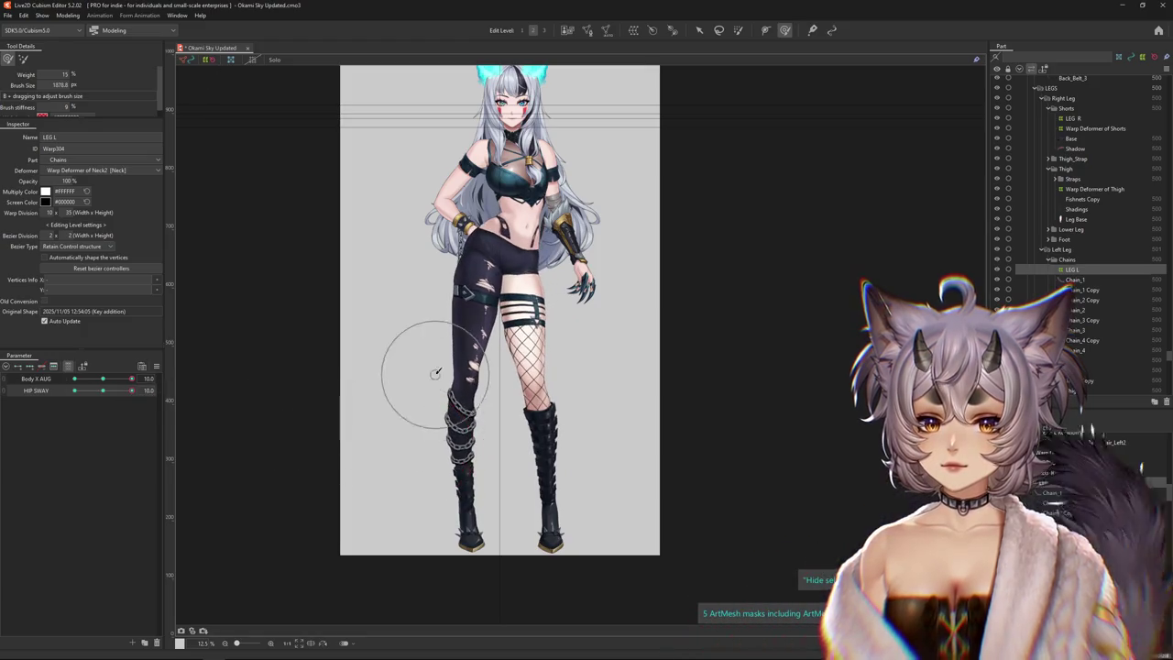
drag(422, 299, 461, 420)
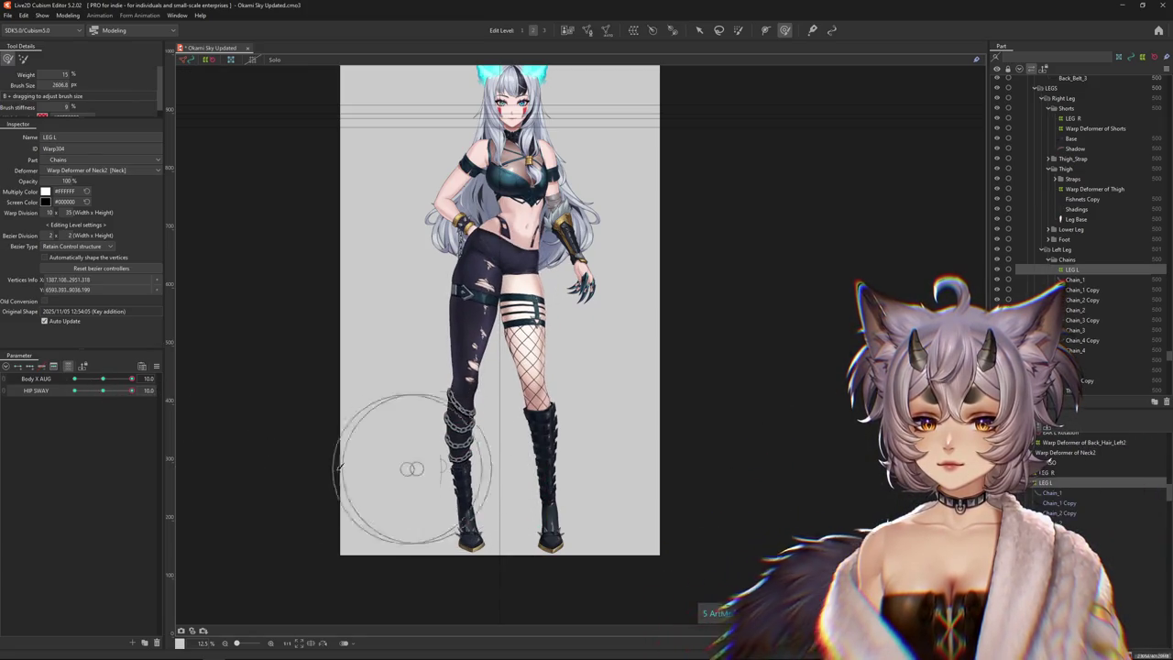
Recheck the left leg at HIP SWAY -10 and open the Modeling menu
click(74, 390)
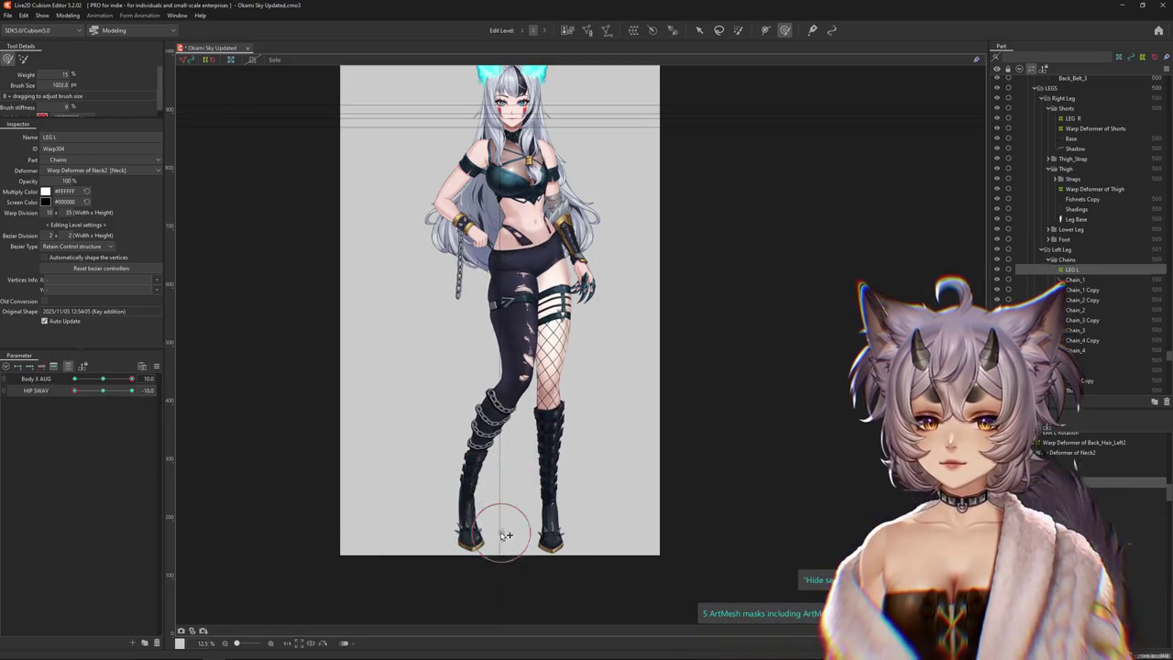
scroll(499, 541, down, 2)
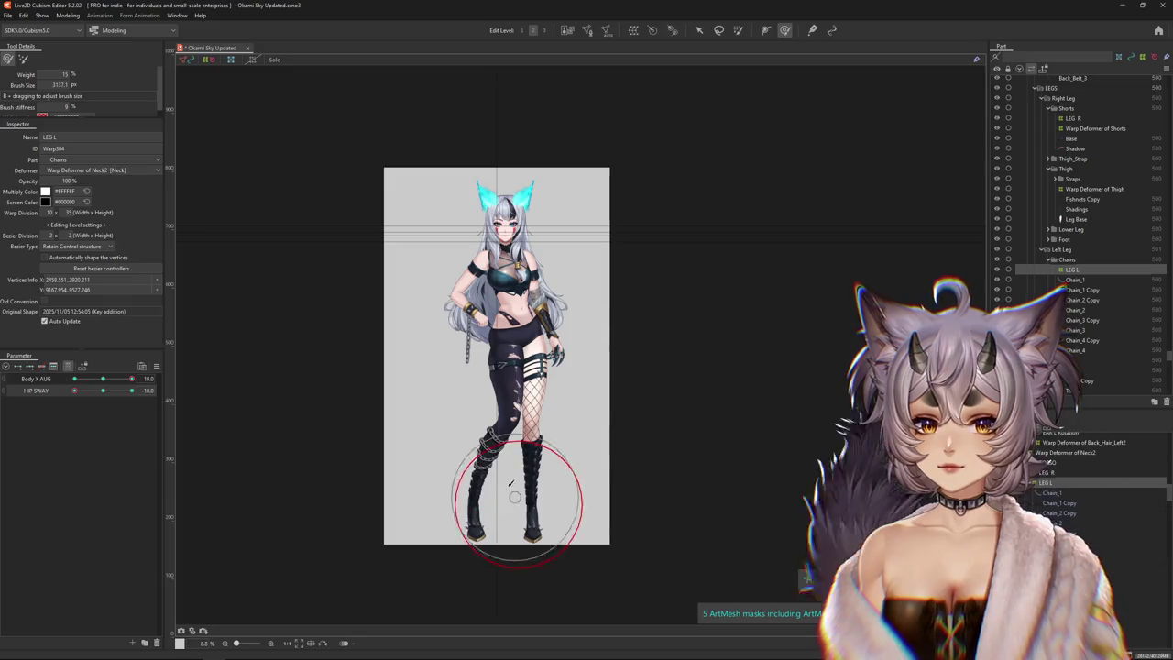
drag(497, 498, 502, 403)
scroll(502, 403, up, 2)
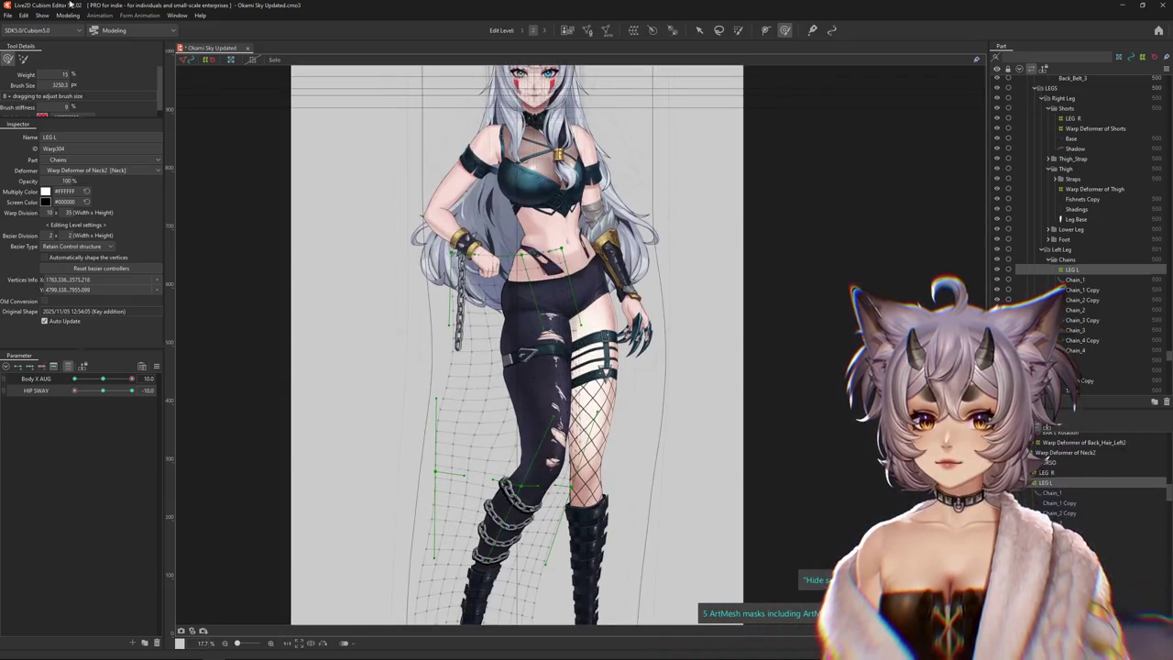
click(68, 16)
click(91, 219)
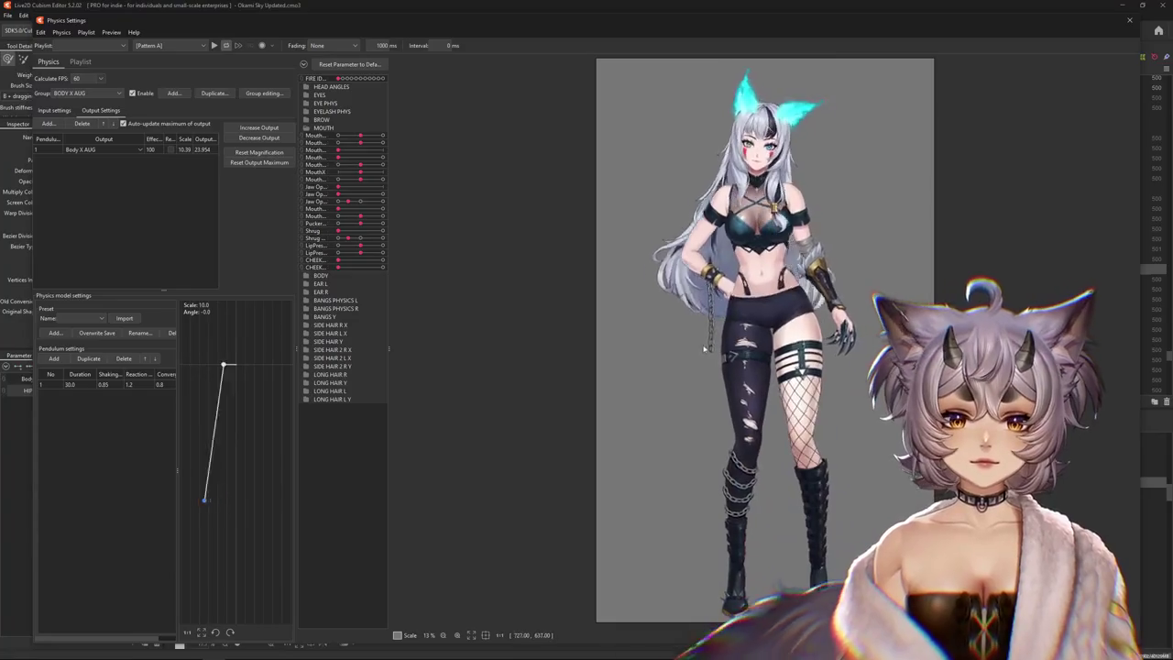
drag(747, 355, 389, 403)
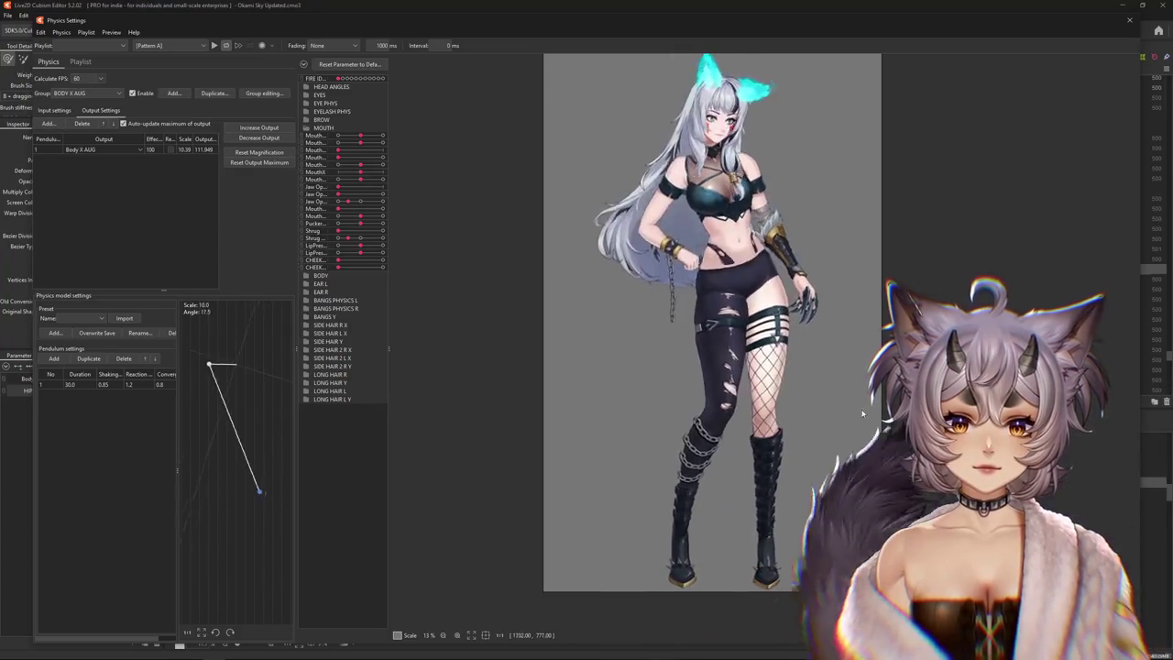
drag(389, 403, 495, 392)
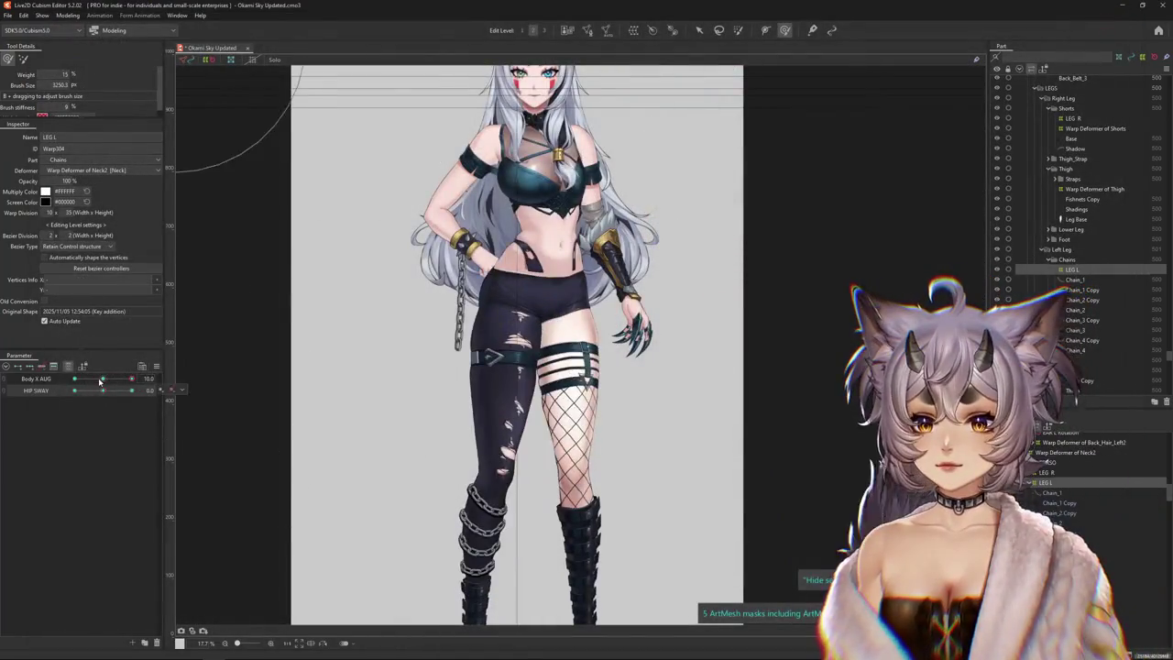
drag(131, 390, 105, 392)
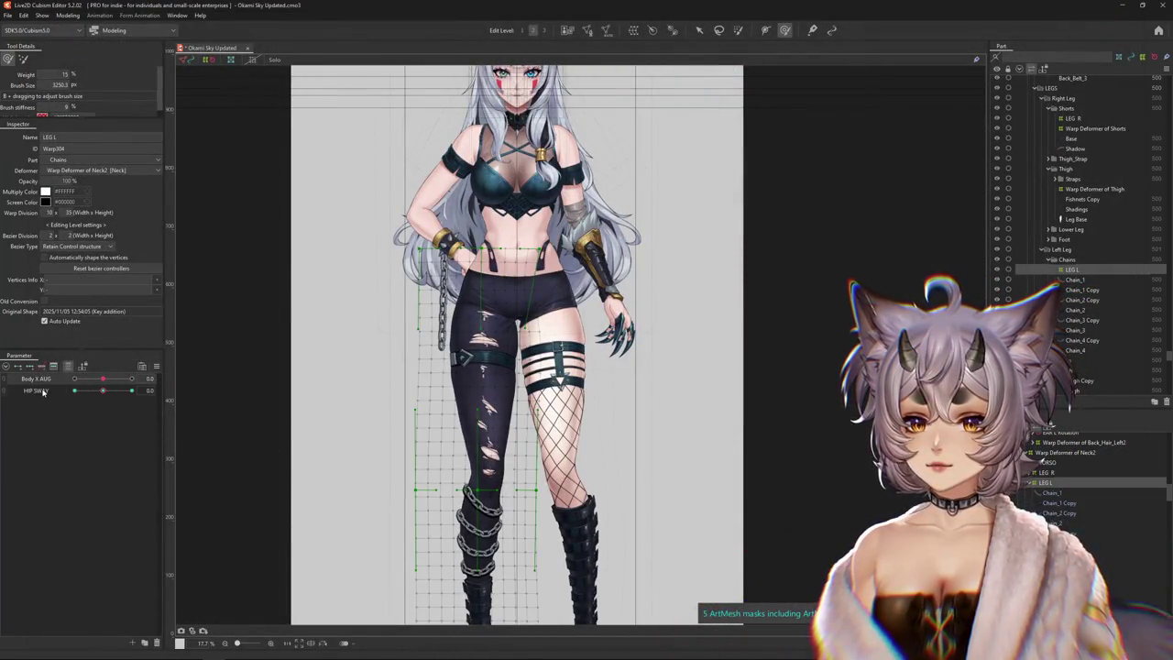
Preview the HIP SWAY and Body X AUG swings, resetting HIP SWAY to neutral
mouse_move(107, 391)
mouse_down()
mouse_move(131, 391)
mouse_move(102, 389)
mouse_up()
scroll(375, 337, down, 2)
click(102, 379)
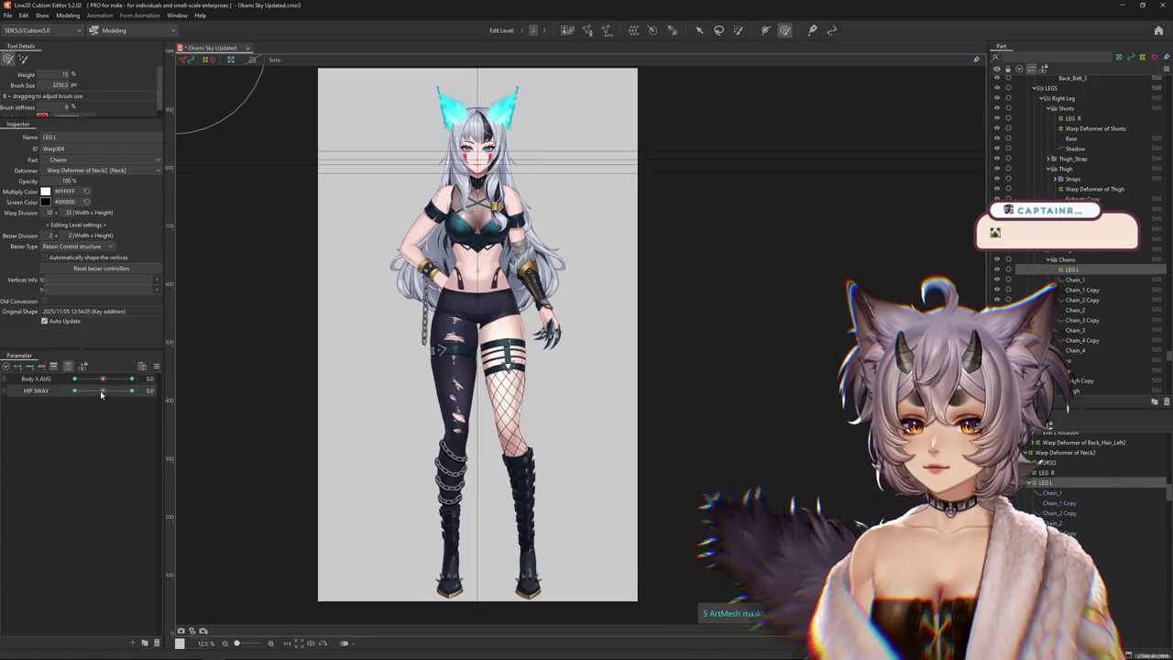
mouse_move(105, 379)
mouse_down()
mouse_move(133, 380)
mouse_move(61, 391)
mouse_move(135, 380)
mouse_up()
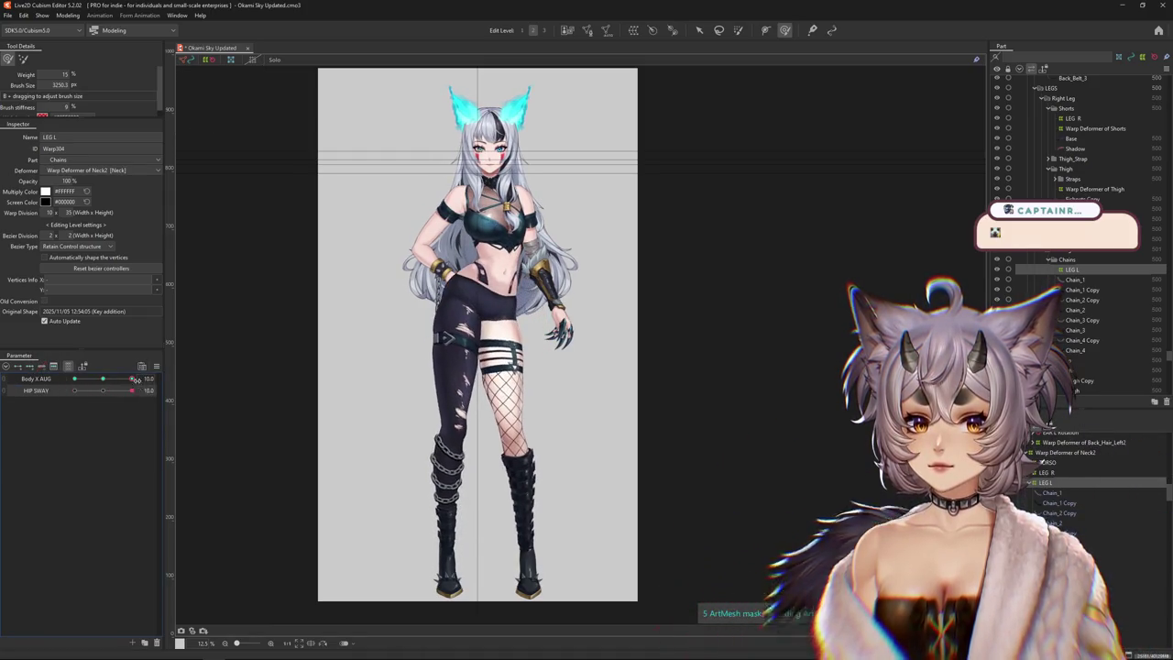
Turn off the Body X AUG filter to show all parameter groups, then select HIP SWAY
click(158, 367)
scroll(438, 284, up, 2)
scroll(438, 284, up, 2)
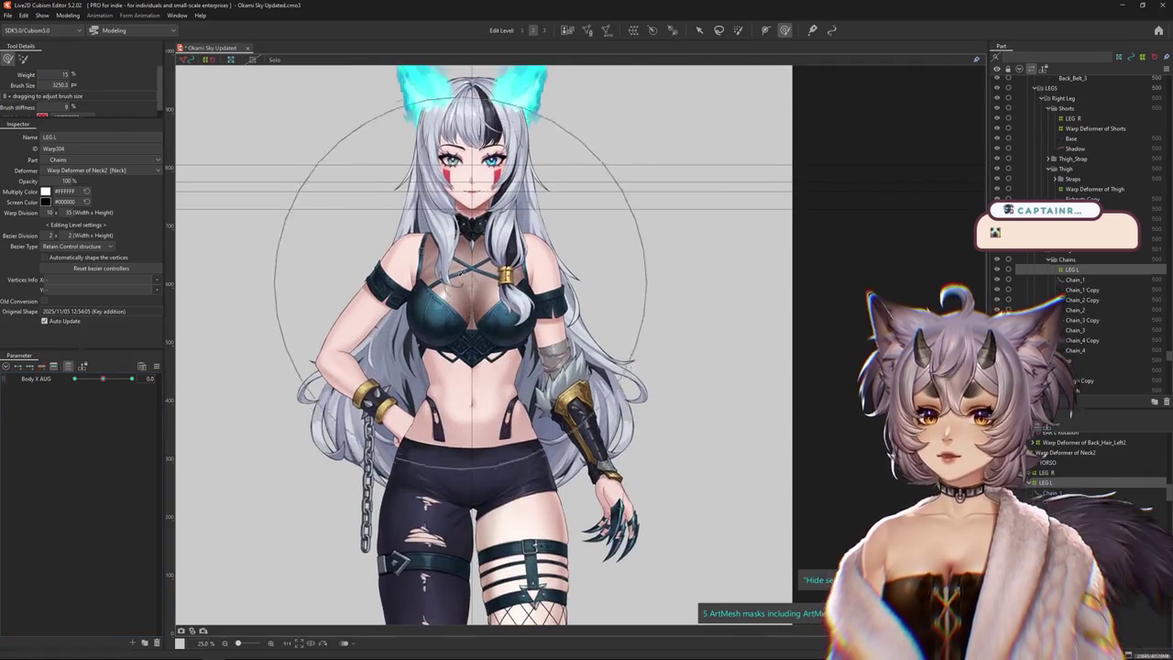
scroll(438, 284, up, 2)
click(66, 366)
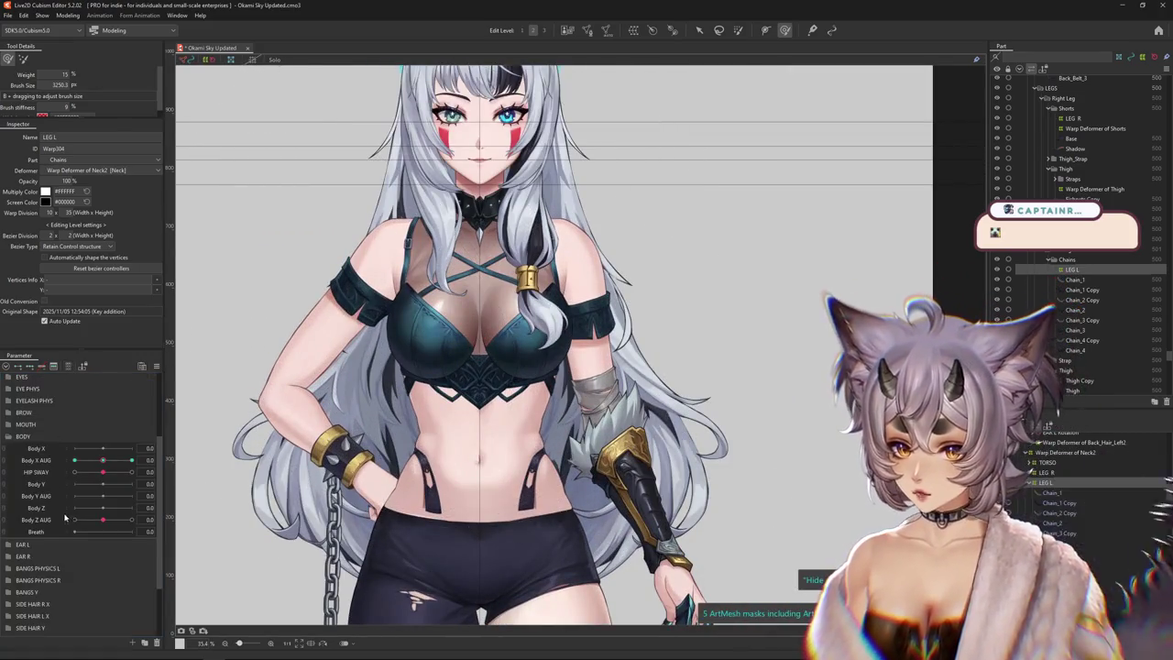
scroll(622, 140, down, 2)
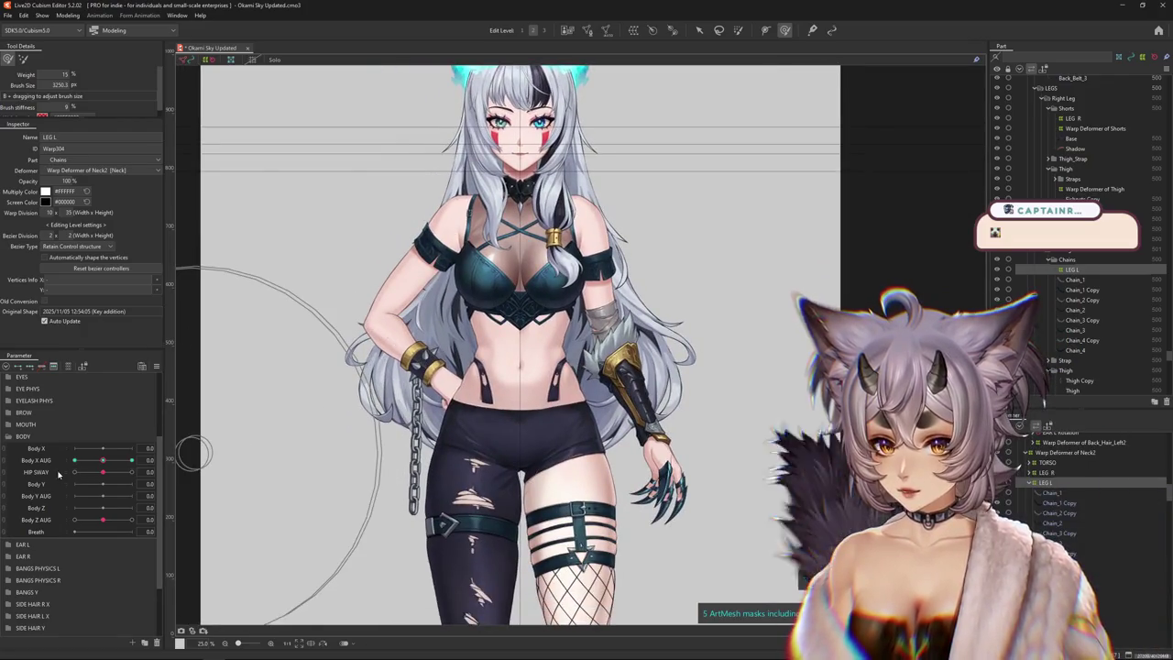
click(120, 469)
Create a BODY parameter named 'shoulder sway' directly after HIP SWAY
click(132, 642)
text(shoulder)
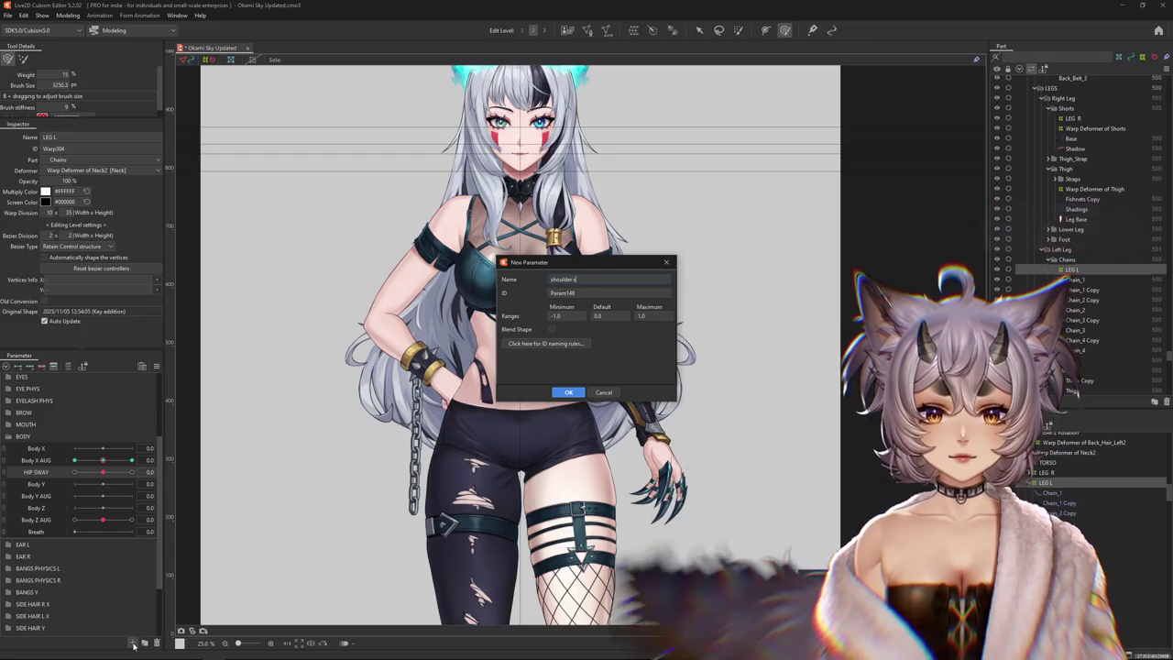
text(sway)
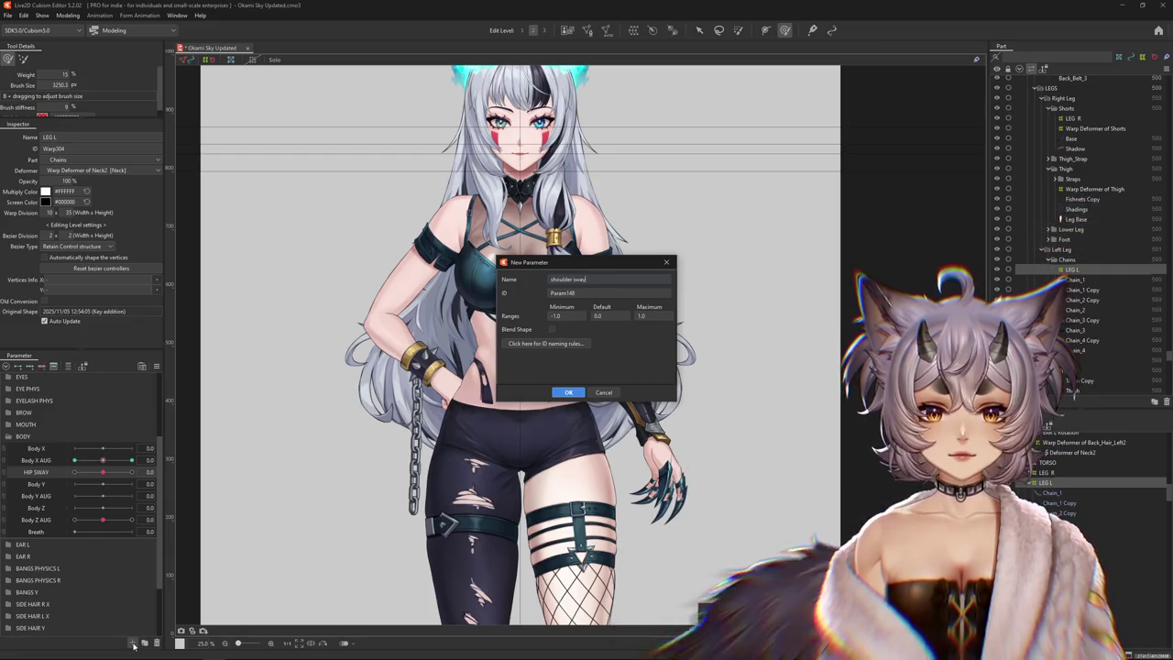
click(569, 391)
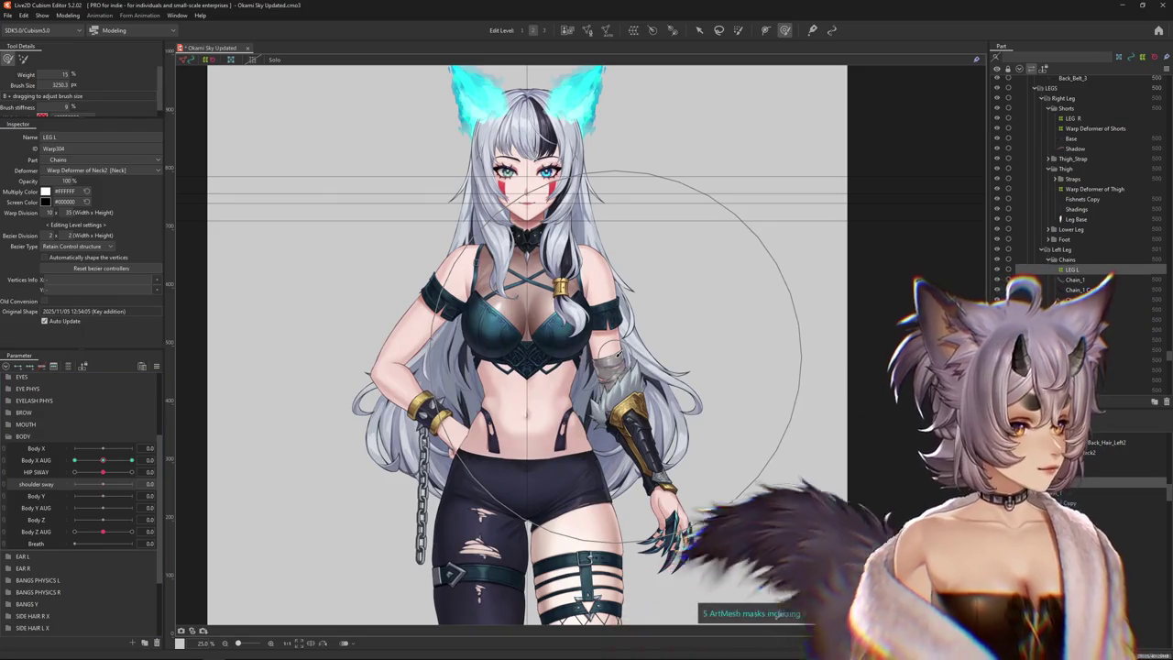
Pick the left hair-strand meshes from the canvas's overlapping-mesh list
scroll(495, 256, up, 2)
right_click(508, 259)
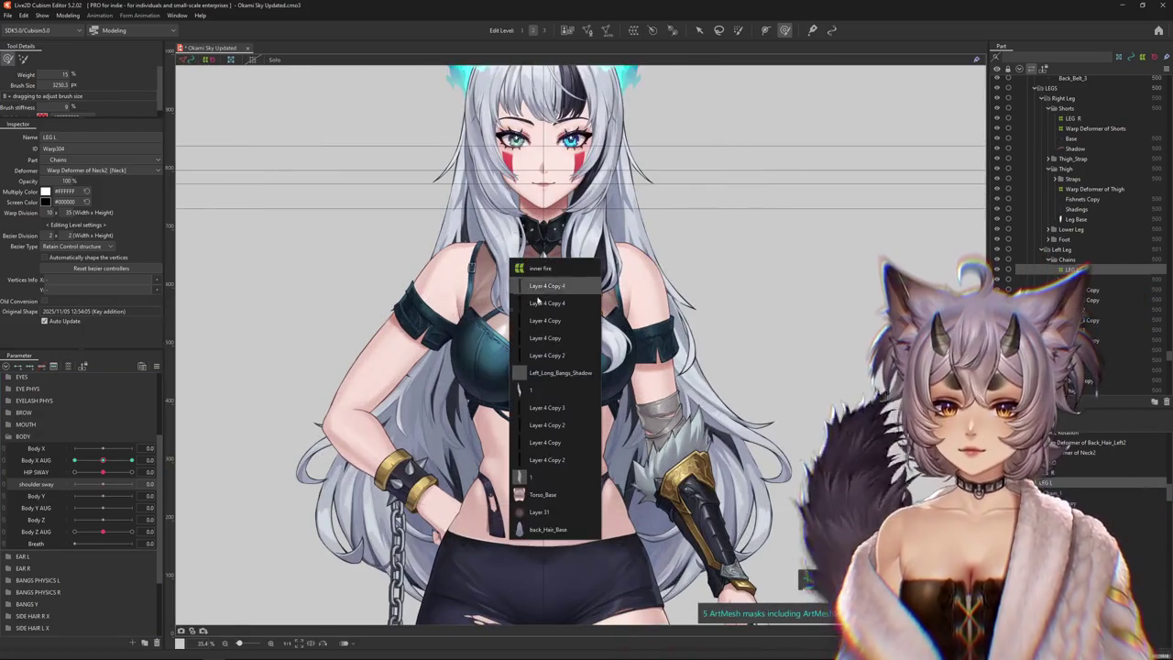
click(550, 406)
click(490, 211)
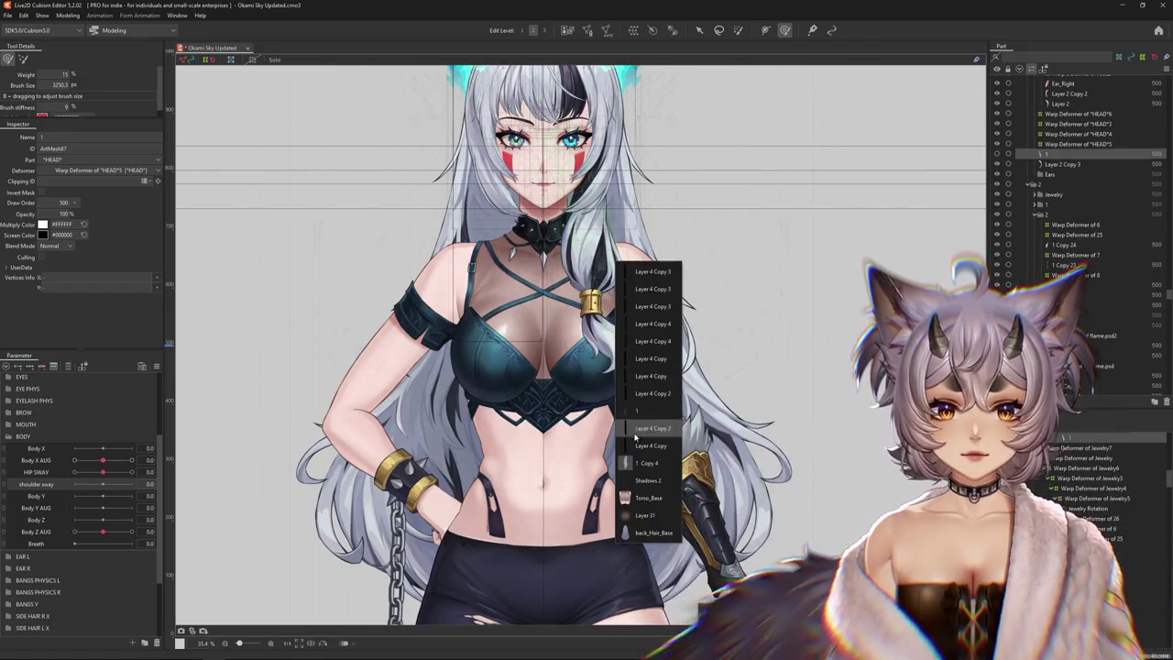
click(646, 410)
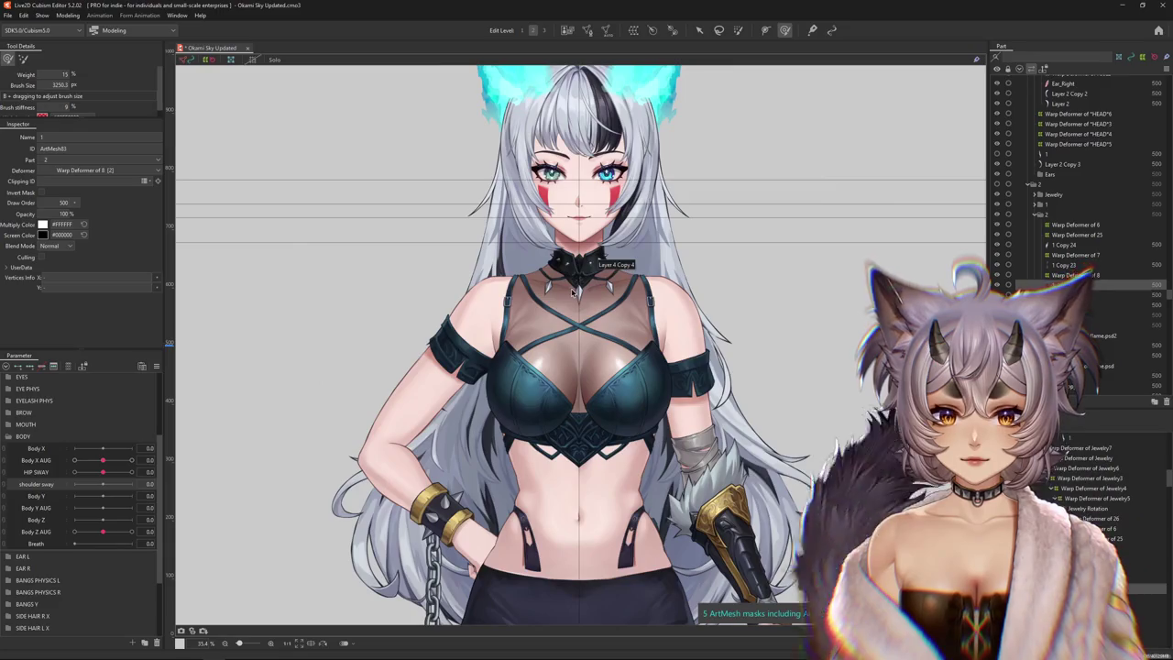
Select Torso_Base via the choker's overlap list, then the ARM L warp and Left Sleeve Rotation
right_click(577, 295)
click(609, 367)
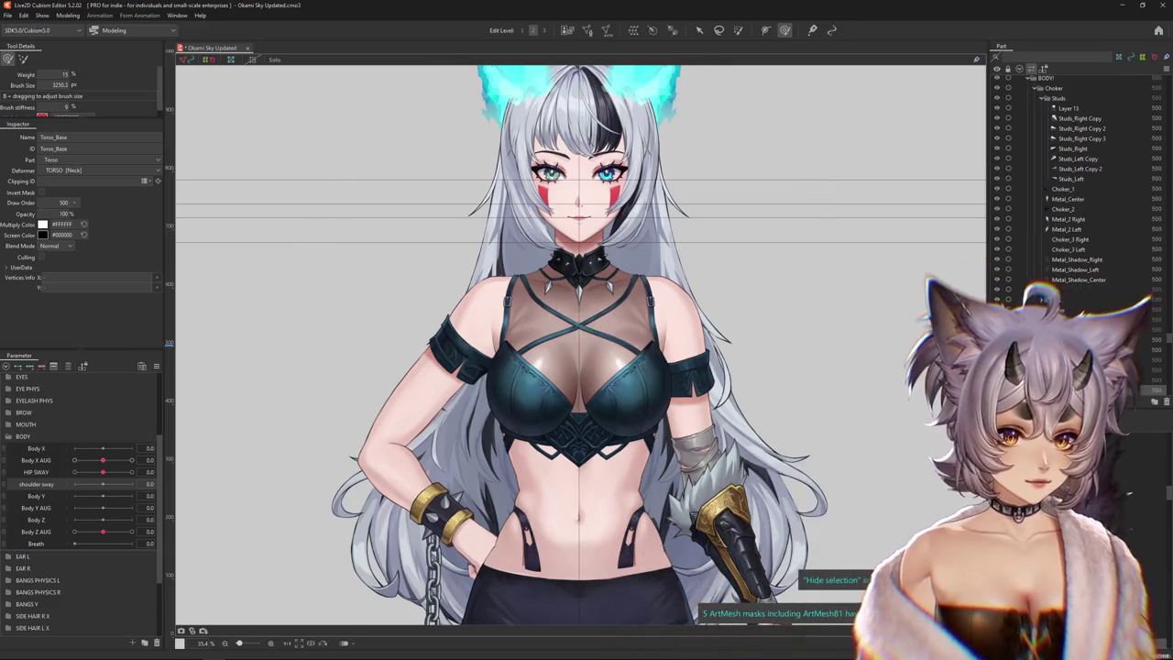
scroll(577, 348, down, 2)
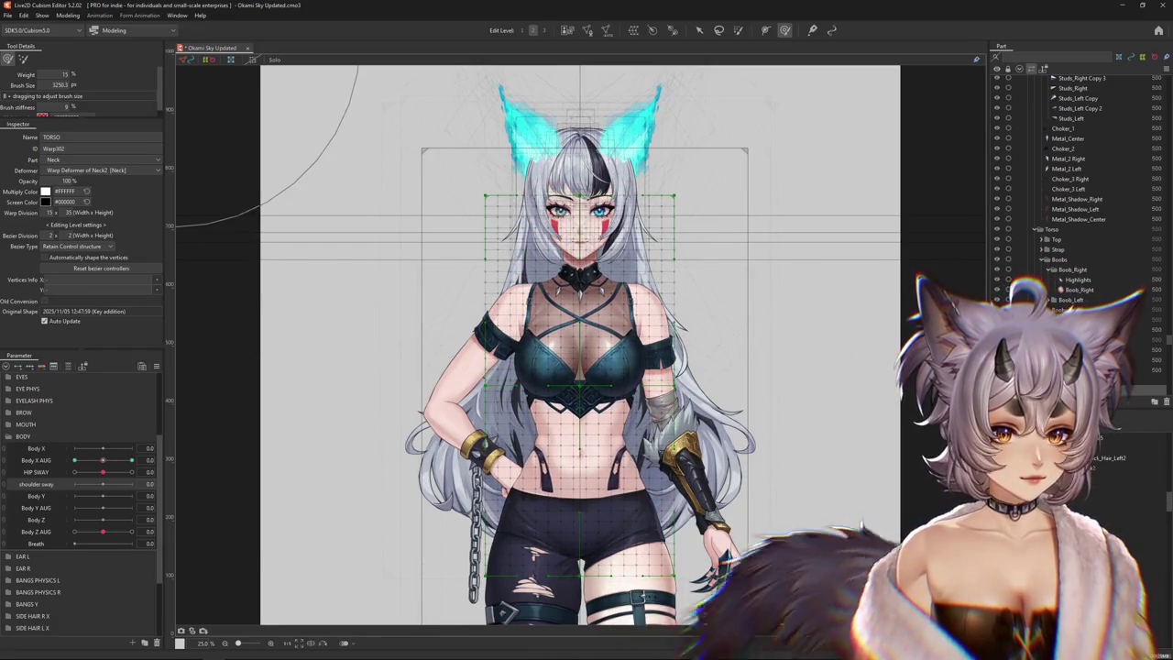
click(458, 384)
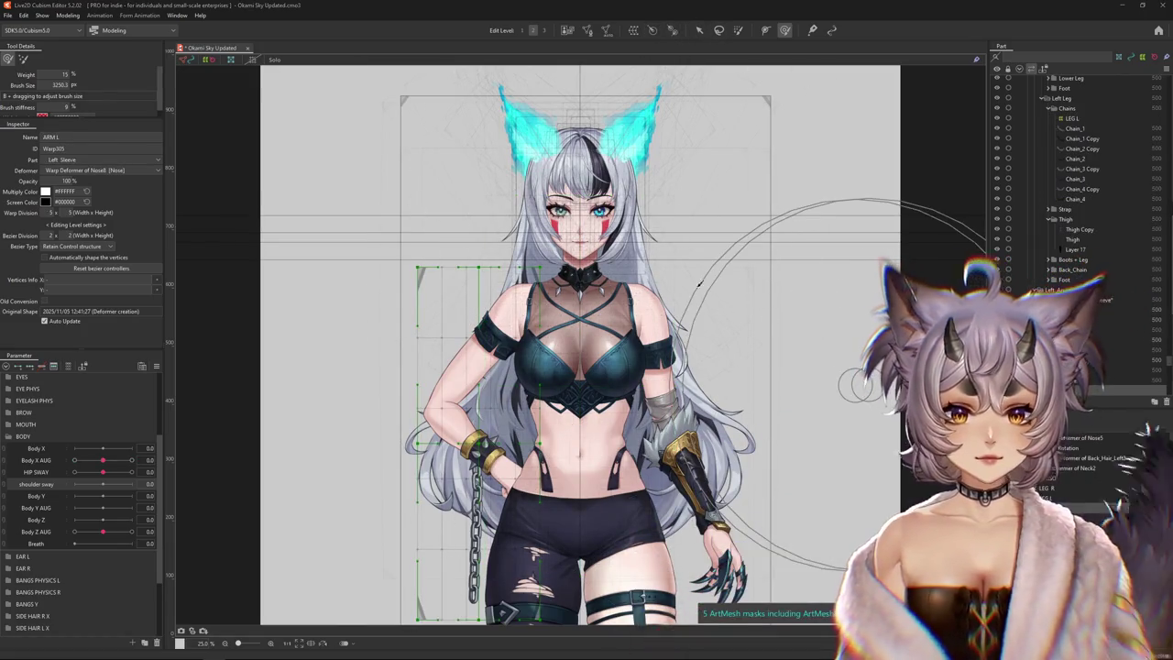
click(476, 438)
Move the Left Sleeve Rotation pivot to the shoulder, angled down the arm at -142°
drag(477, 449, 502, 366)
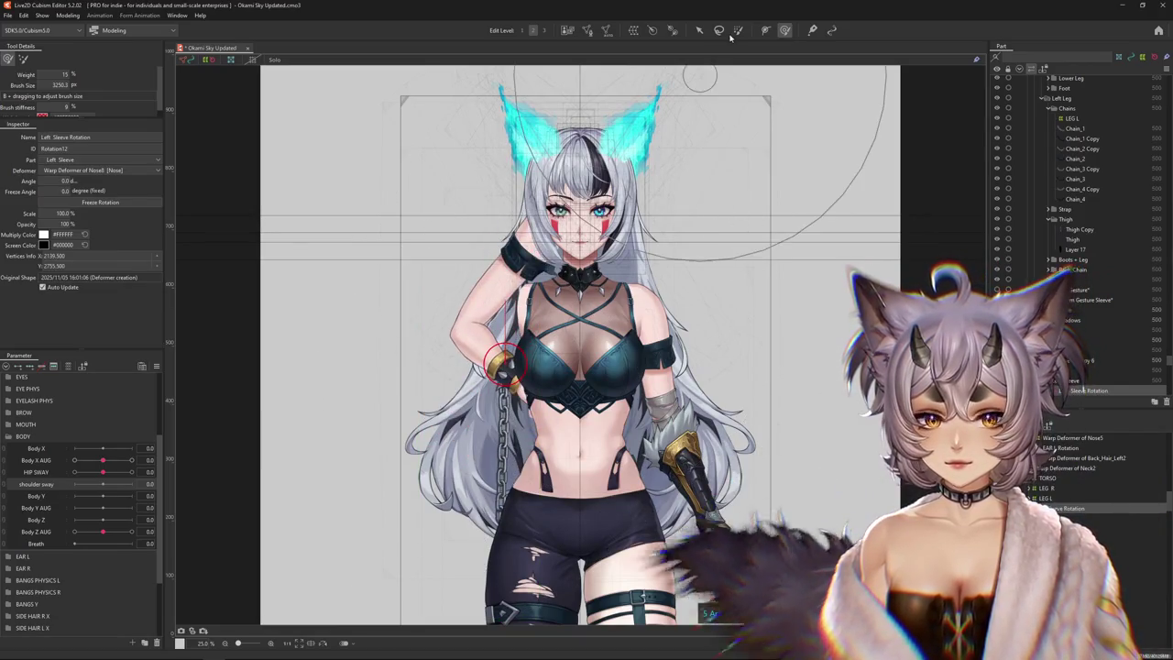
key(v)
key(ctrl+z)
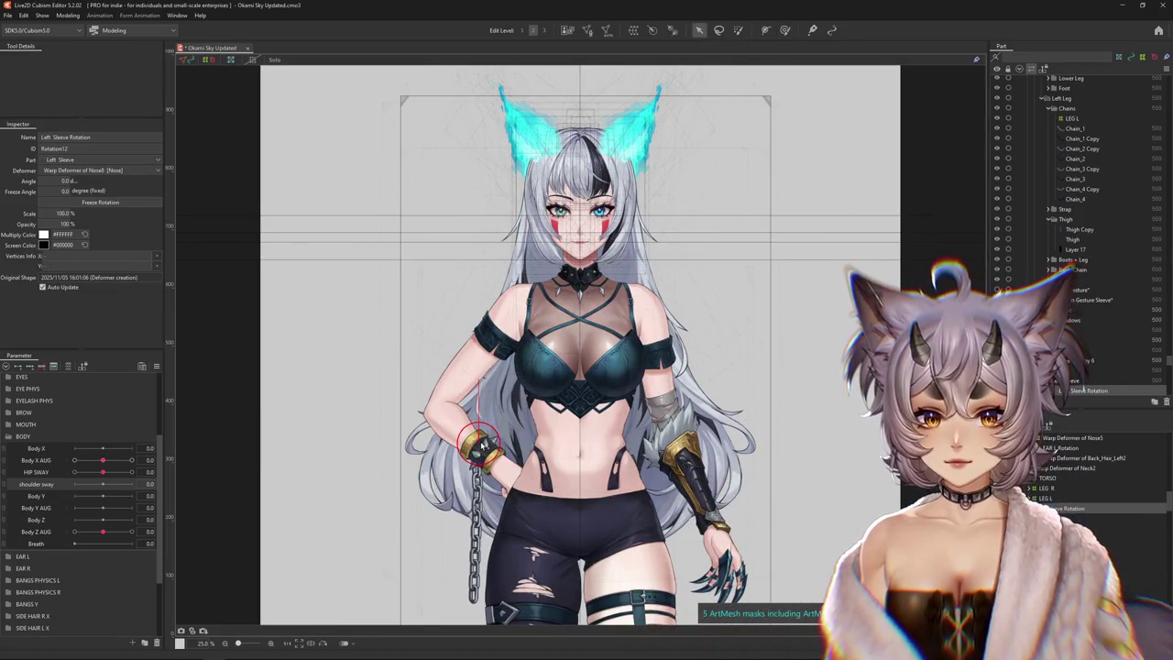
drag(519, 310, 450, 365)
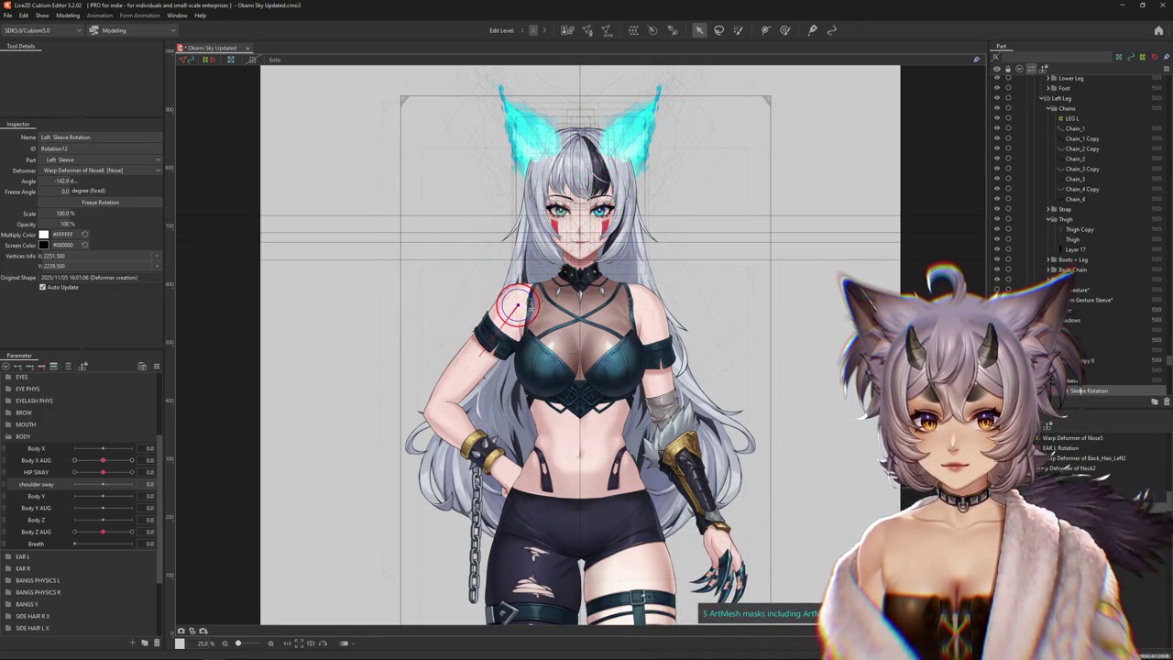
scroll(529, 306, up, 2)
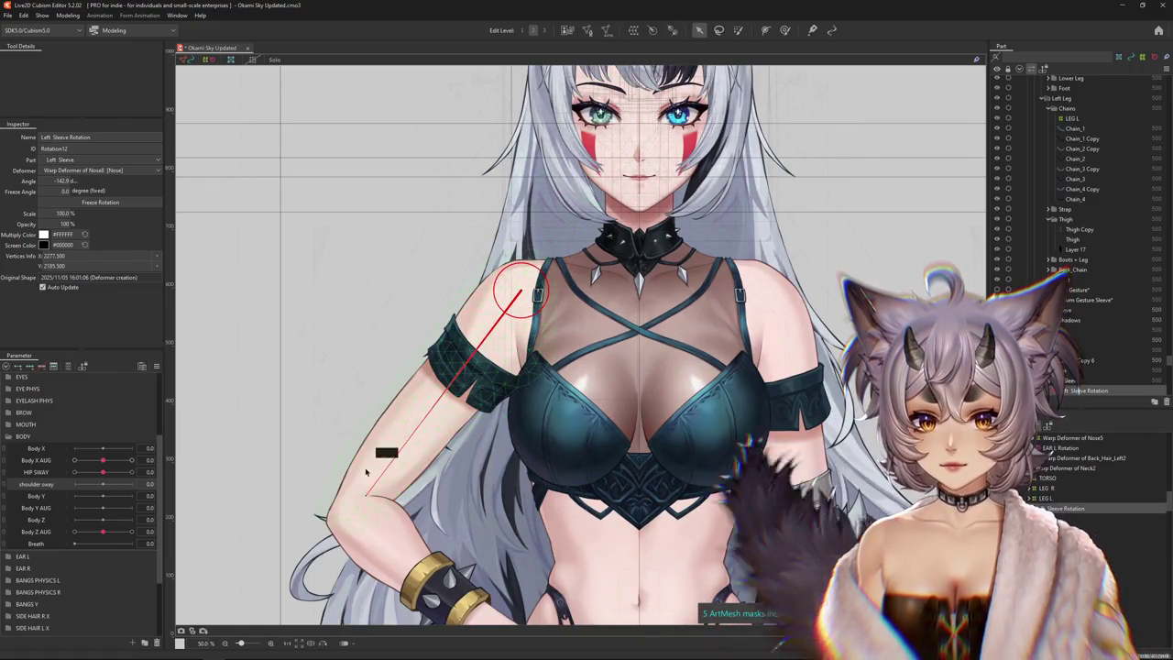
Select the right arm's warp deformer and then the Right Sleeve Rotation deformer
click(770, 394)
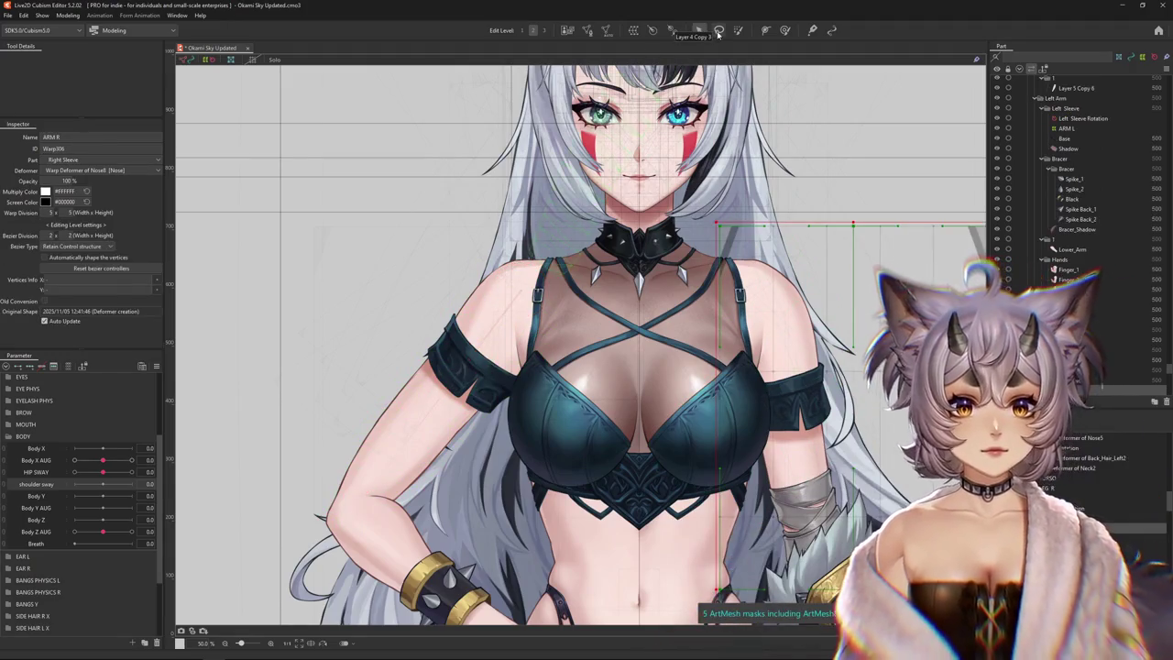
click(697, 30)
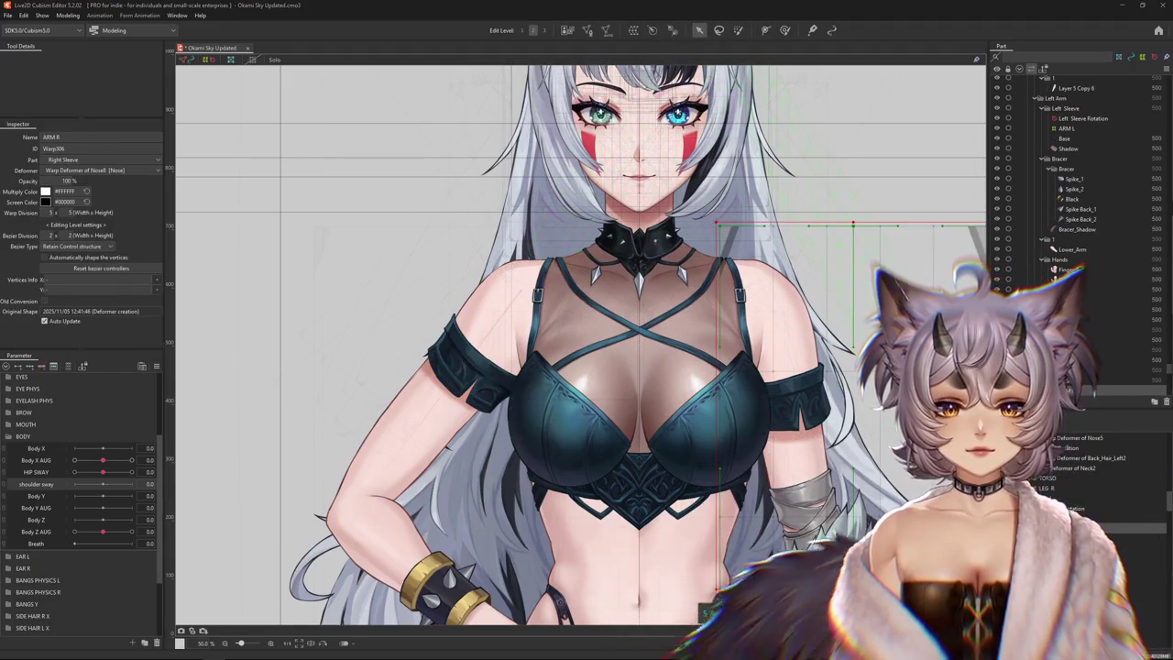
click(798, 343)
scroll(798, 342, down, 3)
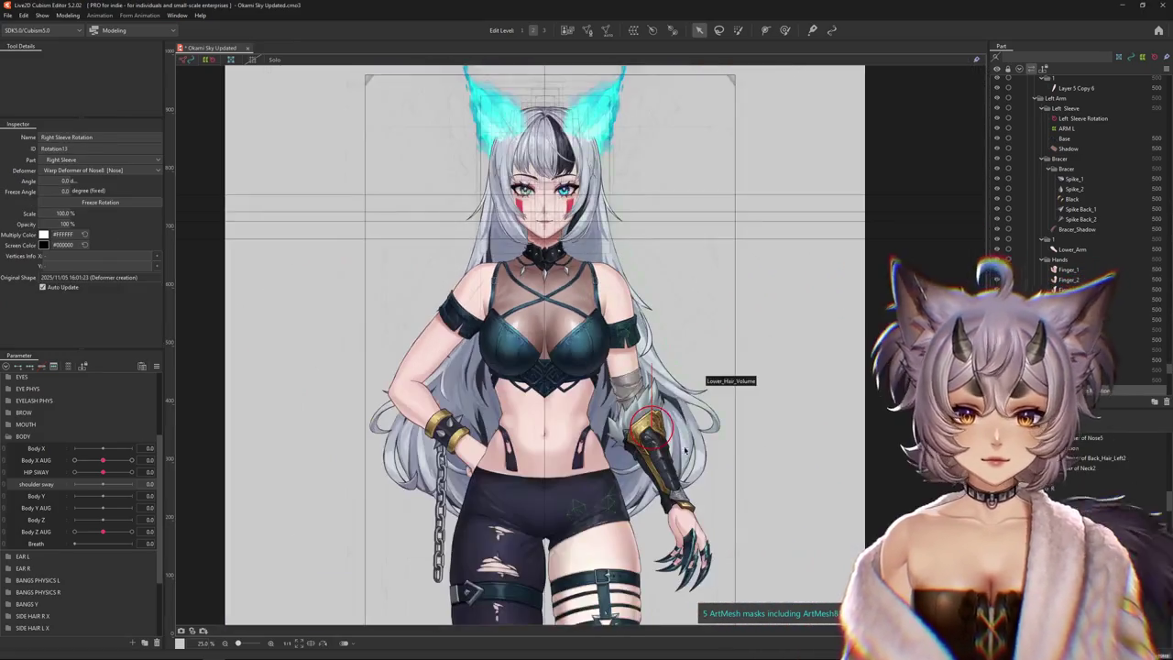
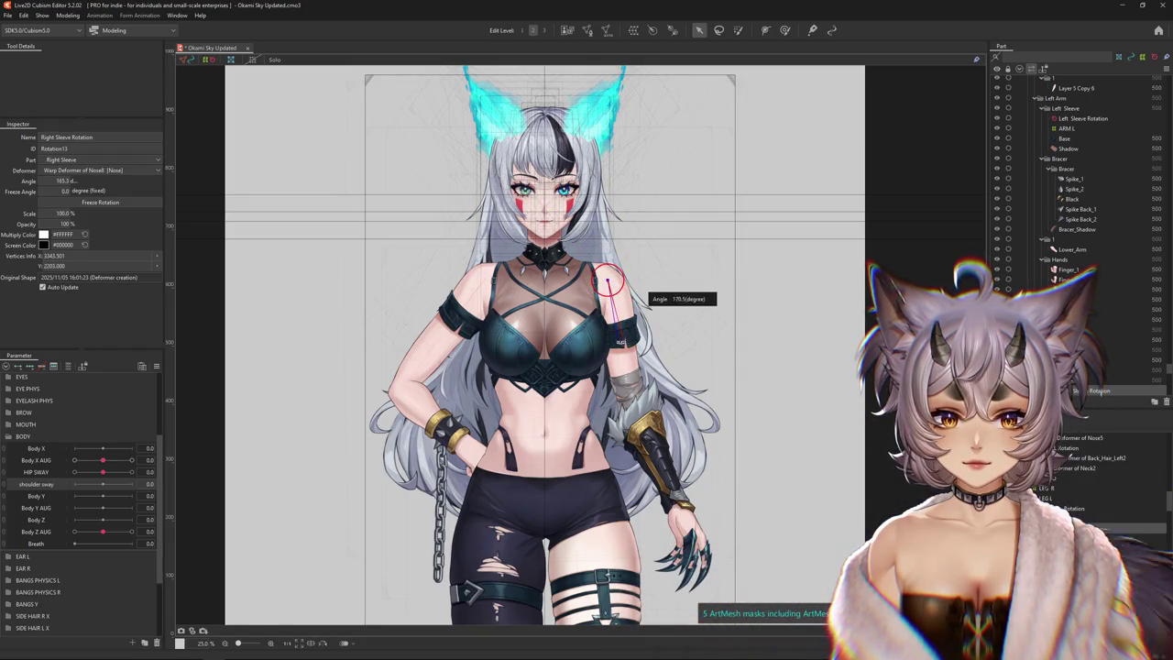
Select the TORSO warp deformer, preview Body X AUG and HIP SWAY, and activate the Deform Brush
click(483, 286)
scroll(479, 281, up, 2)
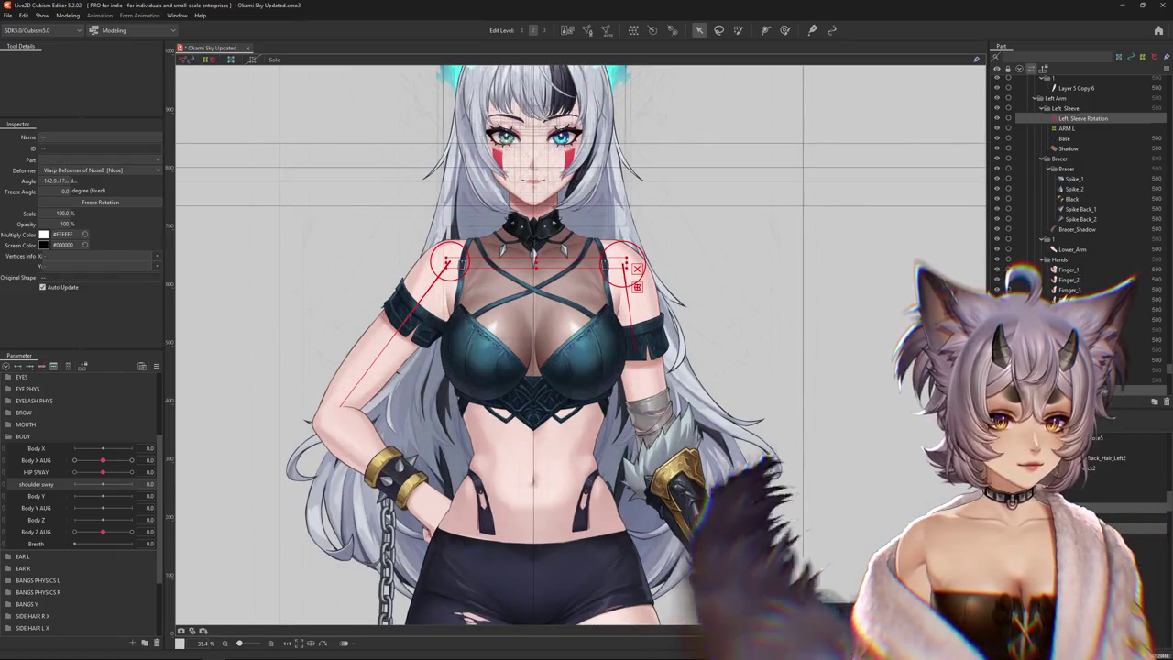
click(500, 263)
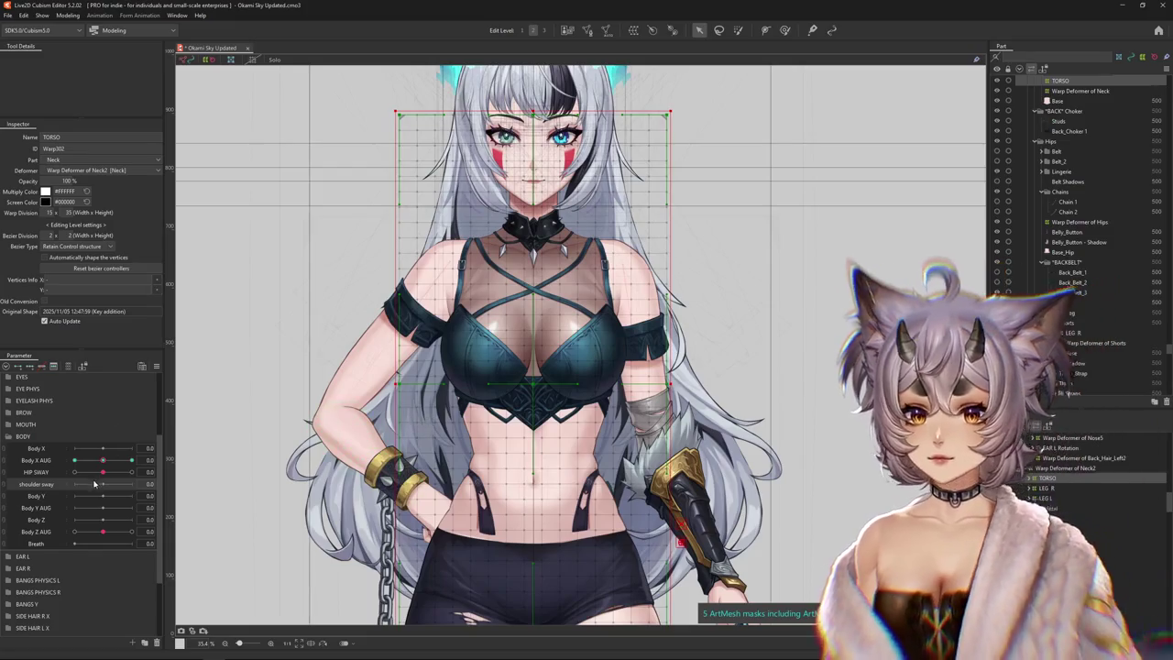
drag(103, 460, 348, 449)
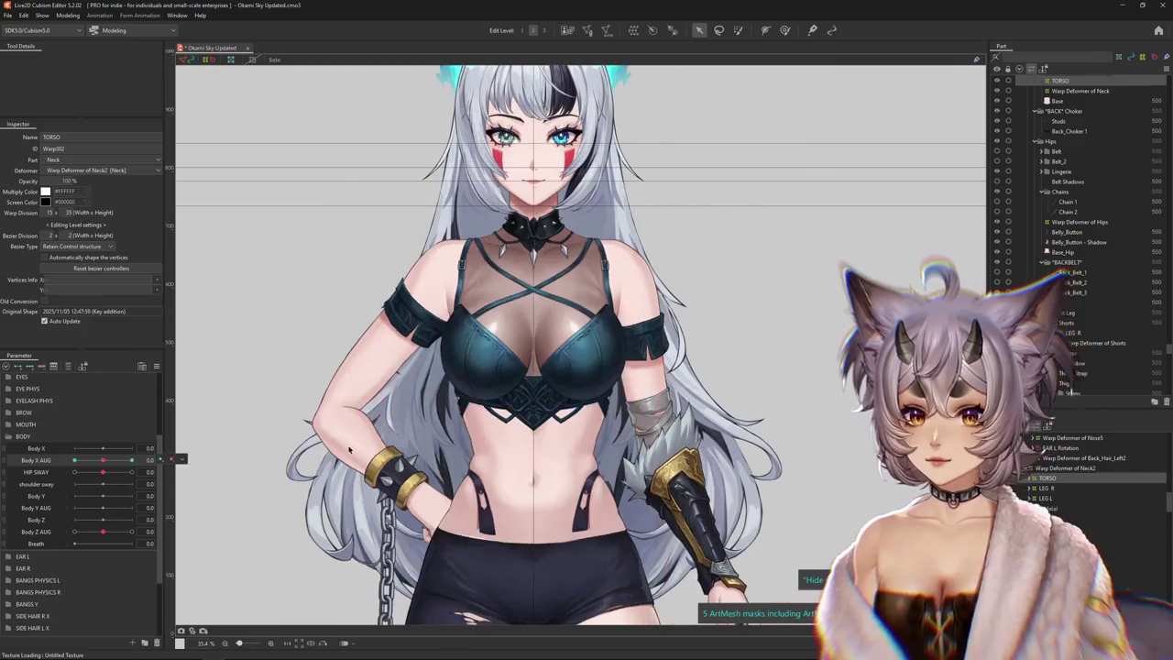
scroll(796, 483, down, 3)
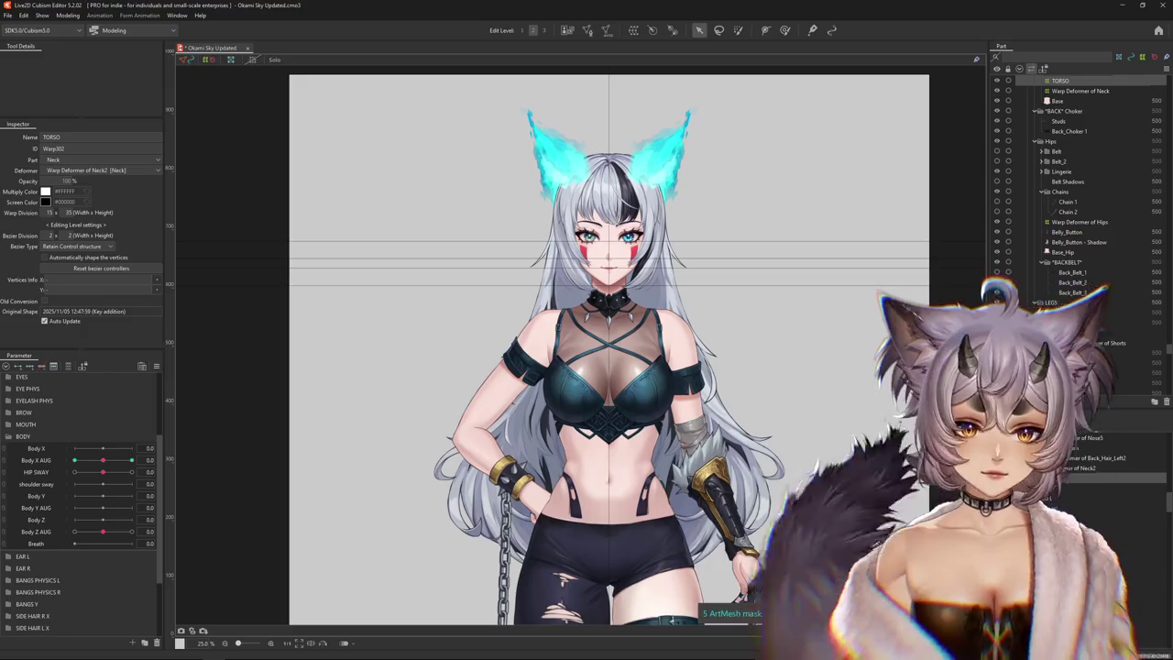
mouse_move(103, 472)
mouse_down()
mouse_move(132, 473)
mouse_move(103, 473)
mouse_up()
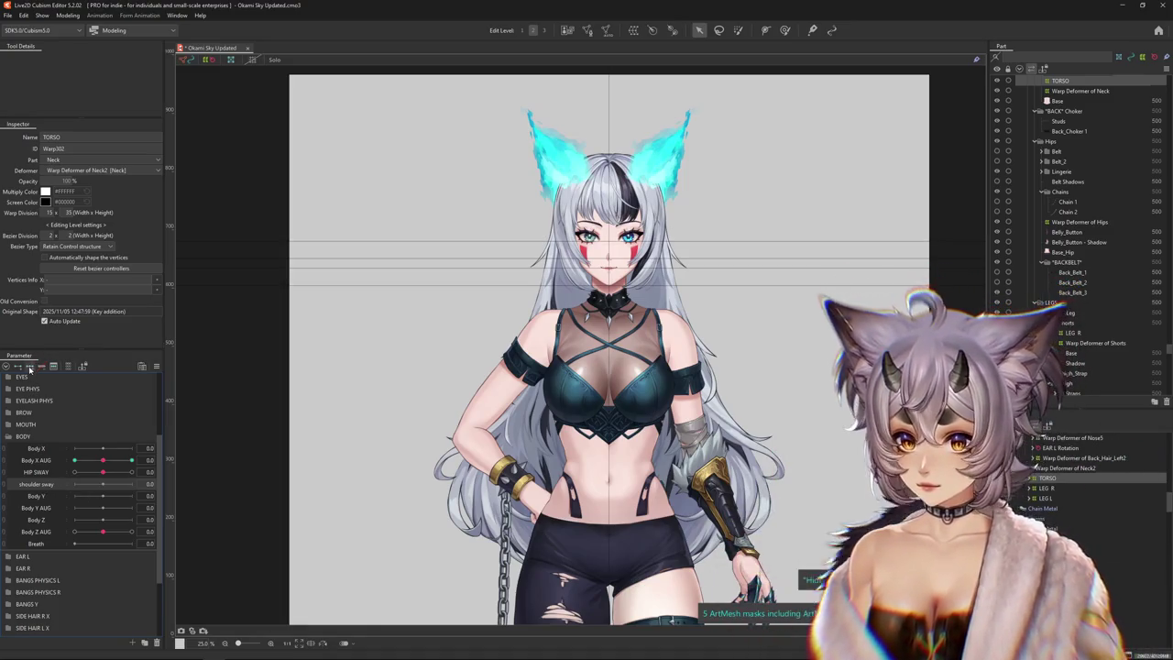
click(785, 30)
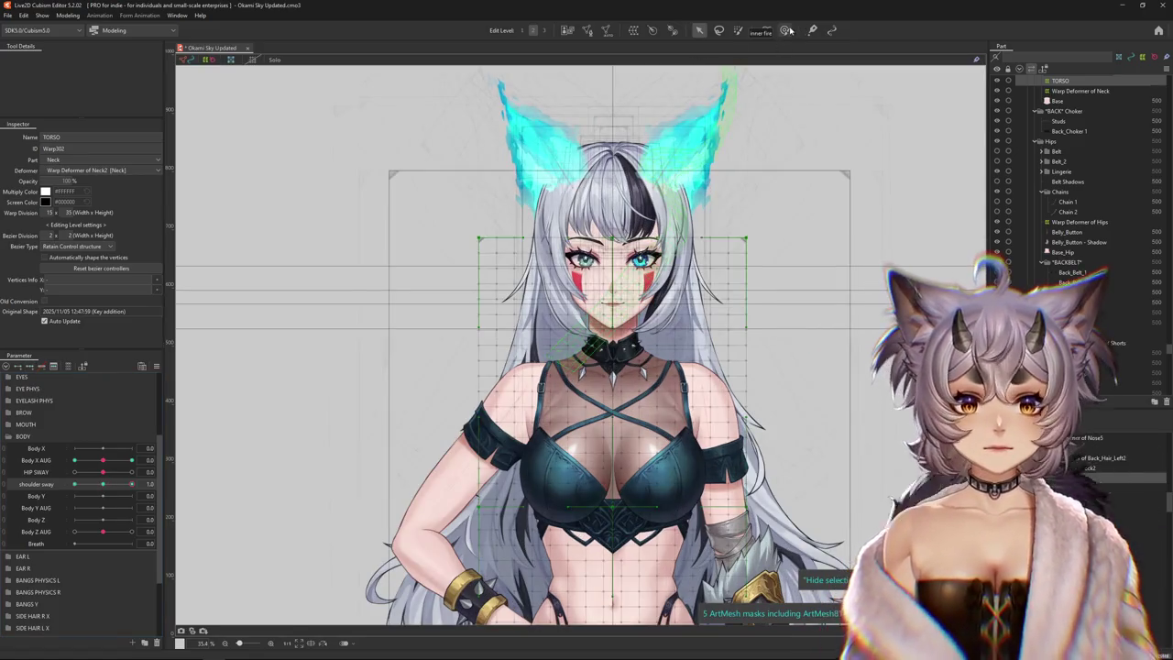
Resize the deform brush and push the TORSO grid around the left shoulder
scroll(364, 249, up, 1)
scroll(364, 249, up, 1)
drag(365, 250, 451, 337)
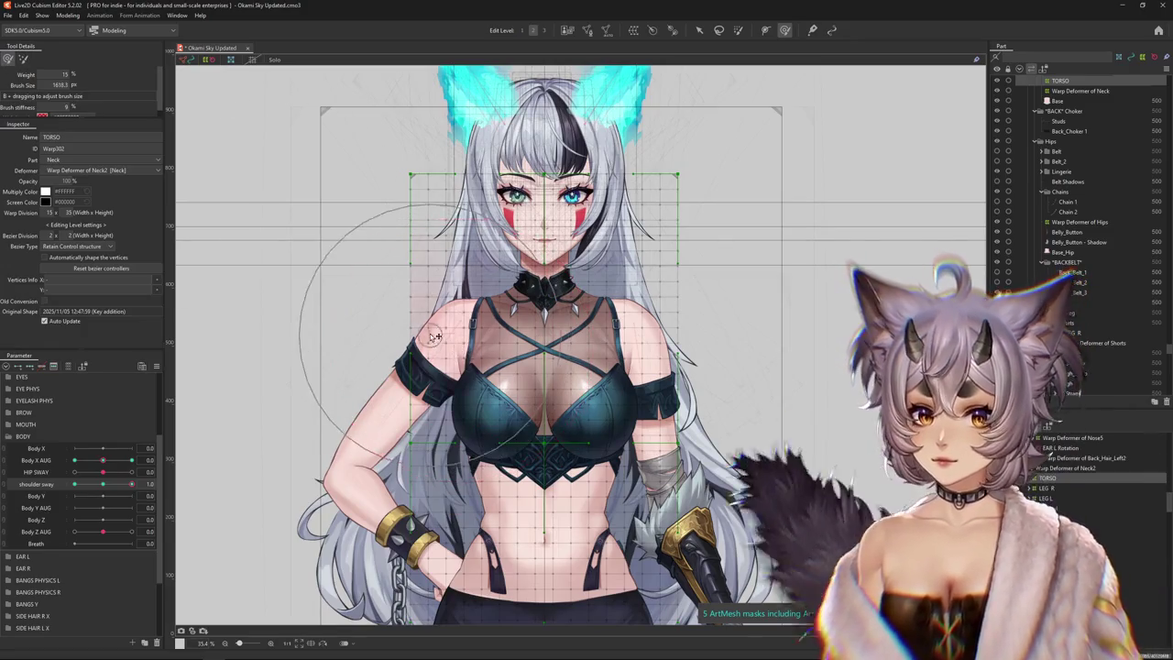
mouse_move(339, 266)
mouse_down()
mouse_move(639, 332)
mouse_move(556, 378)
mouse_up()
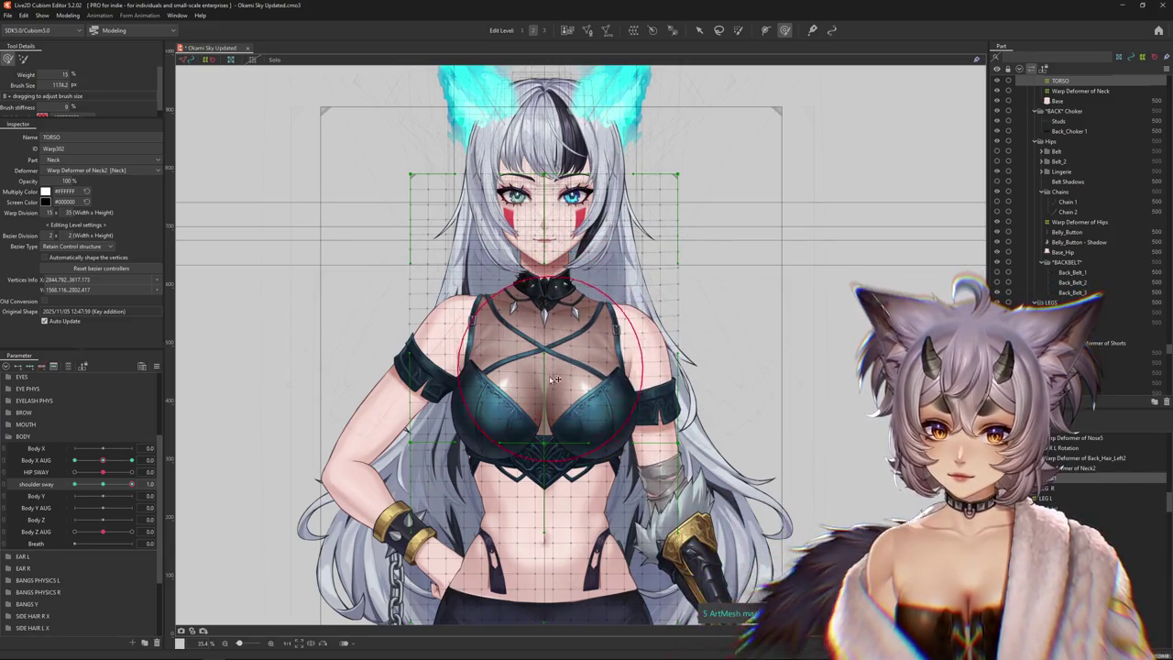
drag(468, 424, 367, 384)
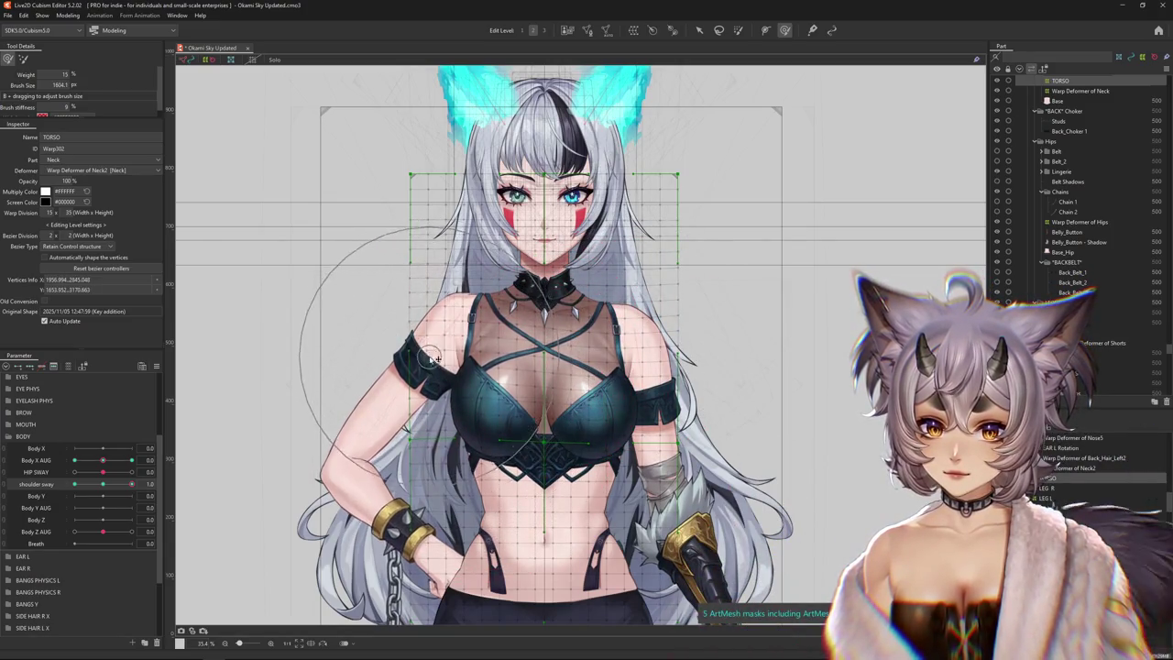
Reselect the TORSO warp deformer, shrink the brush, and preview the shoulder sway motion
click(144, 483)
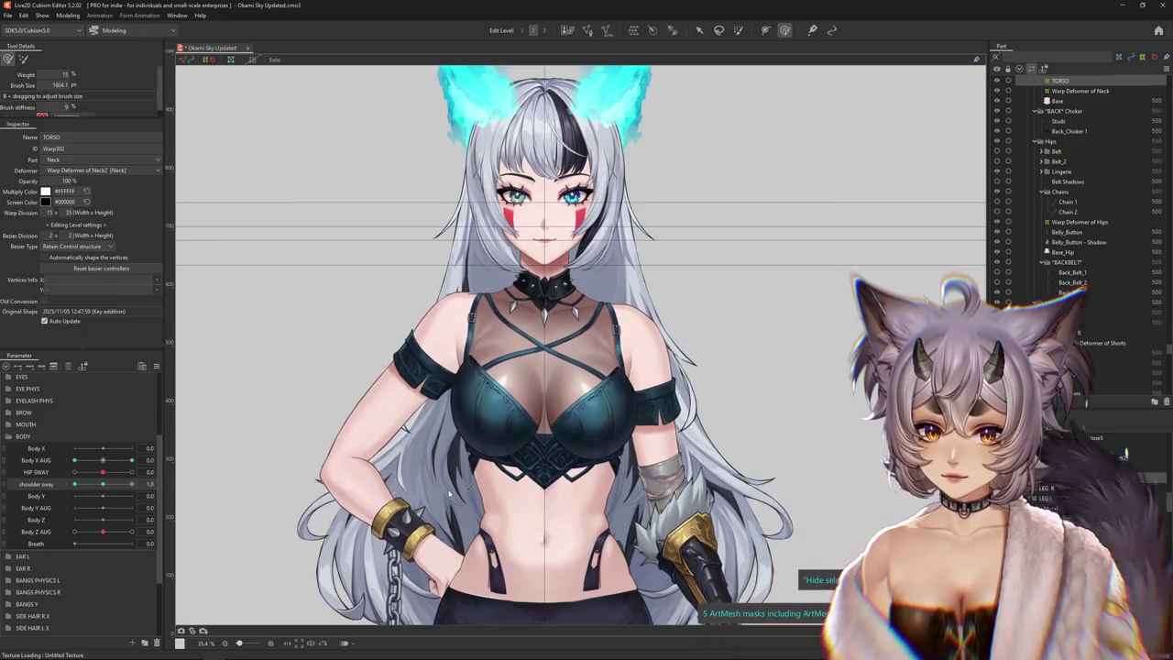
click(659, 447)
mouse_move(654, 440)
mouse_down()
mouse_move(615, 455)
mouse_move(559, 447)
mouse_up()
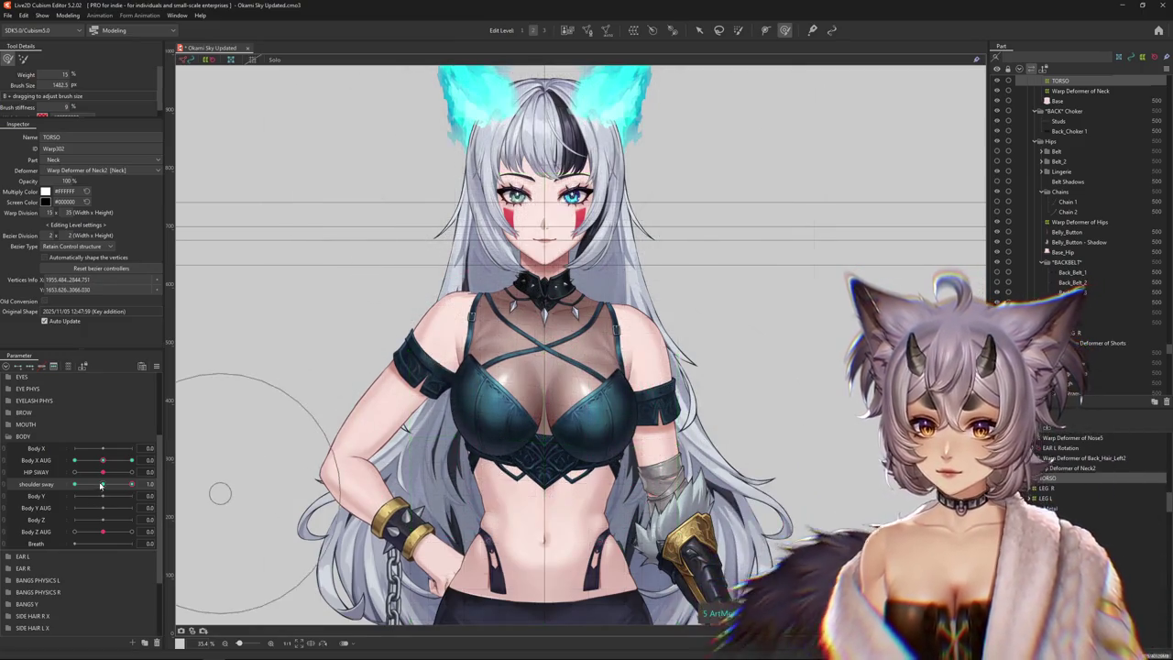
mouse_move(132, 484)
mouse_down()
mouse_move(113, 488)
mouse_move(168, 477)
mouse_up()
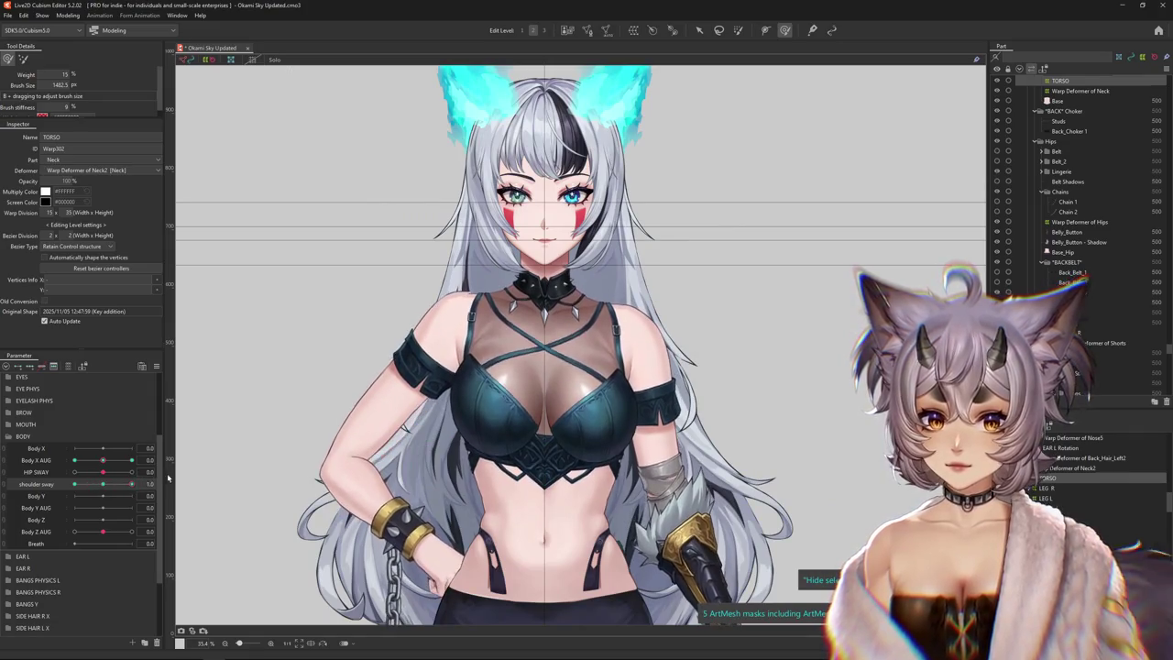
click(545, 385)
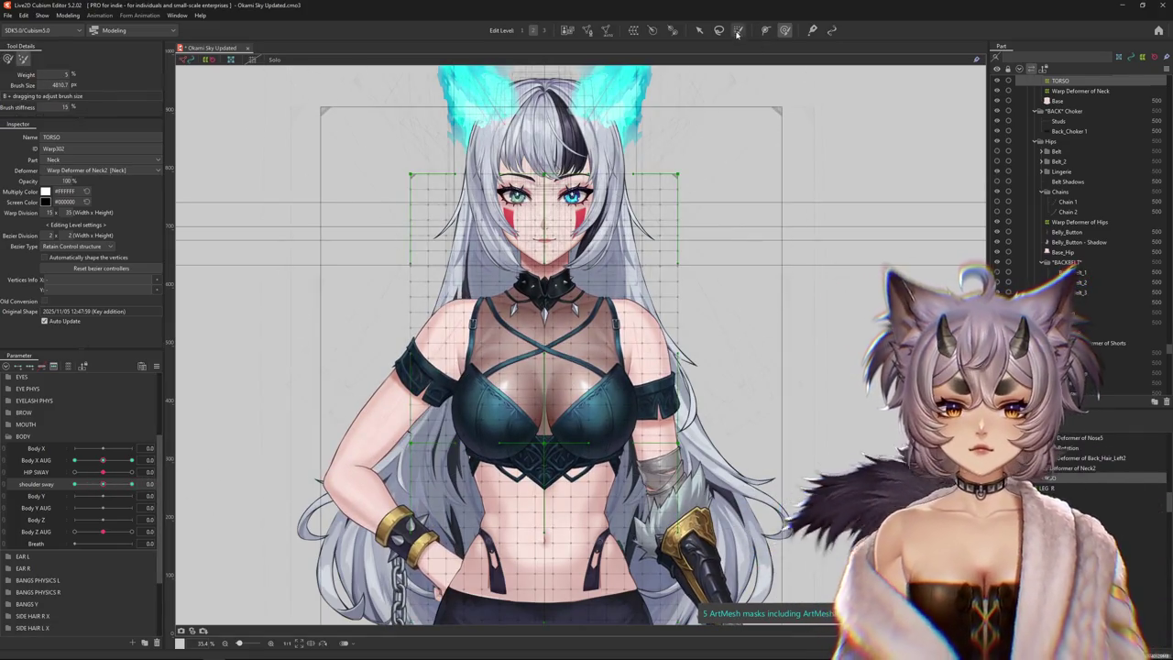
Paint weight over the face and neck, set shoulder sway to 1.0, and resize the deform brush
drag(538, 254, 569, 220)
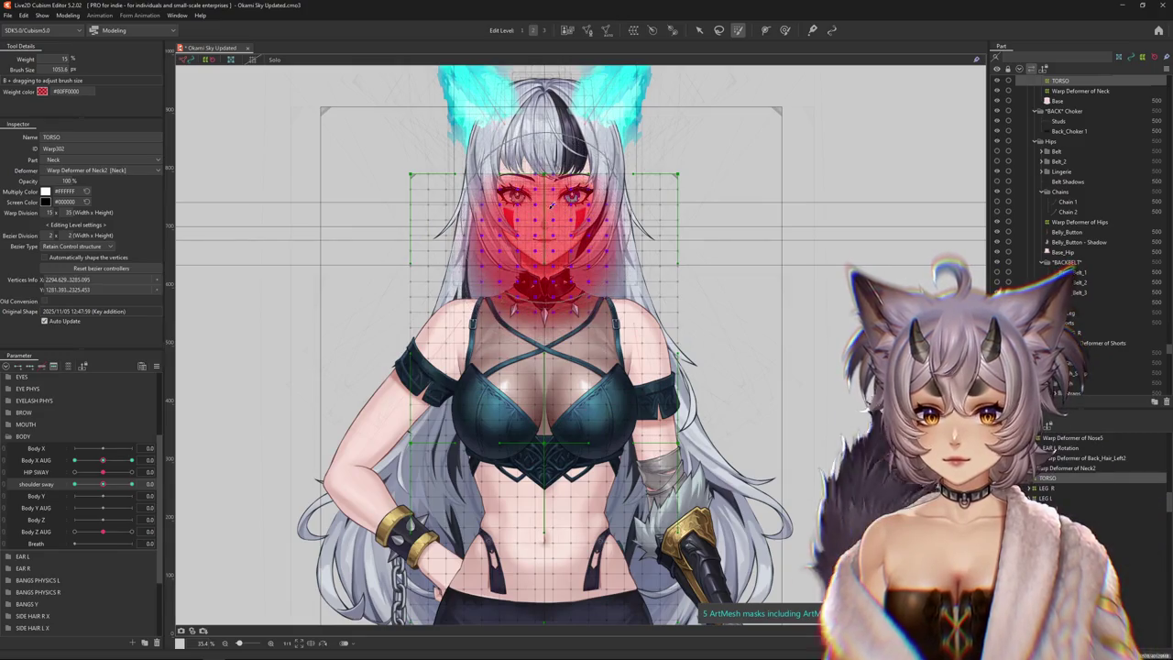
drag(116, 487, 144, 493)
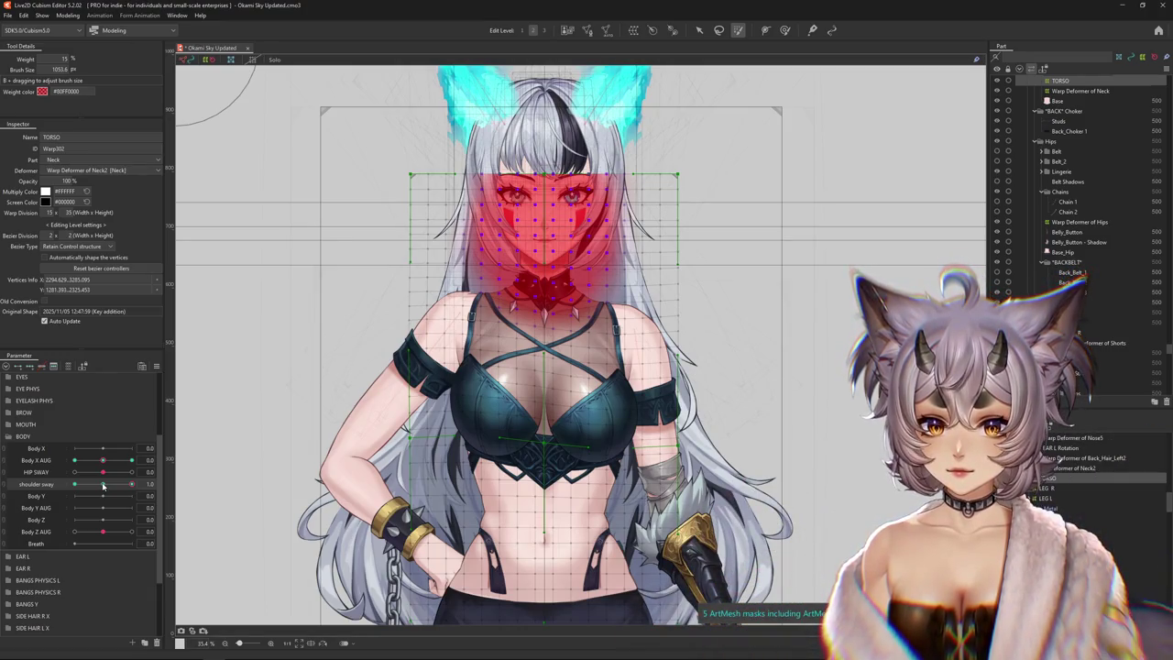
key(b)
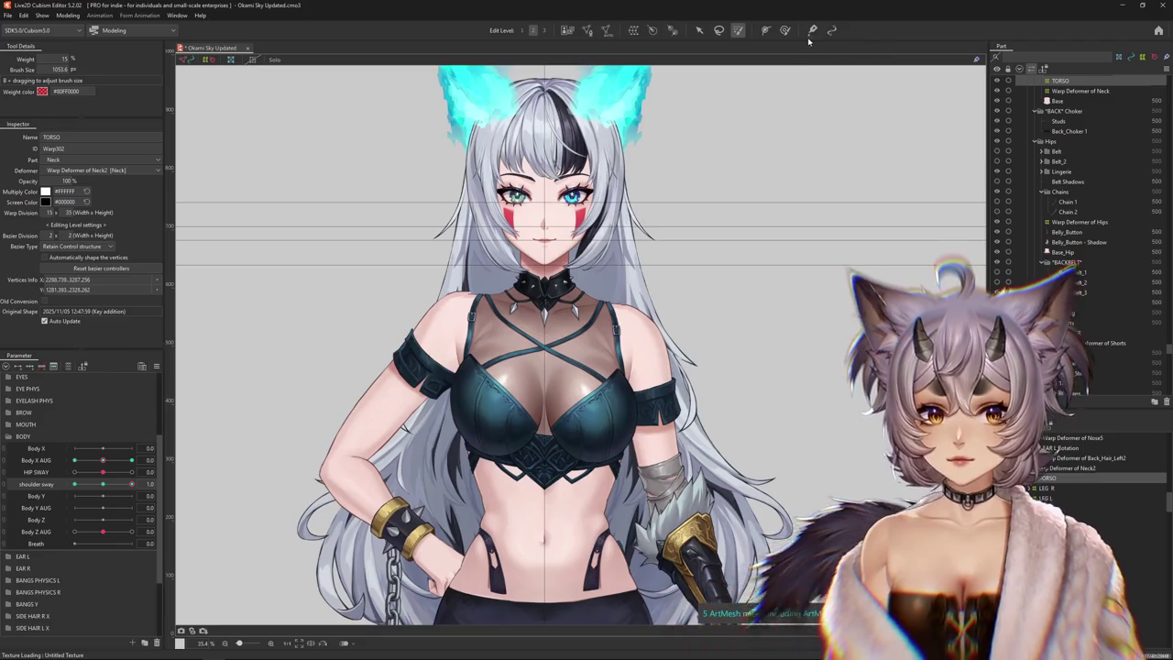
scroll(475, 250, up, 3)
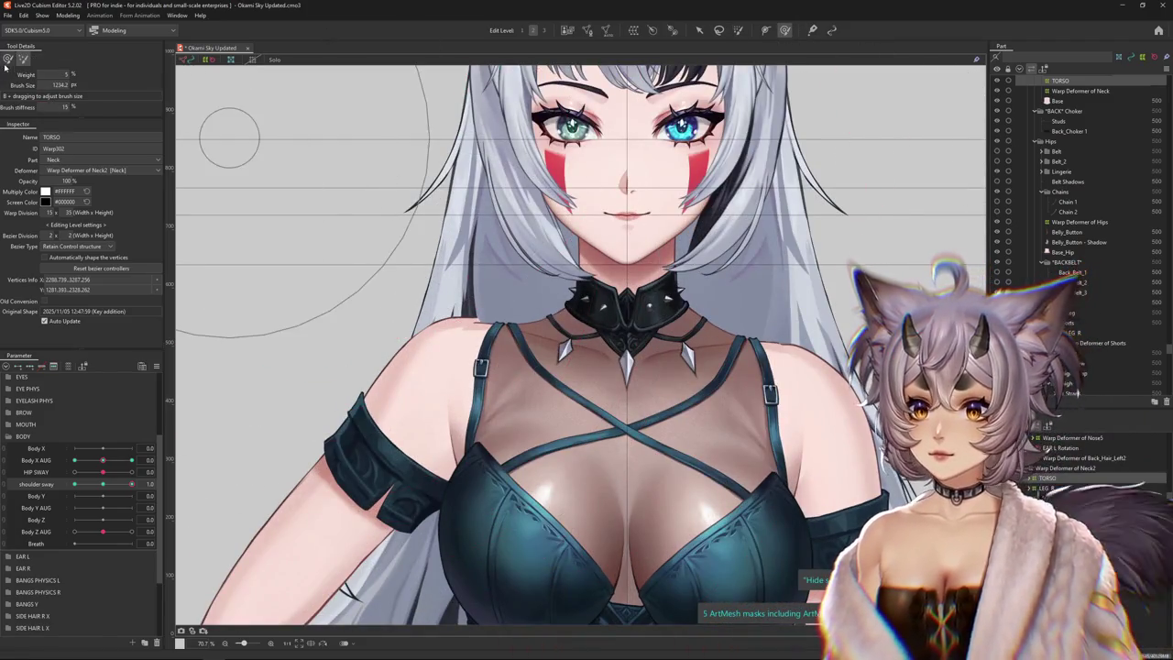
mouse_move(587, 230)
mouse_down()
mouse_move(499, 327)
mouse_move(488, 325)
mouse_up()
drag(649, 336, 822, 335)
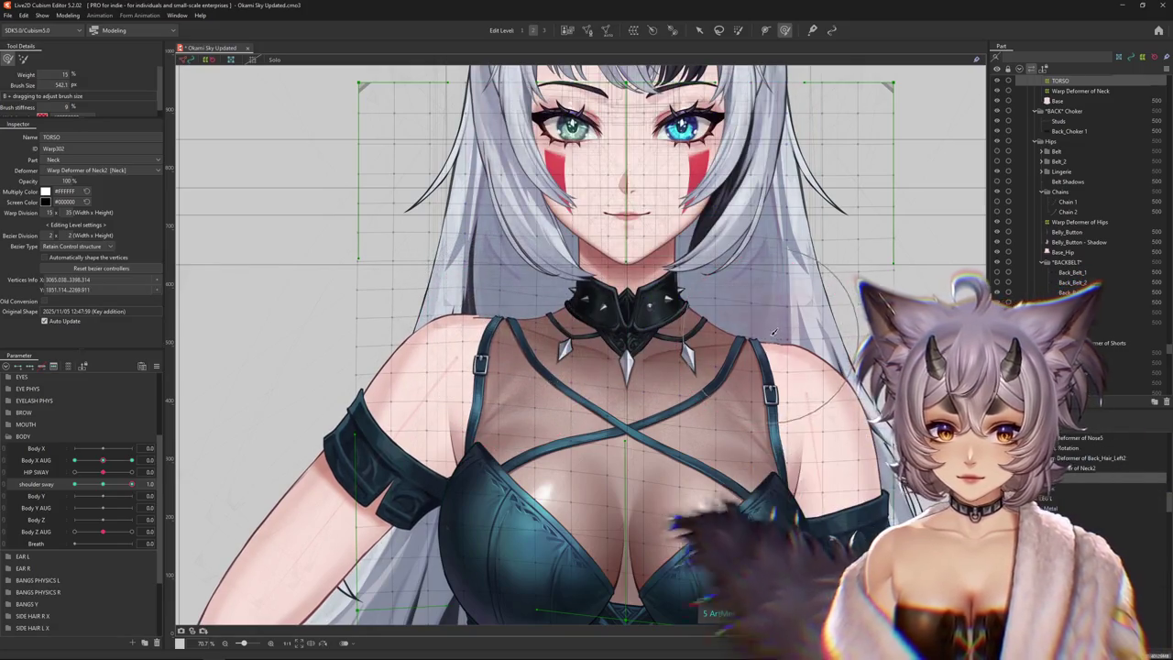
scroll(858, 367, down, 2)
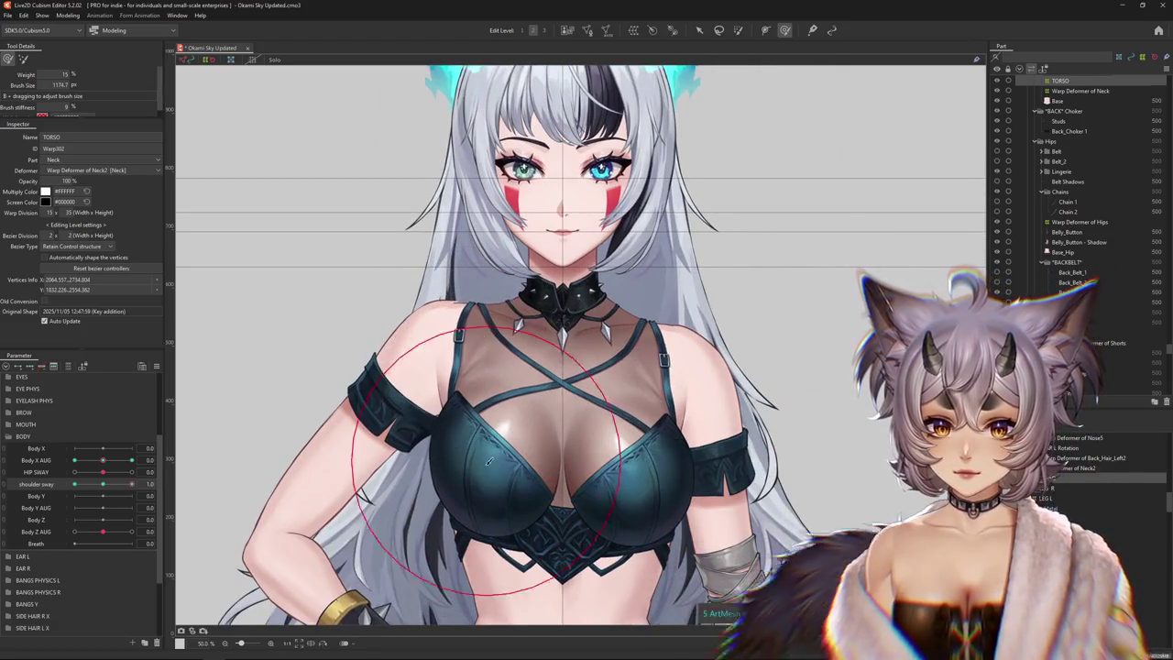
scroll(305, 532, down, 1)
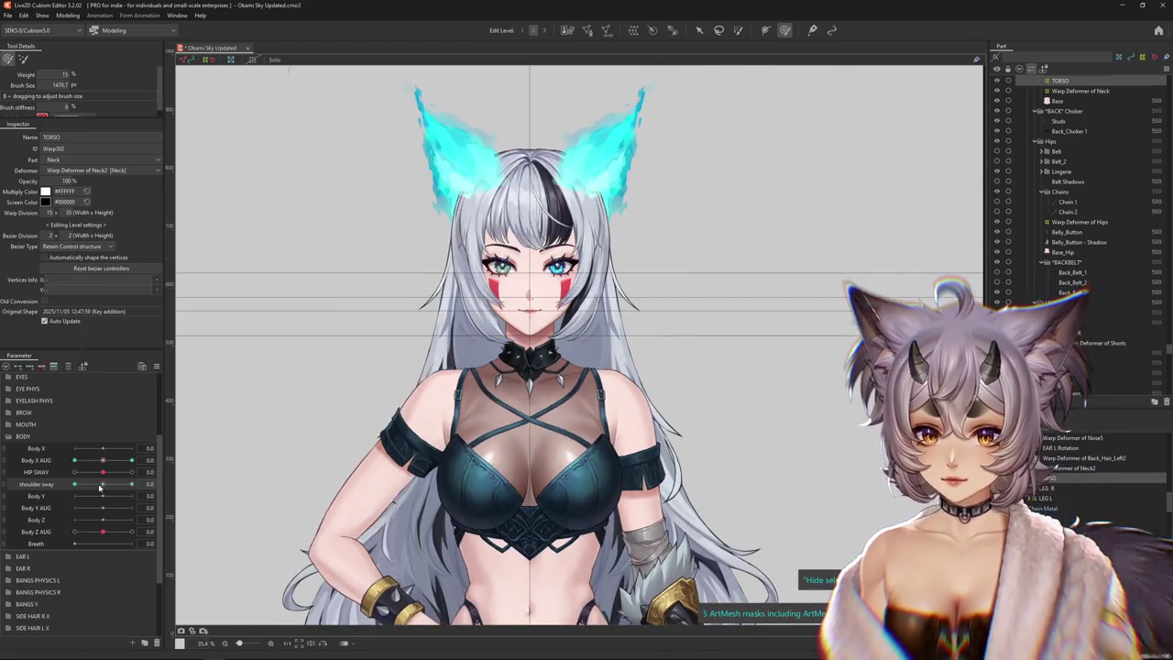
scroll(239, 458, down, 2)
Dismiss the Reflect Motion settings, sweep shoulder sway through its range, and reset it to 0
click(155, 366)
mouse_move(217, 454)
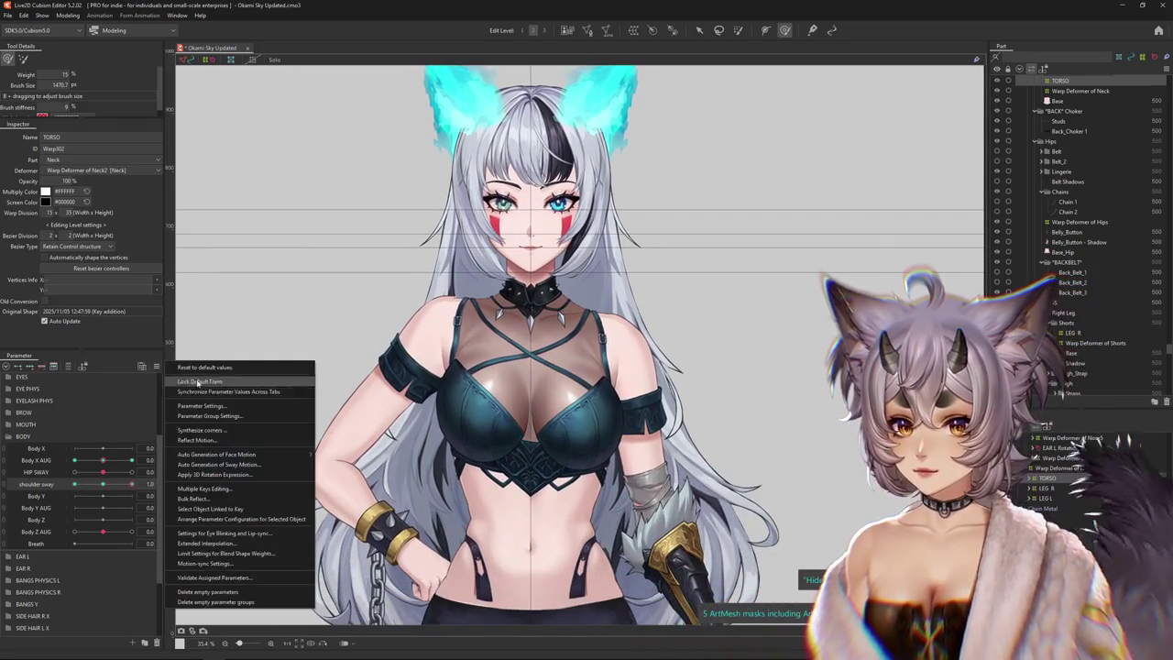
click(235, 441)
key(Escape)
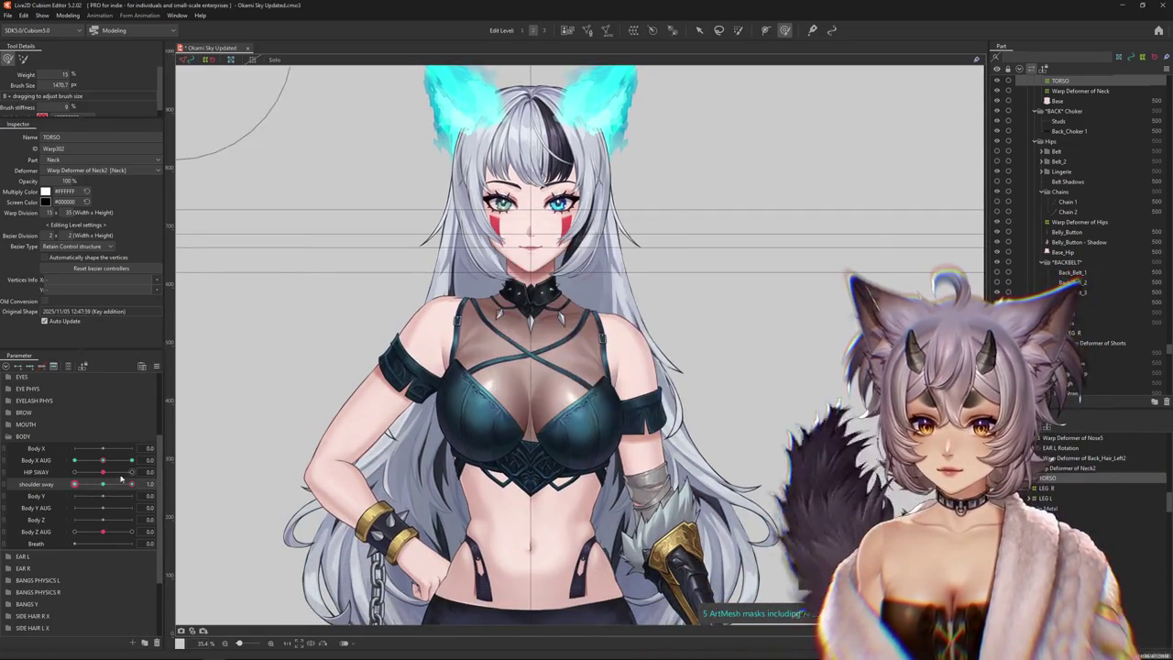
mouse_move(105, 486)
mouse_down()
mouse_move(164, 478)
mouse_move(62, 484)
mouse_up()
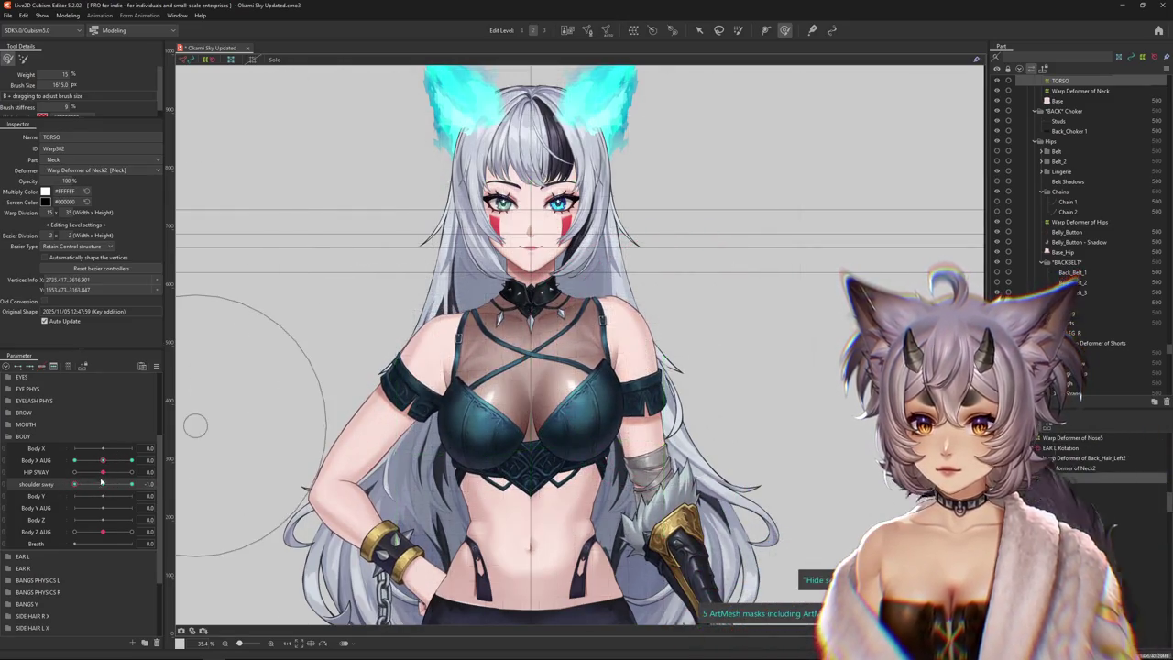
mouse_move(68, 493)
mouse_down()
mouse_move(135, 484)
mouse_move(53, 479)
mouse_up()
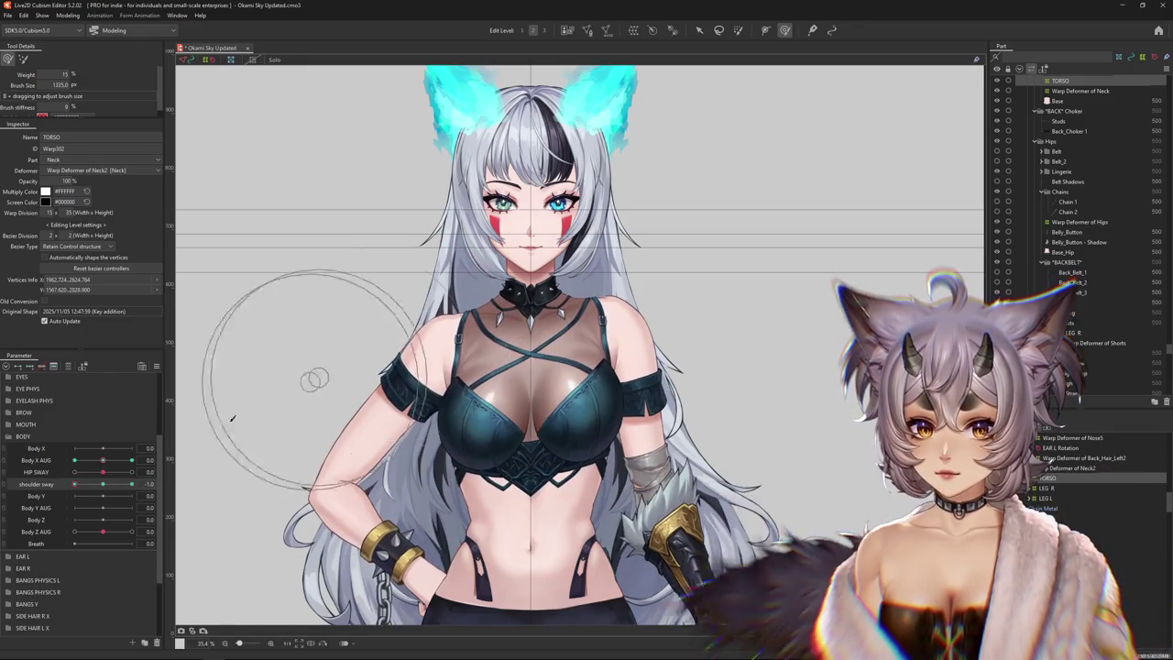
click(102, 487)
mouse_move(92, 484)
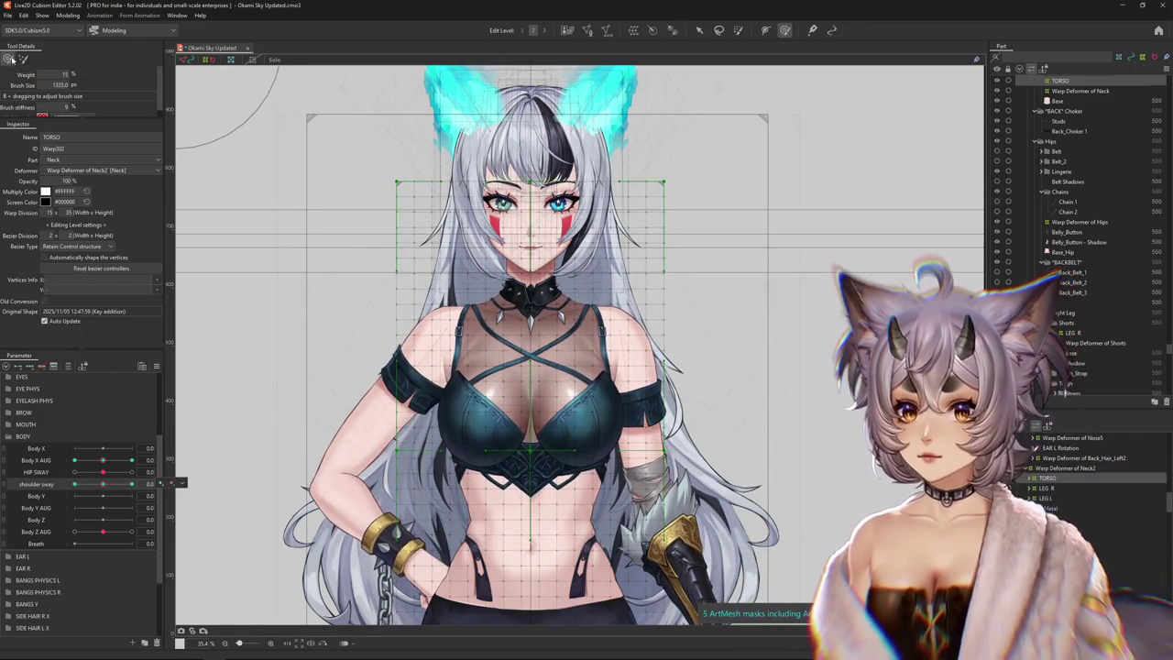
Paint weight over the face, neck and collar, then reshape the torso grid's left shoulder
click(739, 30)
scroll(596, 163, up, 1)
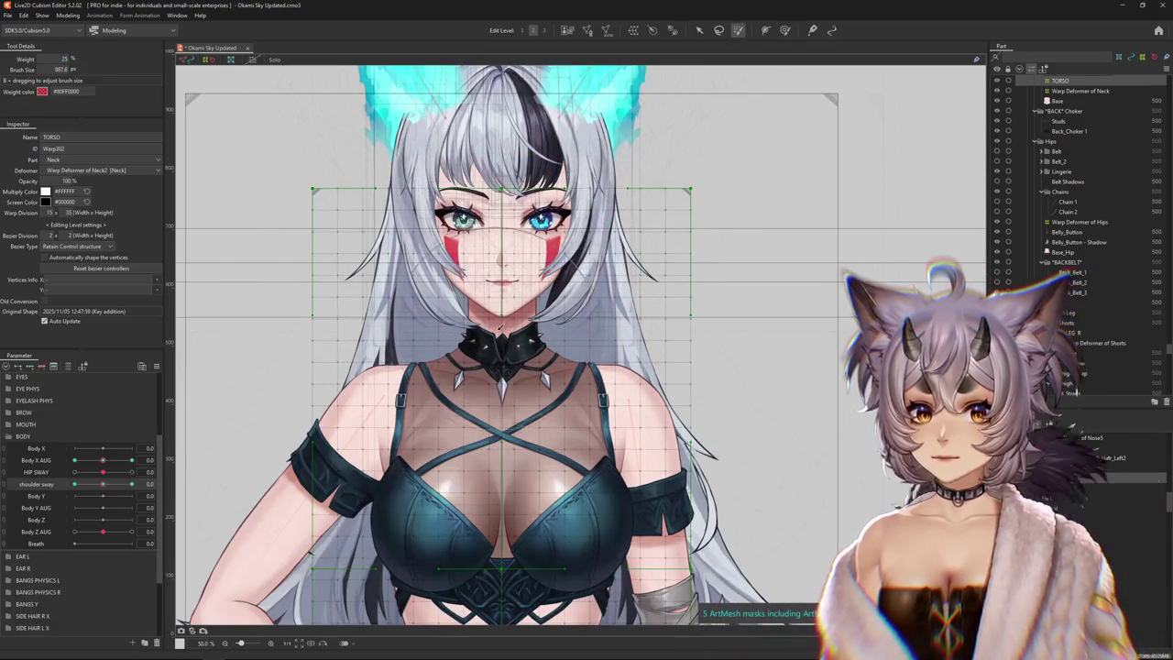
mouse_move(499, 302)
mouse_down()
mouse_move(477, 263)
mouse_move(412, 229)
mouse_move(509, 262)
mouse_up()
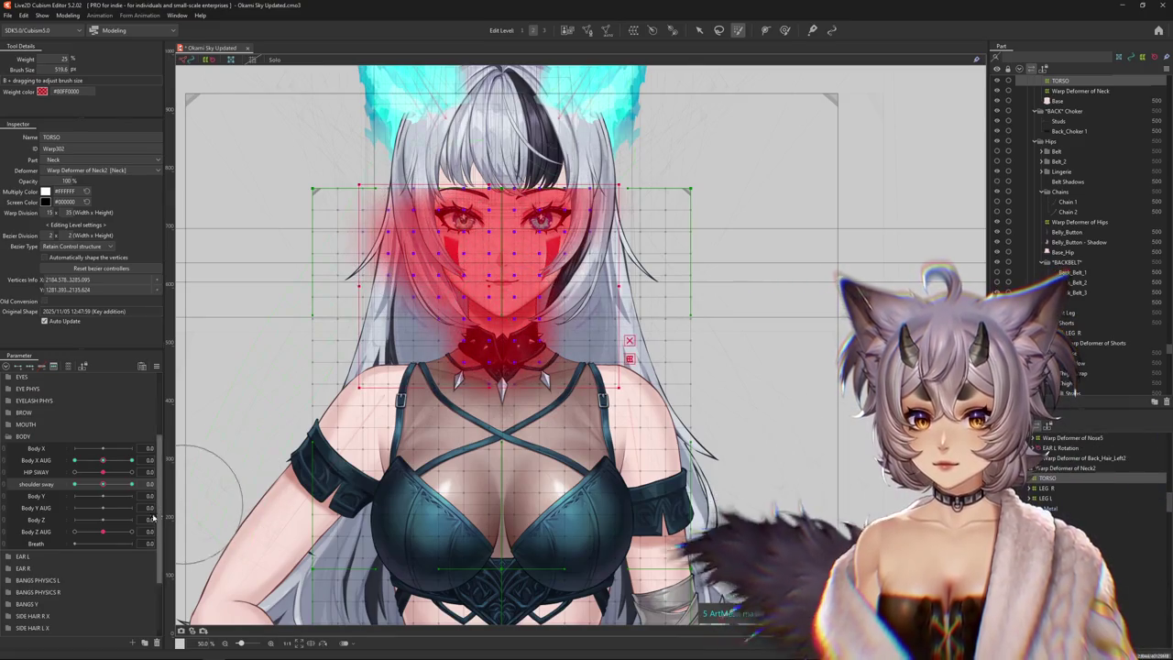
drag(102, 483, 204, 476)
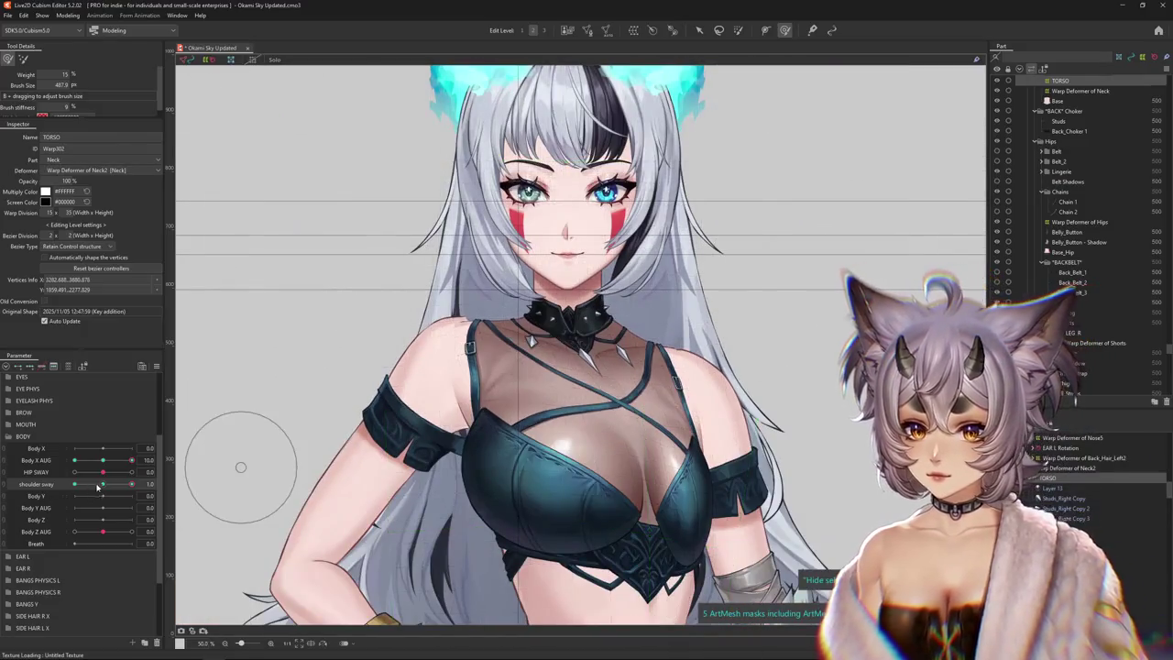
drag(97, 487, 81, 488)
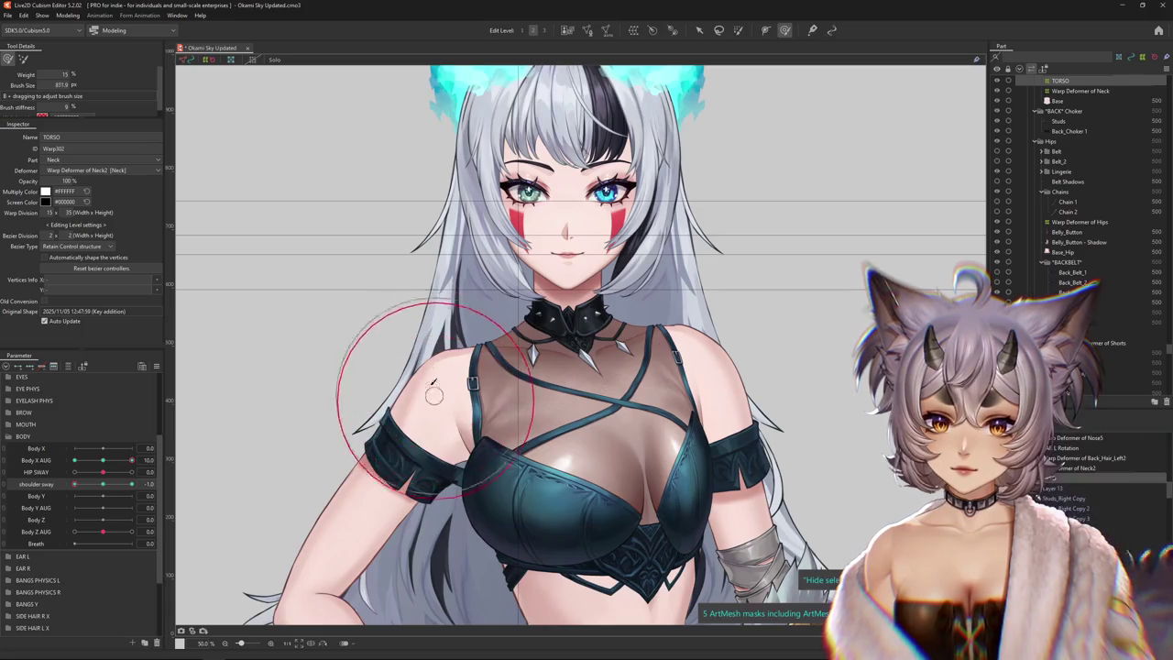
mouse_move(434, 383)
mouse_down()
mouse_move(460, 467)
mouse_move(454, 513)
mouse_up()
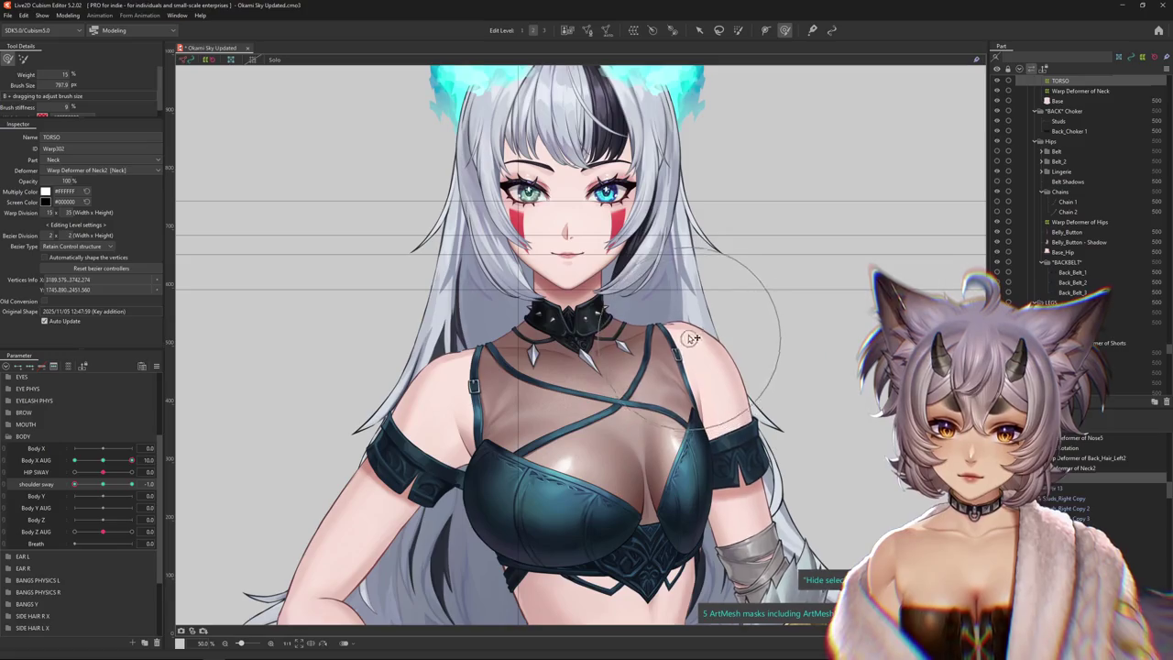
scroll(683, 350, down, 2)
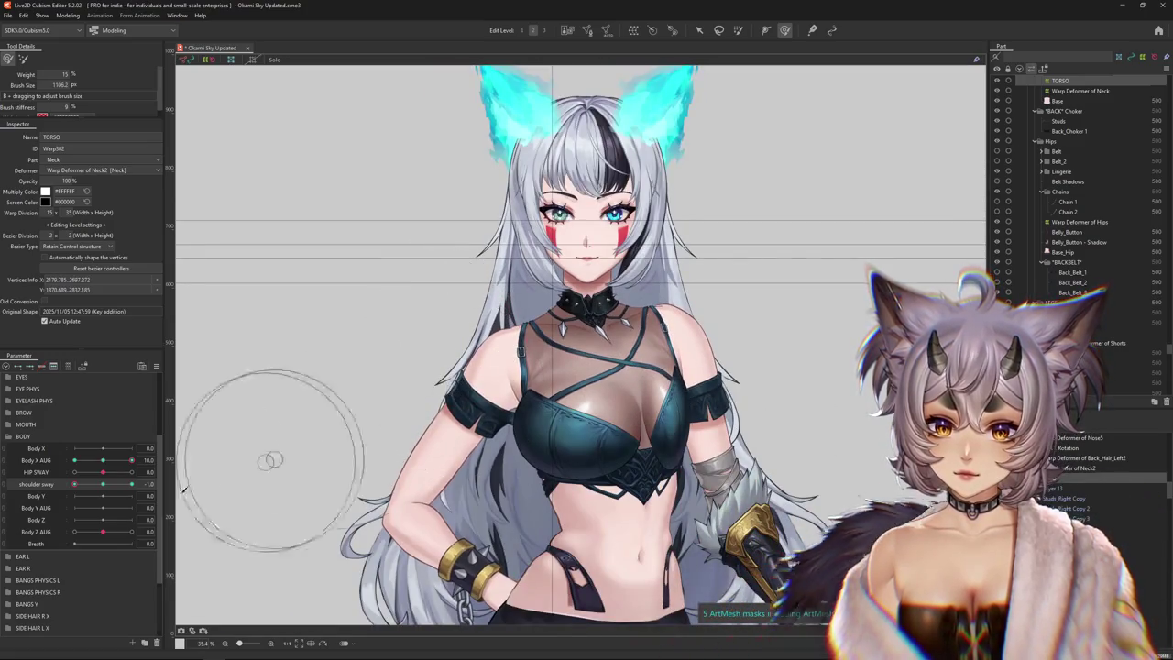
Test the torso with Body X AUG at -10 and nudge the chest area of the TORSO warp
drag(100, 483, 166, 496)
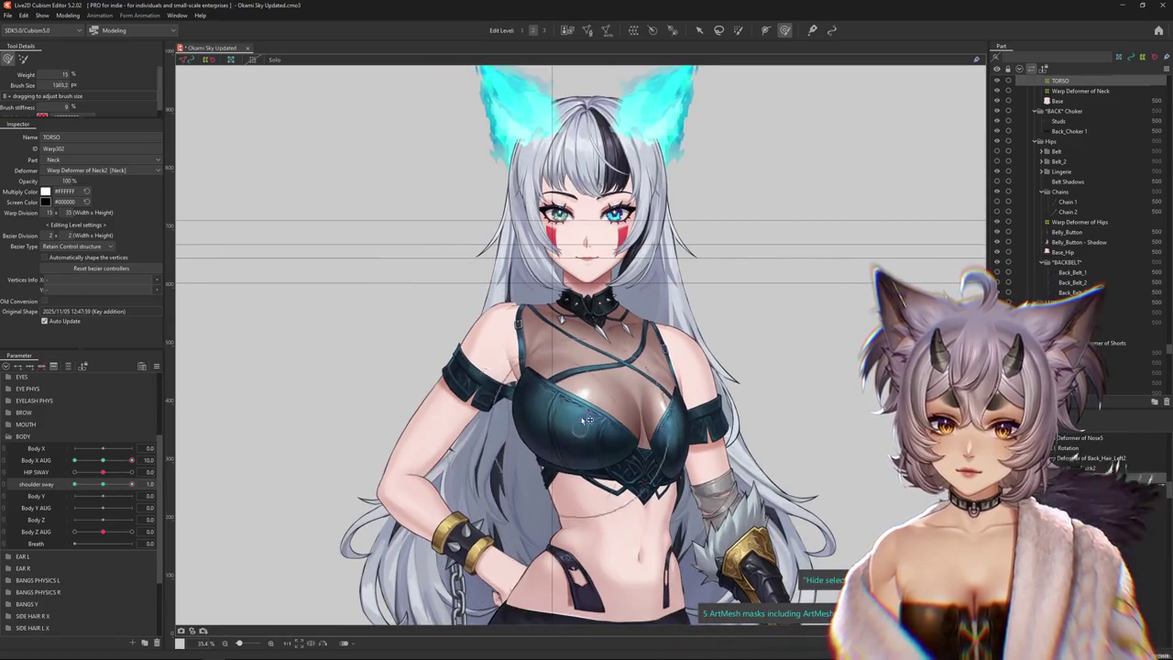
drag(131, 459, 34, 467)
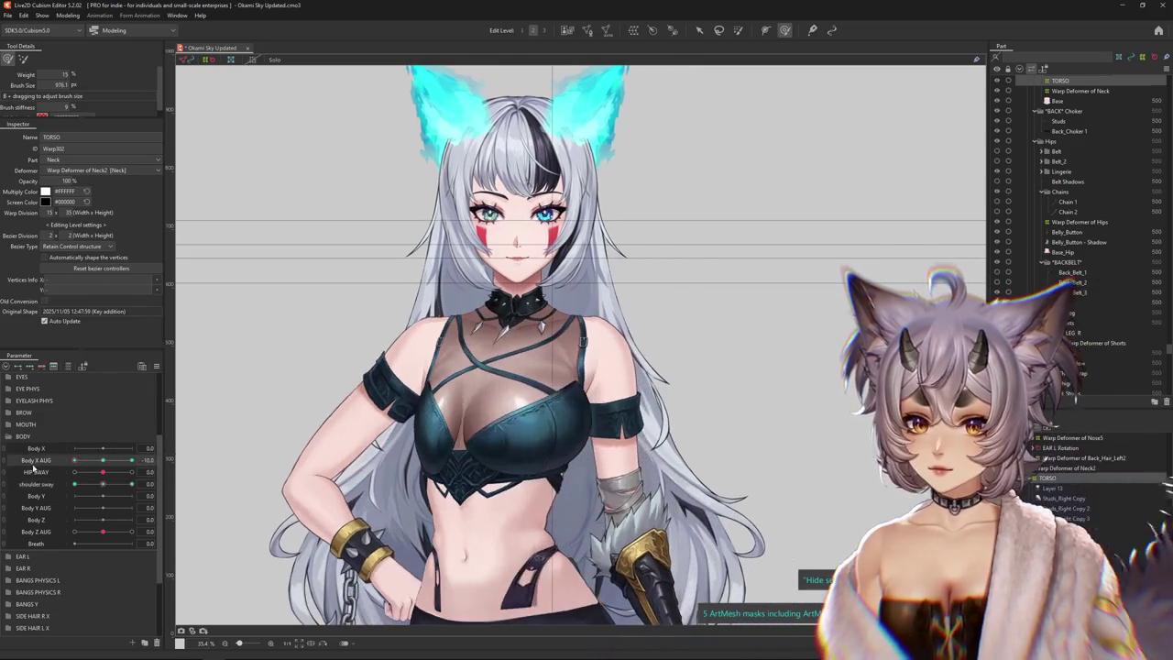
drag(107, 498, 146, 482)
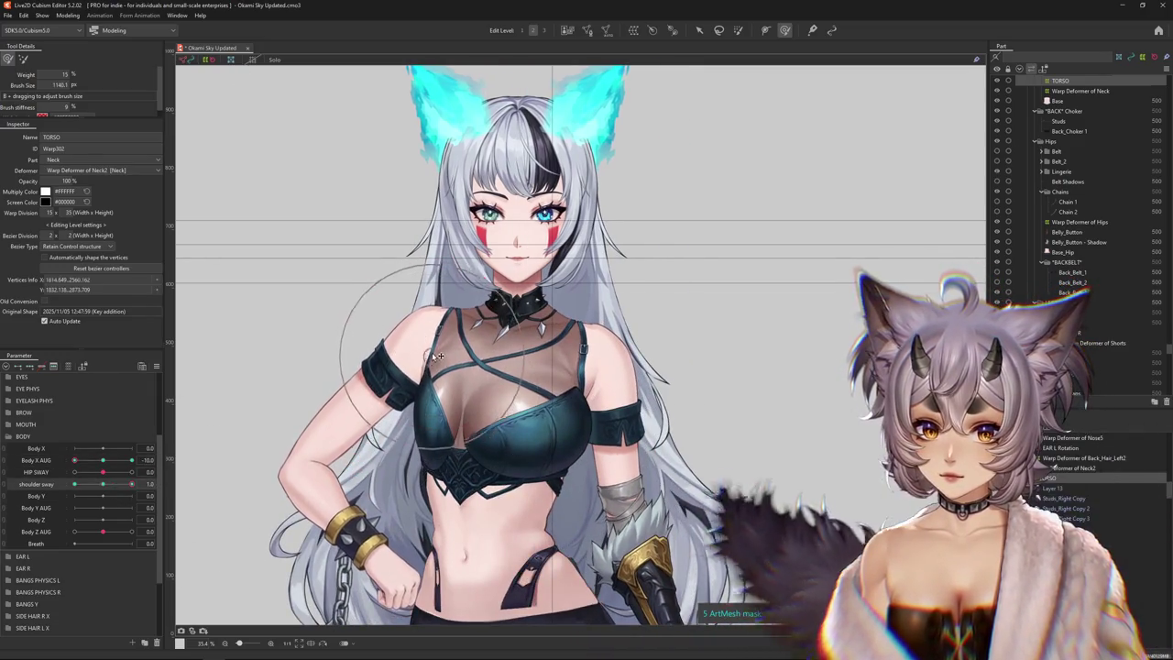
mouse_move(550, 354)
mouse_down()
mouse_move(622, 429)
mouse_move(417, 441)
mouse_up()
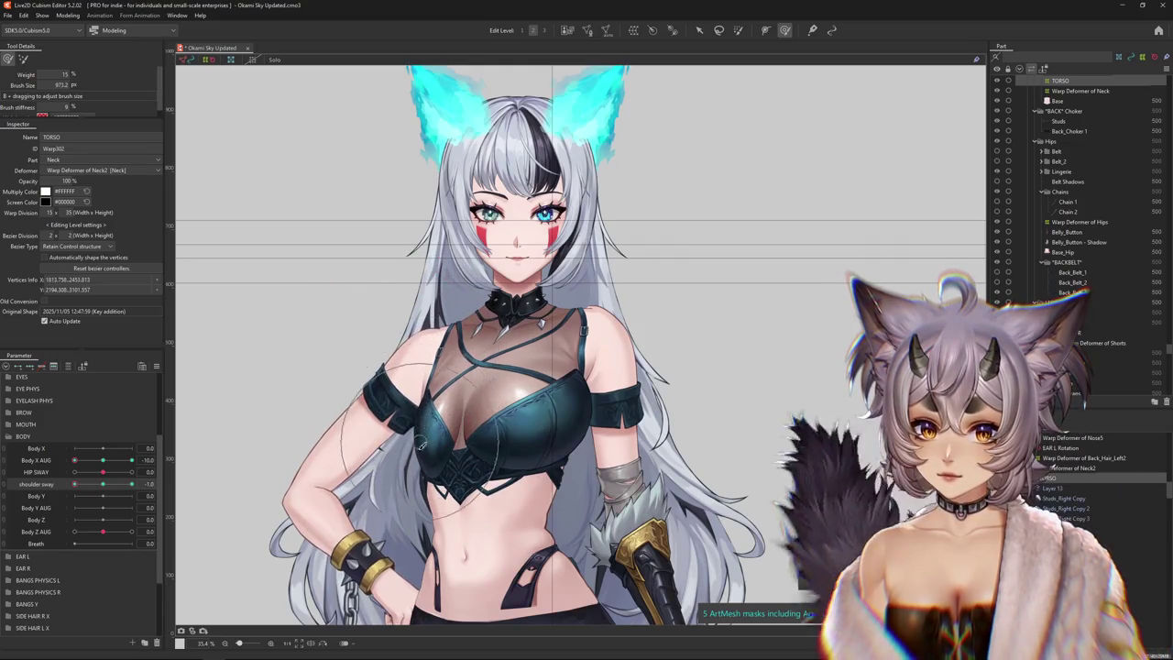
mouse_move(417, 345)
mouse_down()
mouse_move(545, 435)
mouse_move(552, 379)
mouse_up()
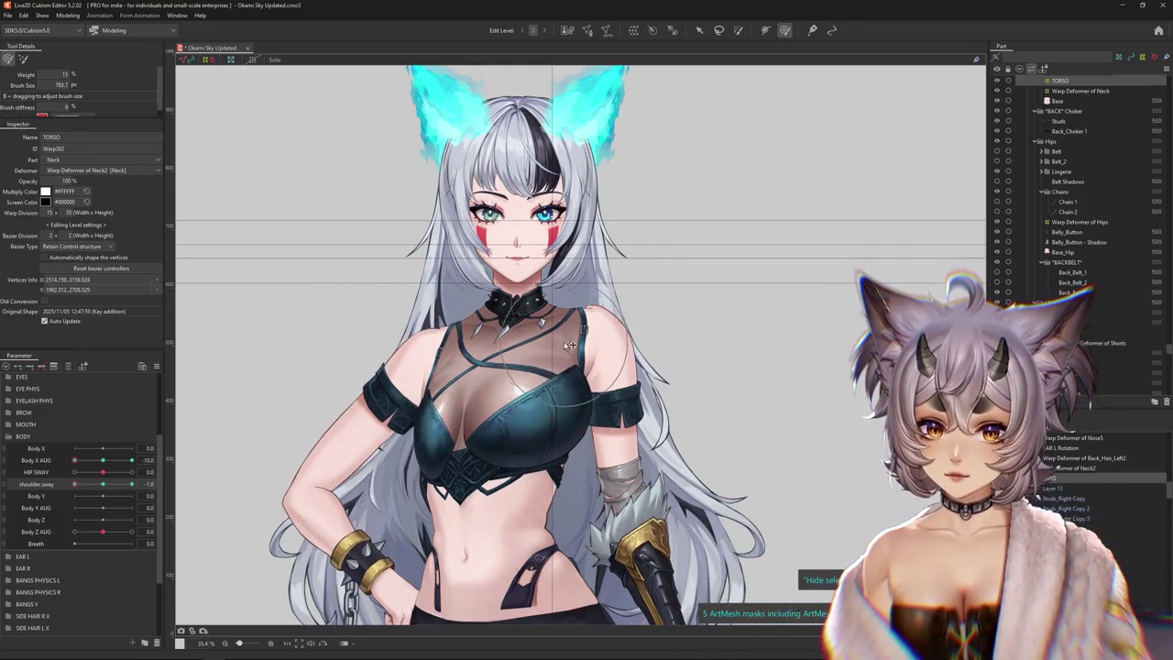
scroll(561, 351, down, 2)
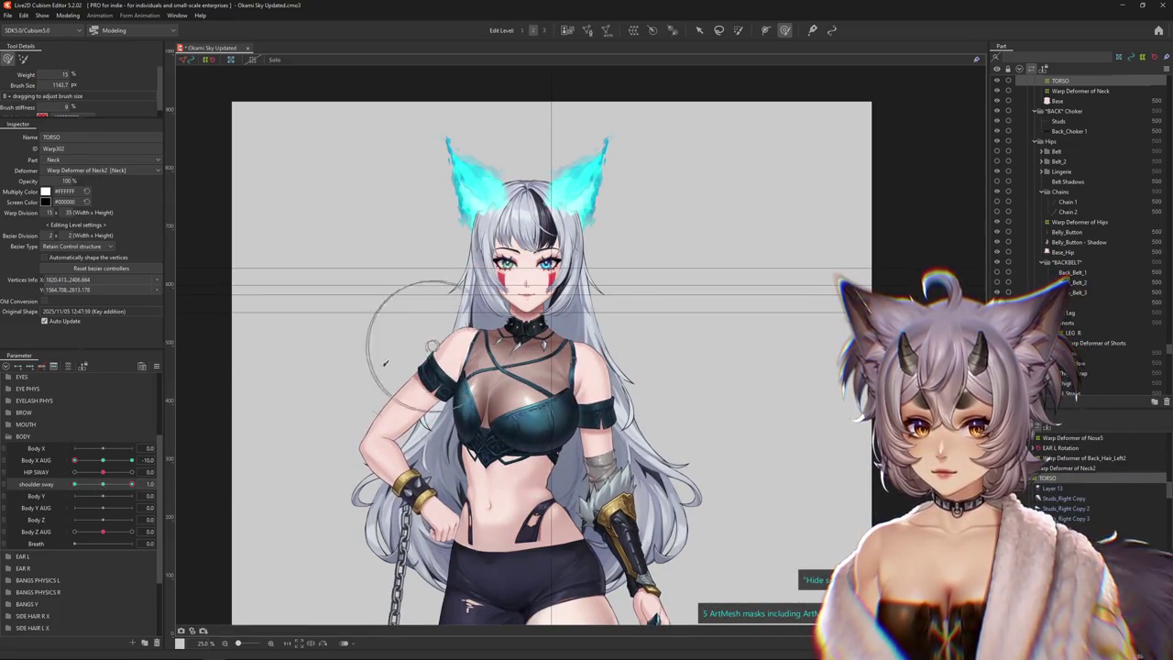
Reset Body X AUG to 0 and push the torso shape at the shoulder sway -1.0 key
drag(133, 483, 105, 484)
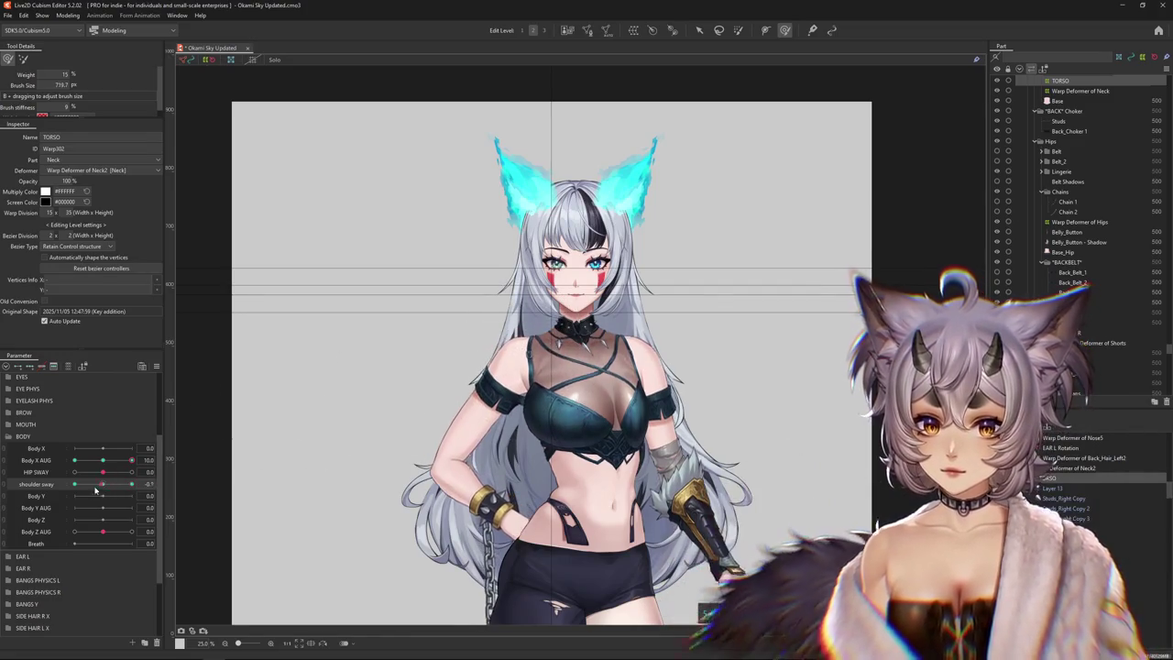
mouse_move(608, 448)
mouse_down()
mouse_move(529, 369)
mouse_move(544, 364)
mouse_up()
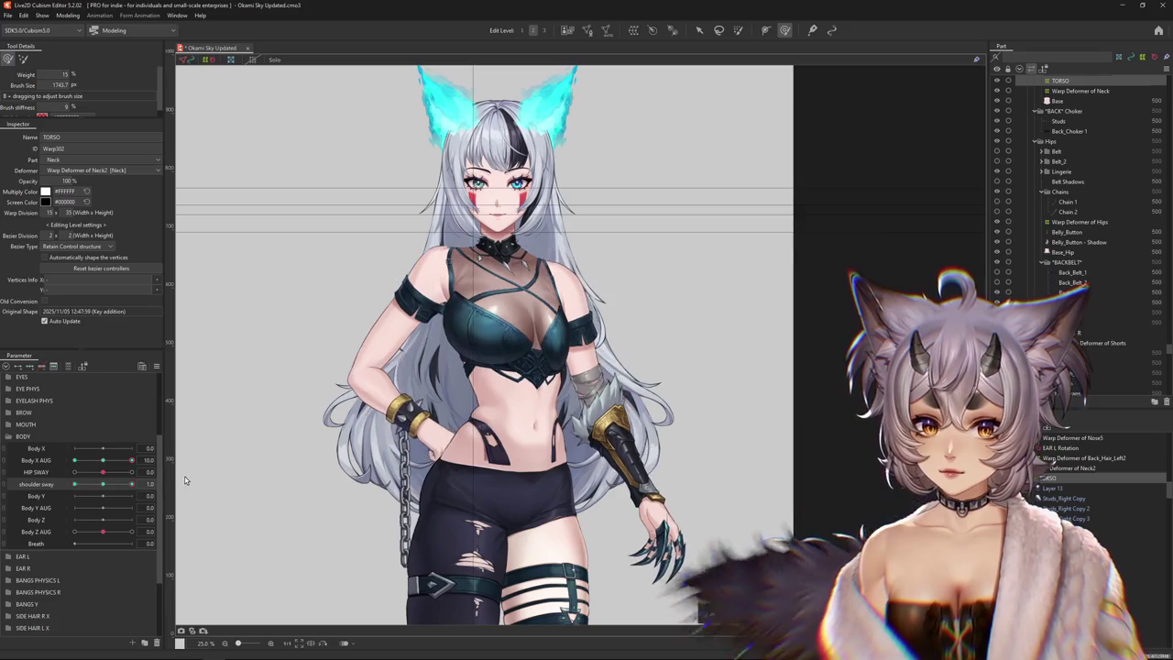
drag(131, 459, 105, 461)
click(36, 483)
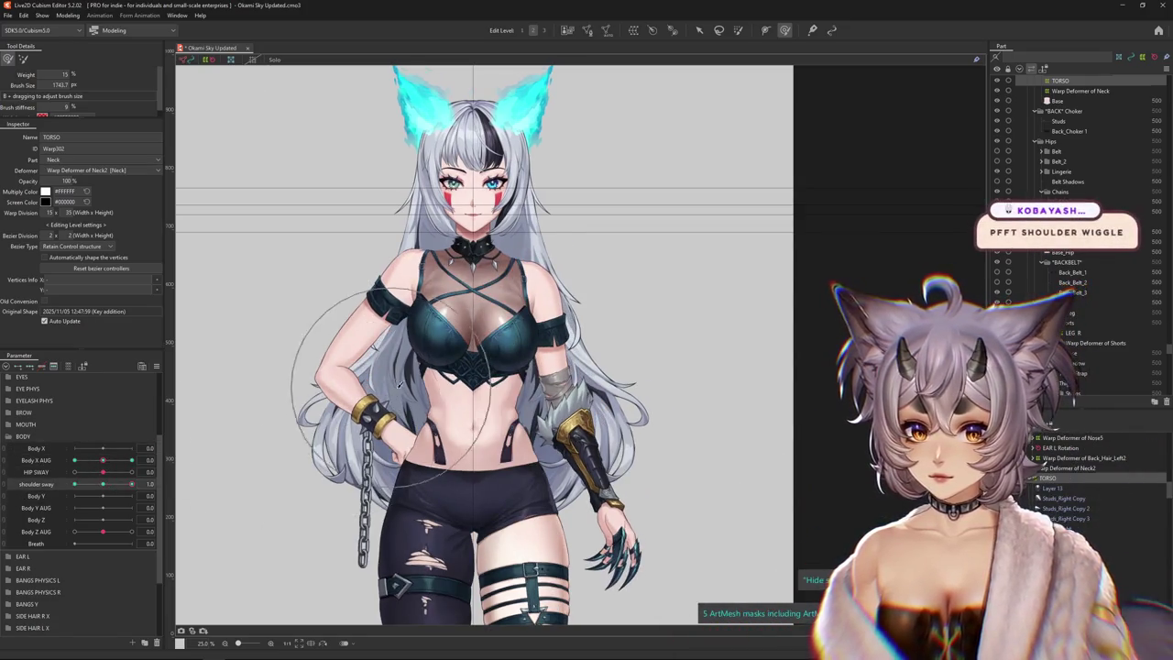
drag(470, 332, 446, 327)
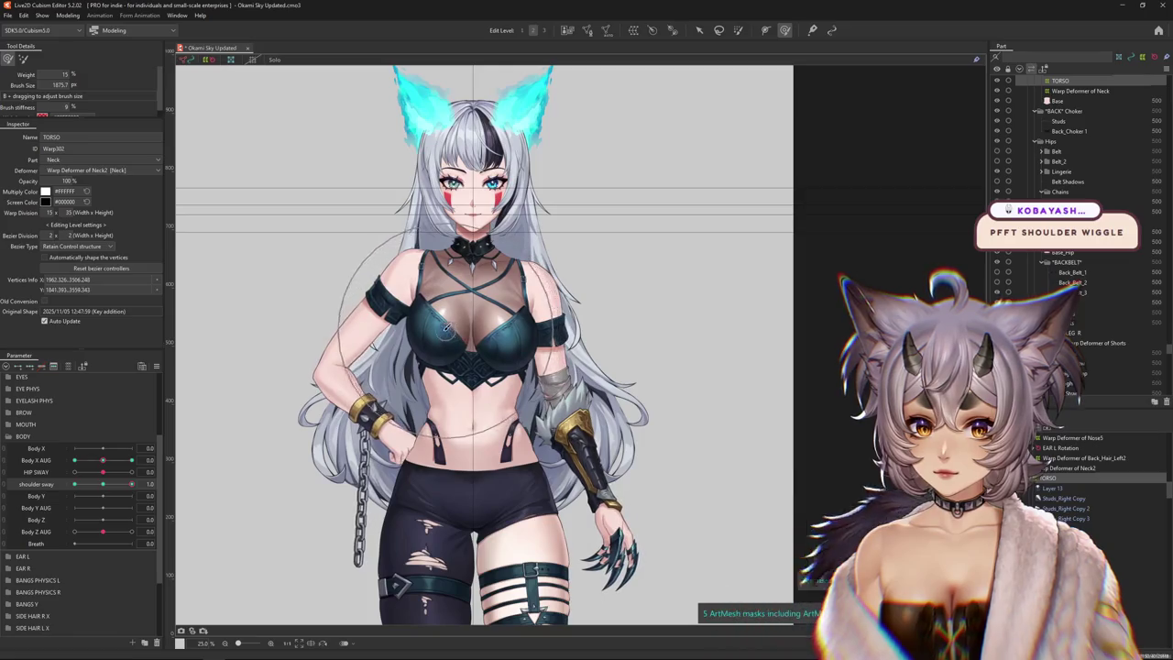
drag(132, 484, 96, 485)
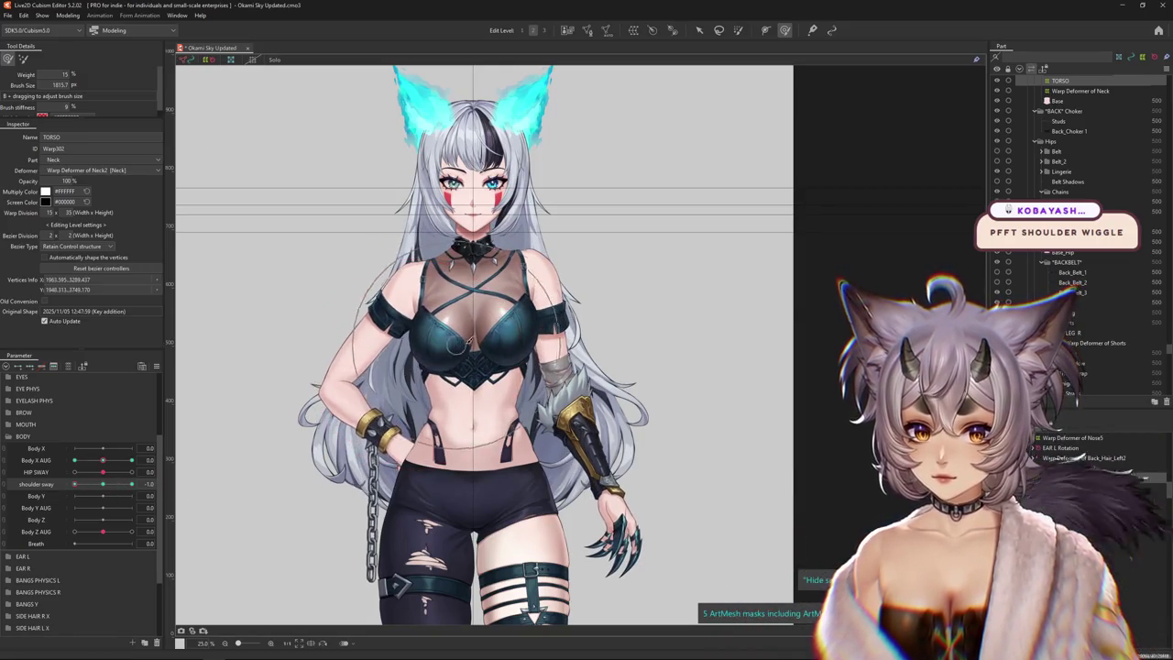
drag(102, 484, 139, 486)
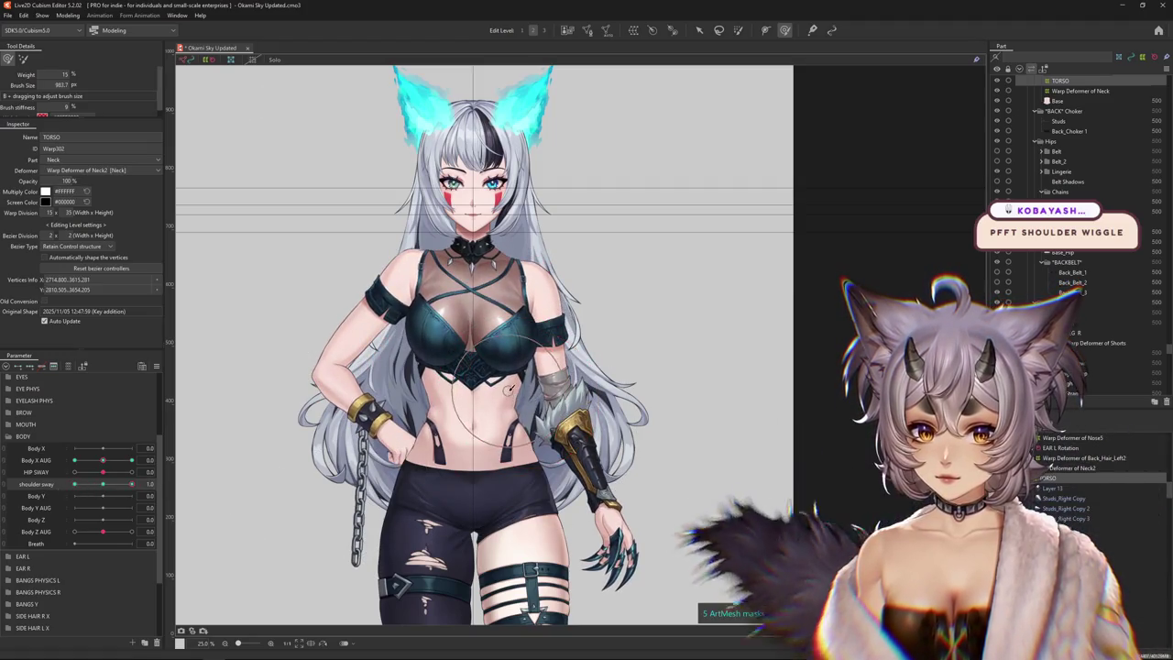
Touch up the upper torso with the deform brush at shoulder sway -1.0 and 1.0
drag(531, 399, 535, 323)
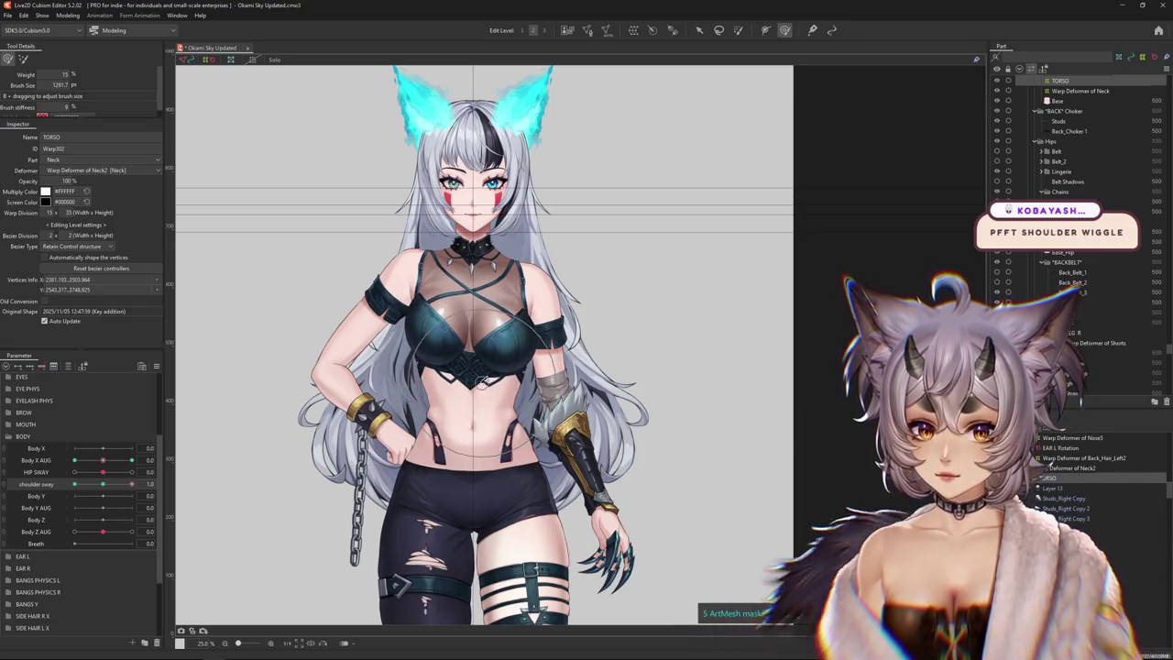
drag(90, 486, 74, 484)
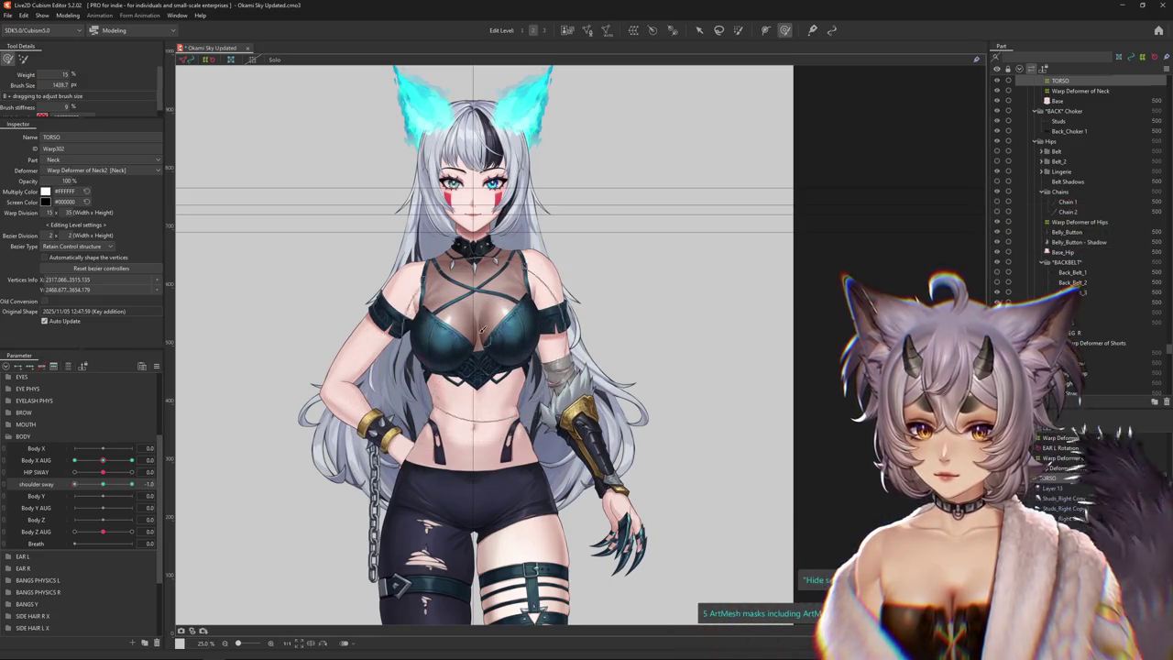
drag(98, 488, 131, 484)
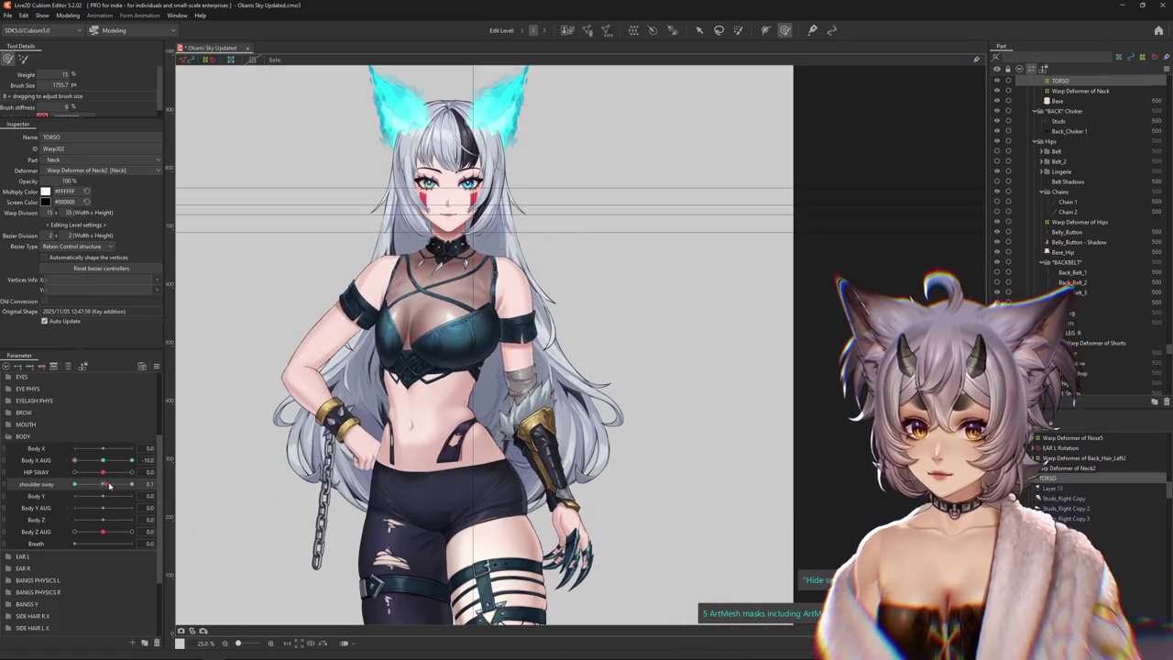
drag(411, 366, 394, 371)
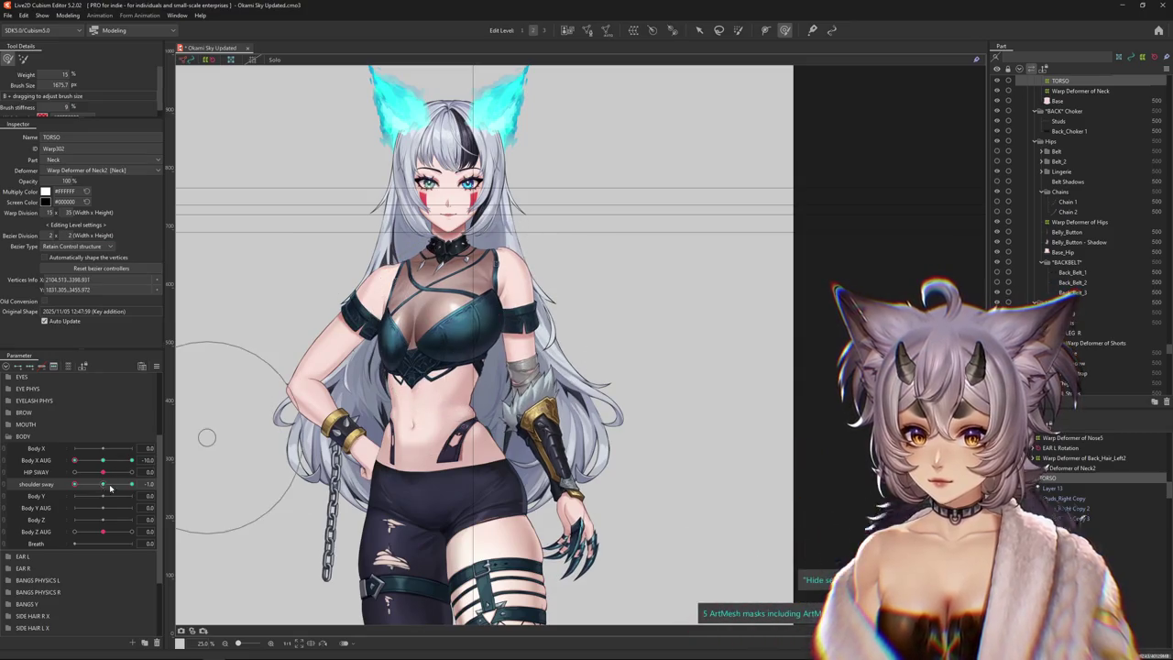
mouse_move(110, 488)
mouse_down()
mouse_move(73, 488)
mouse_move(133, 484)
mouse_up()
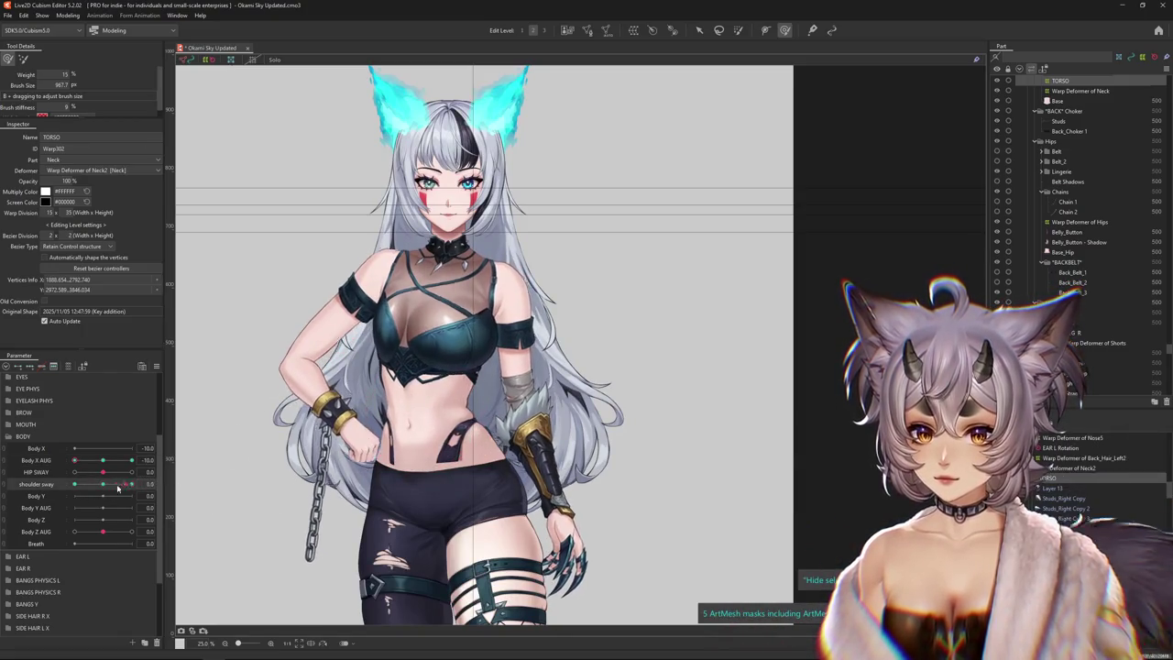
drag(415, 412, 435, 408)
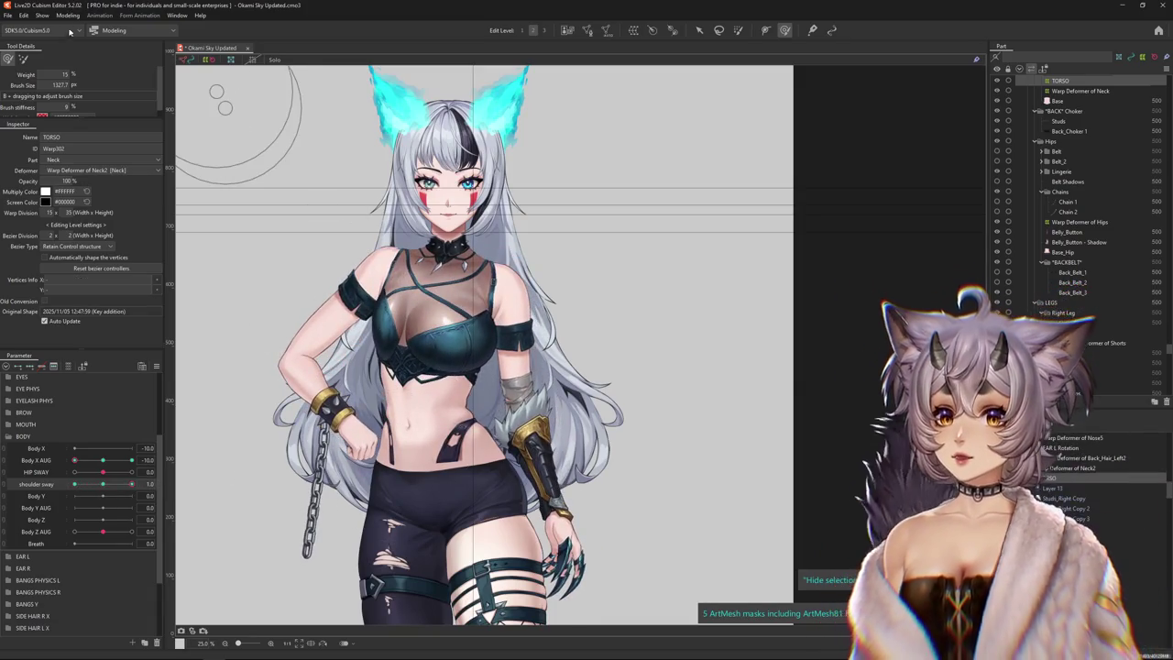
click(67, 16)
Open Physics Settings and create a new physics group named 'shoulder sway'
click(93, 218)
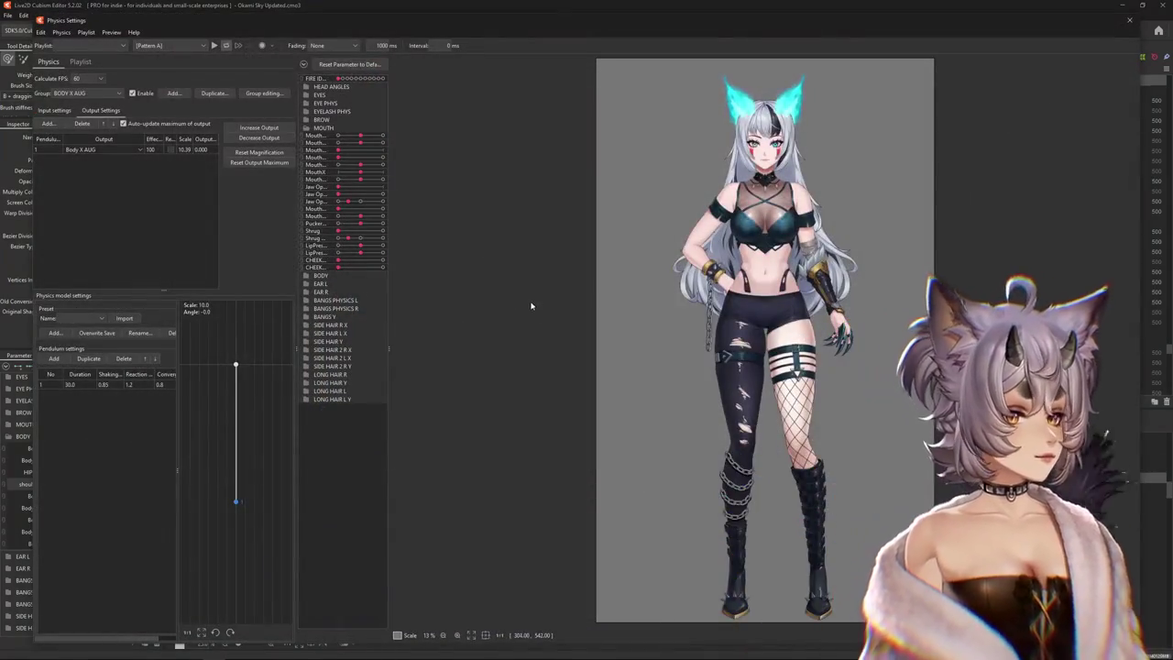
scroll(723, 330, up, 3)
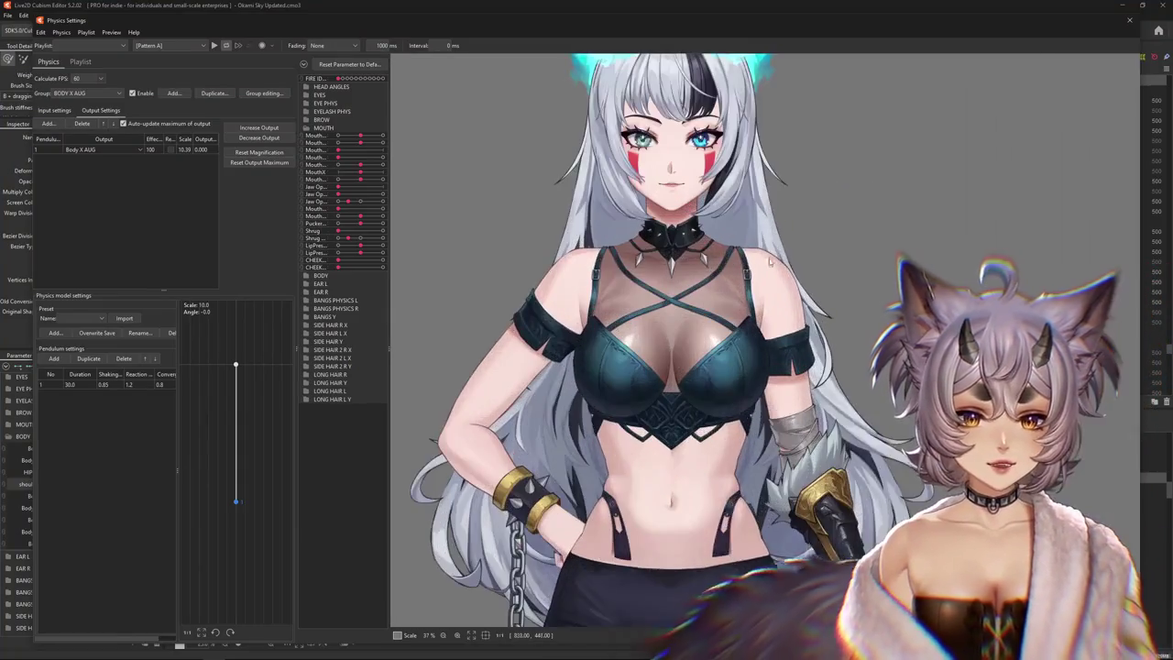
scroll(744, 371, down, 3)
drag(744, 376, 703, 331)
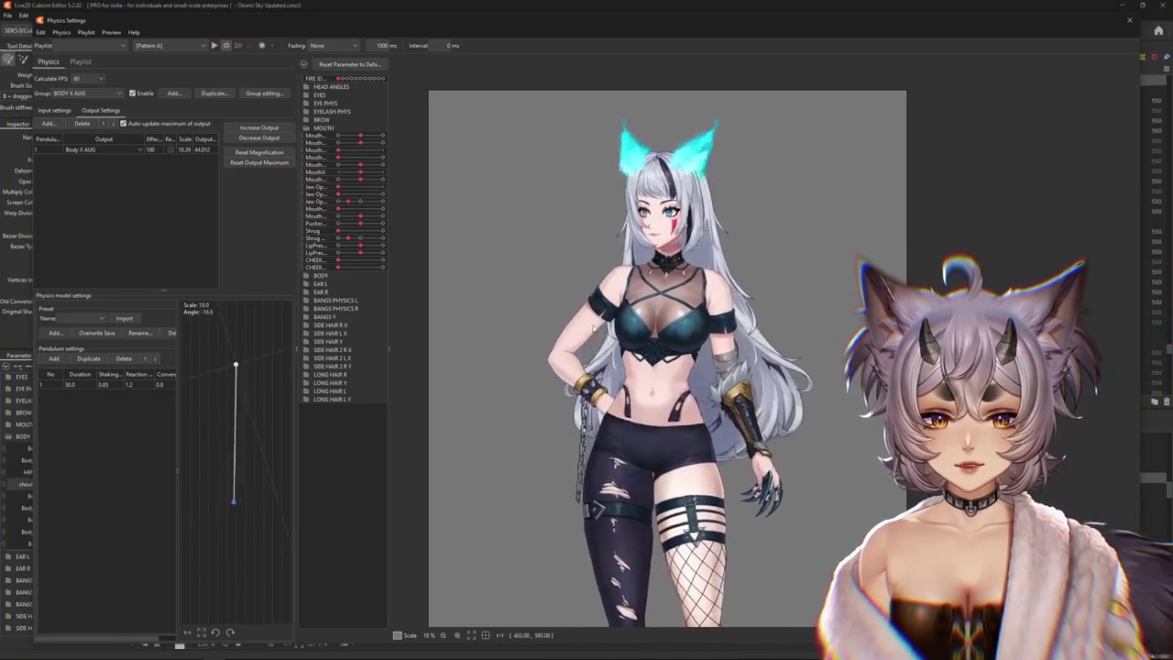
click(173, 92)
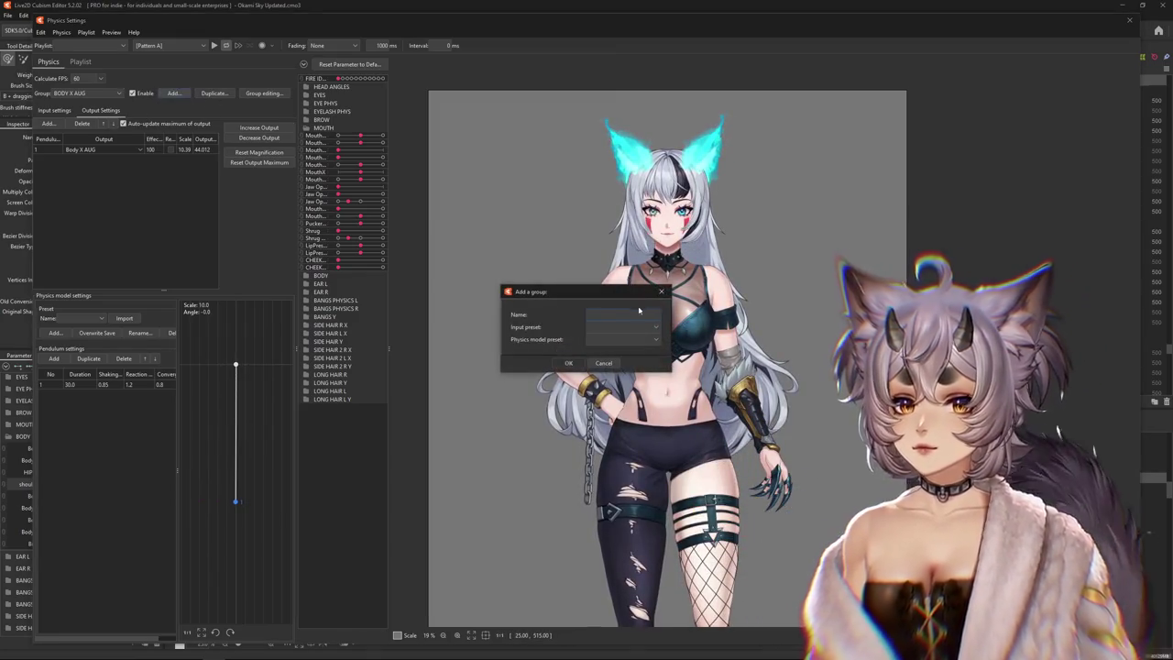
text(shoulder sw)
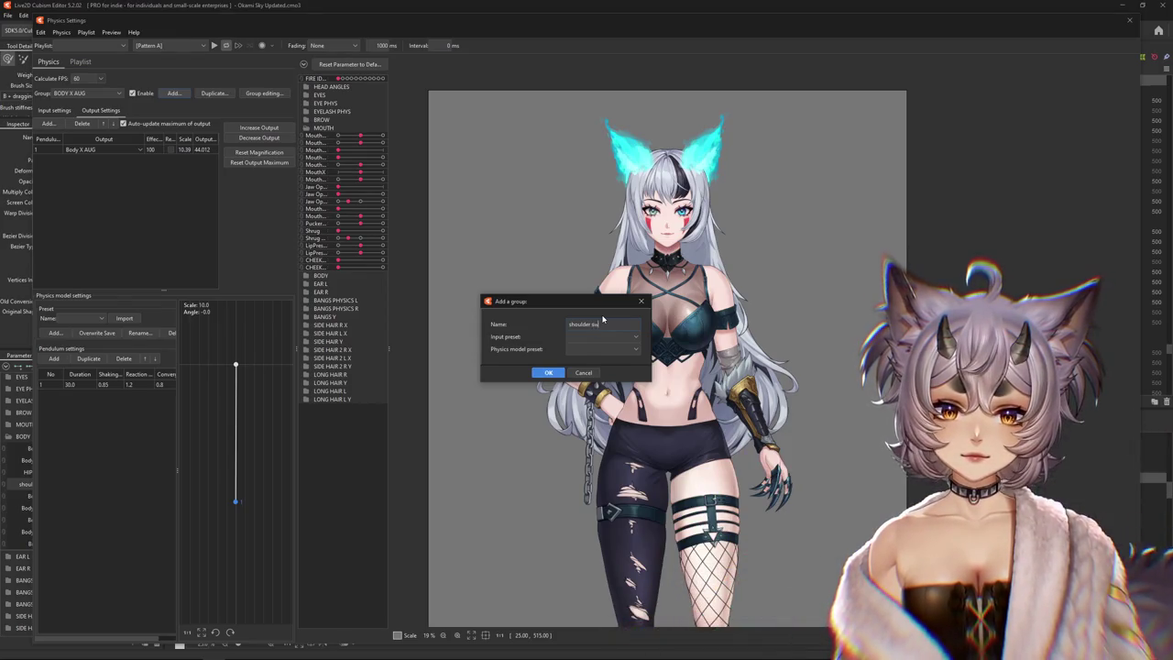
text(ay)
key(Return)
Add Body X AUG and Body Z AUG from the BODY folder as the group's inputs
click(54, 111)
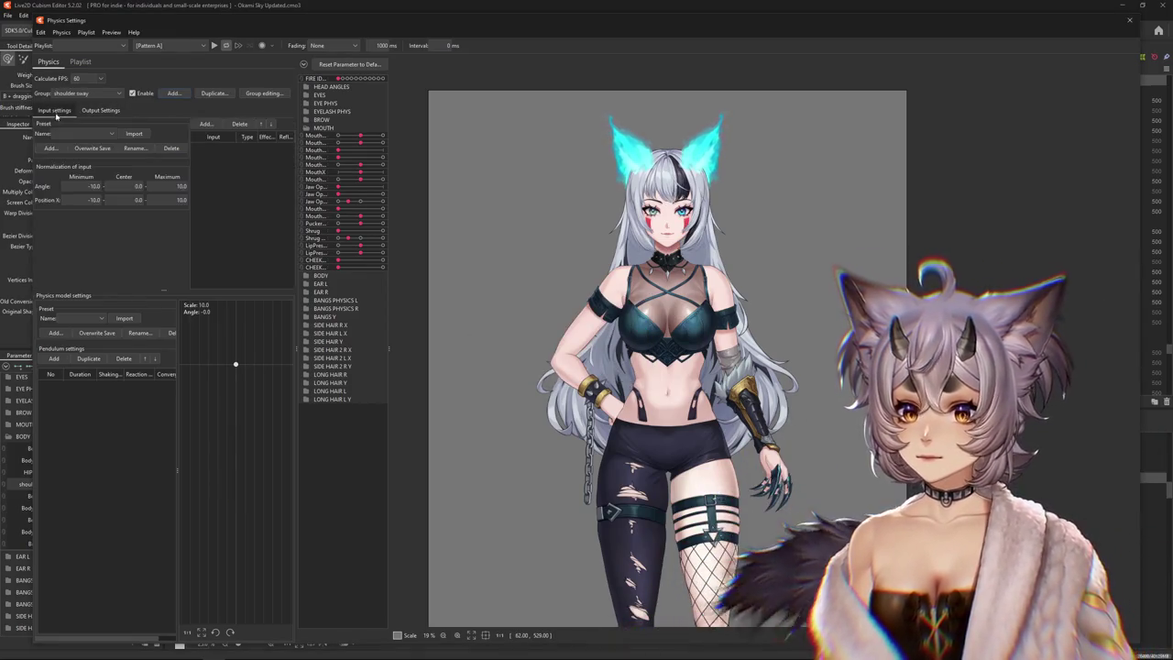
click(205, 122)
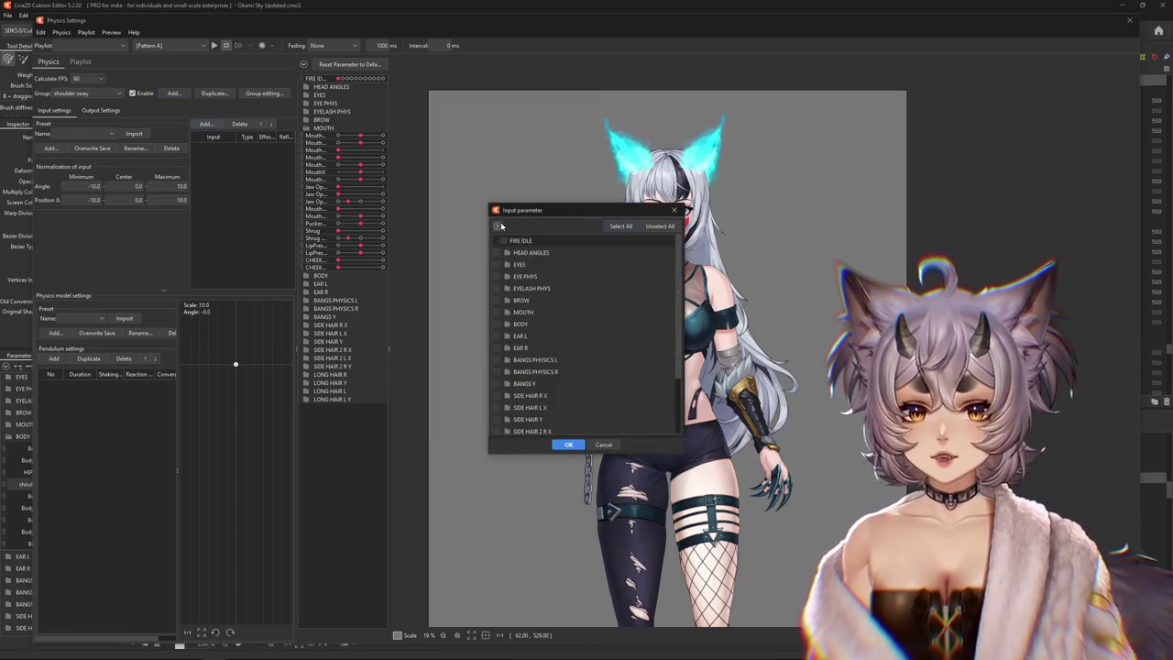
scroll(516, 276, down, 2)
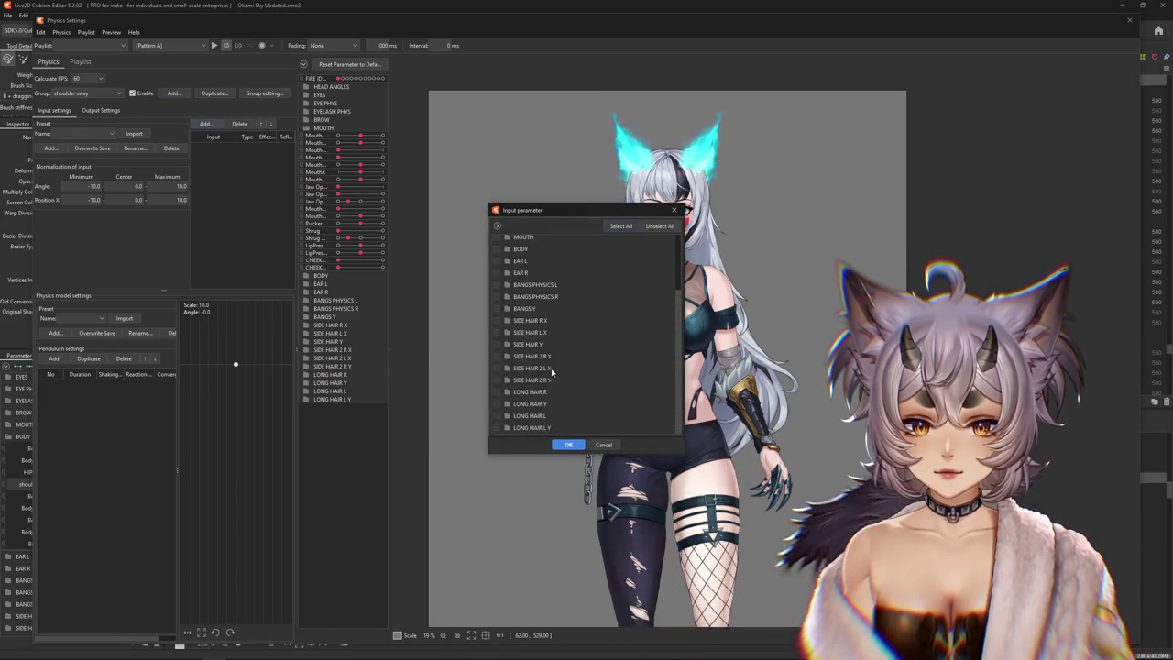
click(506, 326)
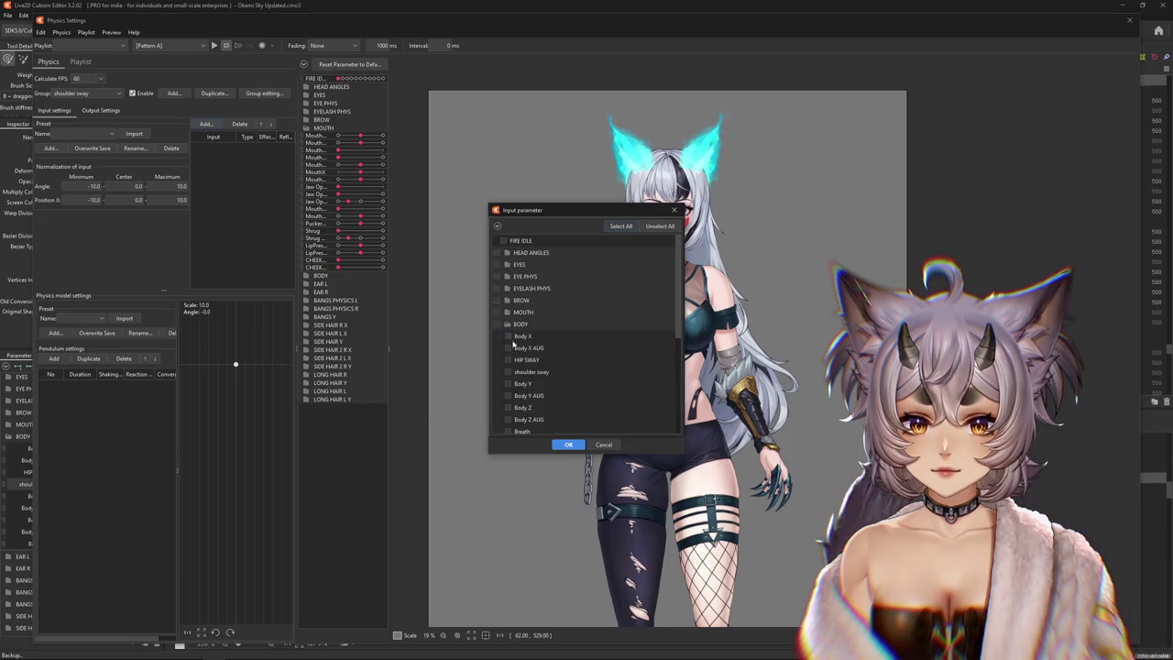
click(508, 348)
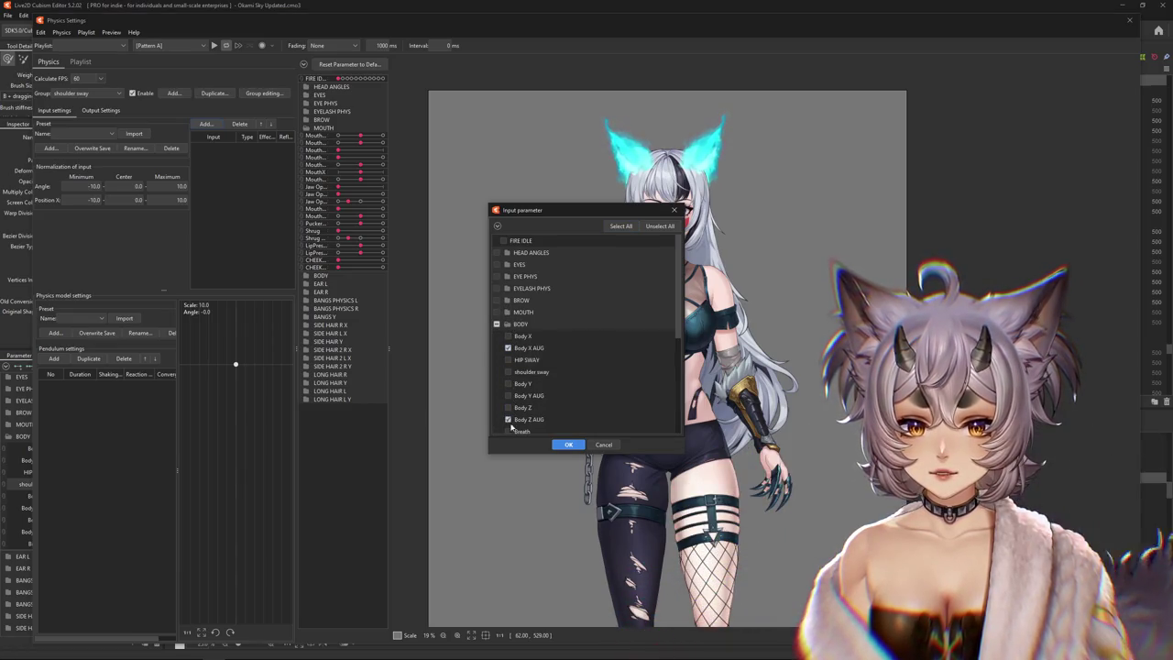
click(570, 444)
Set Body X AUG to Position X with weight 50 and pendulum convergence 0.84
click(250, 157)
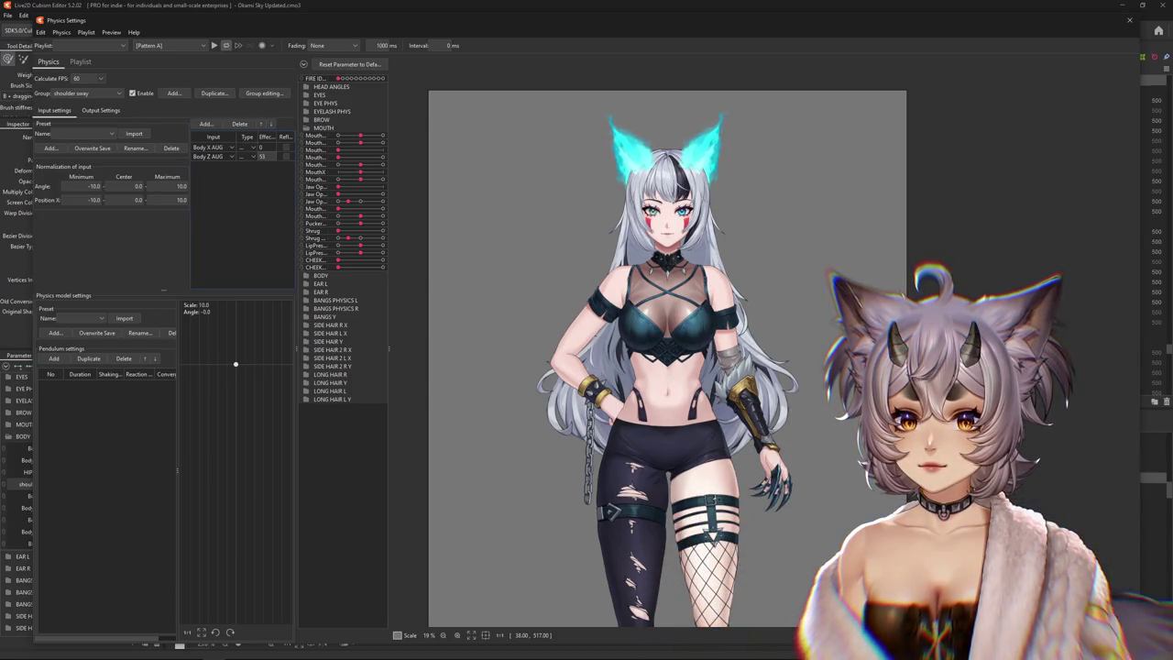
text(50)
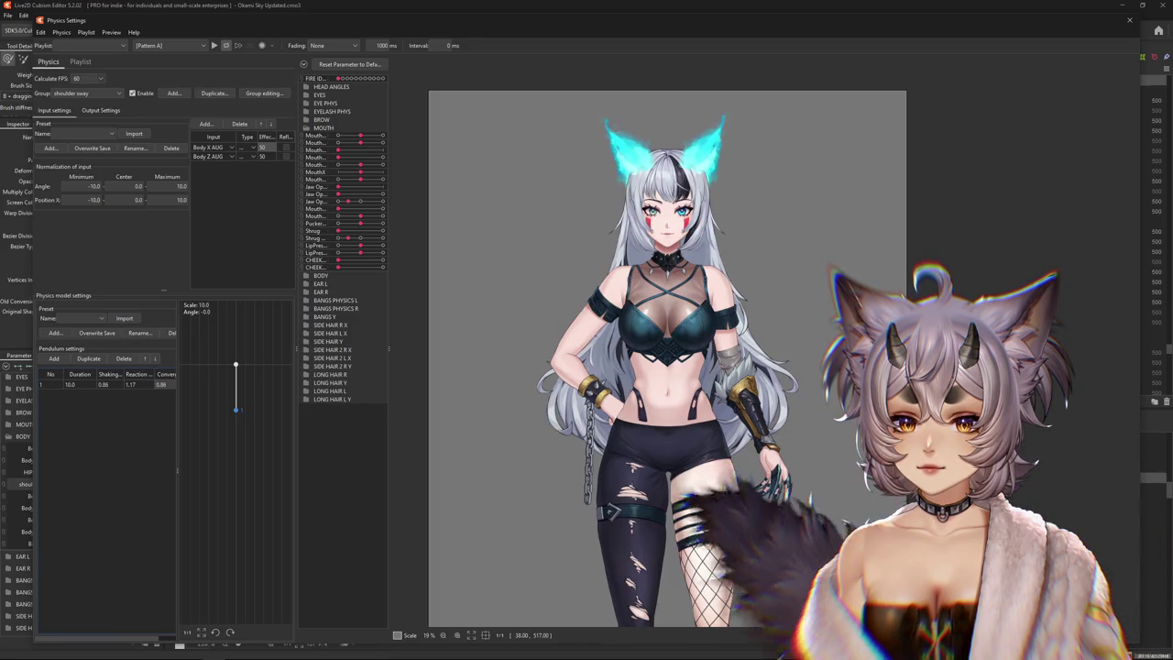
text(0.84)
click(96, 95)
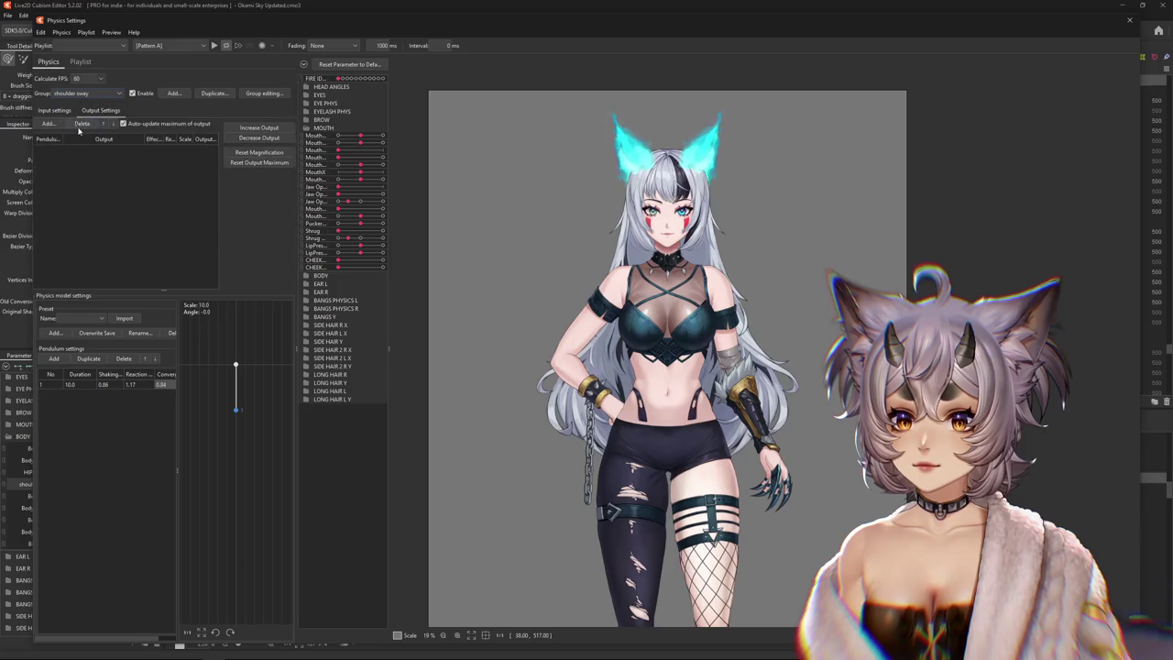
Add shoulder sway from the BODY folder as the group's output, fitting magnification to its range
double_click(215, 160)
scroll(525, 291, down, 5)
scroll(525, 292, down, 3)
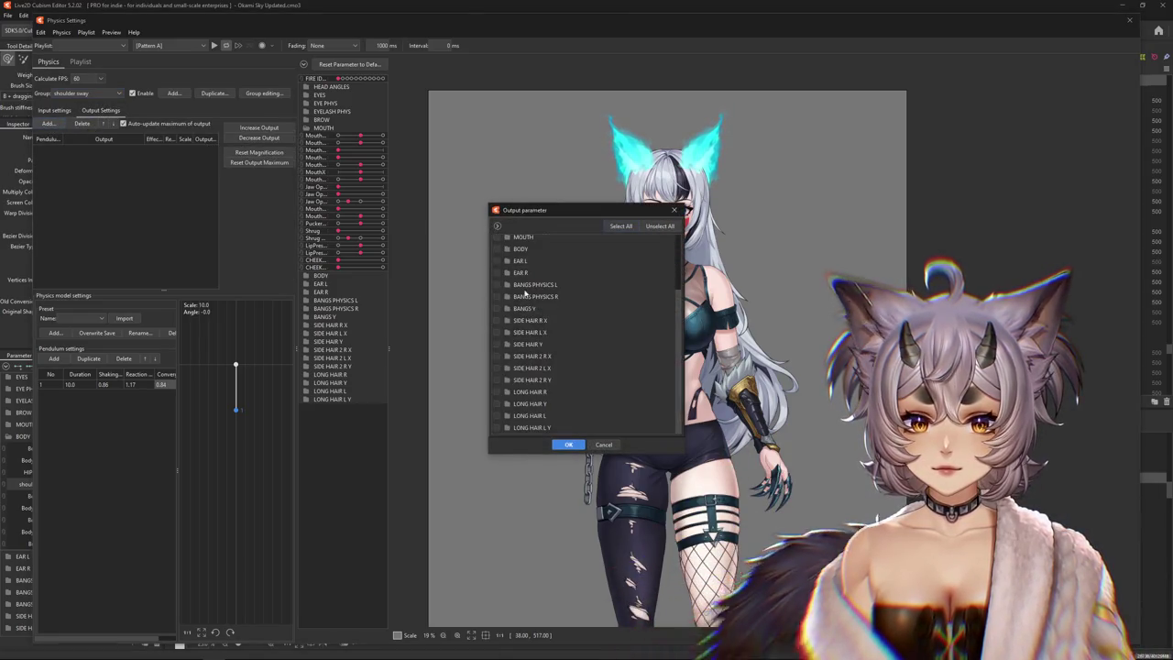
scroll(532, 370, up, 3)
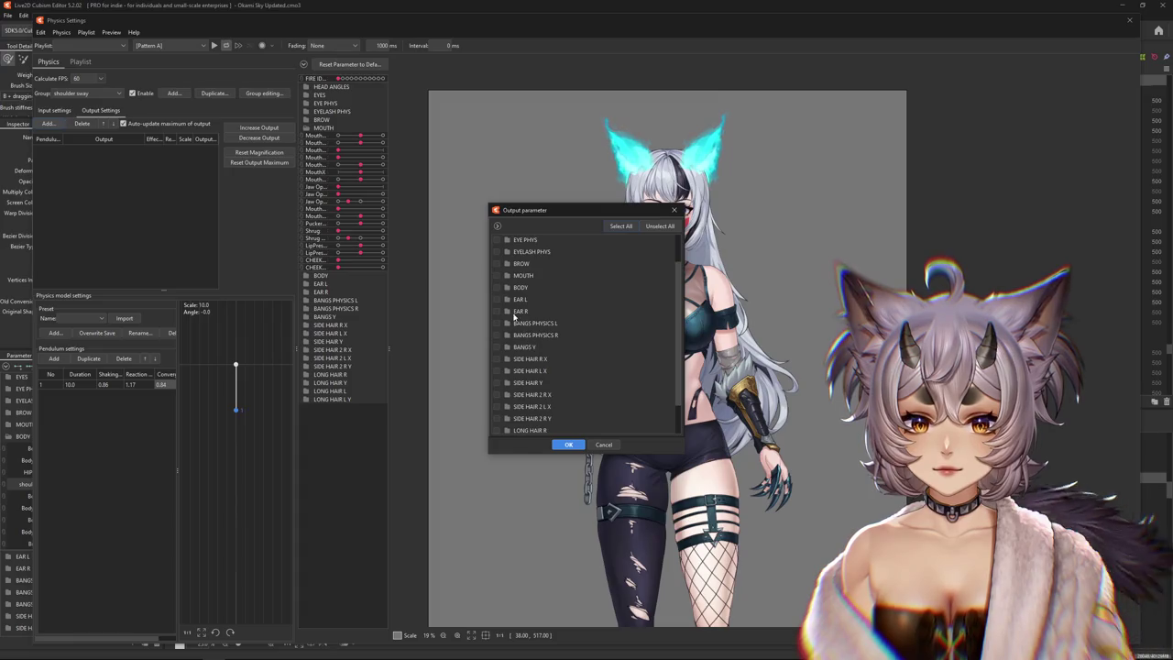
scroll(515, 316, up, 1)
click(509, 325)
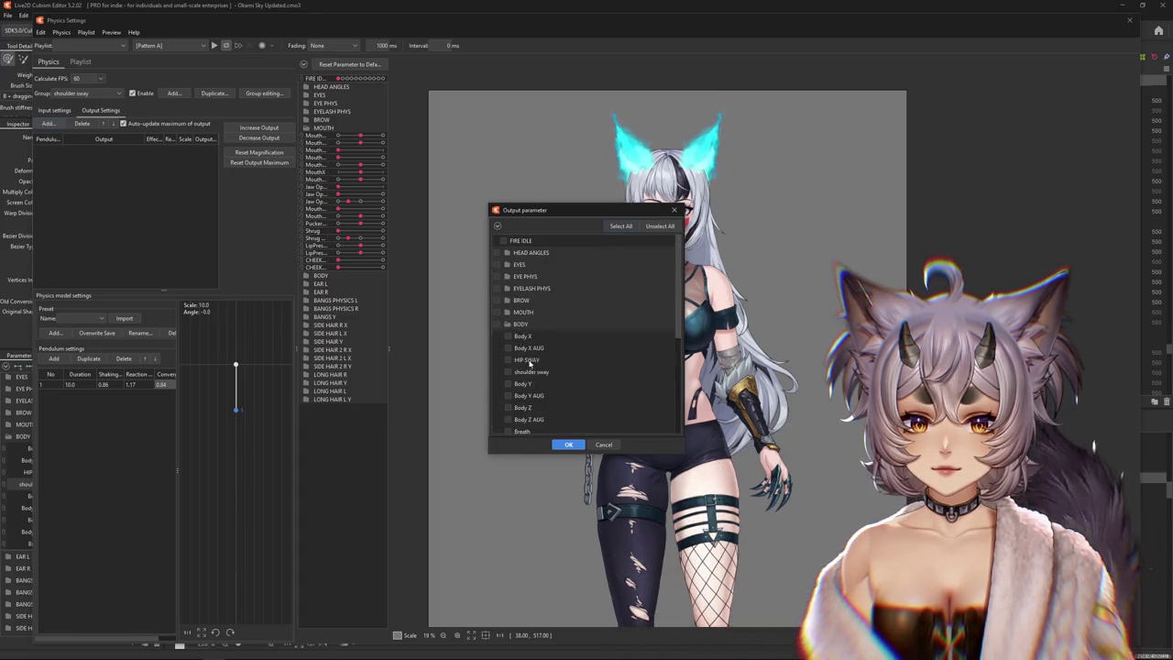
click(568, 446)
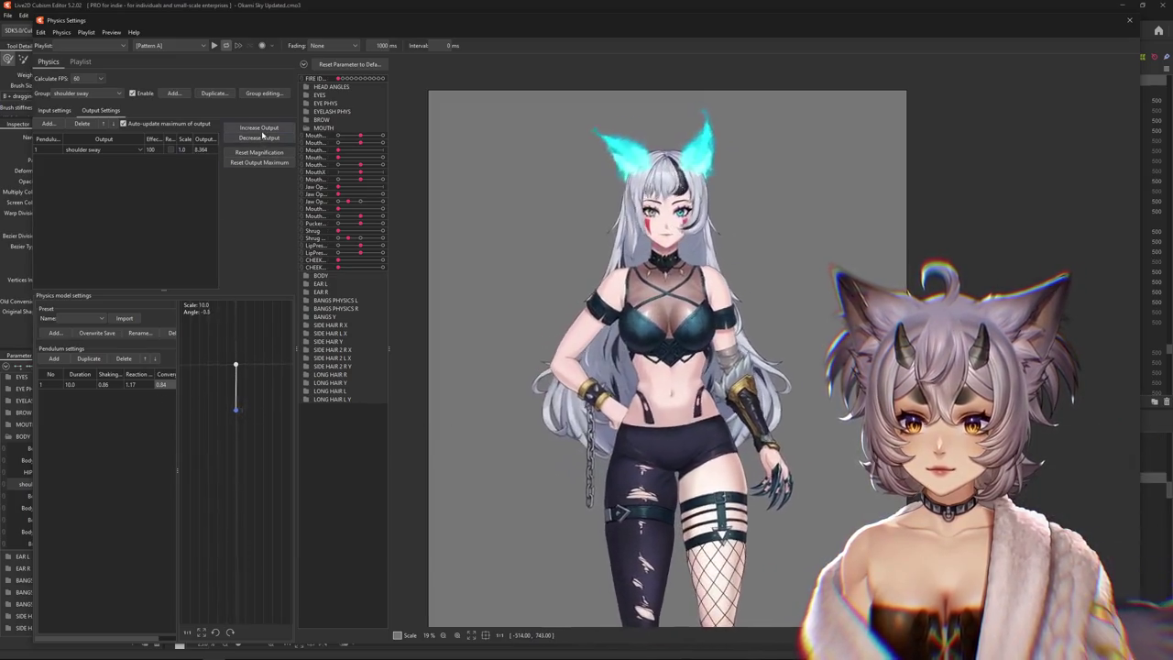
click(619, 346)
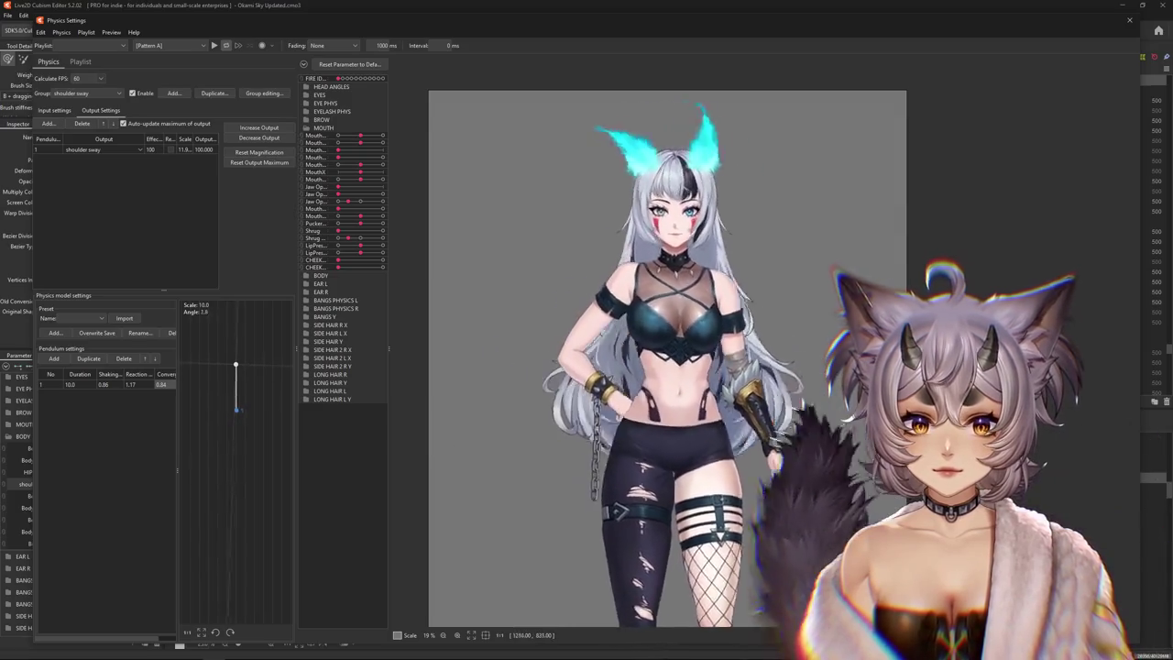
click(54, 110)
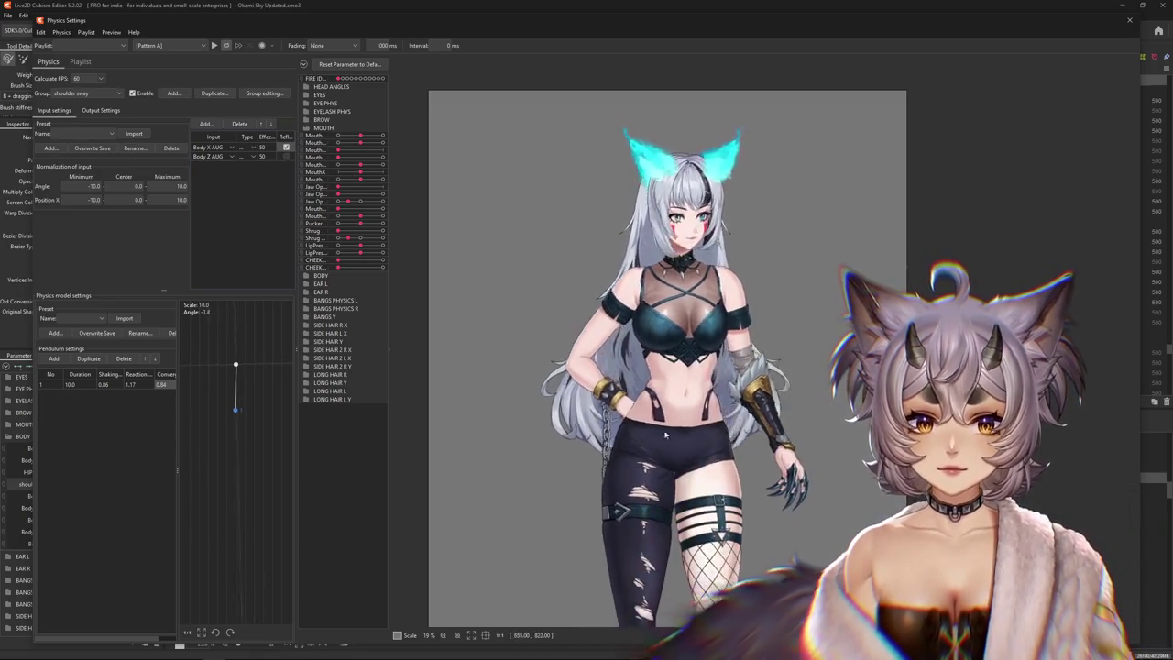
Reset the output magnification and maximum, fitting them to the parameter range
click(101, 110)
click(259, 162)
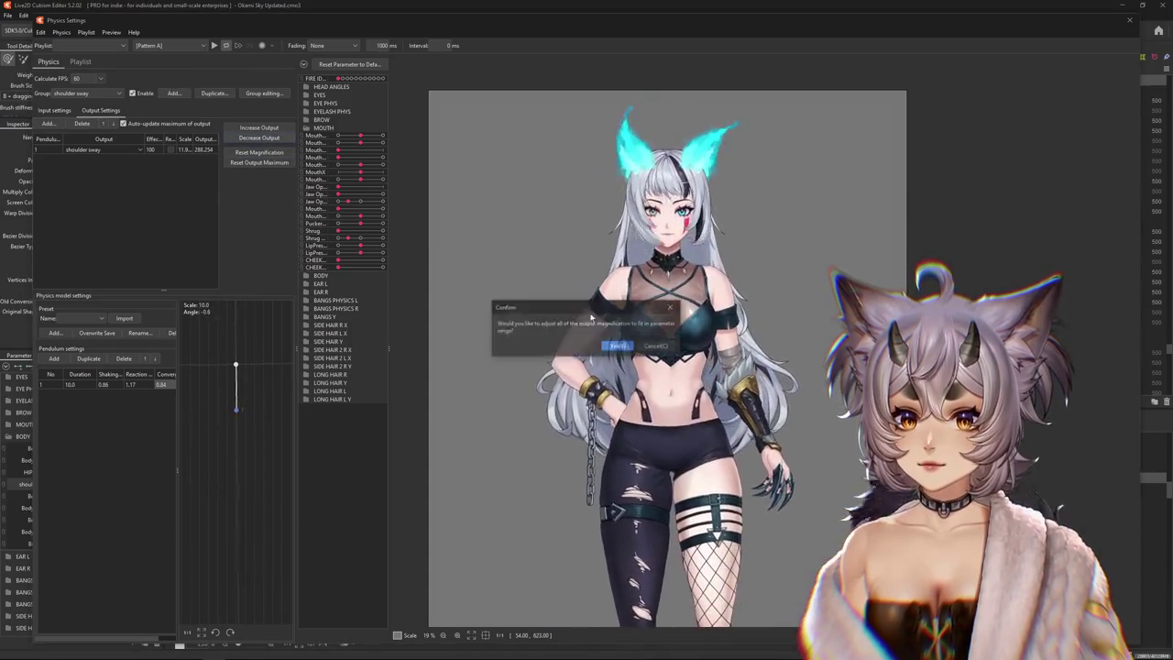
click(608, 343)
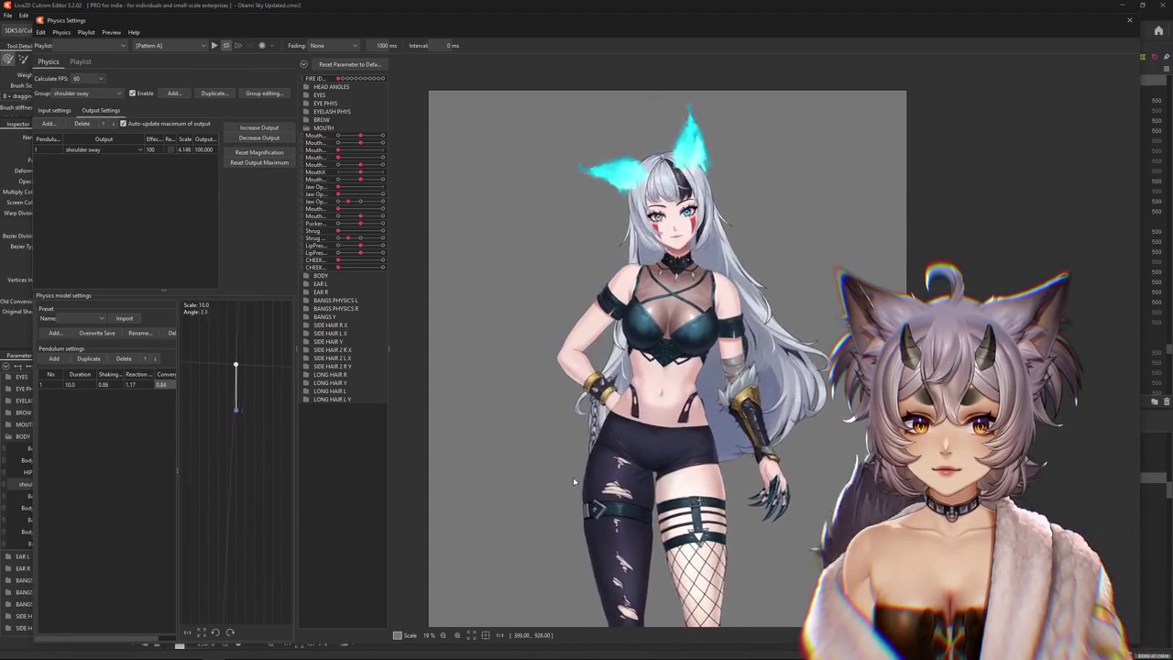
click(55, 110)
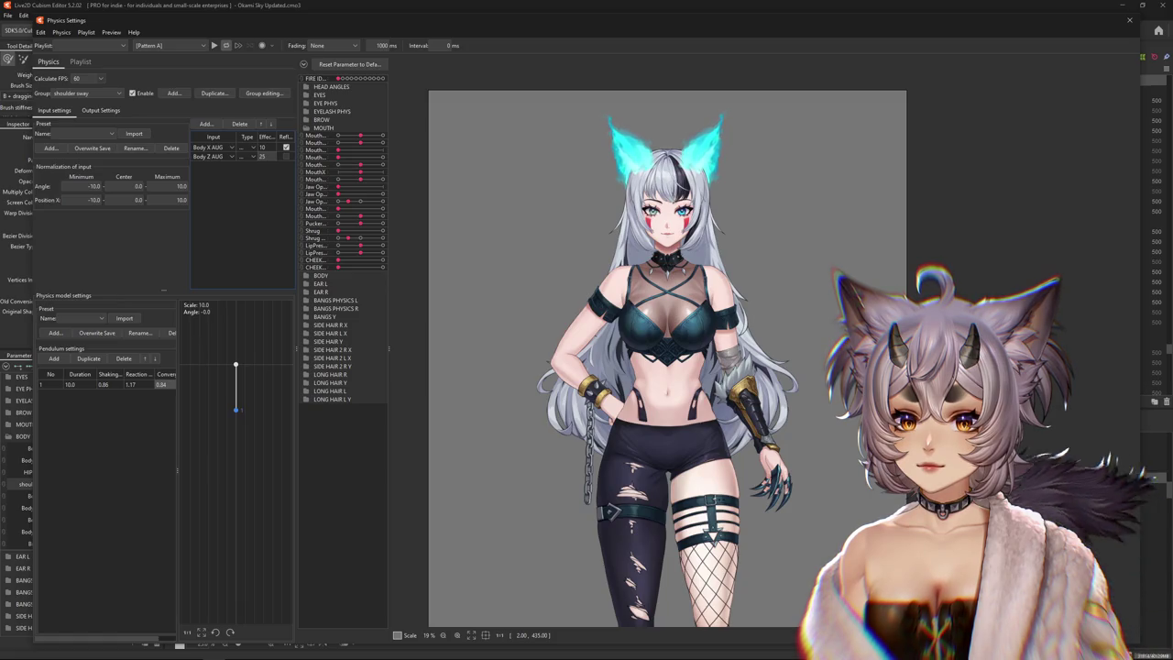
click(100, 110)
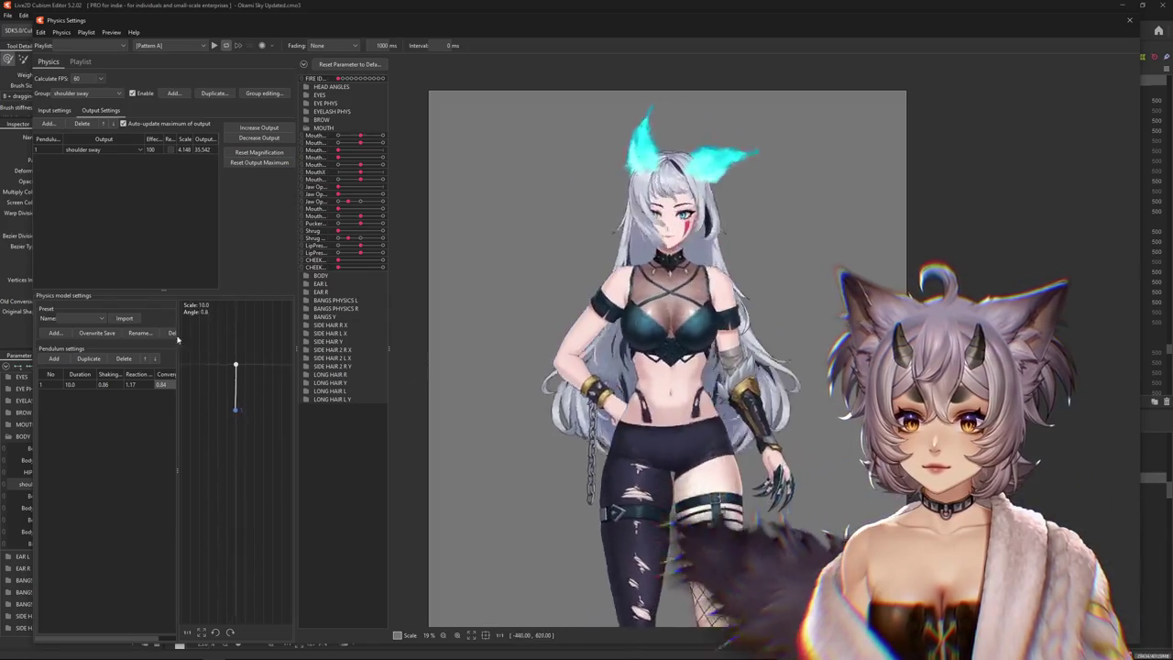
click(276, 128)
click(685, 343)
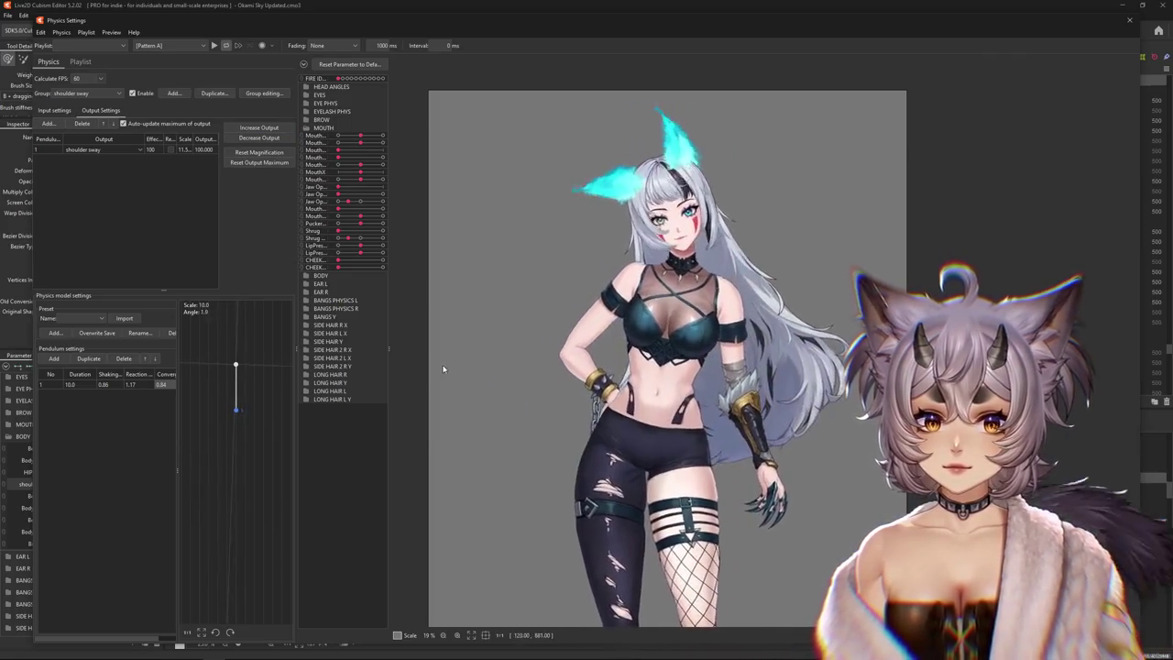
click(249, 163)
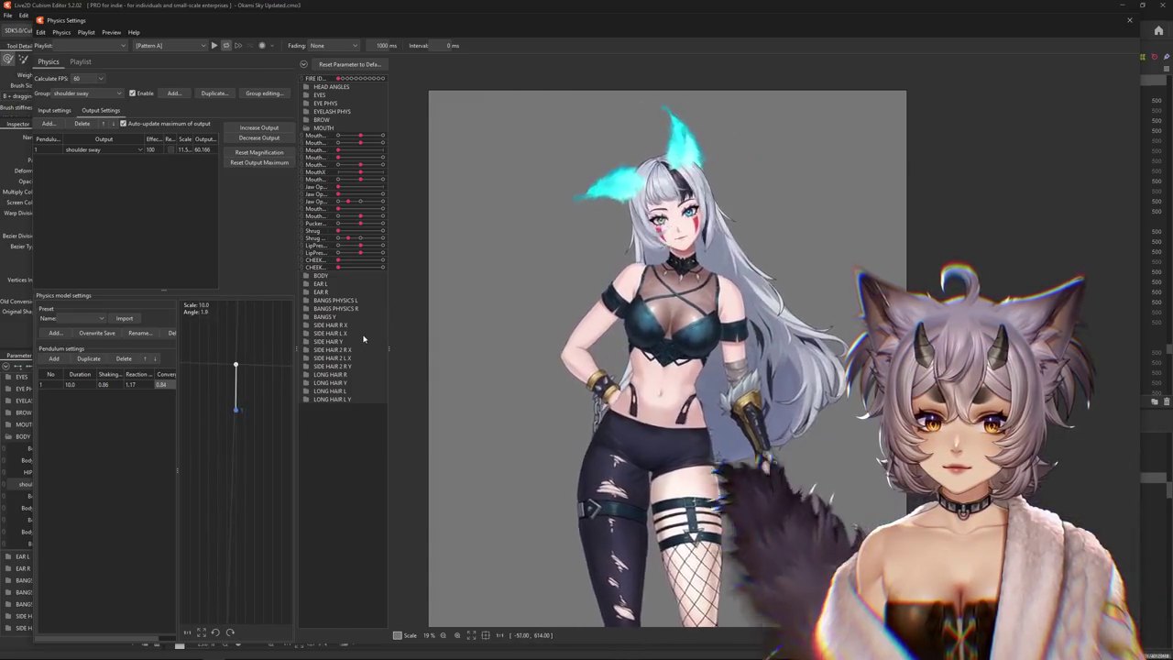
click(57, 111)
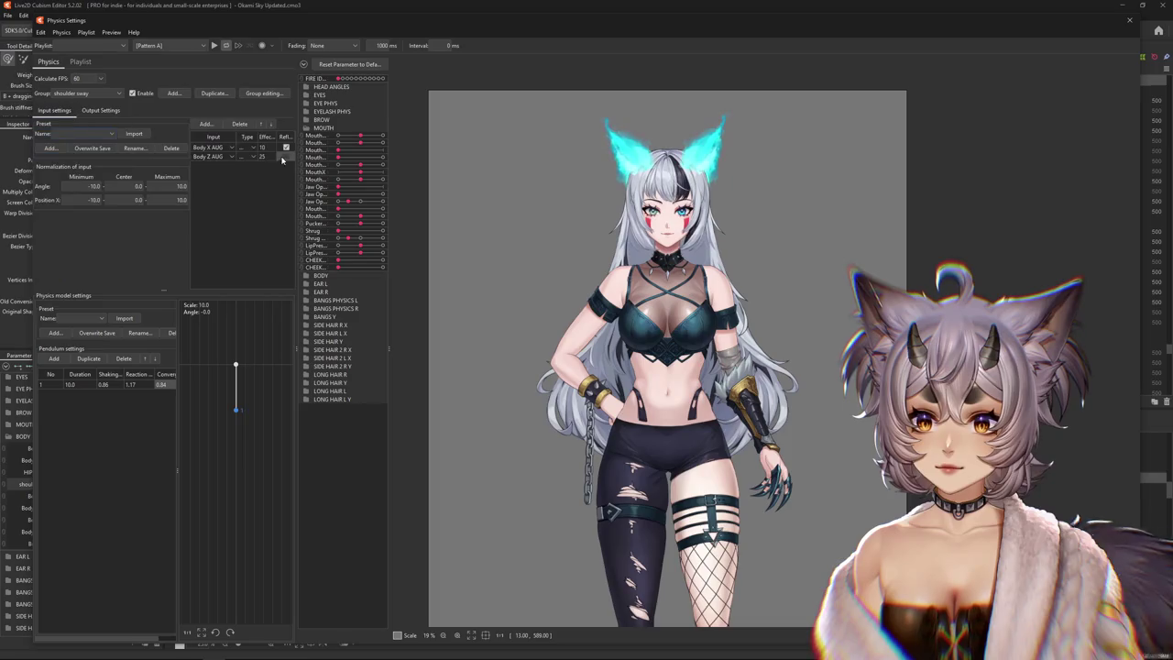
Drag the model left and right in the preview to test the shoulder sway physics
drag(669, 348, 721, 335)
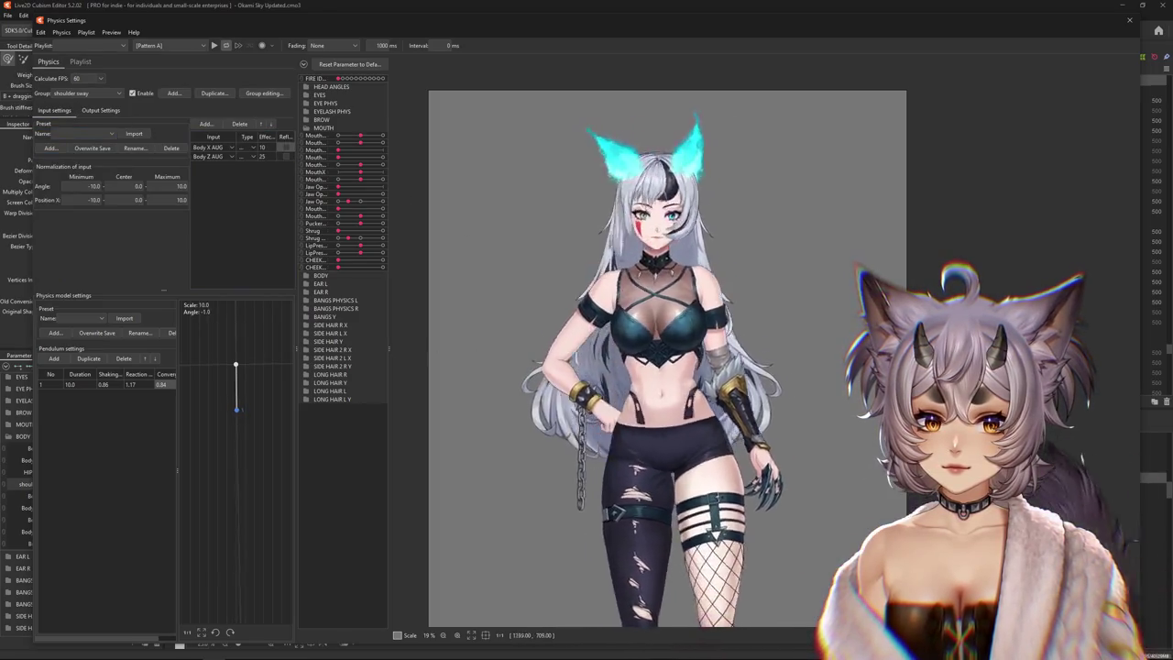
click(101, 110)
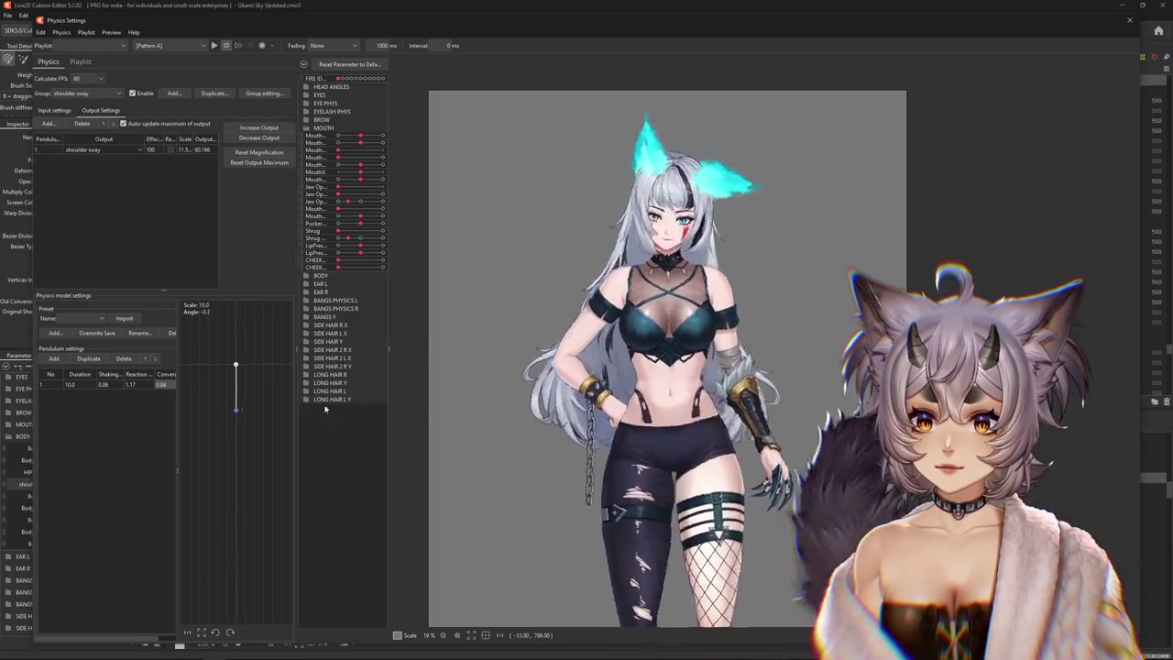
drag(641, 349, 398, 335)
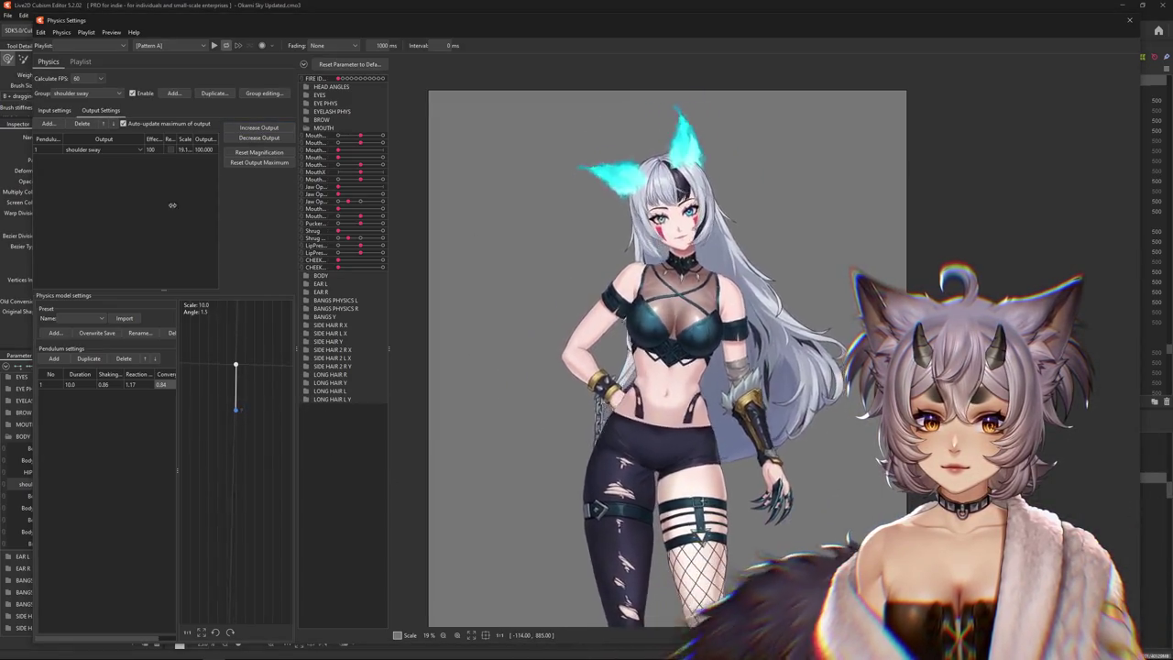
click(67, 112)
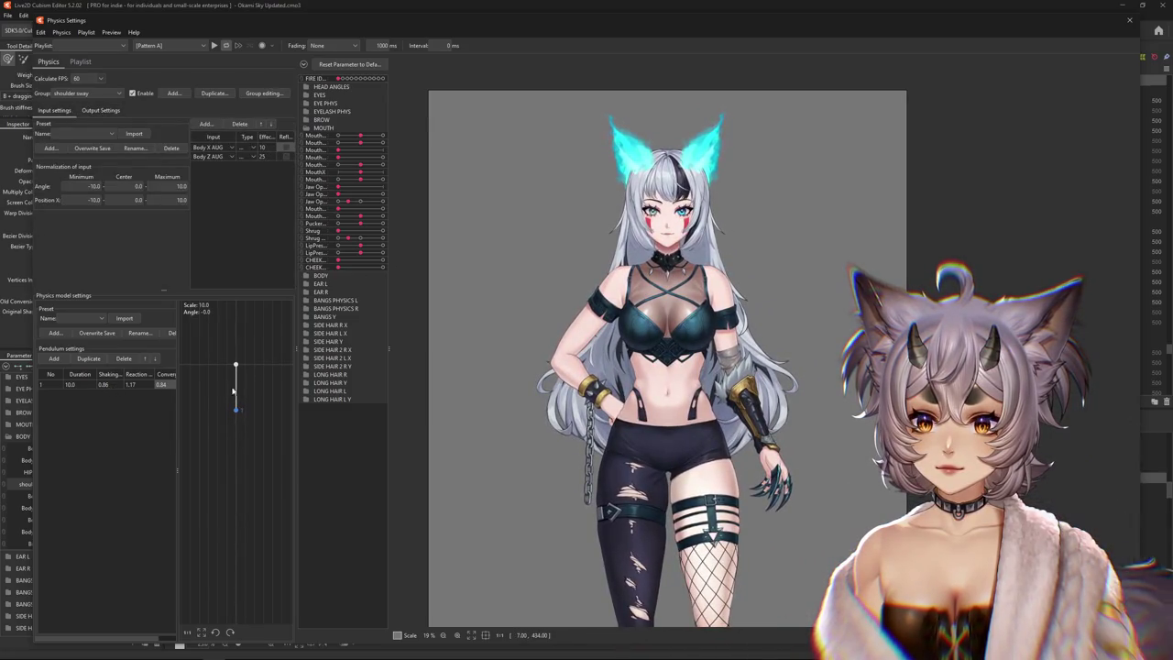
drag(870, 426, 828, 438)
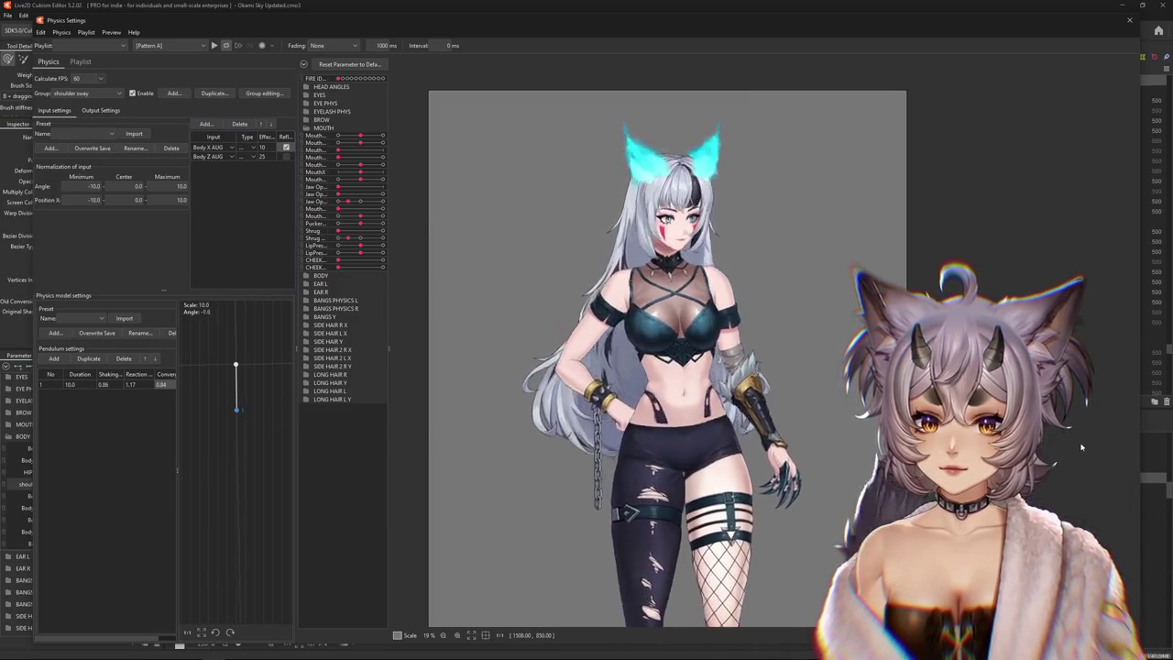
drag(1082, 447, 1042, 447)
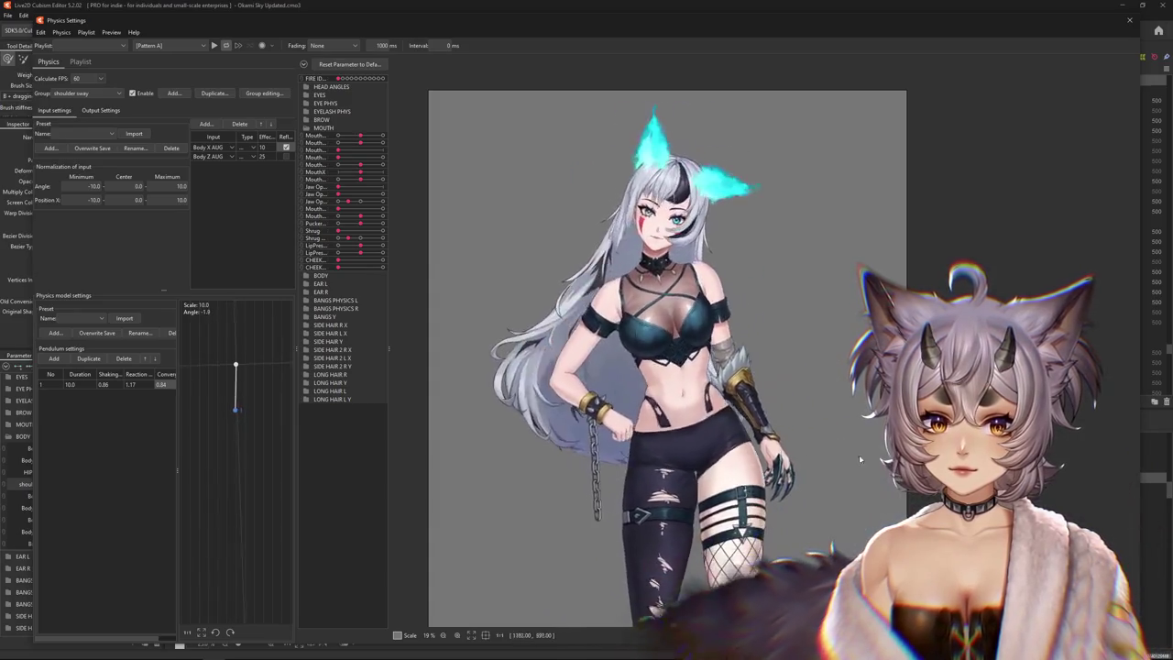
click(101, 110)
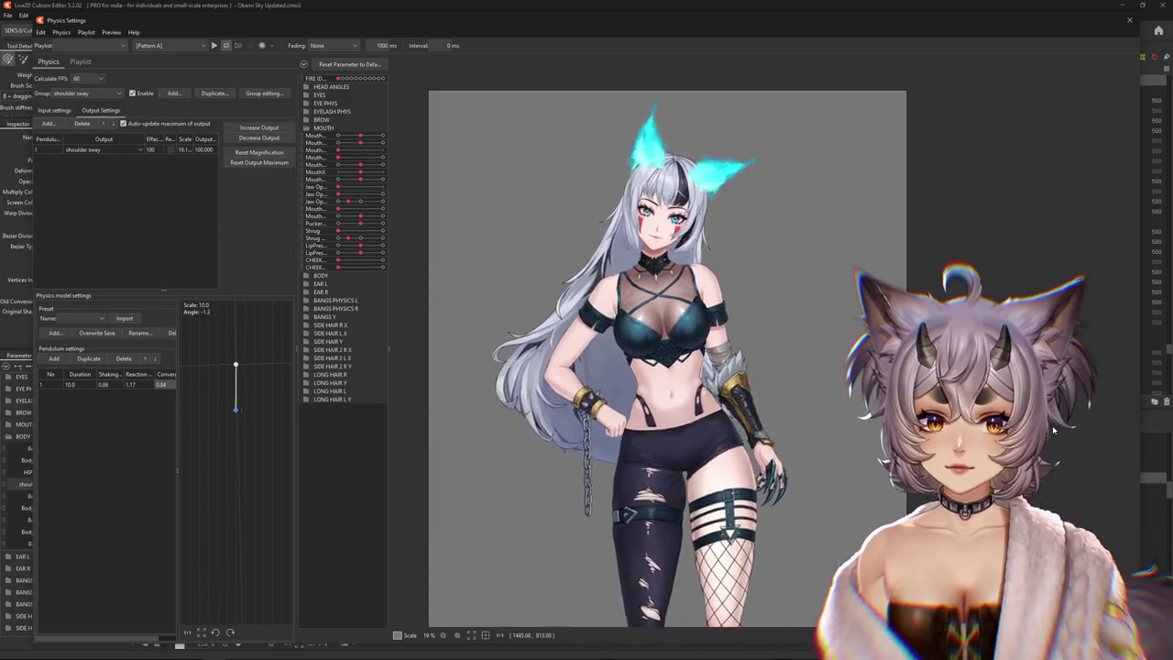
click(55, 110)
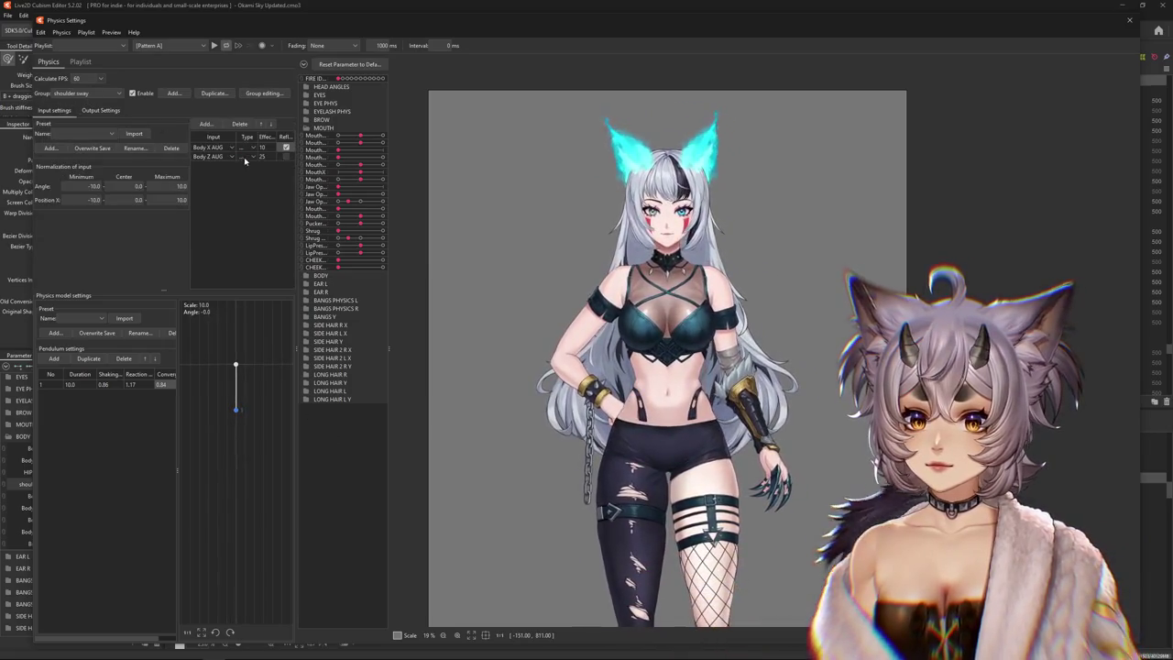
click(252, 157)
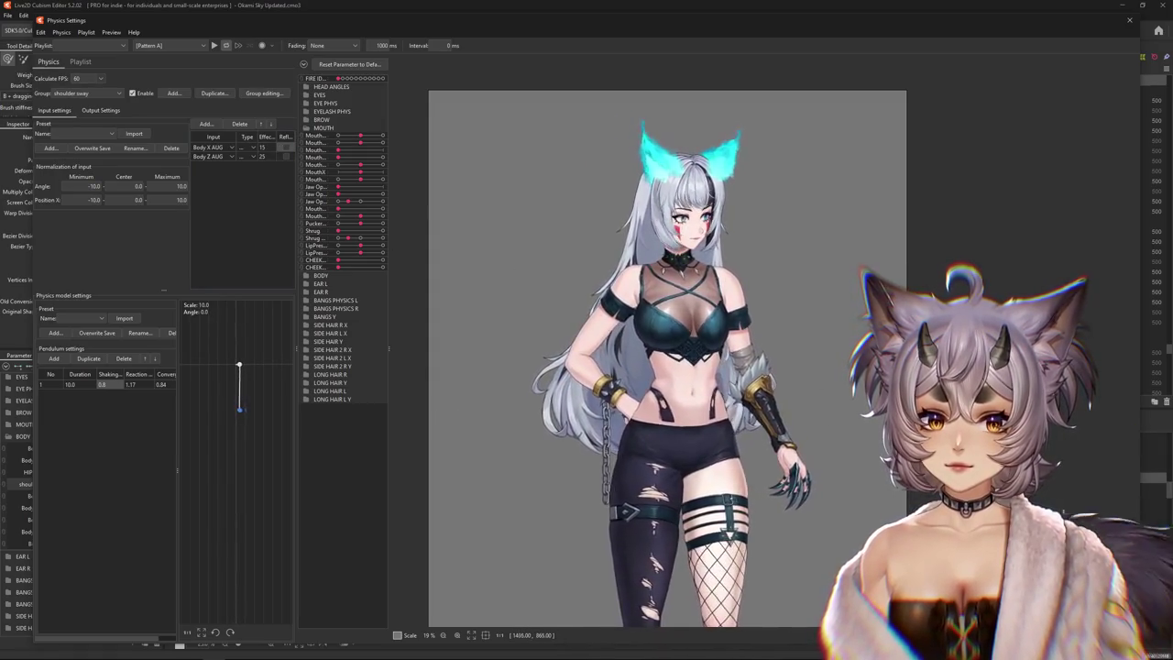
Refit output magnification to the parameter range, reset the output maximum, and retest the sway
click(101, 110)
right_click(234, 123)
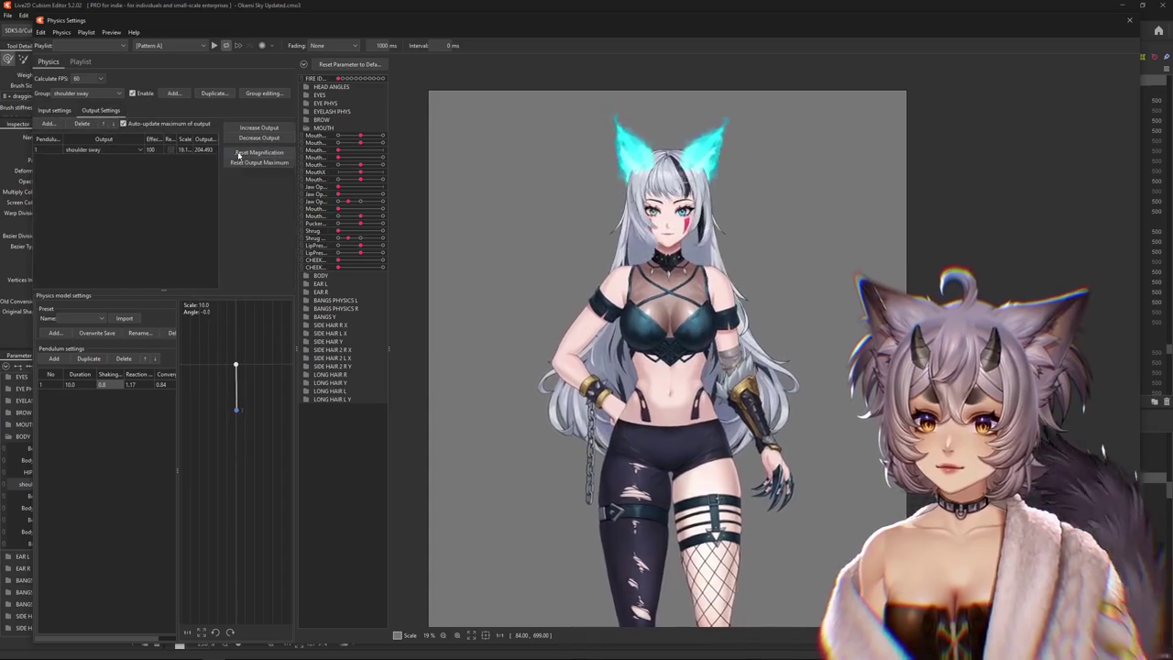
click(625, 347)
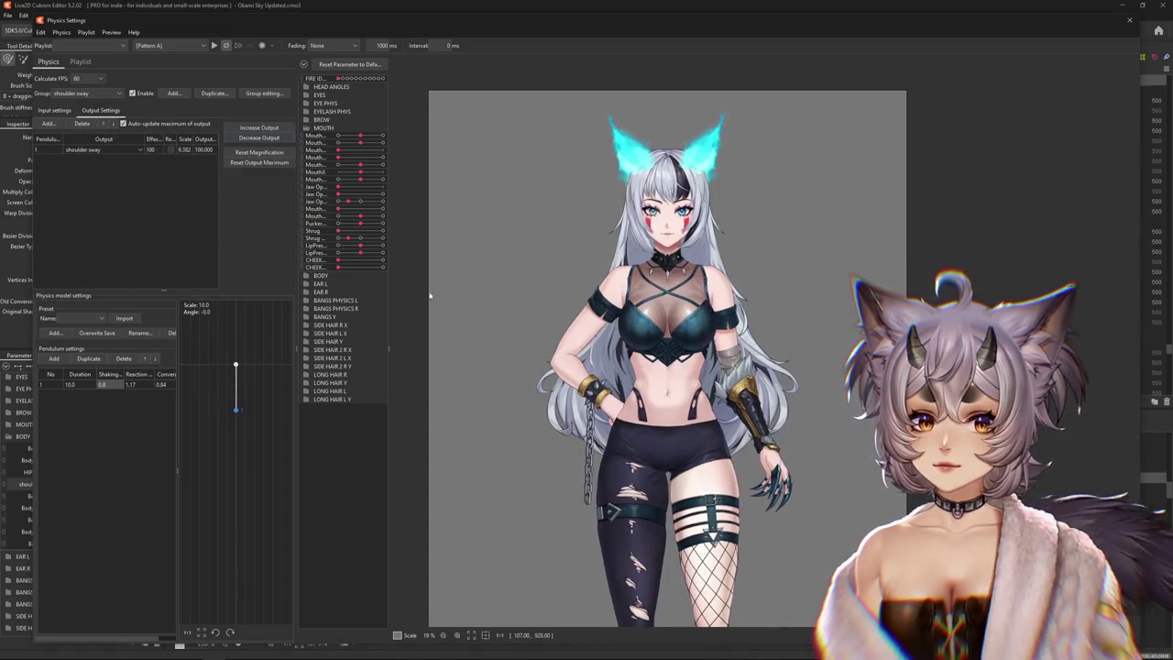
click(257, 163)
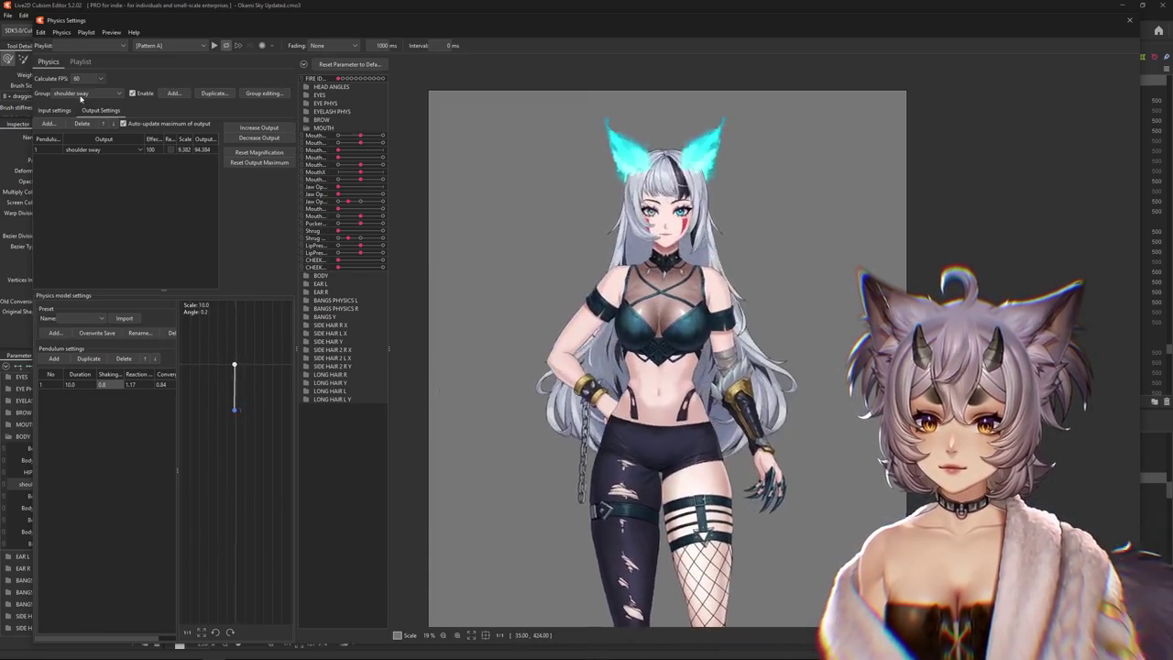
click(54, 110)
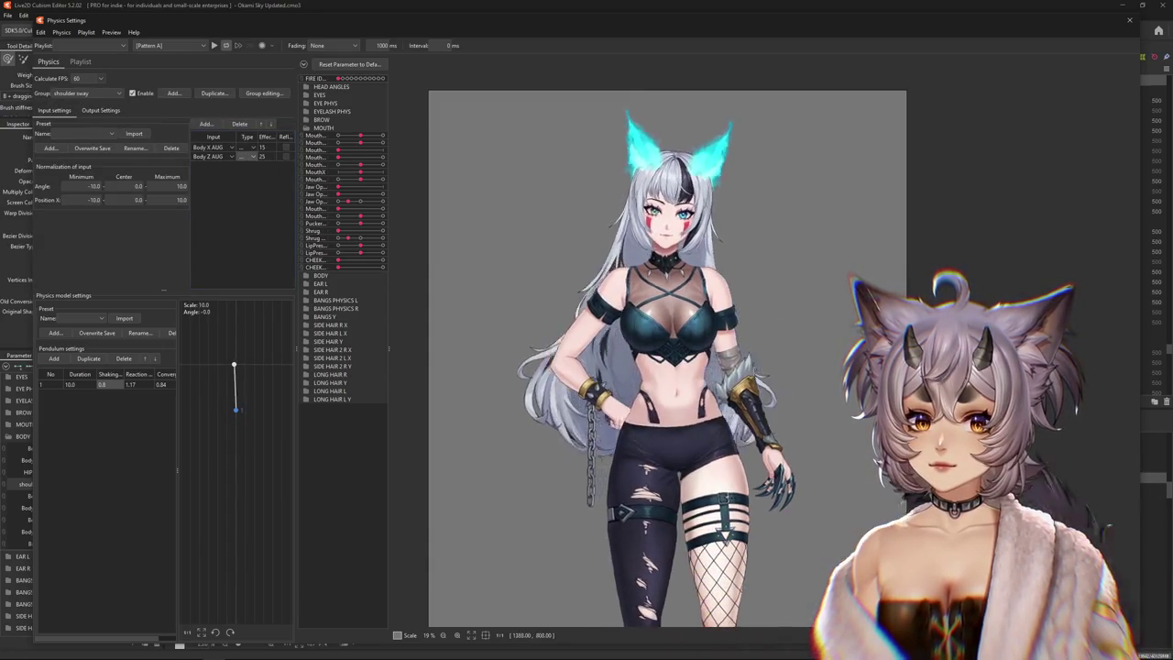
drag(635, 401, 501, 394)
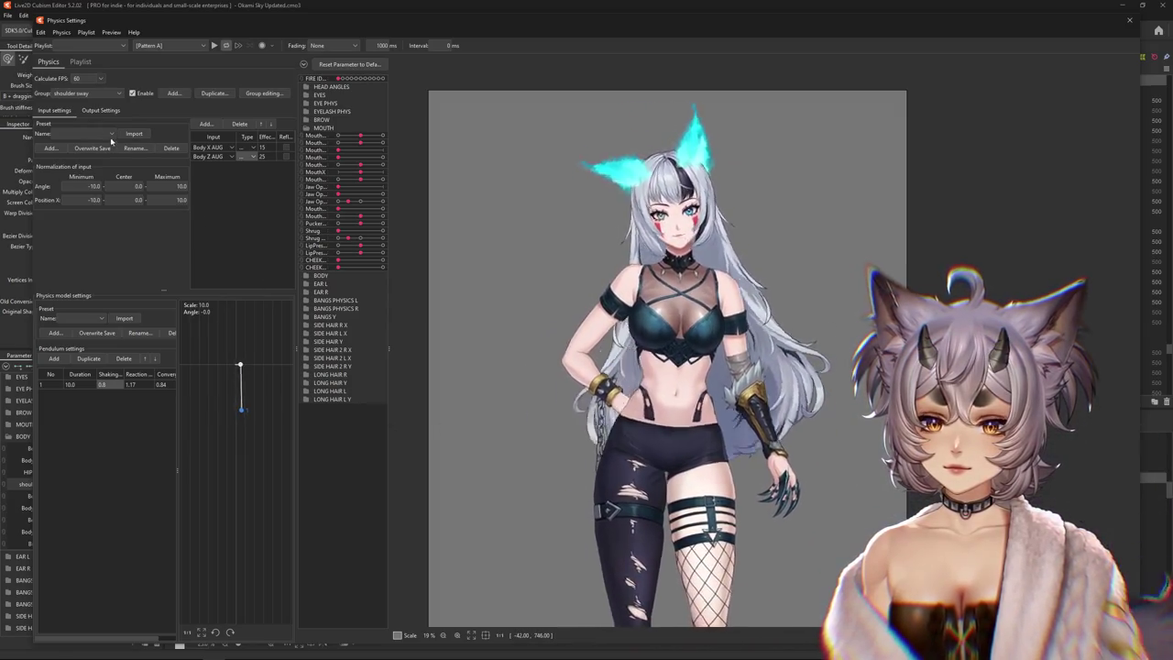
click(100, 110)
mouse_move(1085, 425)
mouse_down()
mouse_move(822, 372)
mouse_move(528, 381)
mouse_up()
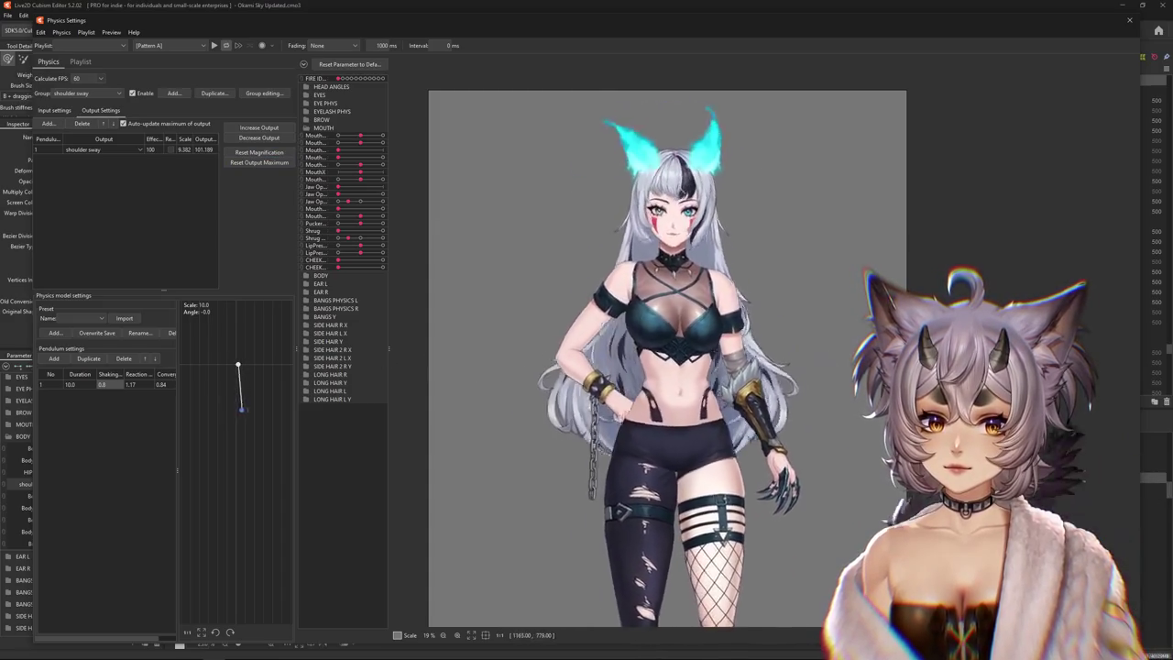
Check Reflect on the Body X AUG input and auto-adjust the output magnification again
click(54, 110)
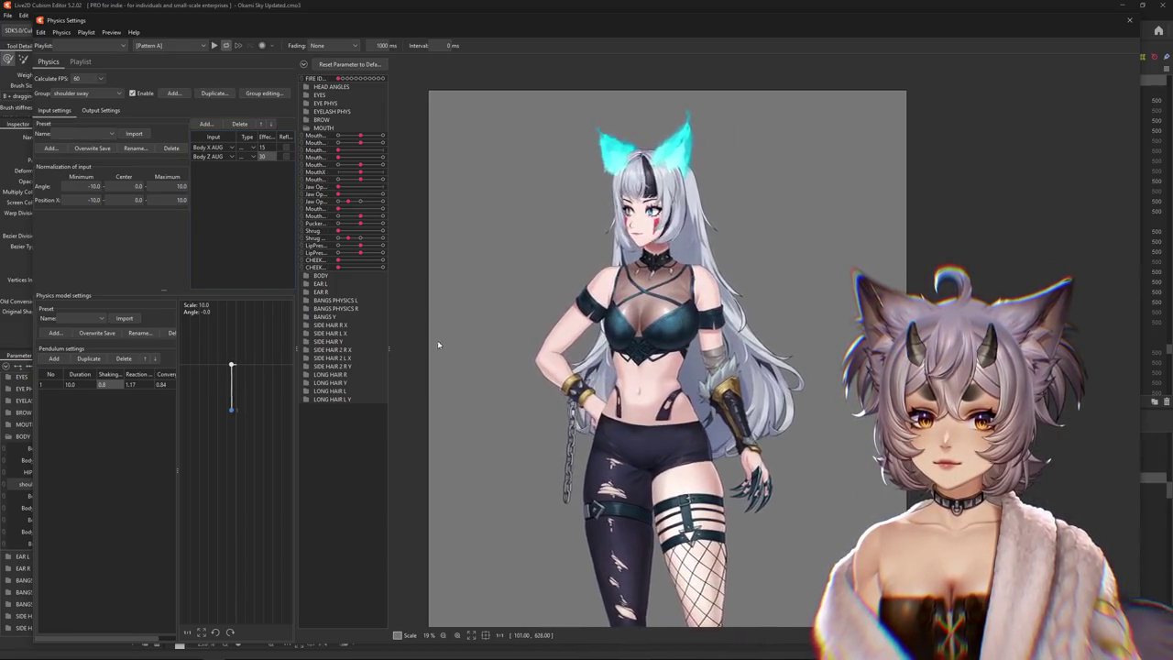
click(286, 147)
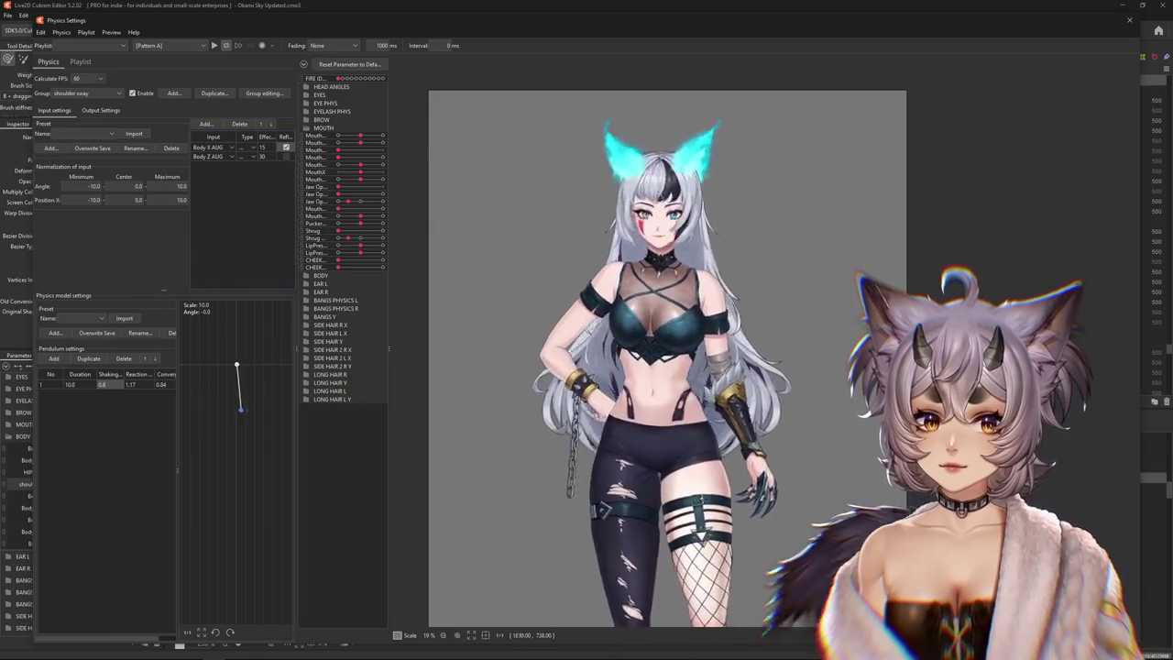
click(239, 147)
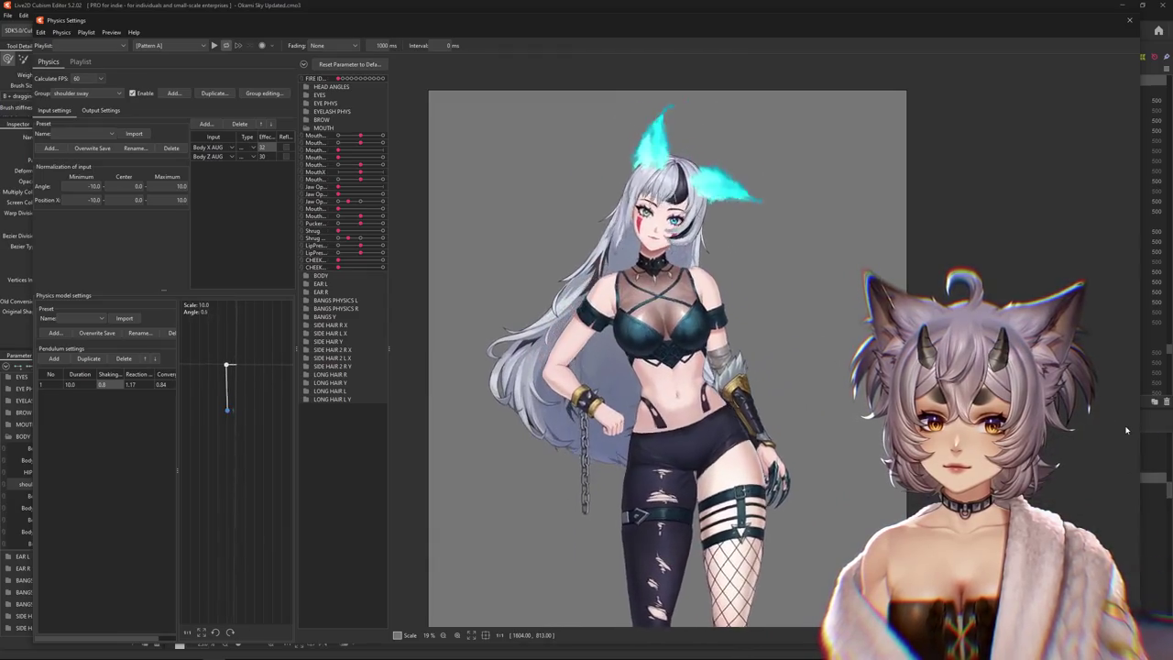
click(101, 110)
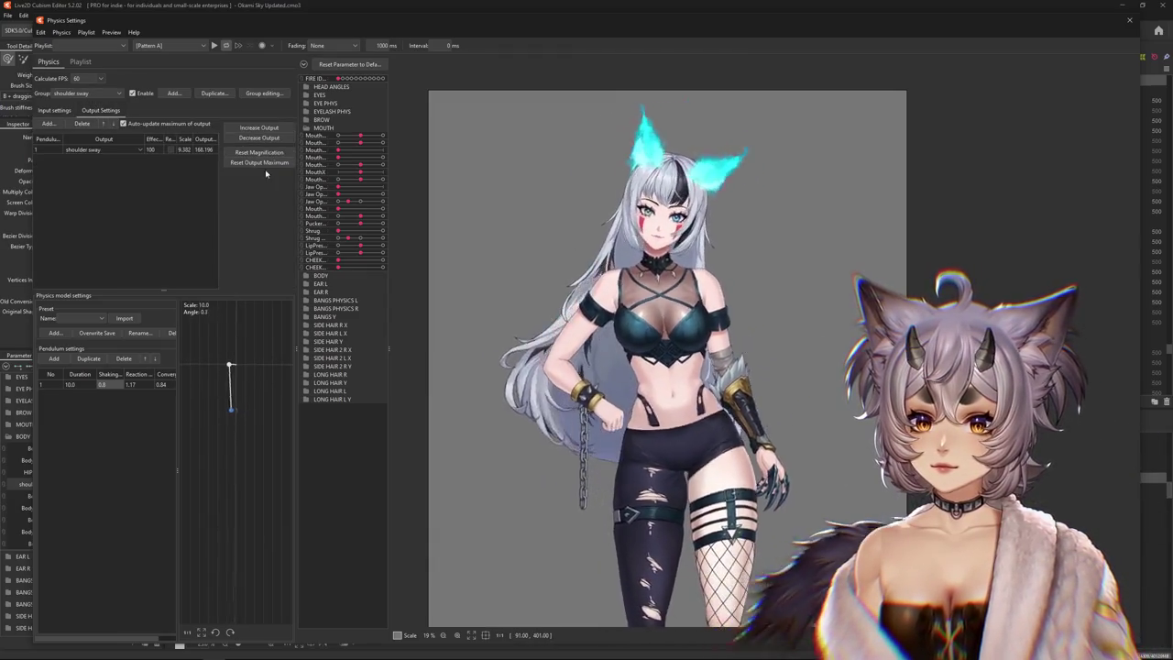
click(54, 110)
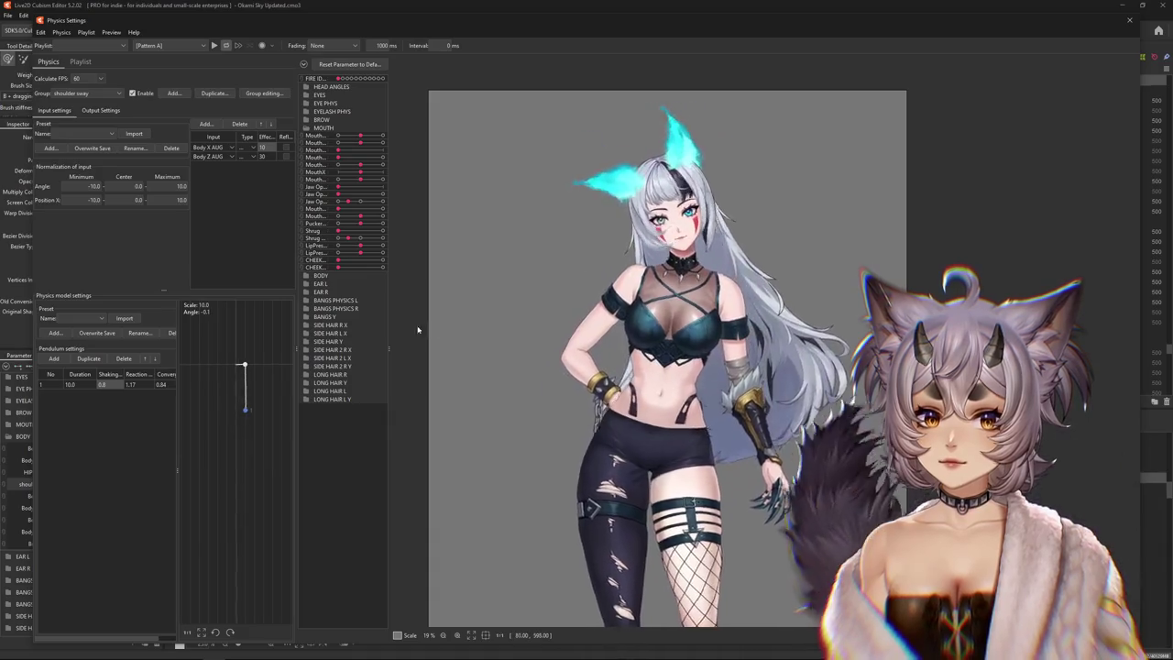
click(101, 110)
click(259, 162)
key(Return)
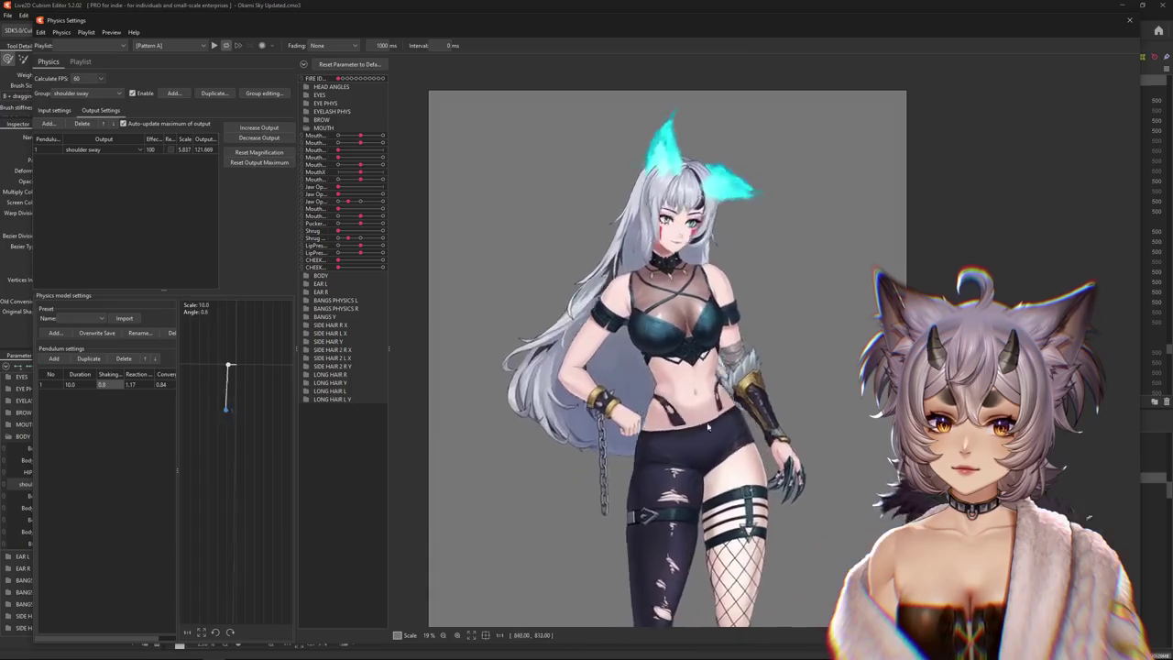
click(618, 347)
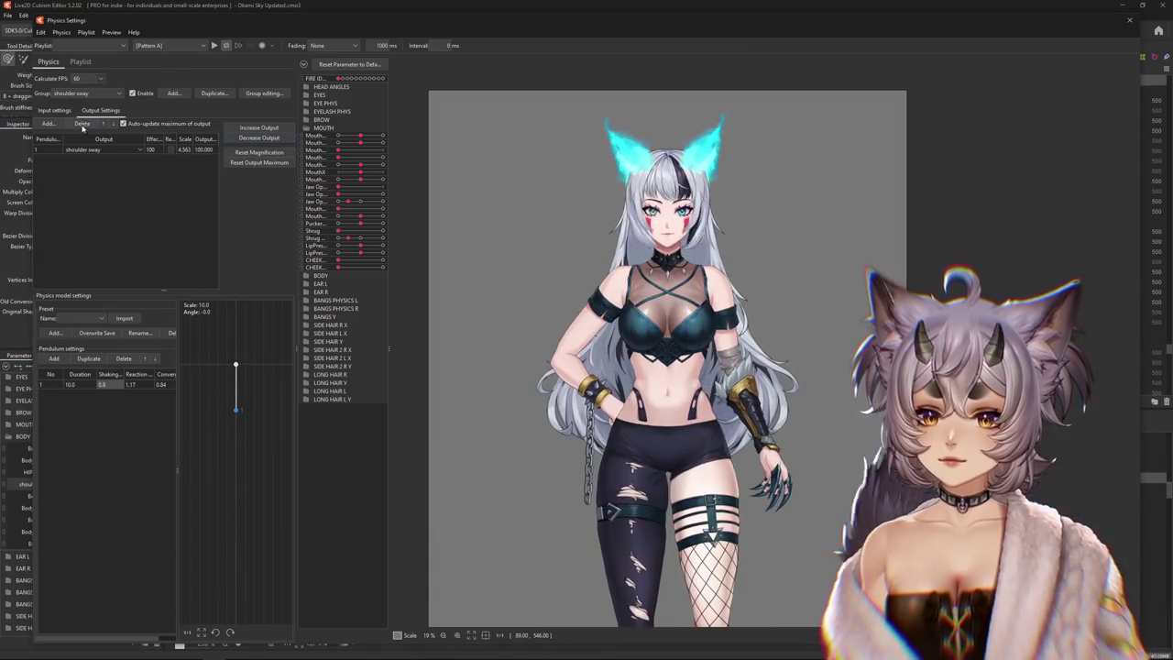
click(54, 110)
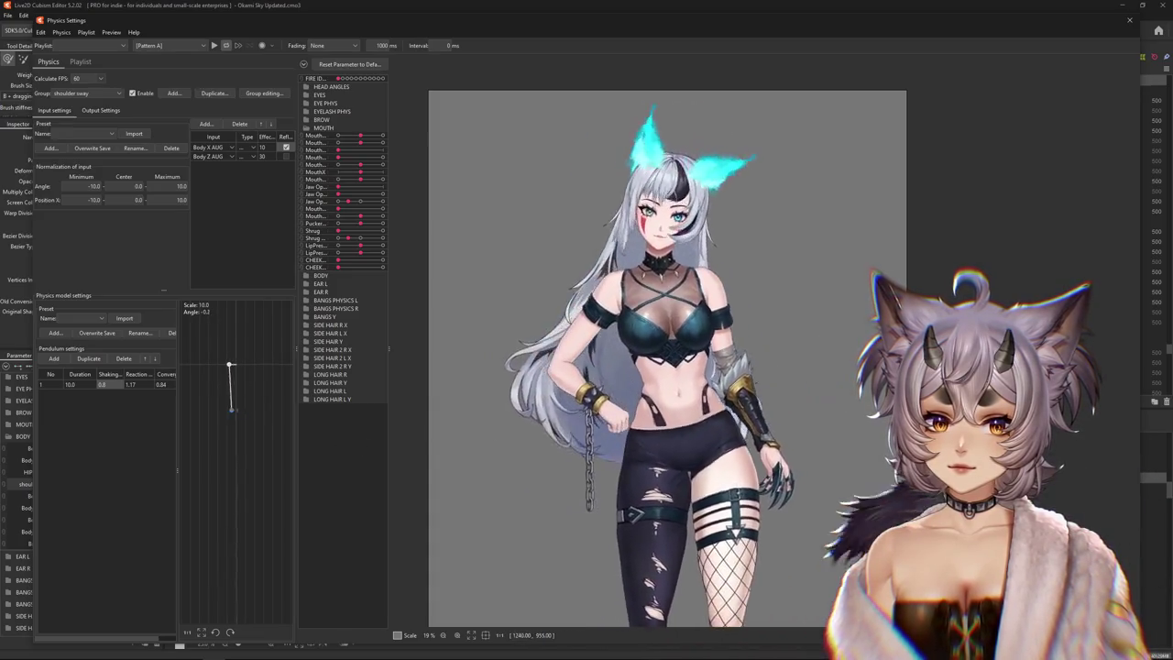
Raise the Body Z AUG input weight to 36 and close Physics Settings
scroll(458, 332, down, 2)
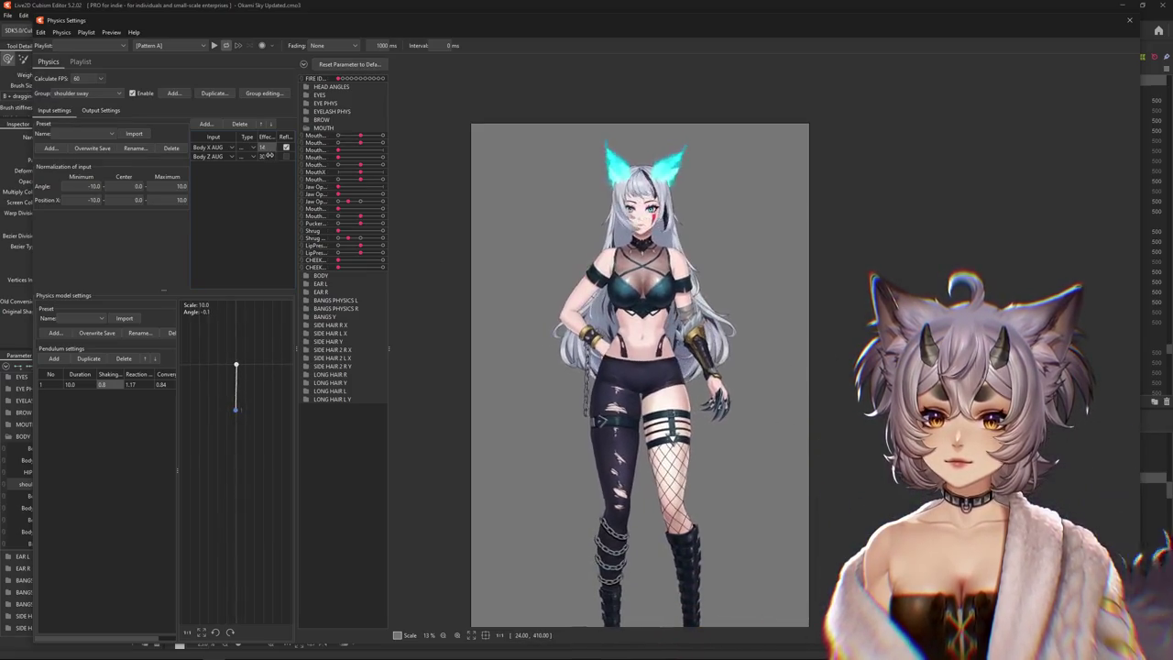
drag(268, 156, 274, 156)
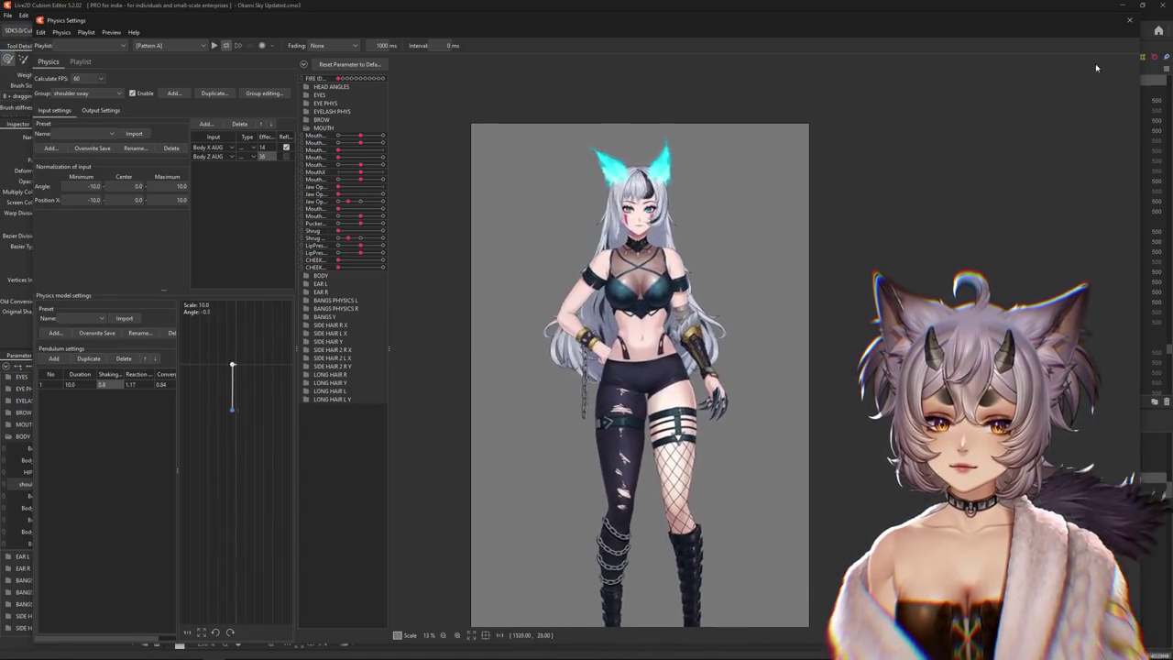
click(1129, 20)
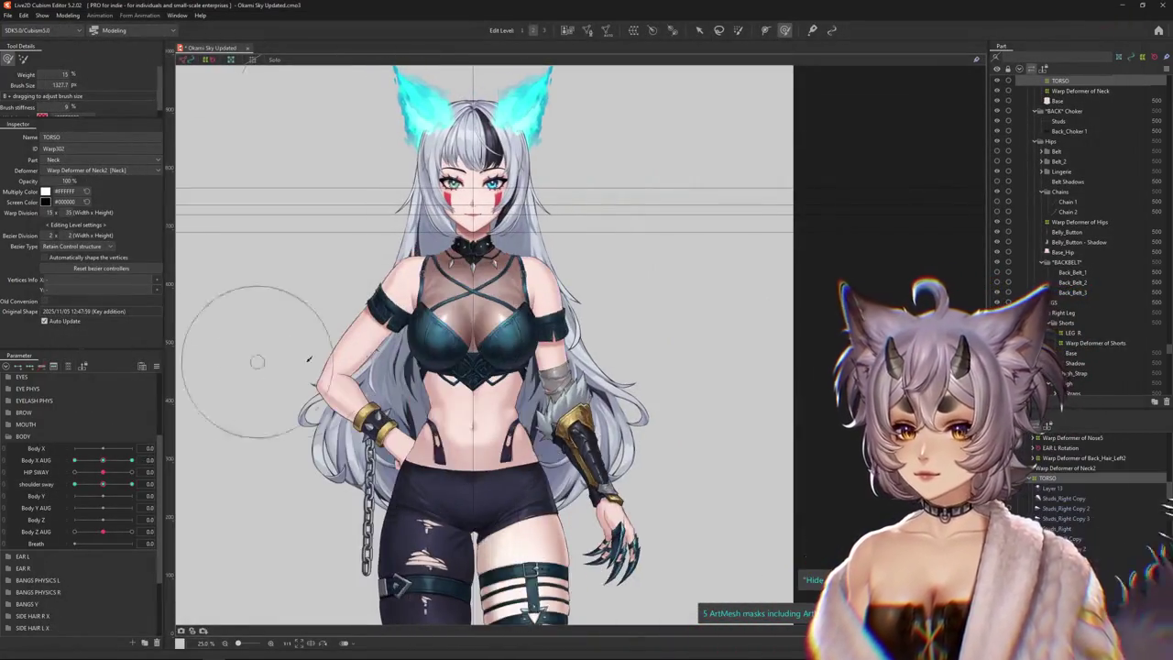
Sweep the Body Z AUG slider in the Parameter panel to preview the sway
scroll(412, 358, down, 2)
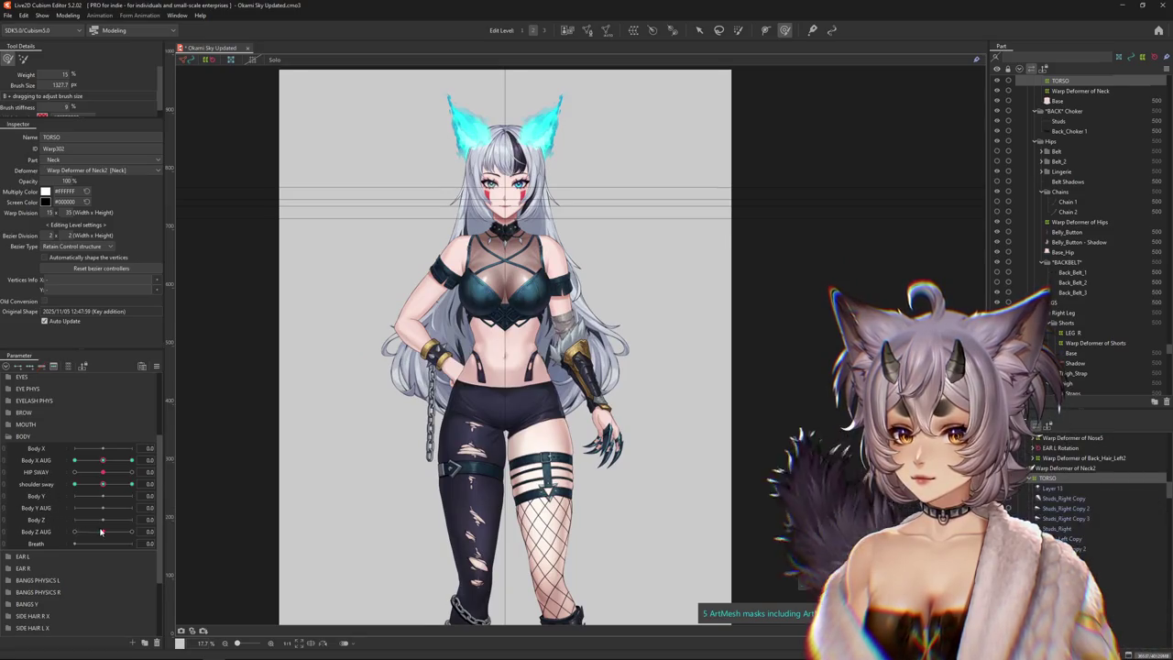
drag(101, 531, 108, 535)
click(197, 533)
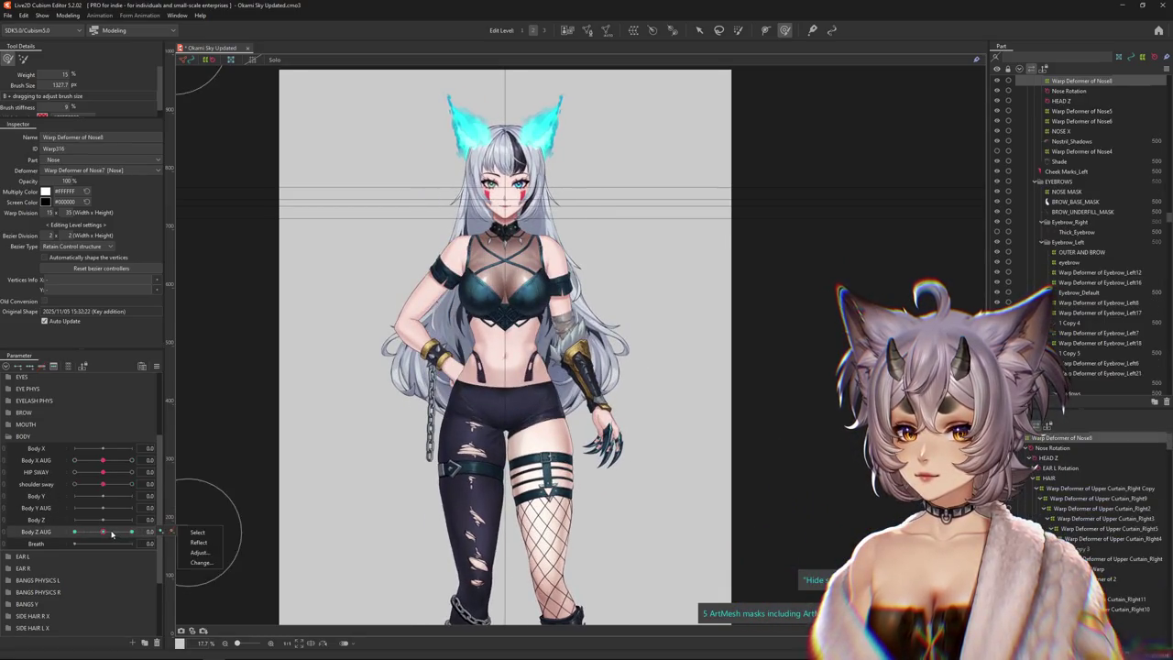
drag(102, 460, 131, 460)
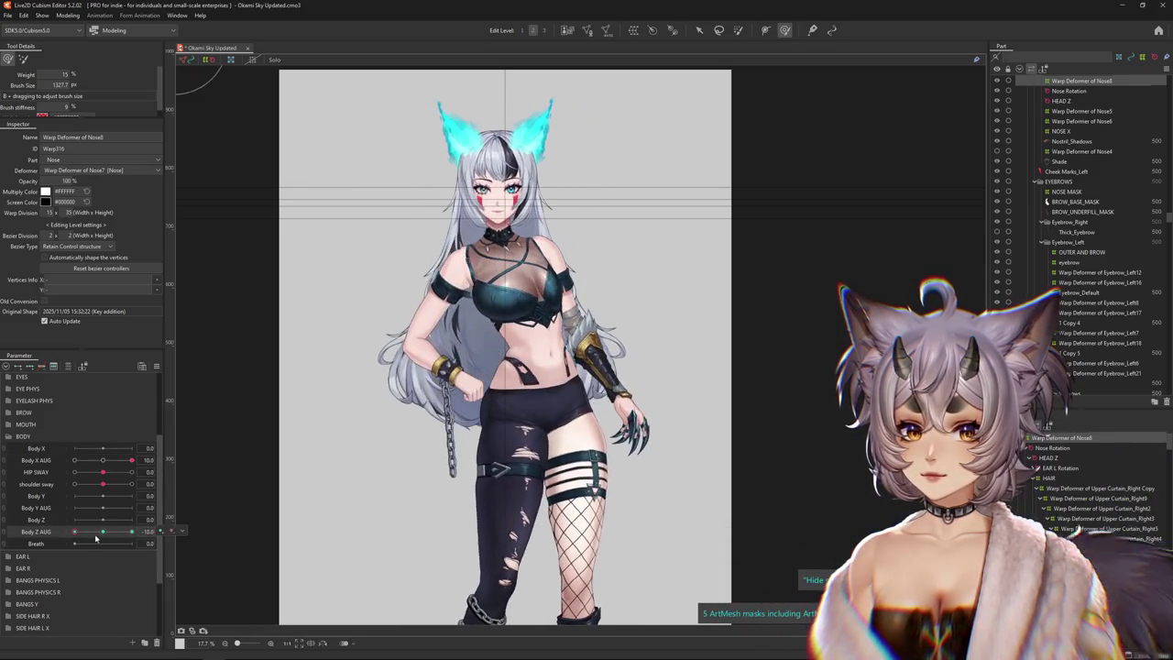
scroll(388, 411, down, 2)
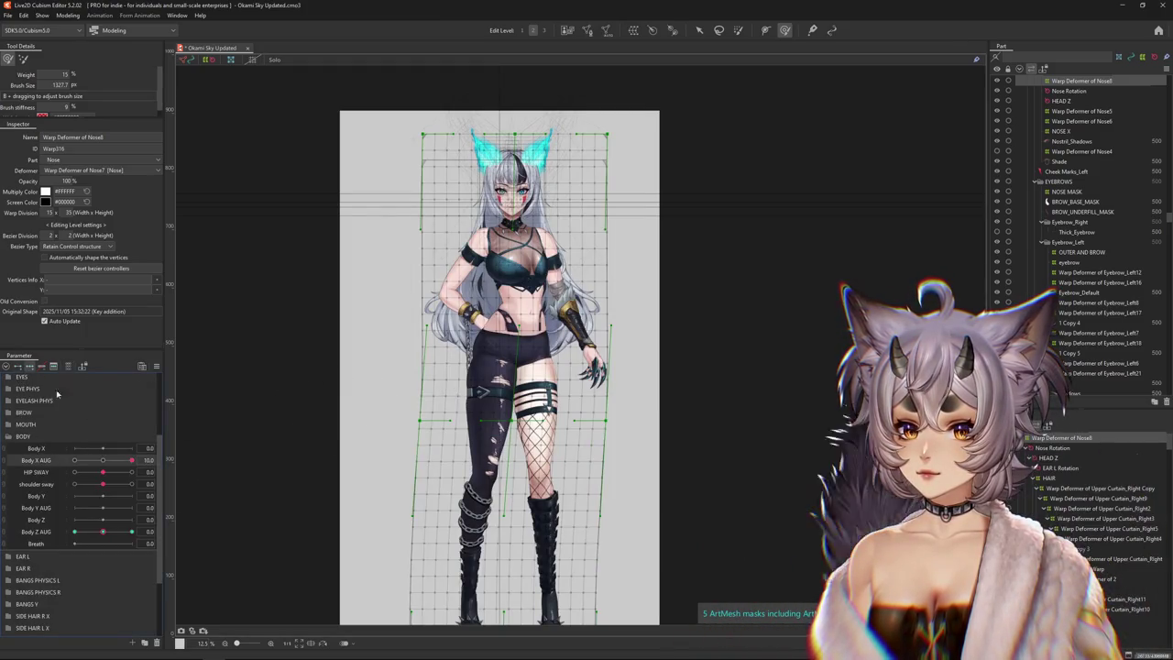
Set Body X AUG to 10, HIP SWAY to -8.6 and Body Z AUG to -10
click(104, 461)
click(103, 461)
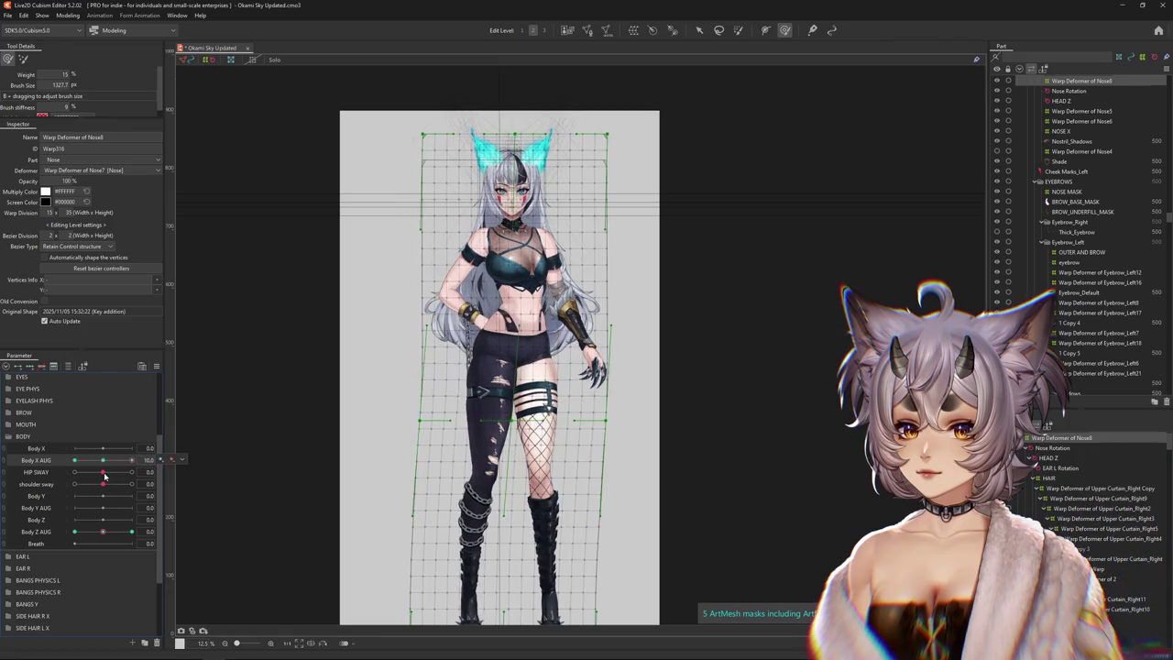
drag(133, 472, 76, 472)
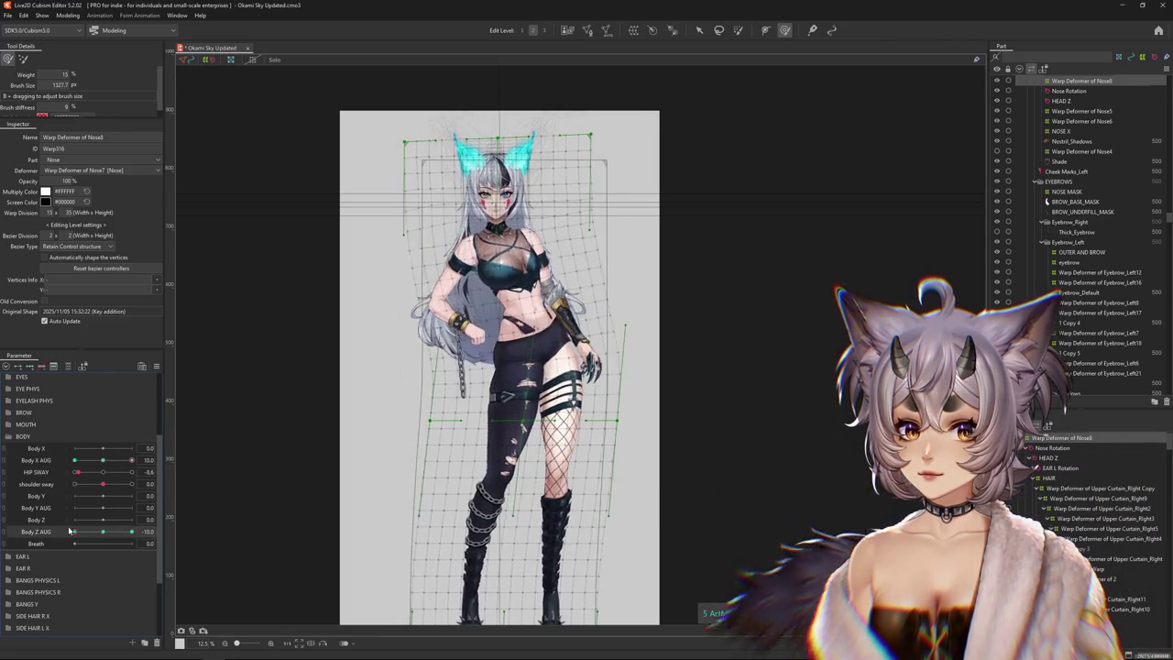
click(104, 533)
drag(104, 533, 133, 532)
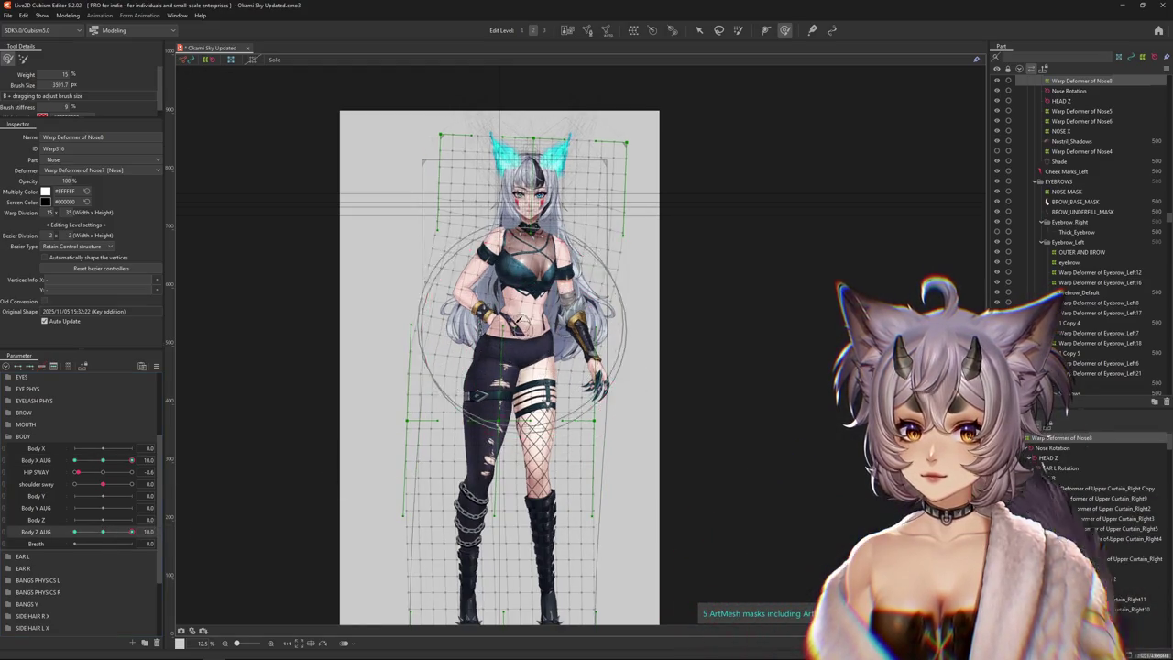
click(491, 346)
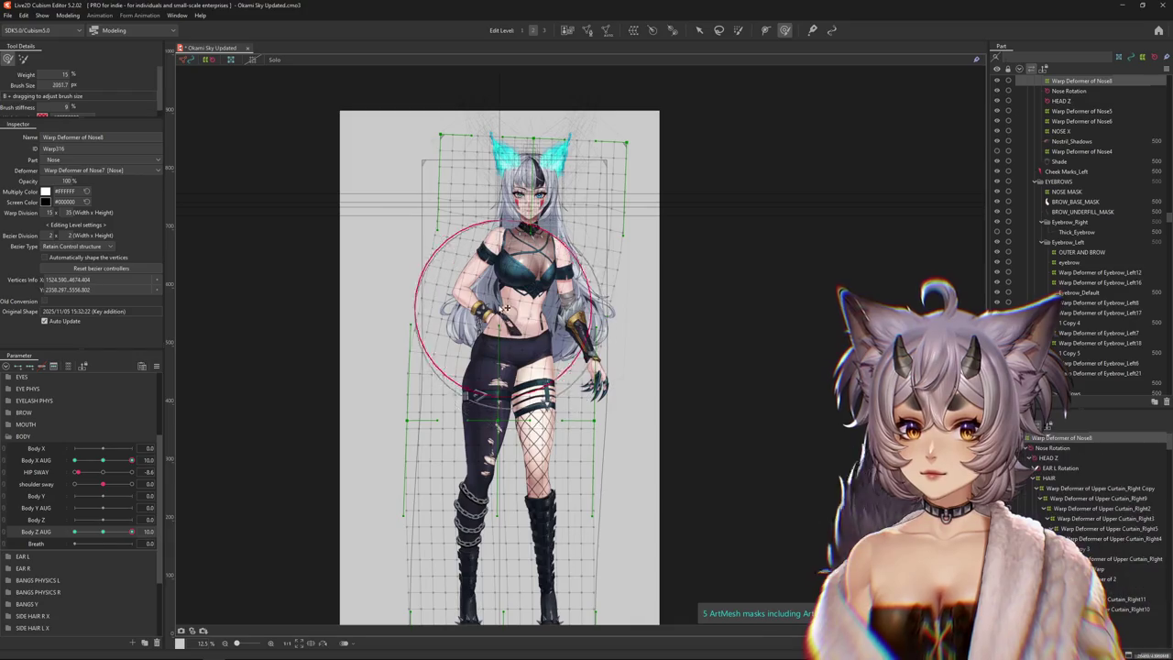
drag(133, 532, 74, 531)
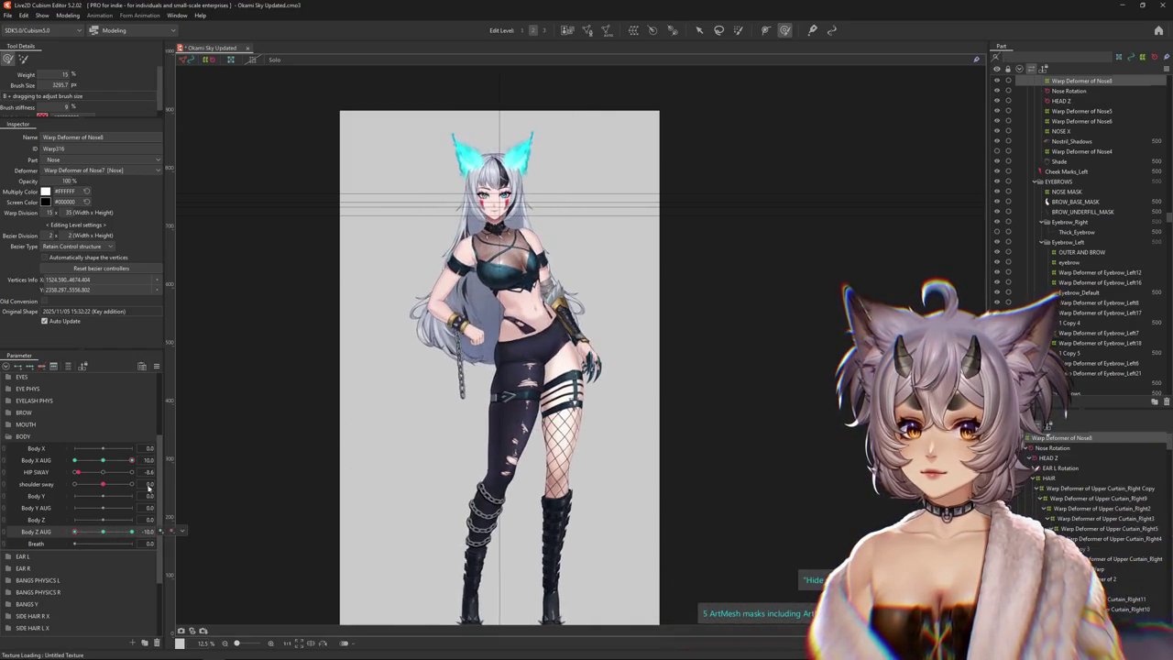
Zero HIP SWAY, set Body Z AUG to 10, and push the leg warp up-left
drag(106, 472, 102, 472)
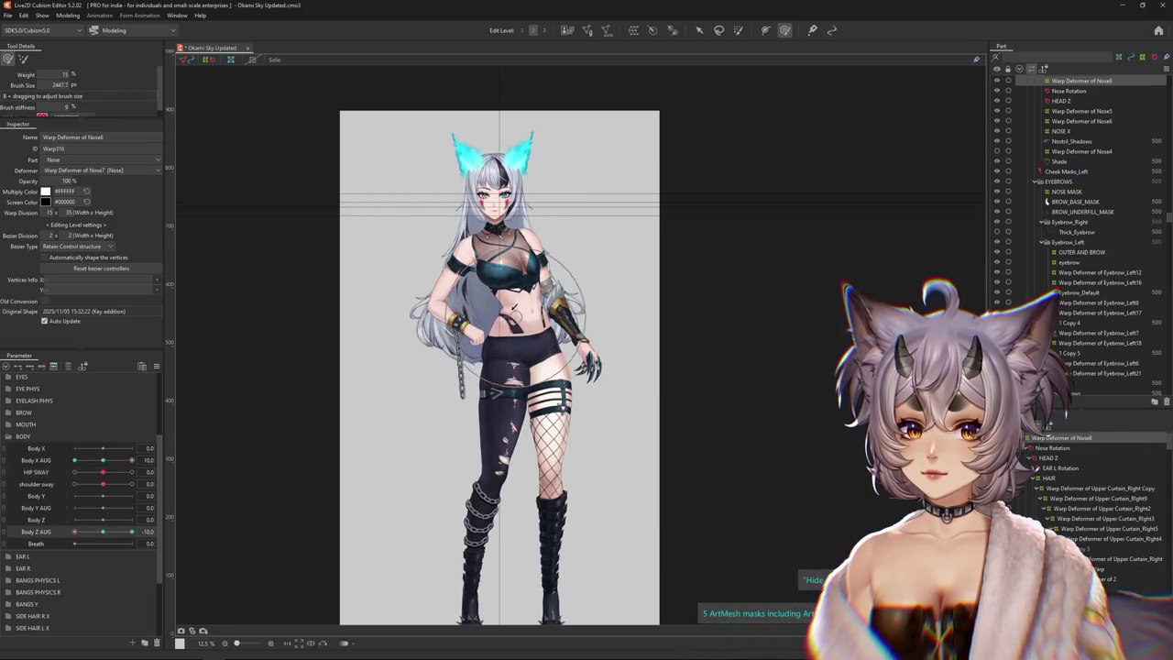
drag(513, 316, 553, 357)
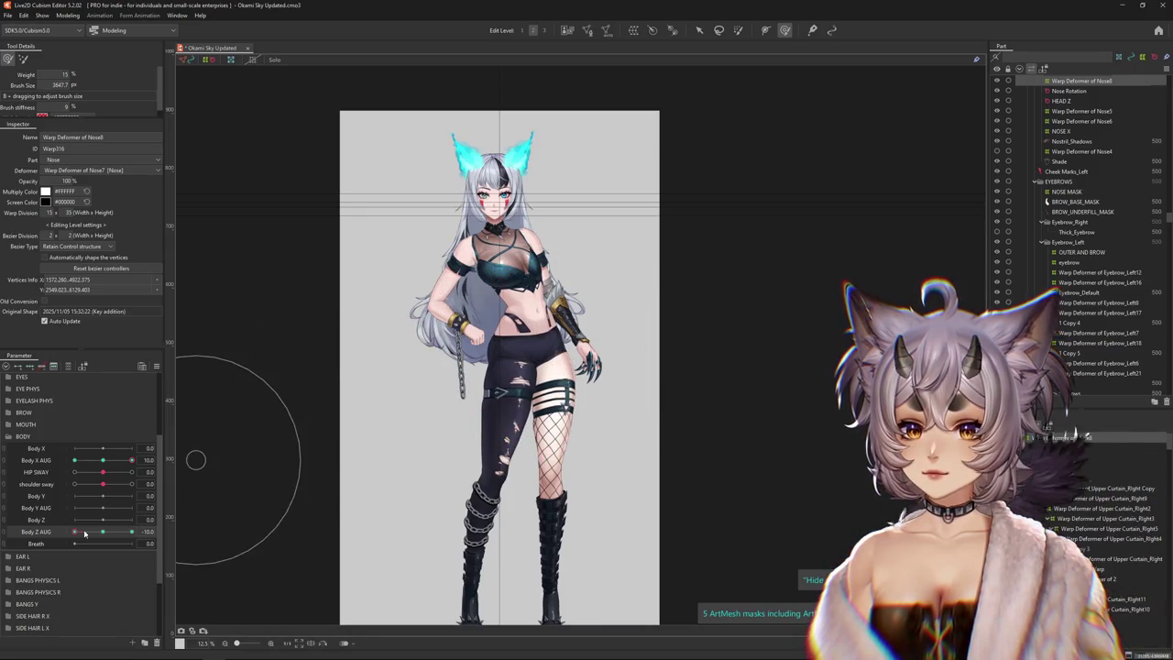
drag(84, 533, 133, 531)
drag(516, 315, 502, 314)
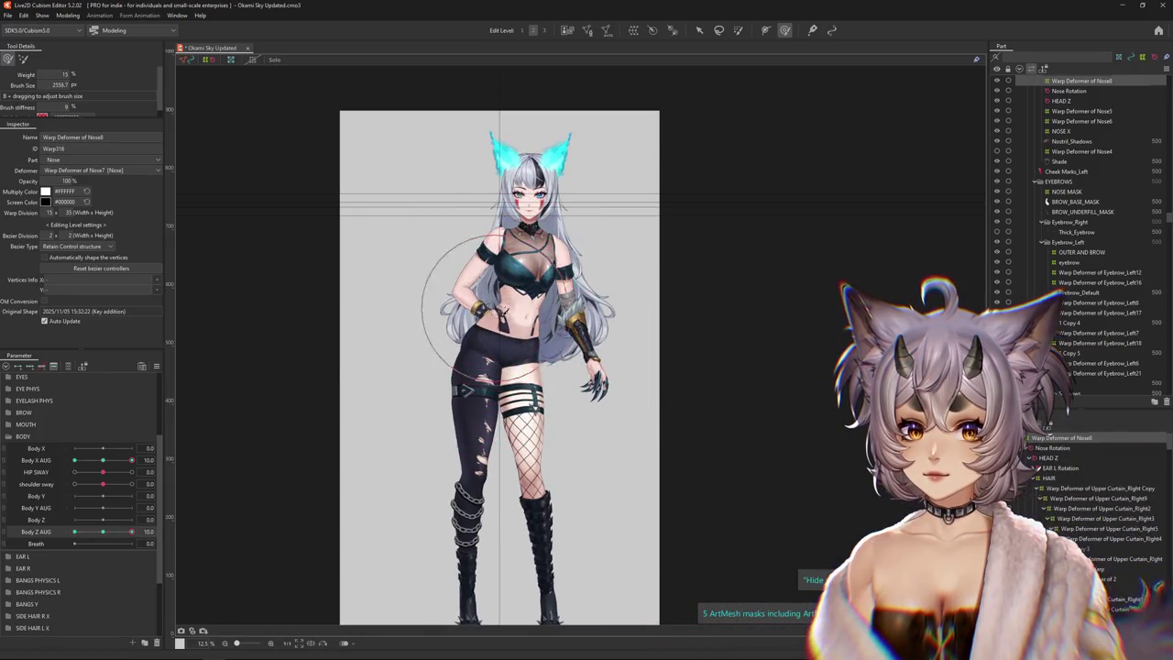
drag(492, 367, 474, 385)
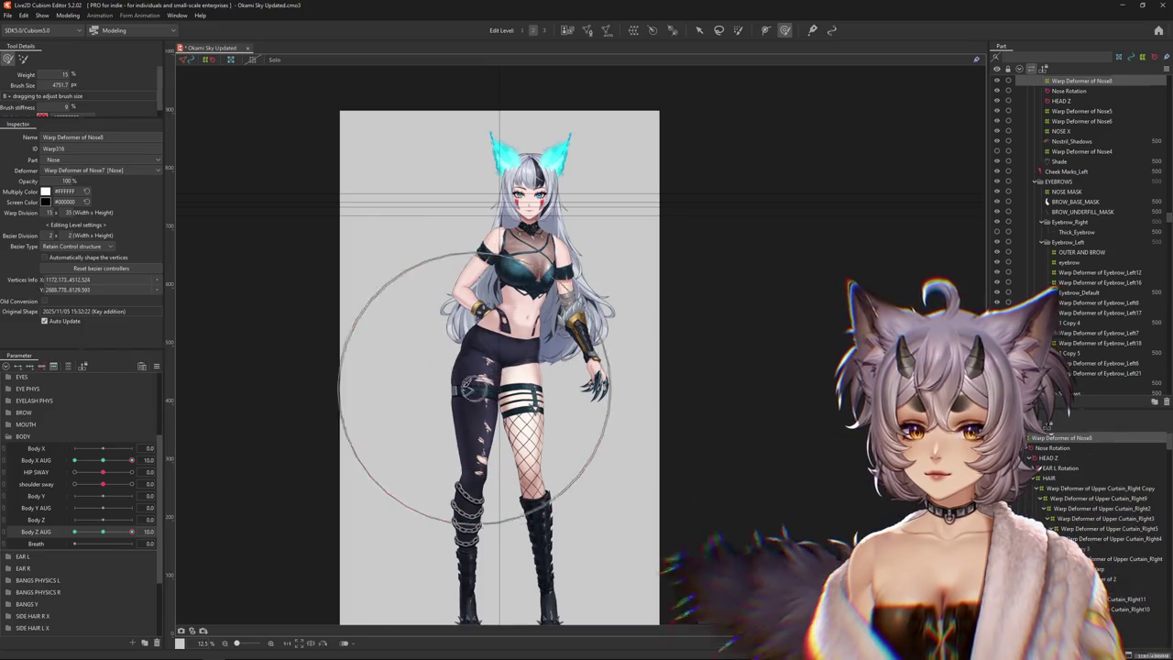
drag(492, 465, 474, 445)
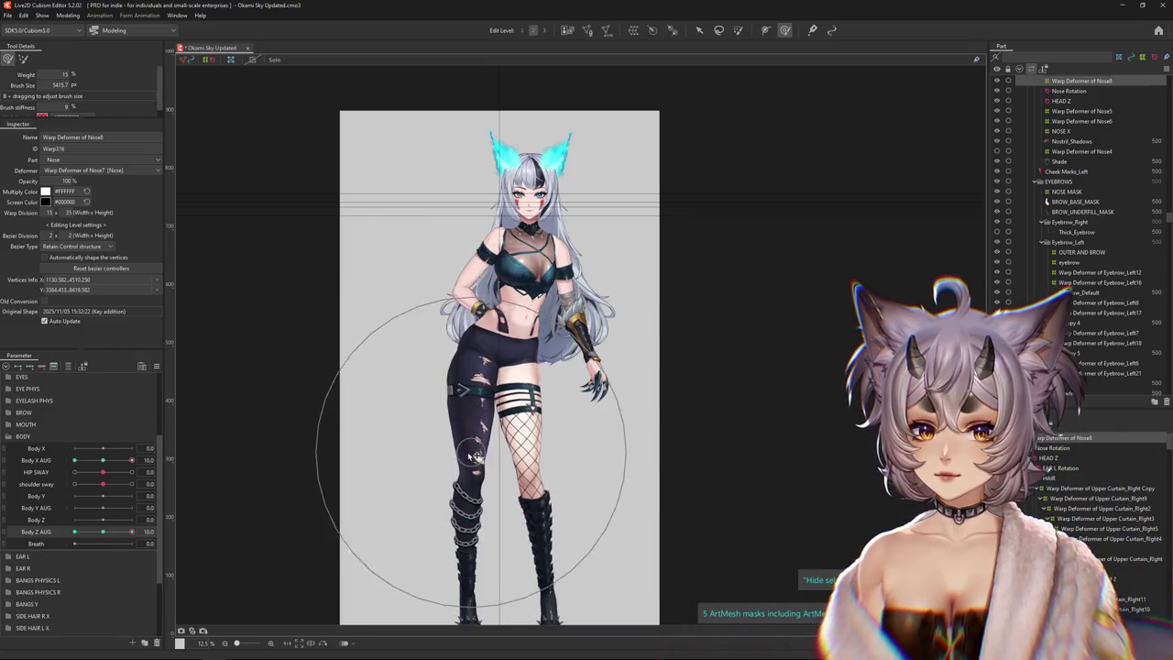
drag(463, 334, 451, 327)
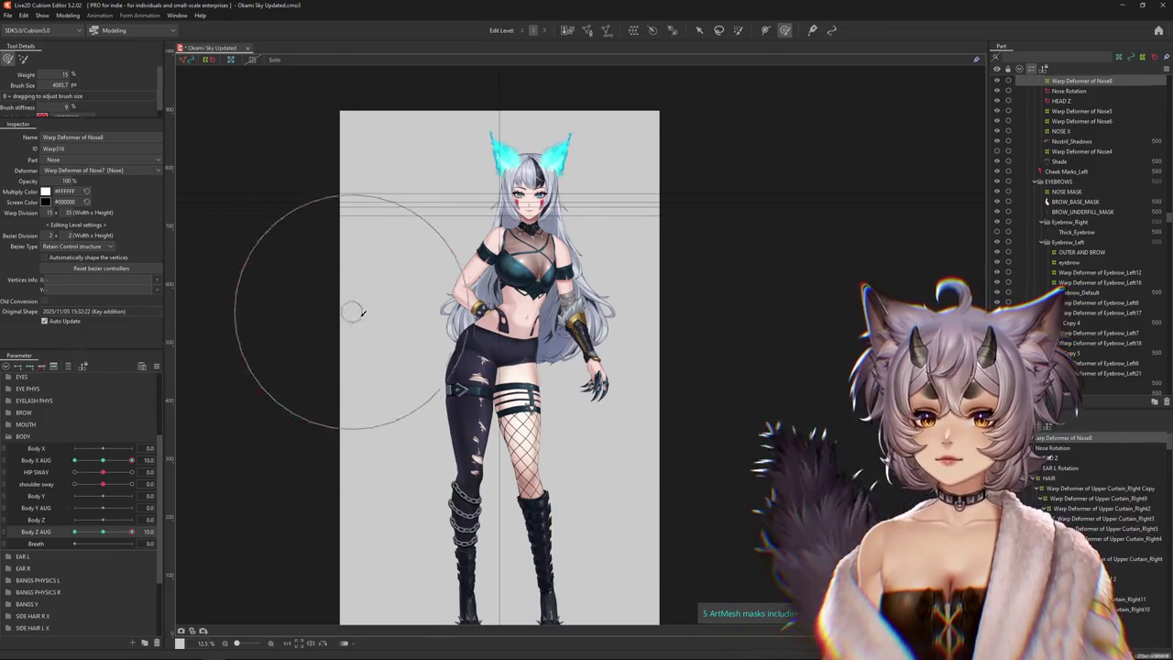
Resize the deform brush and swing Body Z AUG between 10 and -10 to compare the turn
drag(359, 309, 369, 317)
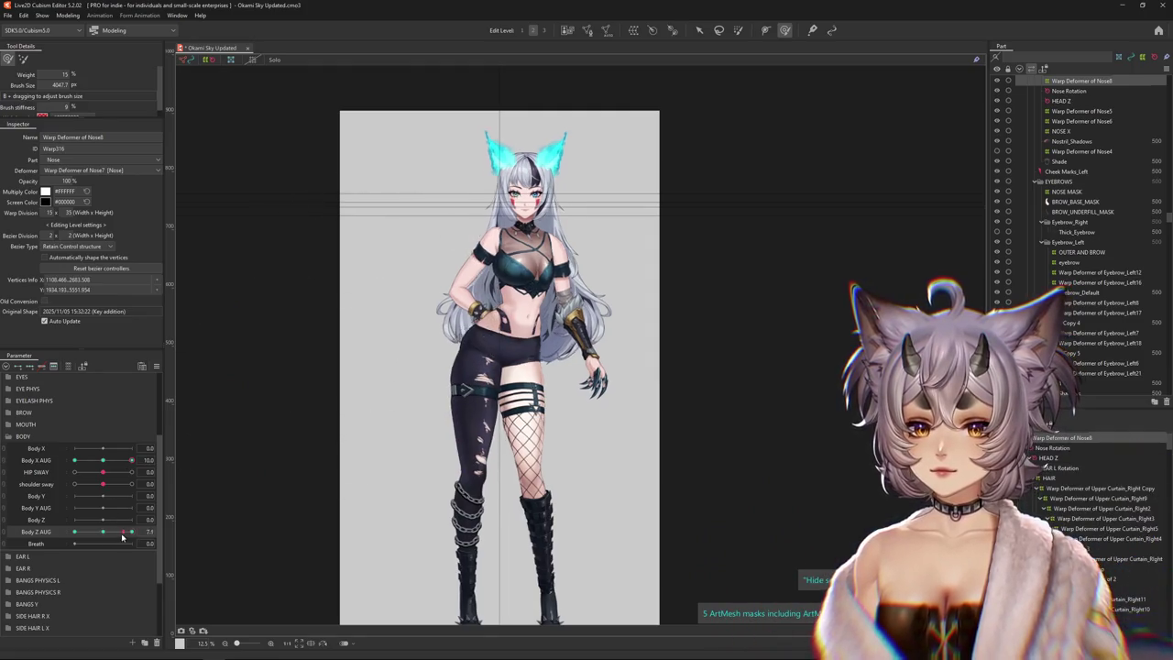
drag(610, 364, 558, 316)
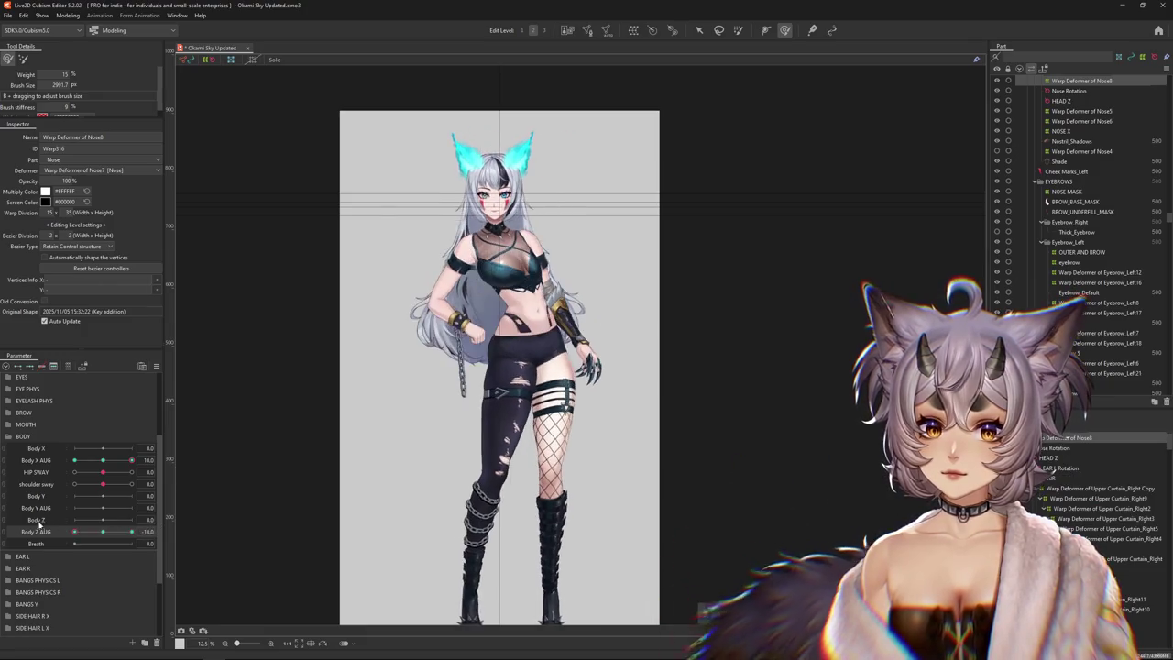
click(106, 458)
drag(88, 544, 160, 535)
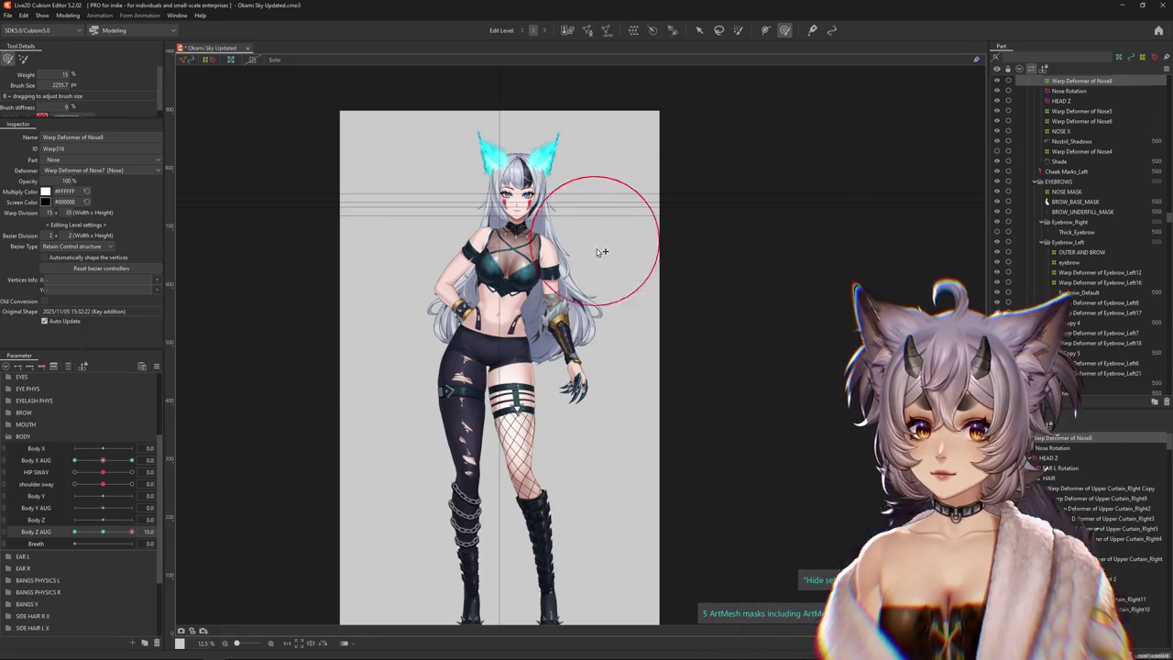
drag(602, 251, 572, 226)
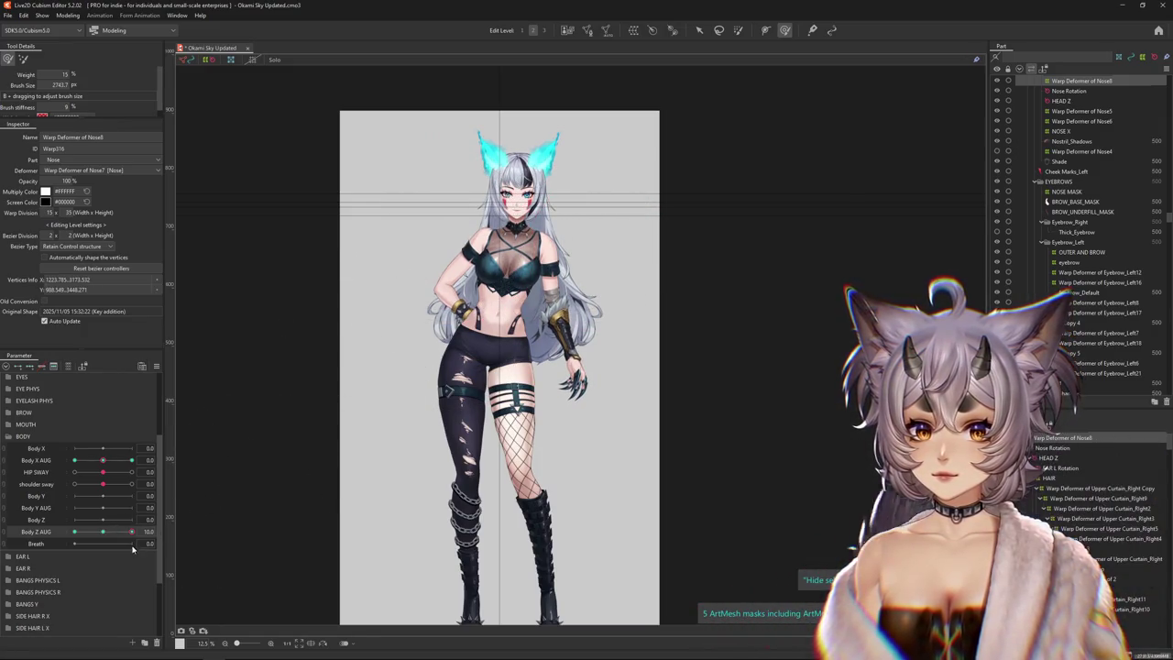
drag(102, 520, 52, 523)
Preview Body Z AUG from -10 to 10, reset Body X AUG to 0, and hold Body Z AUG at 10
drag(129, 531, 75, 531)
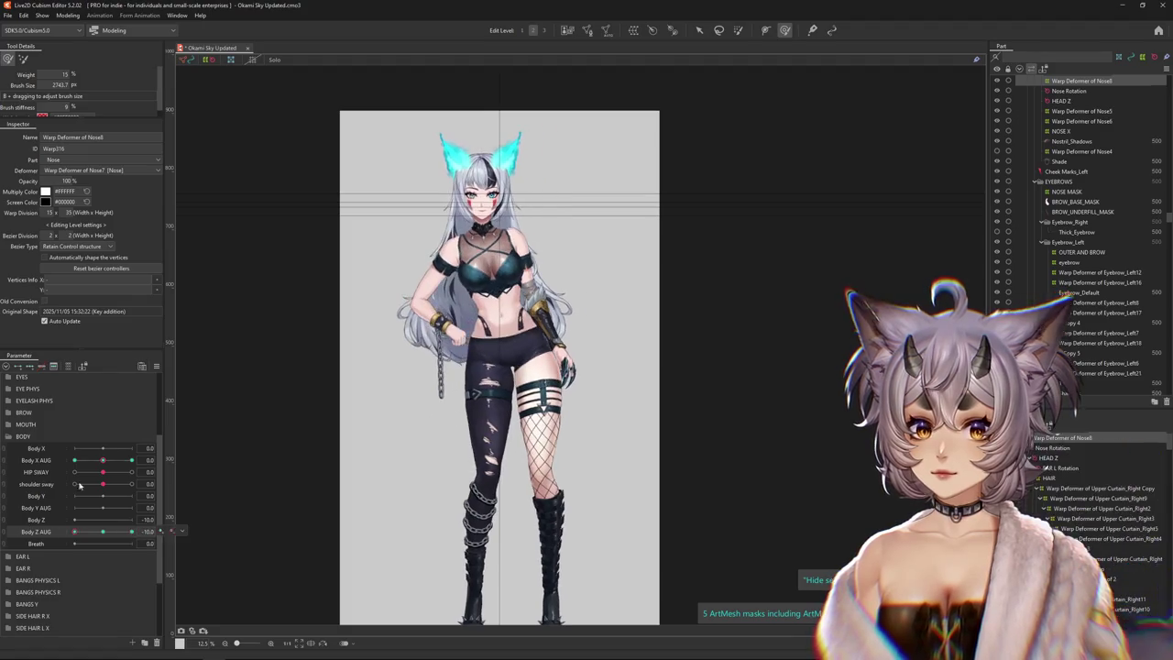
drag(417, 246, 555, 227)
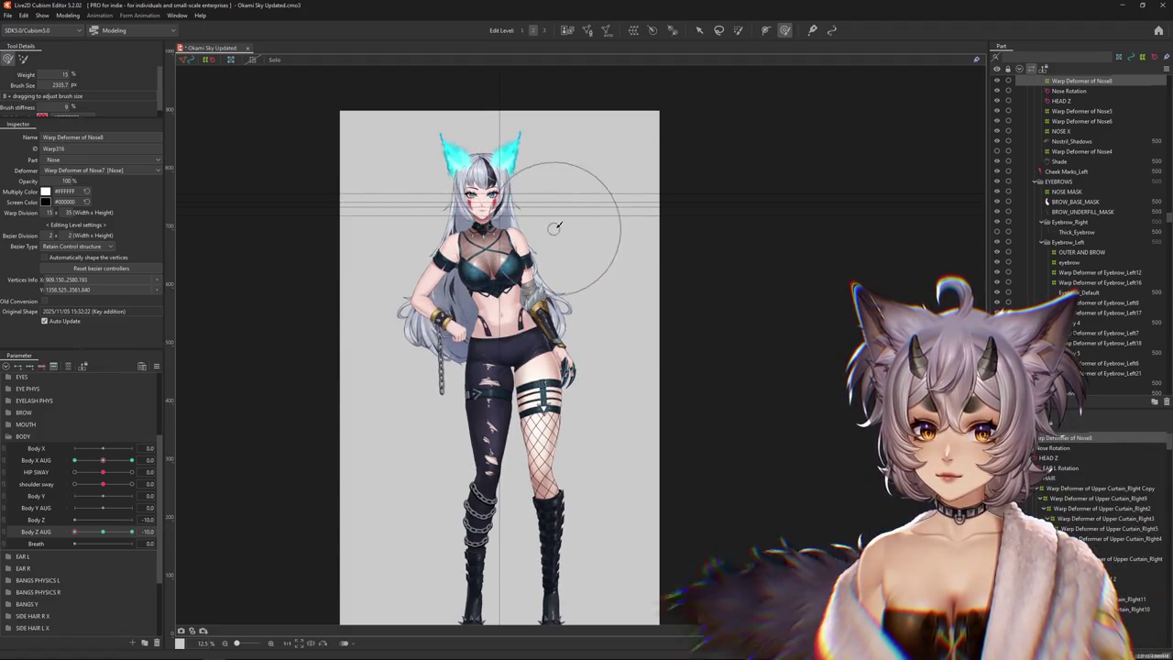
drag(75, 531, 69, 529)
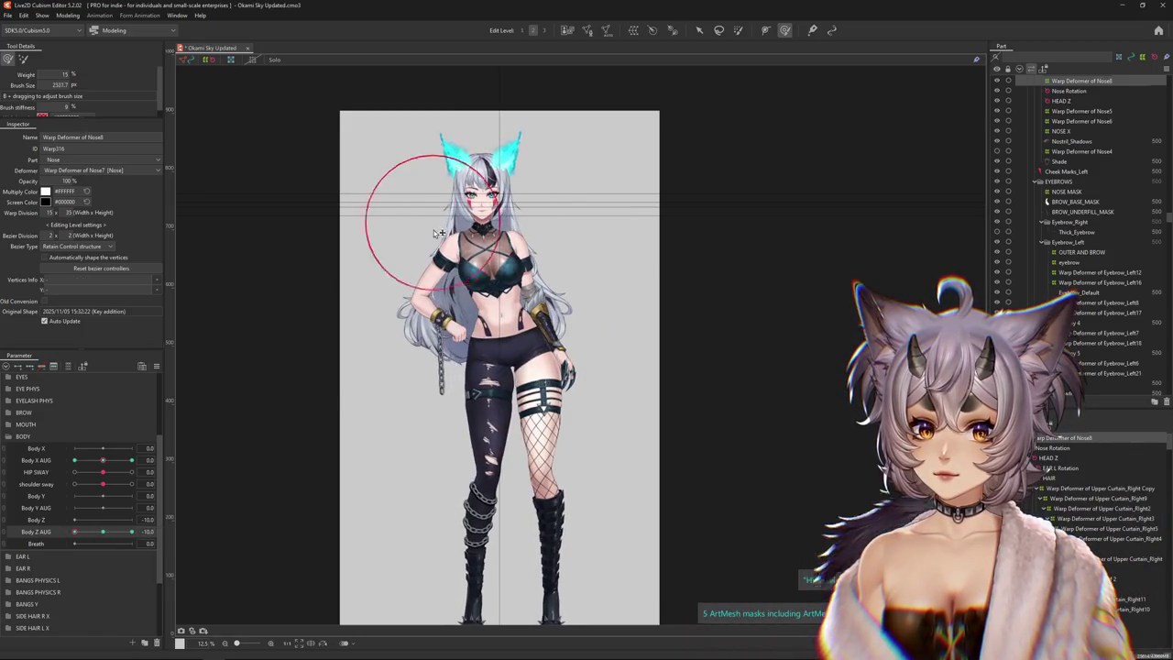
drag(117, 530, 131, 531)
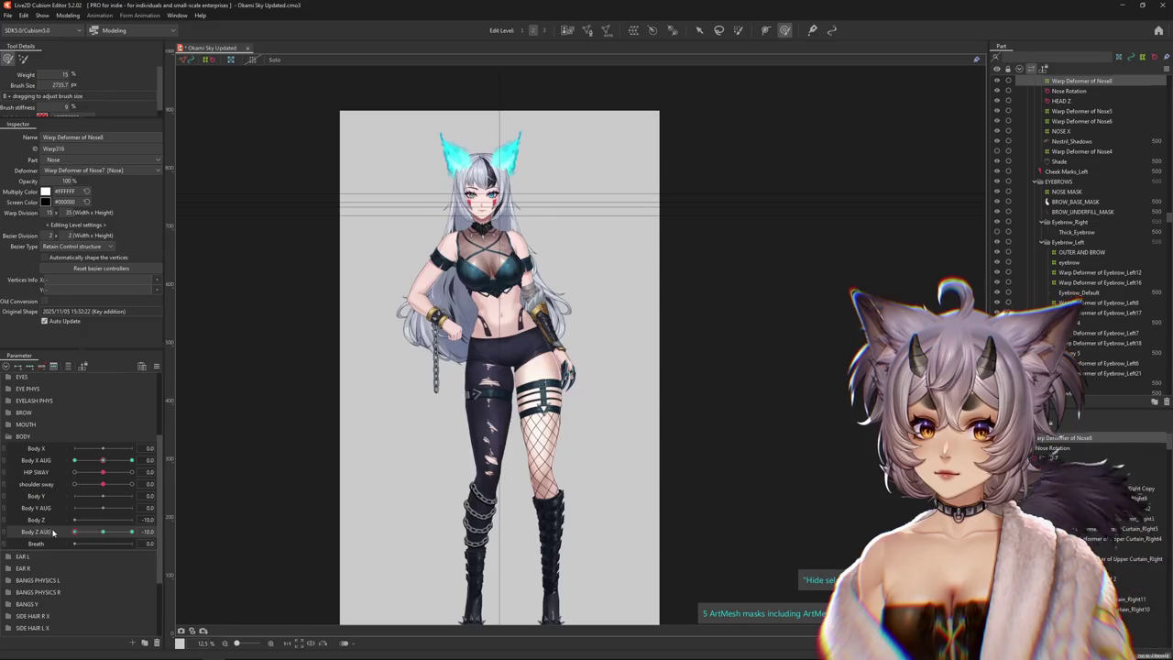
drag(406, 235, 438, 263)
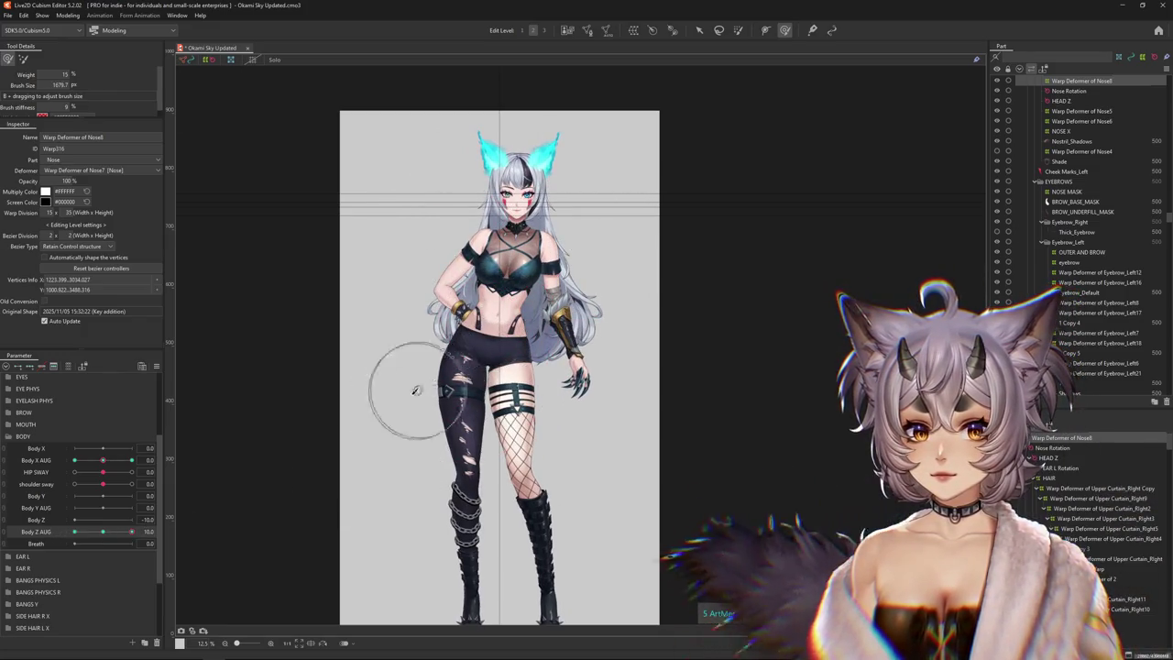
drag(131, 532, 103, 531)
drag(104, 460, 74, 463)
click(106, 464)
drag(113, 529, 135, 541)
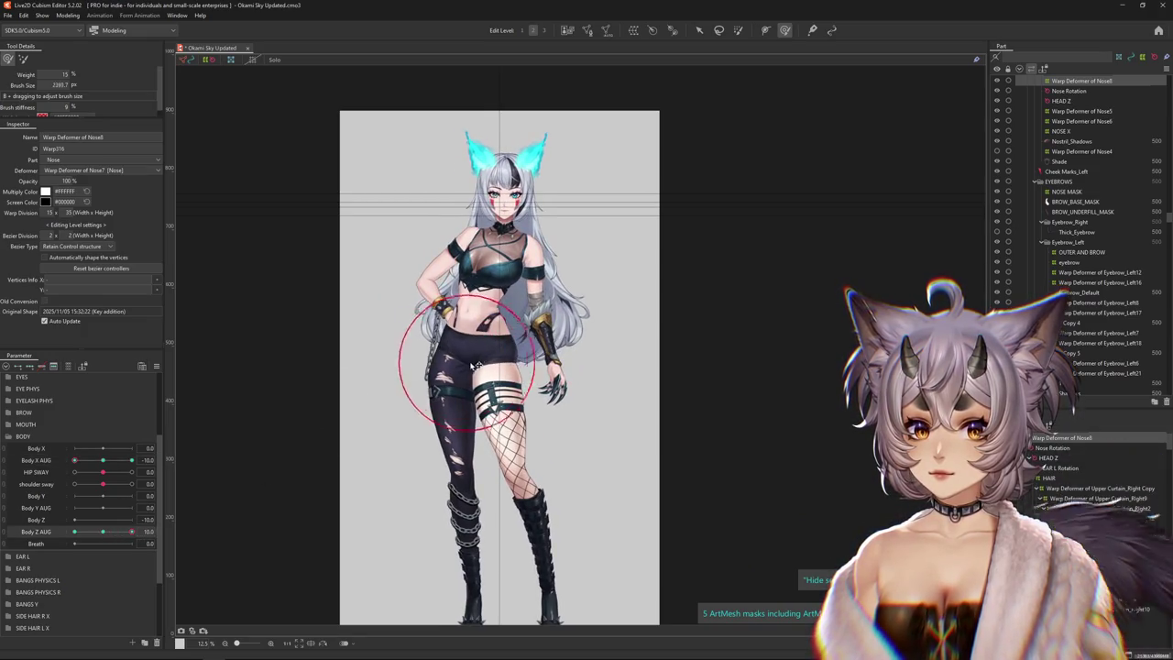
Select hip and chest vertices and reshape the torso, hip, hair and left arm for the turn
click(432, 346)
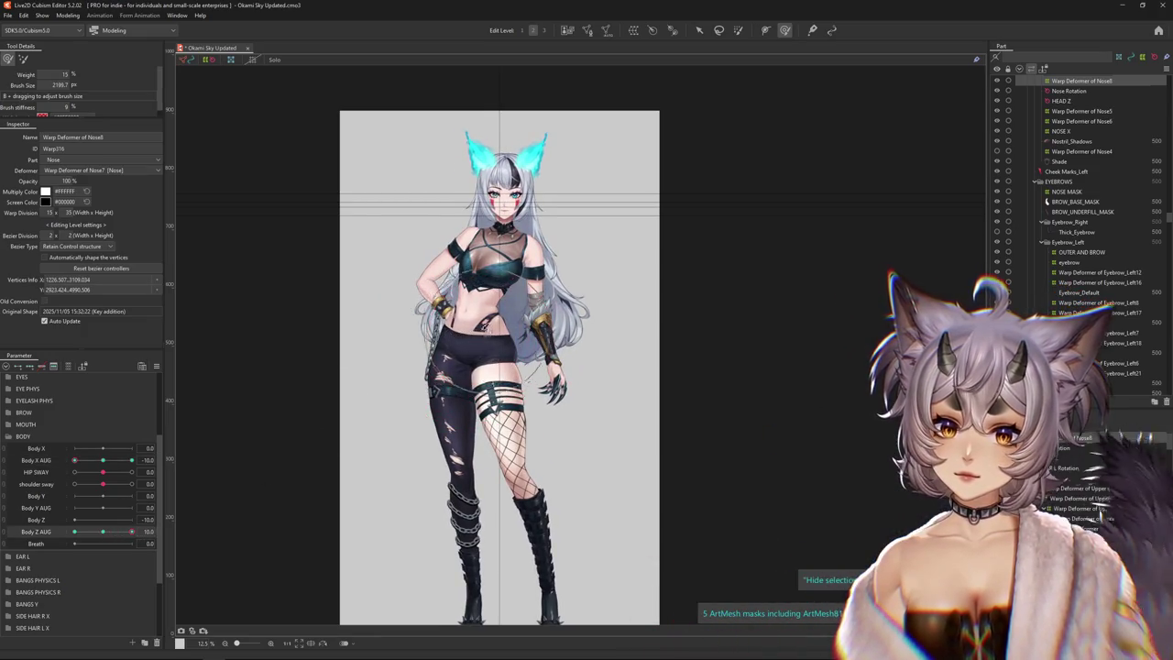
click(553, 284)
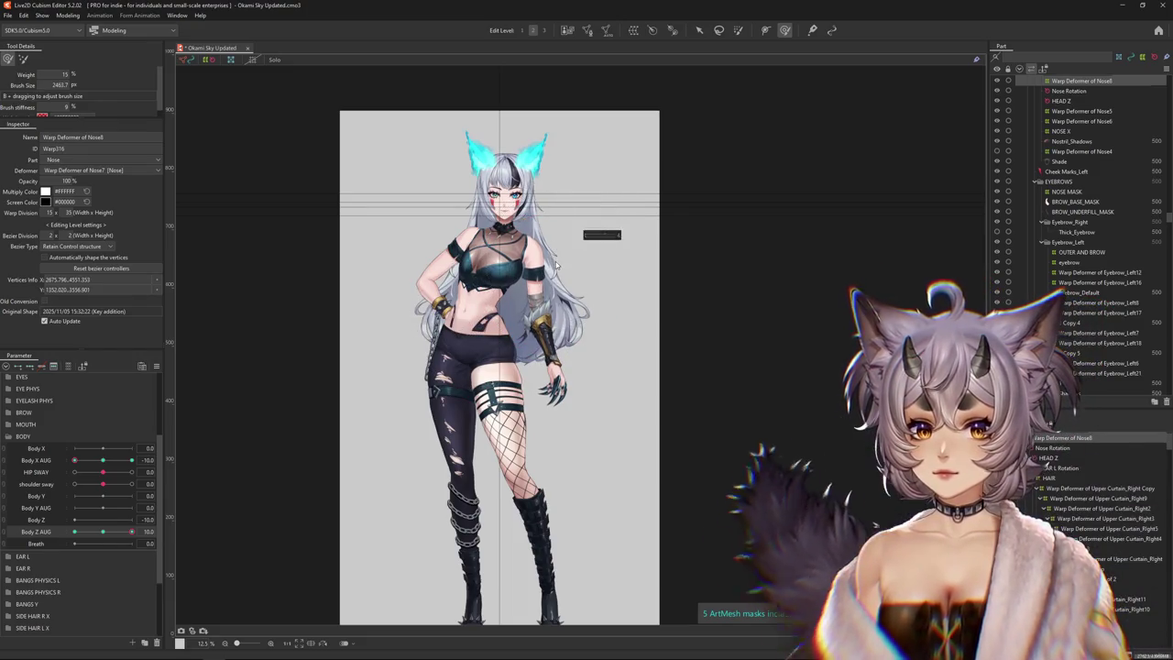
click(562, 246)
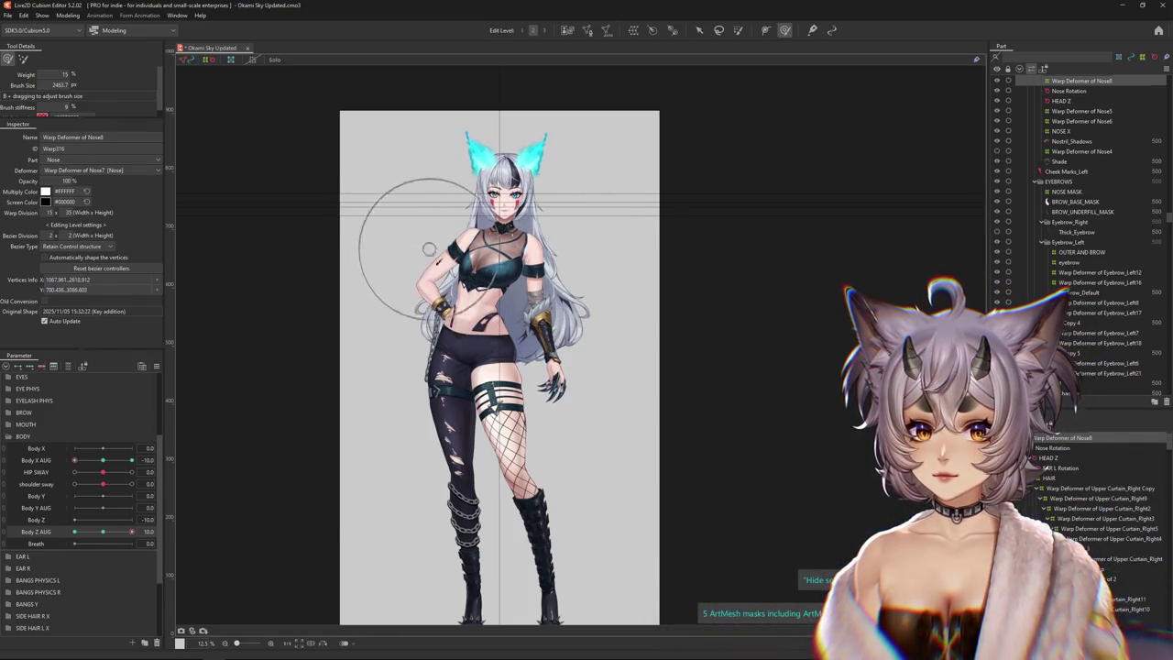
drag(529, 404, 499, 394)
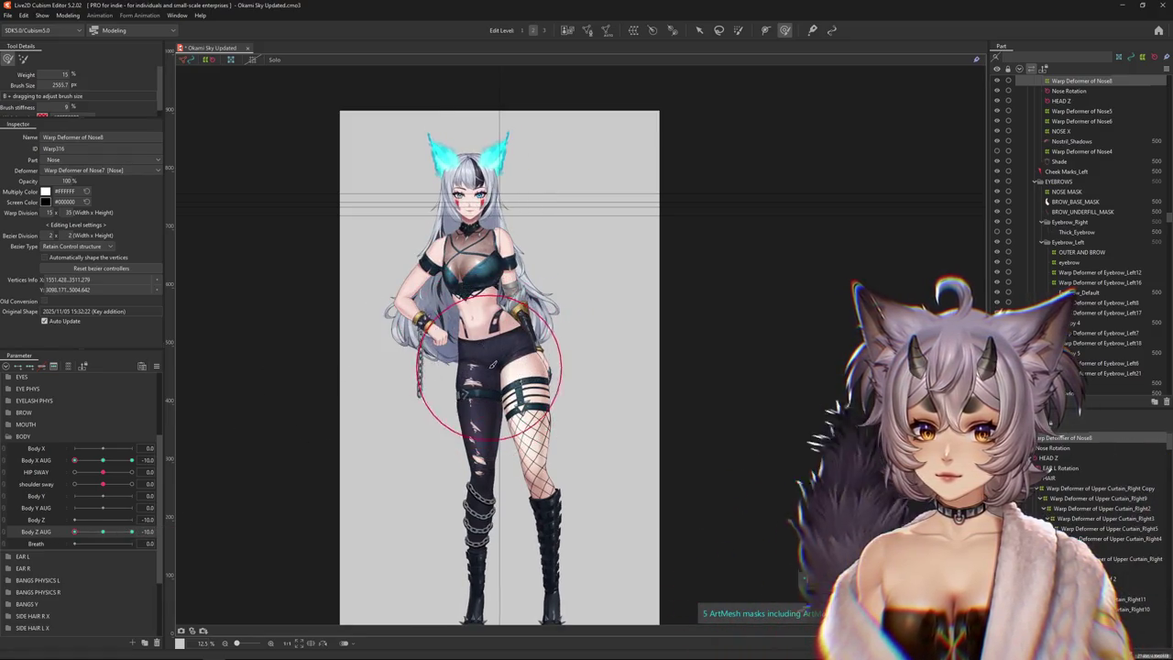
drag(492, 365, 536, 346)
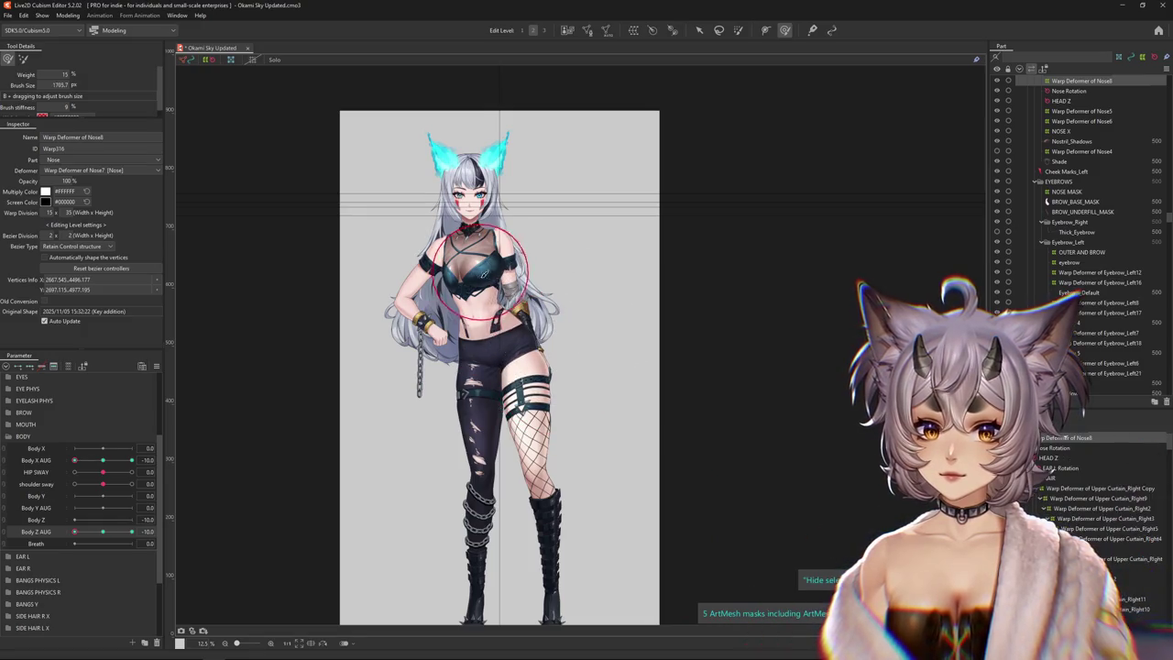
drag(394, 236, 408, 237)
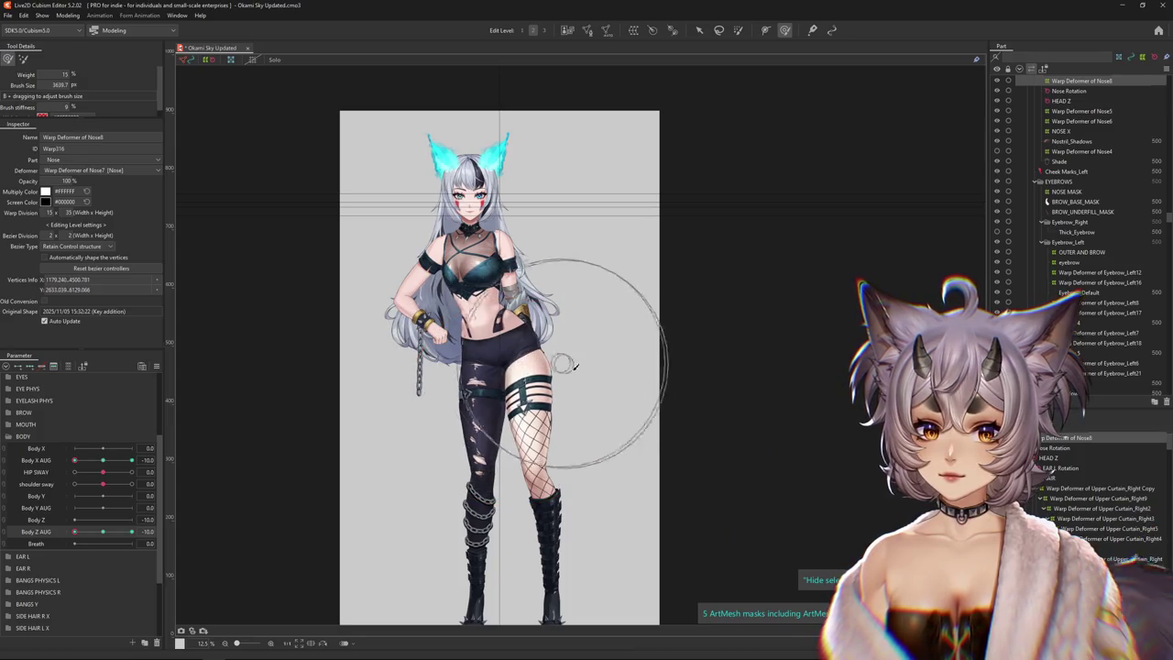
scroll(580, 339, down, 3)
drag(131, 532, 85, 533)
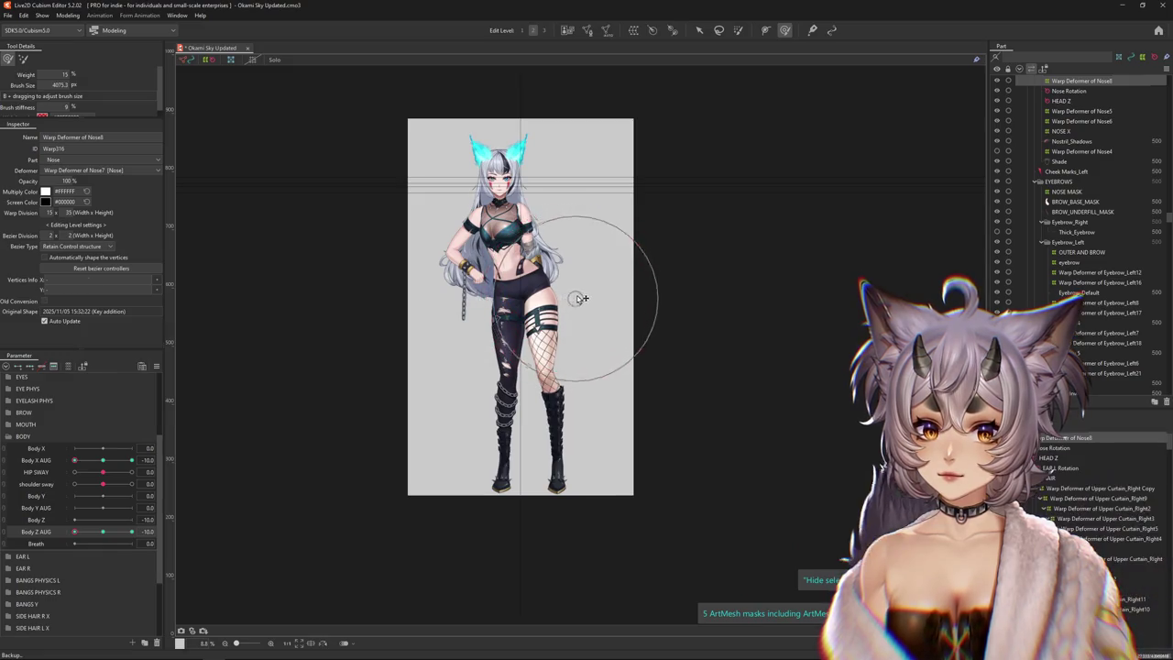
Join Body Z AUG with Body X AUG into a 2D pad and lean the body left
click(134, 532)
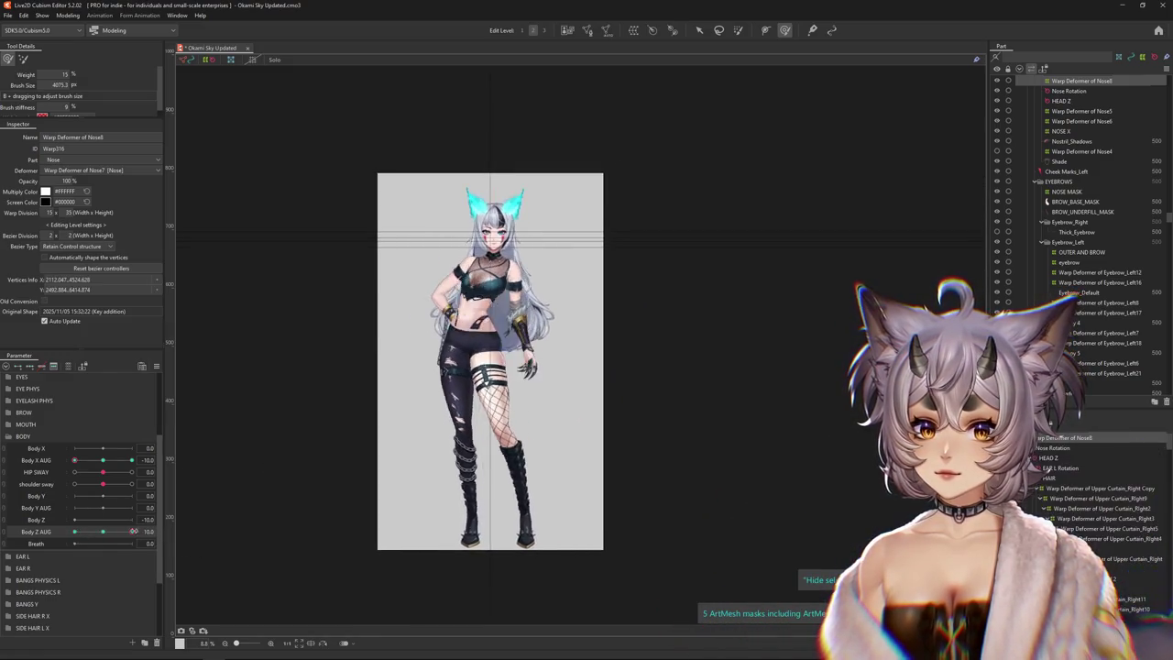
mouse_move(134, 532)
mouse_down()
mouse_move(95, 531)
mouse_move(24, 462)
mouse_up()
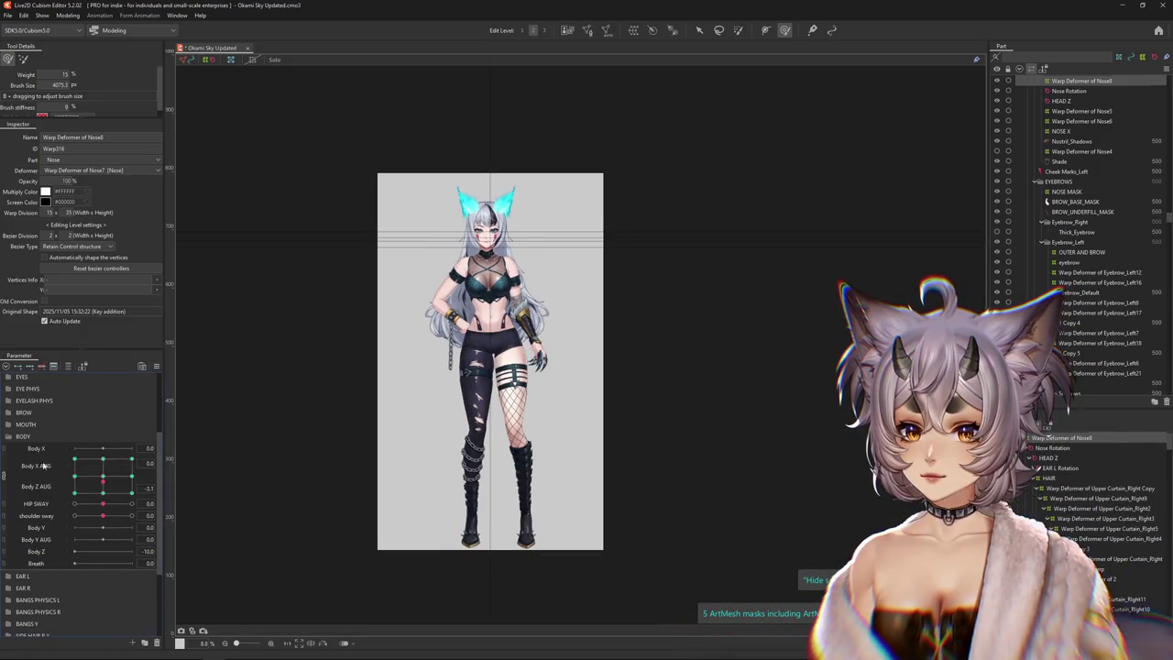
drag(131, 486, 57, 480)
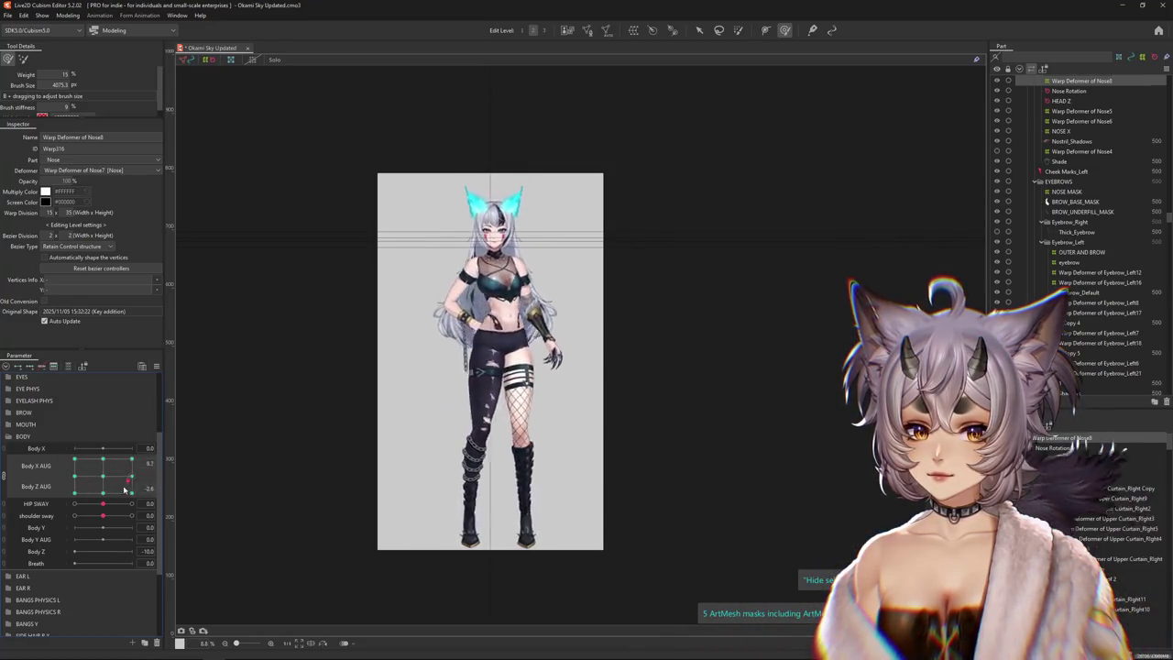
drag(118, 486, 103, 490)
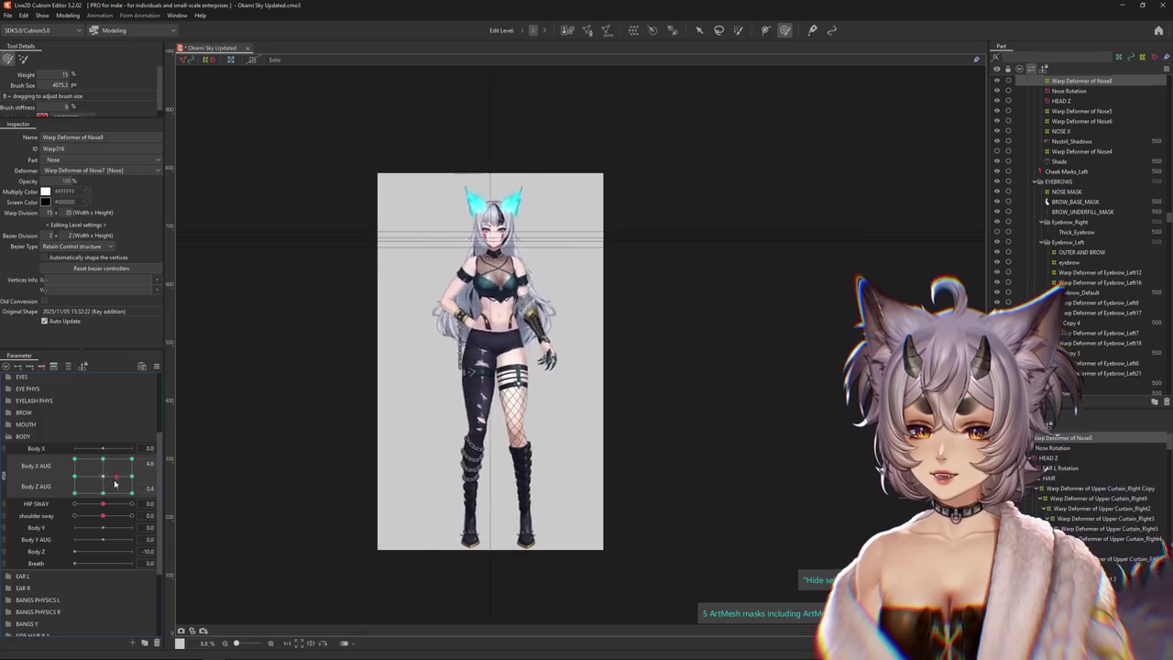
Test intermediate poses and the (10, 10) and (-10, -10) corners on the Body X/Z AUG pad
scroll(437, 348, up, 3)
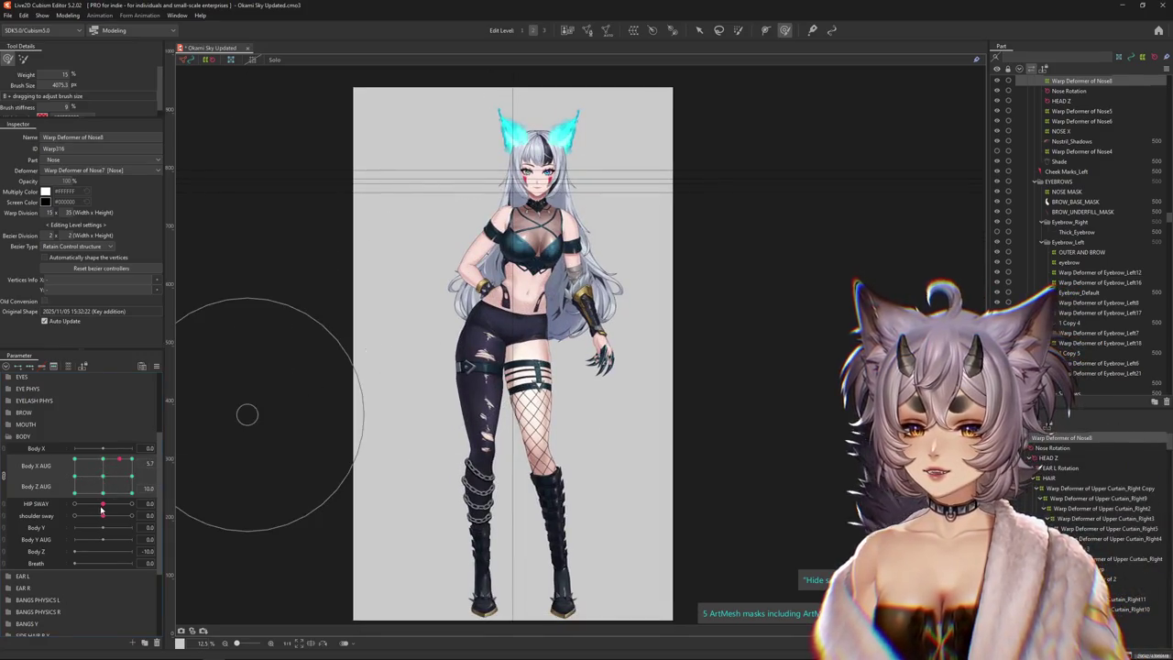
click(125, 468)
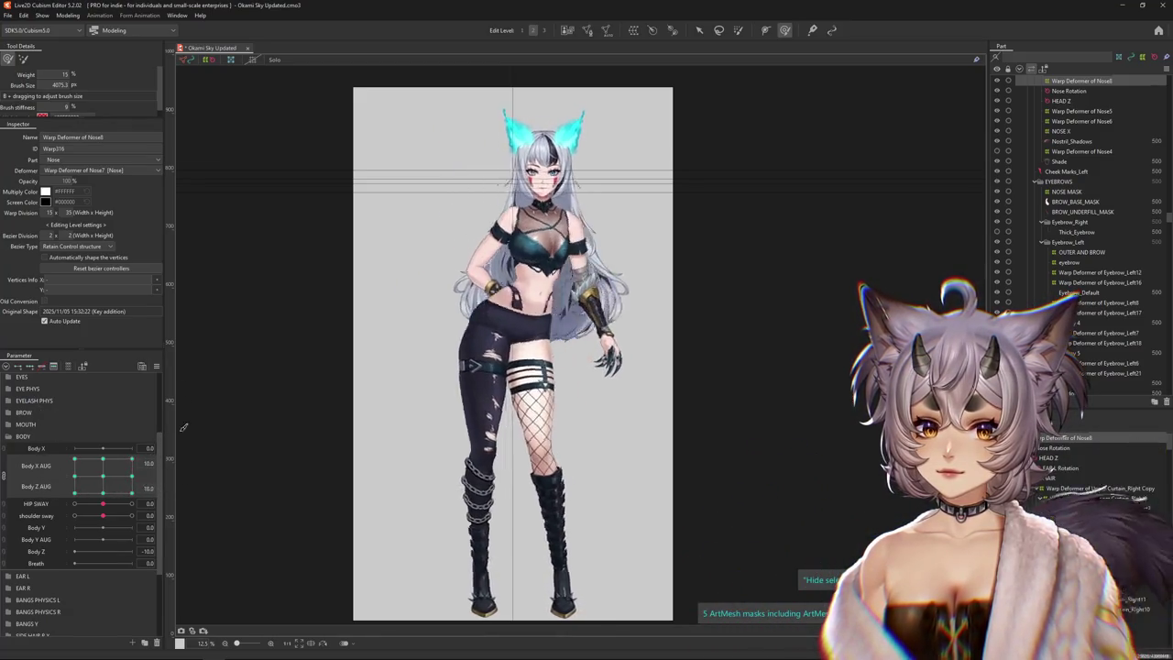
click(111, 474)
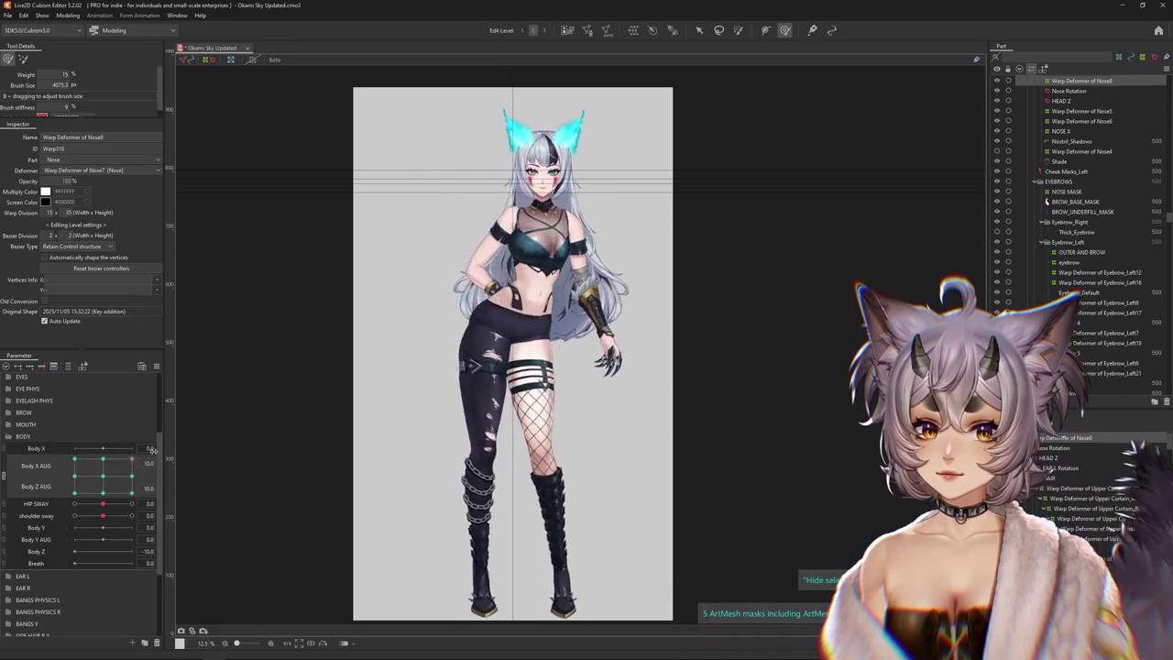
drag(99, 502, 142, 443)
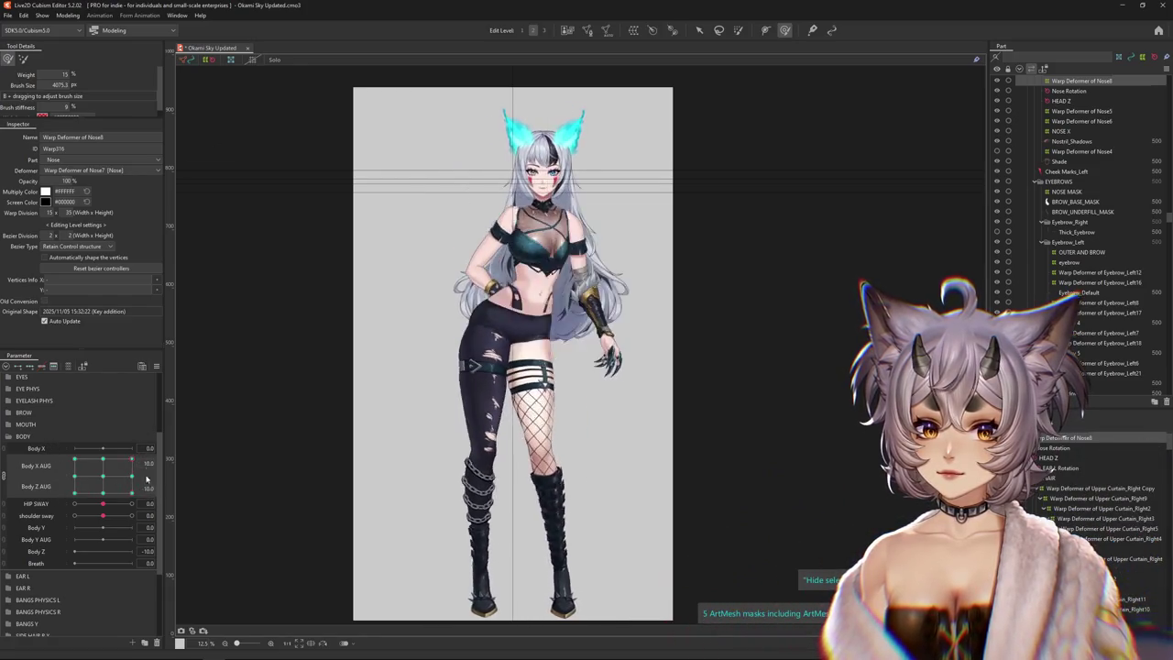
drag(84, 493, 57, 514)
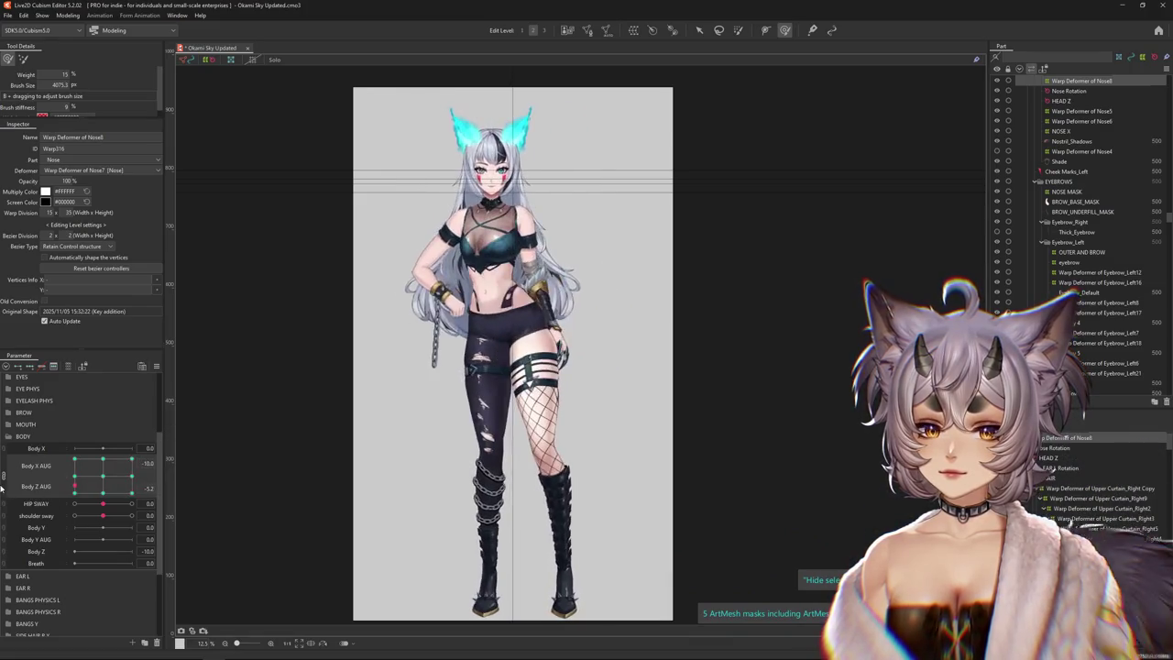
Test Body Z AUG at -10, sweep Body X AUG to 10, and ease shoulder sway near neutral
drag(175, 489, 178, 492)
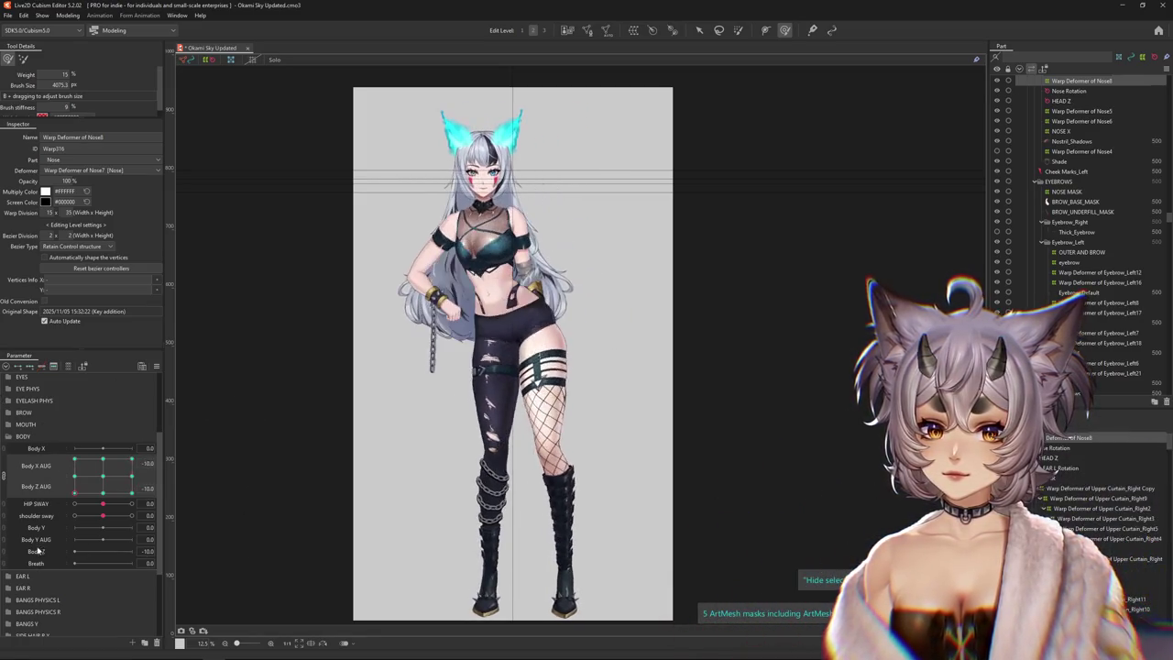
mouse_move(90, 503)
mouse_down()
mouse_move(156, 485)
mouse_move(99, 494)
mouse_move(59, 472)
mouse_move(135, 504)
mouse_move(65, 498)
mouse_move(132, 503)
mouse_move(62, 518)
mouse_move(148, 503)
mouse_up()
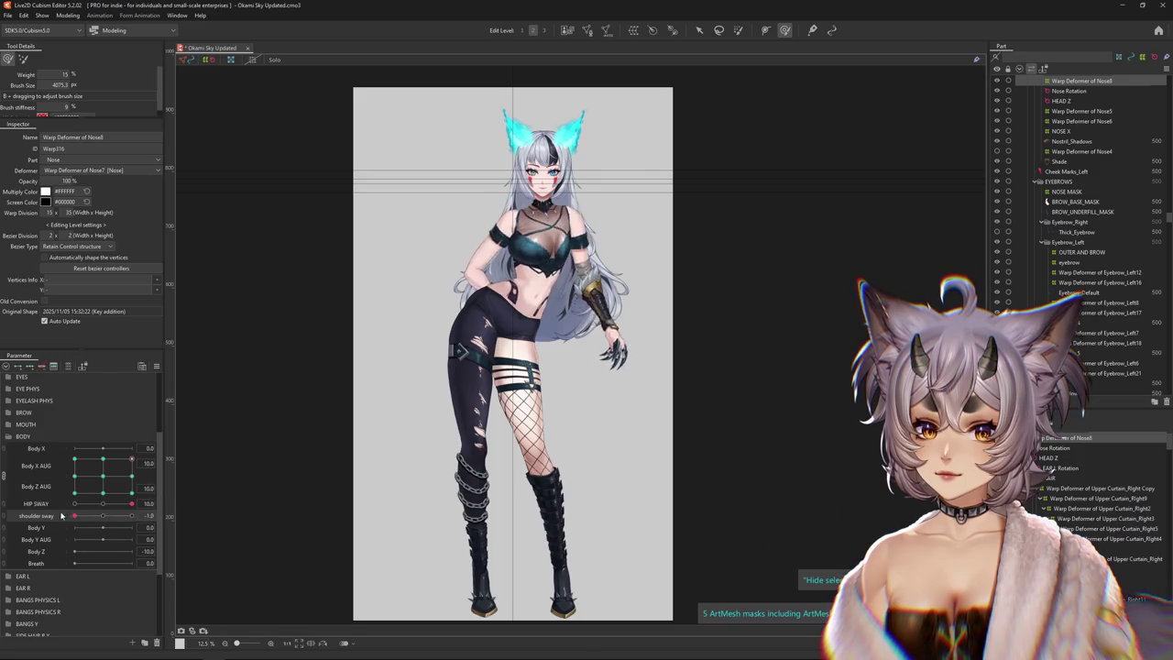
drag(62, 516, 106, 516)
Open Modeling > Physics Settings, shake the preview model to test the sway, then close it
click(66, 16)
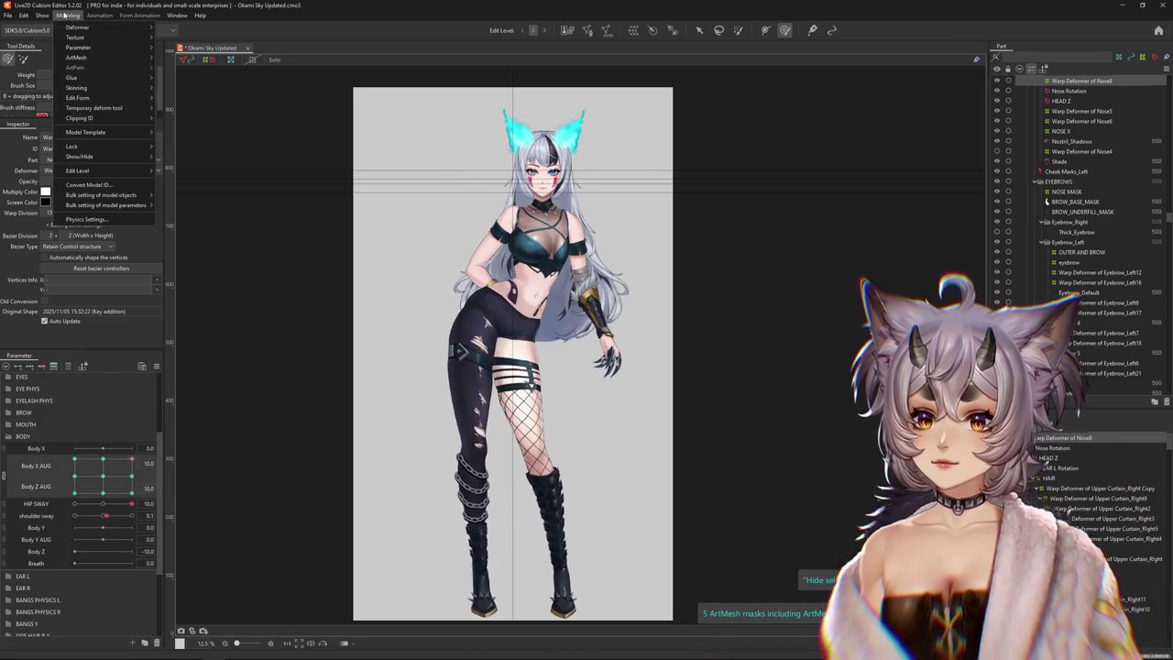
click(120, 220)
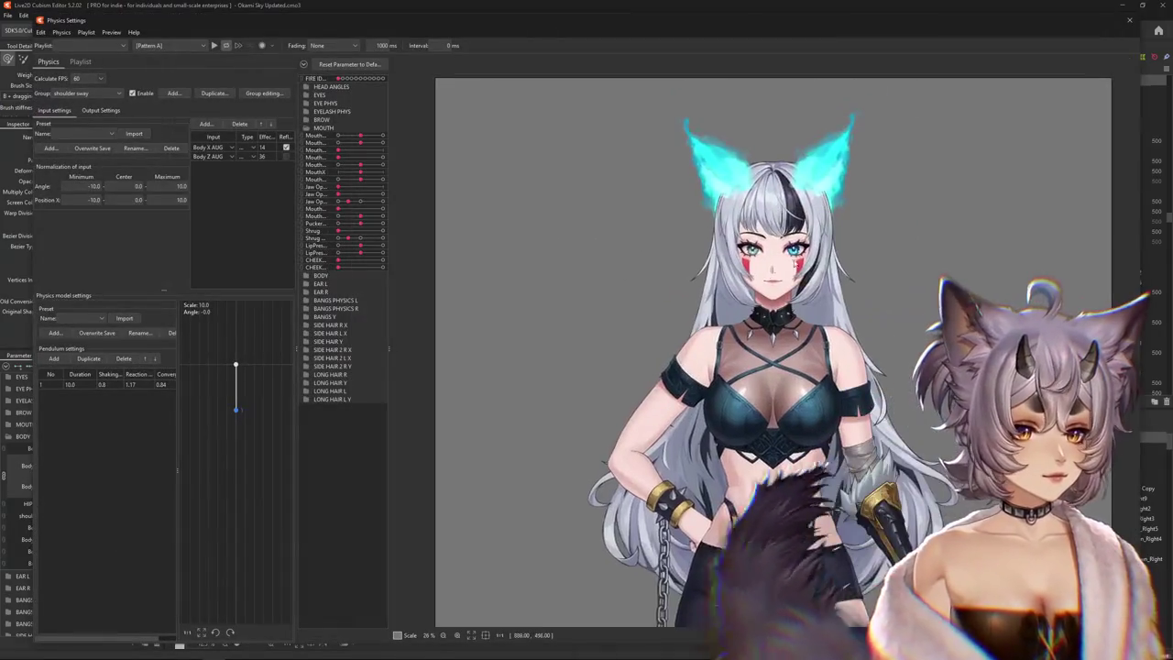
scroll(563, 358, down, 2)
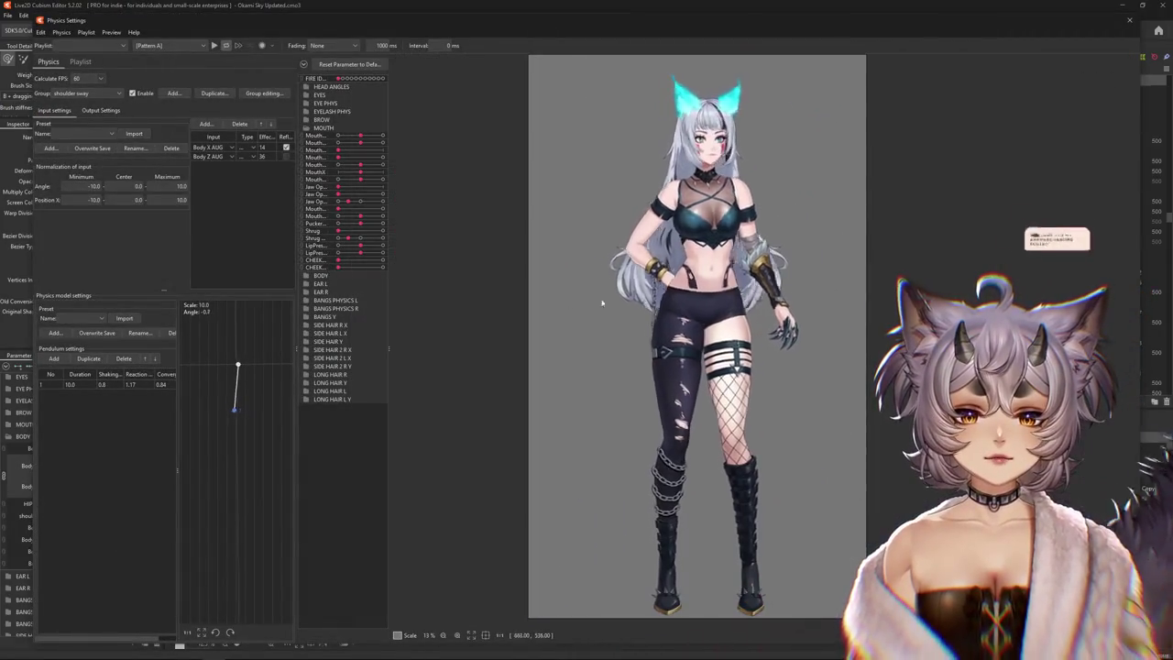
drag(563, 357, 709, 350)
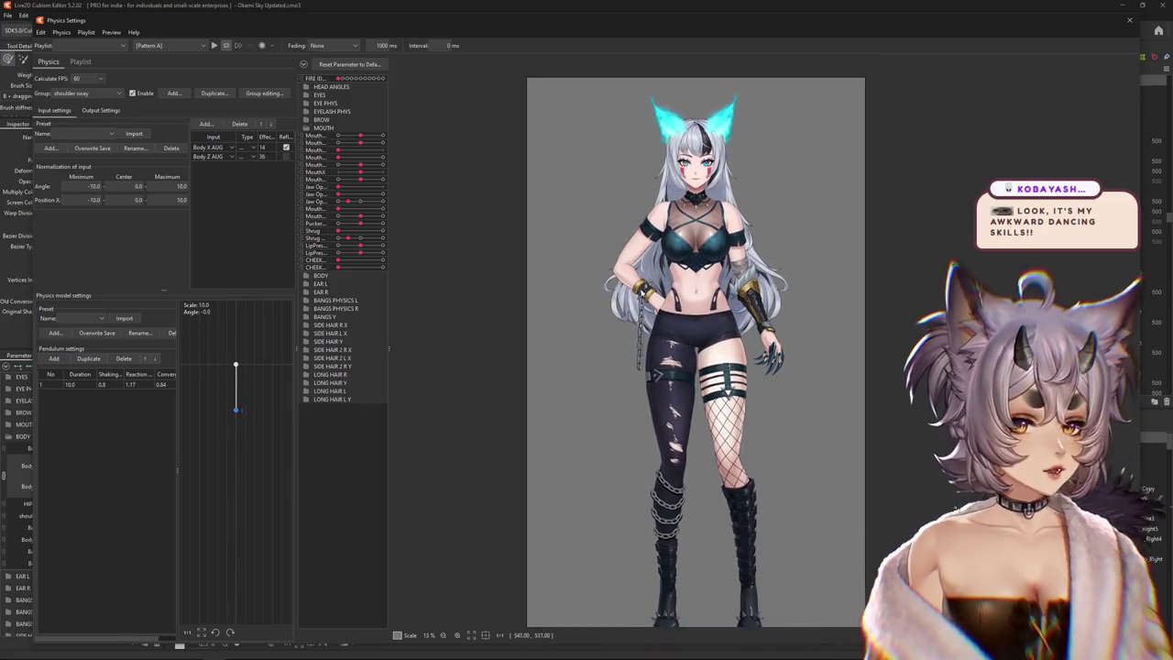
mouse_move(709, 350)
mouse_down()
mouse_move(917, 239)
mouse_move(774, 444)
mouse_move(880, 367)
mouse_move(1093, 138)
mouse_up()
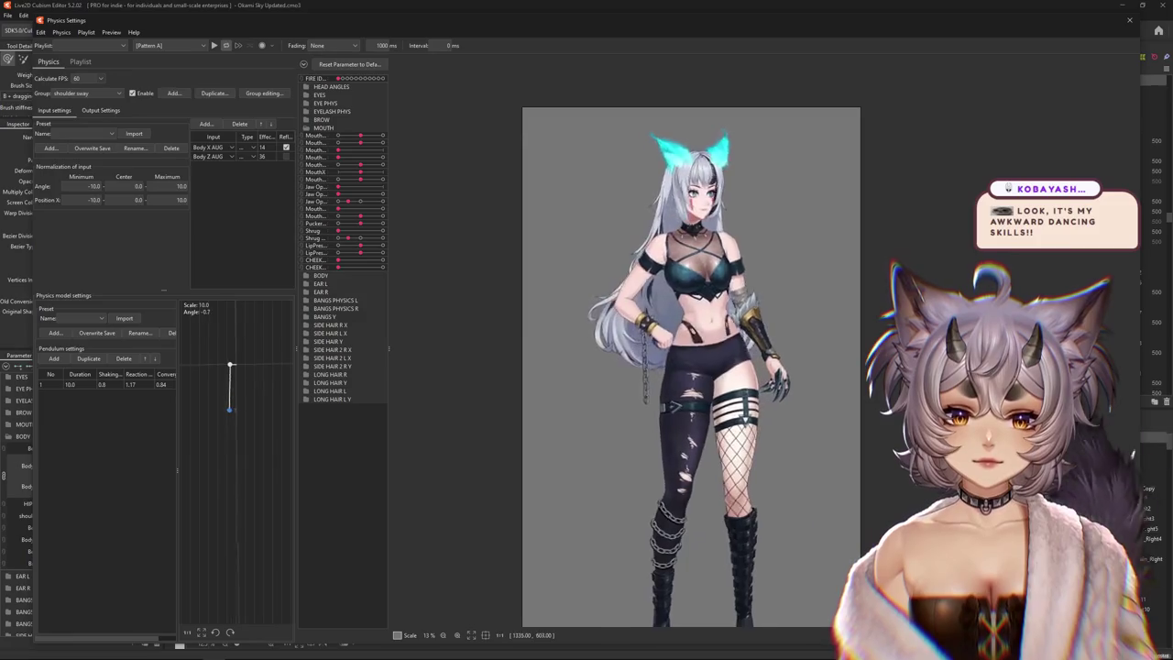
click(1129, 19)
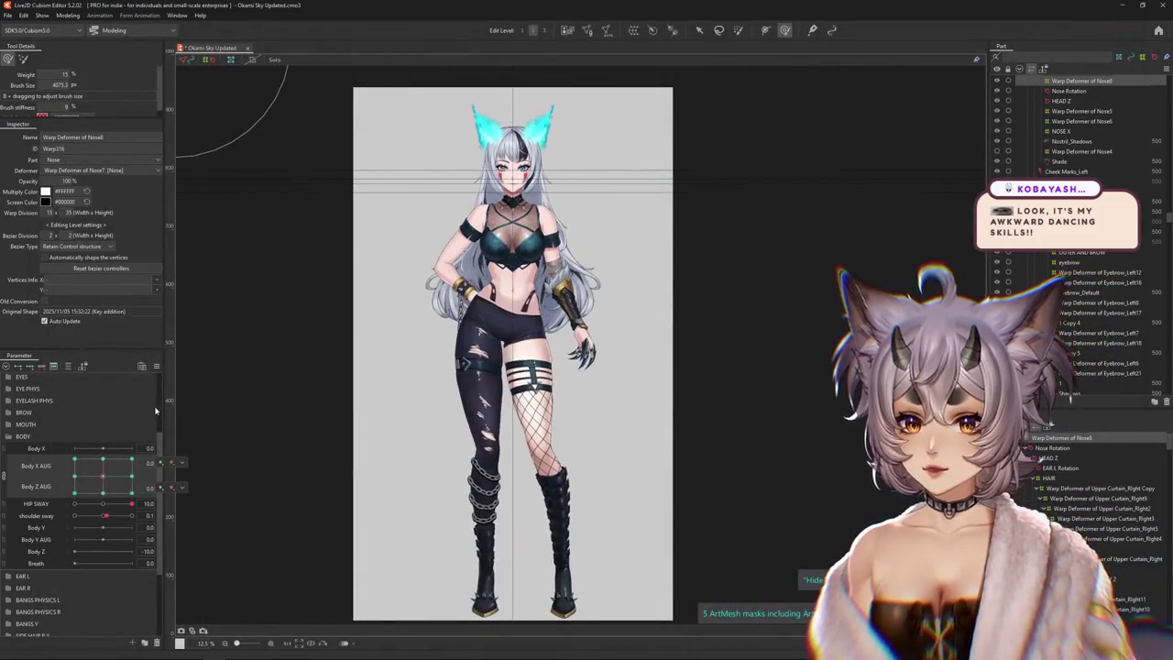
Reset all parameters to default and split the Body X/Z AUG pad into separate sliders
click(156, 366)
click(219, 370)
scroll(379, 302, up, 2)
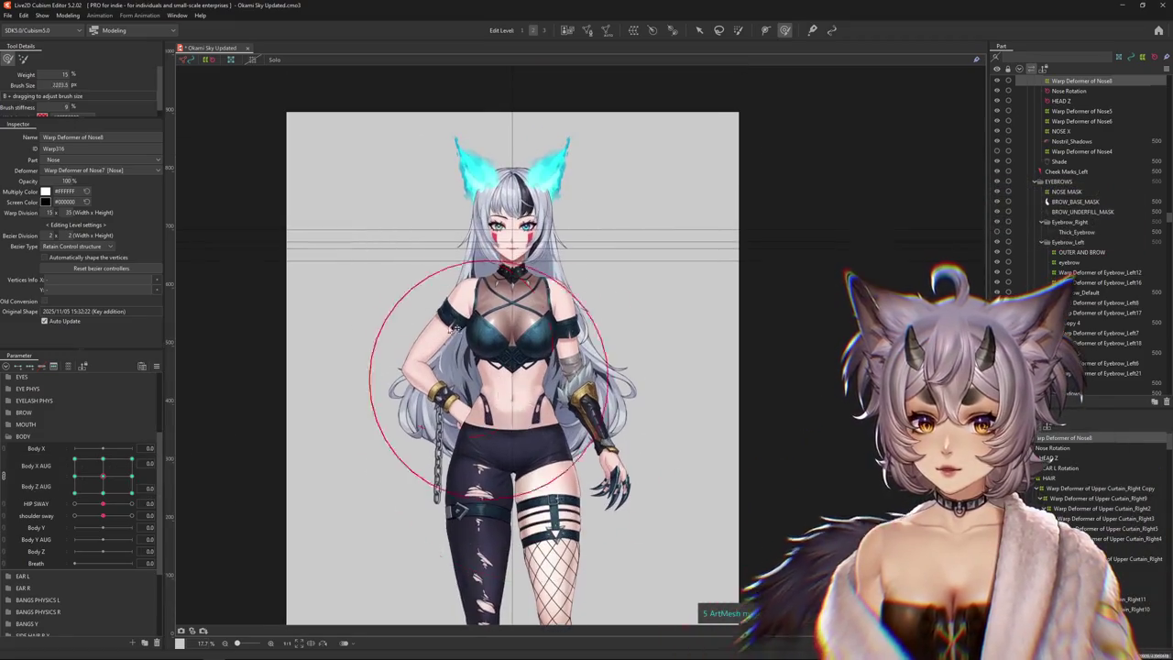
scroll(384, 348, up, 3)
scroll(329, 442, down, 3)
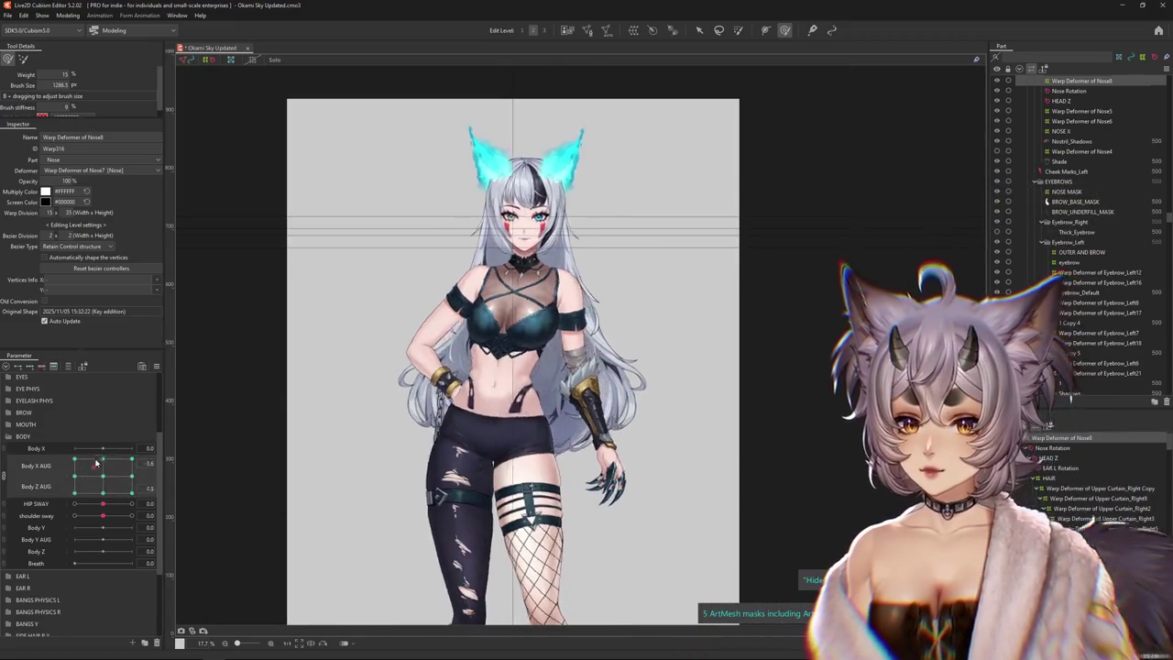
drag(92, 476, 95, 477)
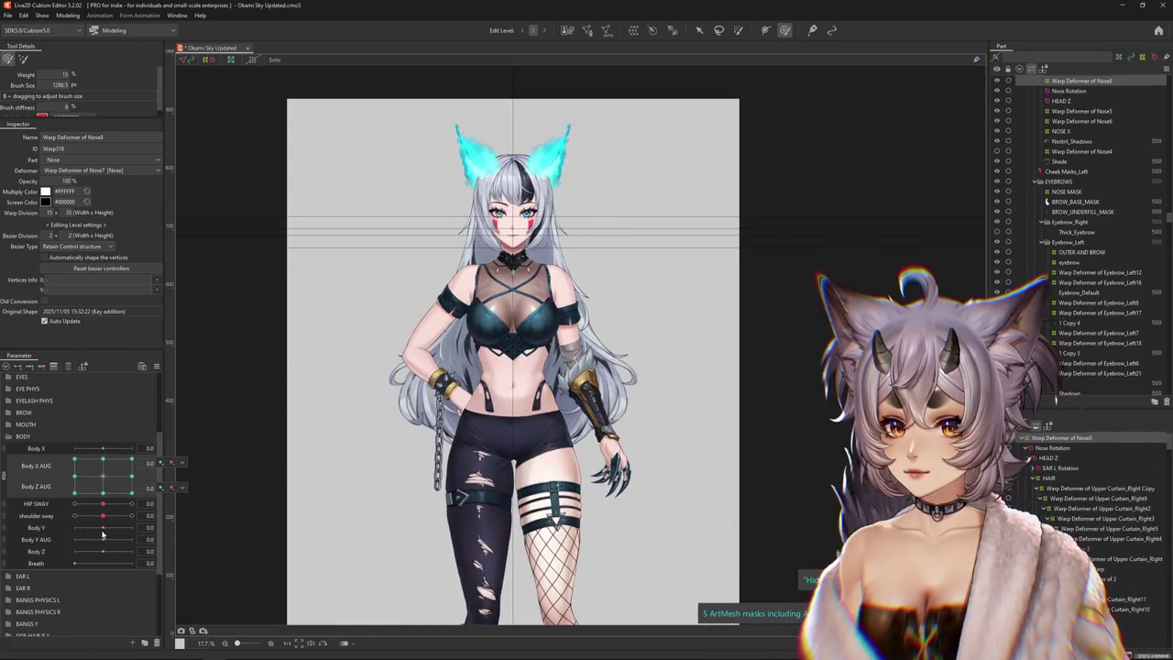
click(4, 476)
drag(103, 471, 104, 473)
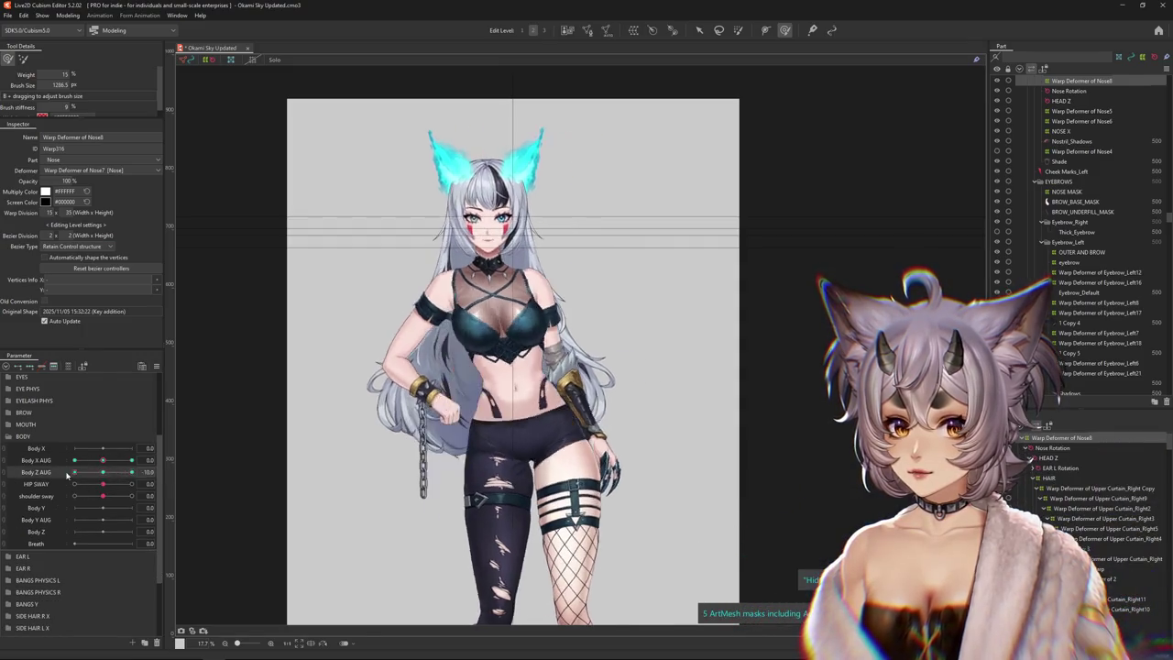
Edit Body Z AUG into a blend-shape parameter named 'Body Z boost'
right_click(38, 475)
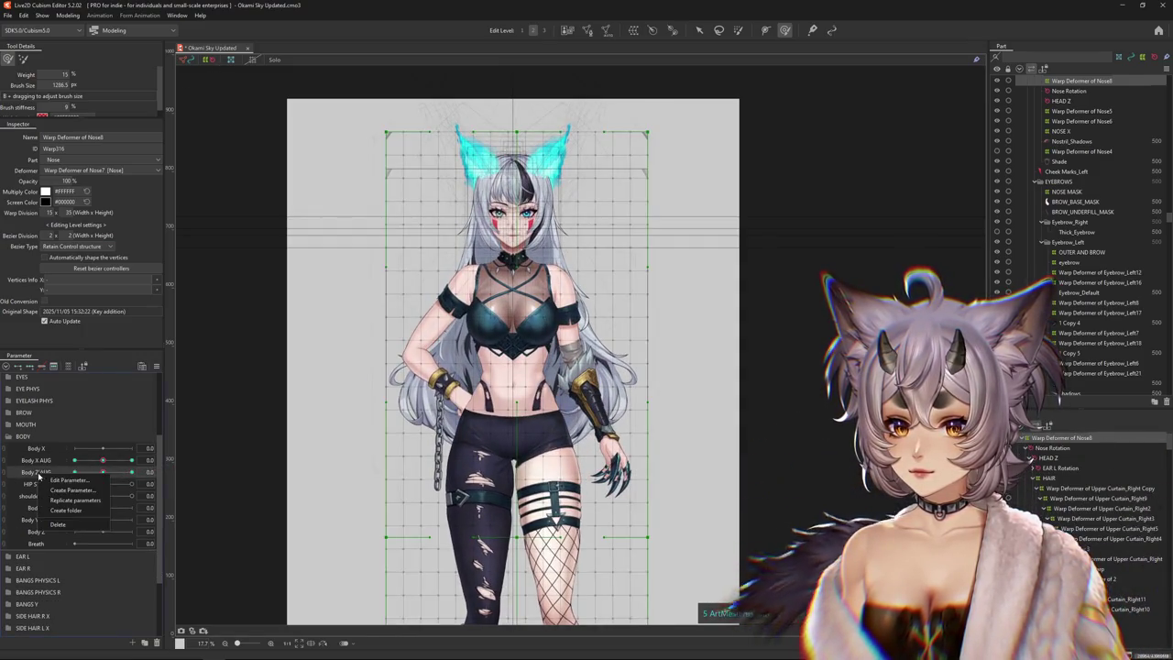
click(70, 479)
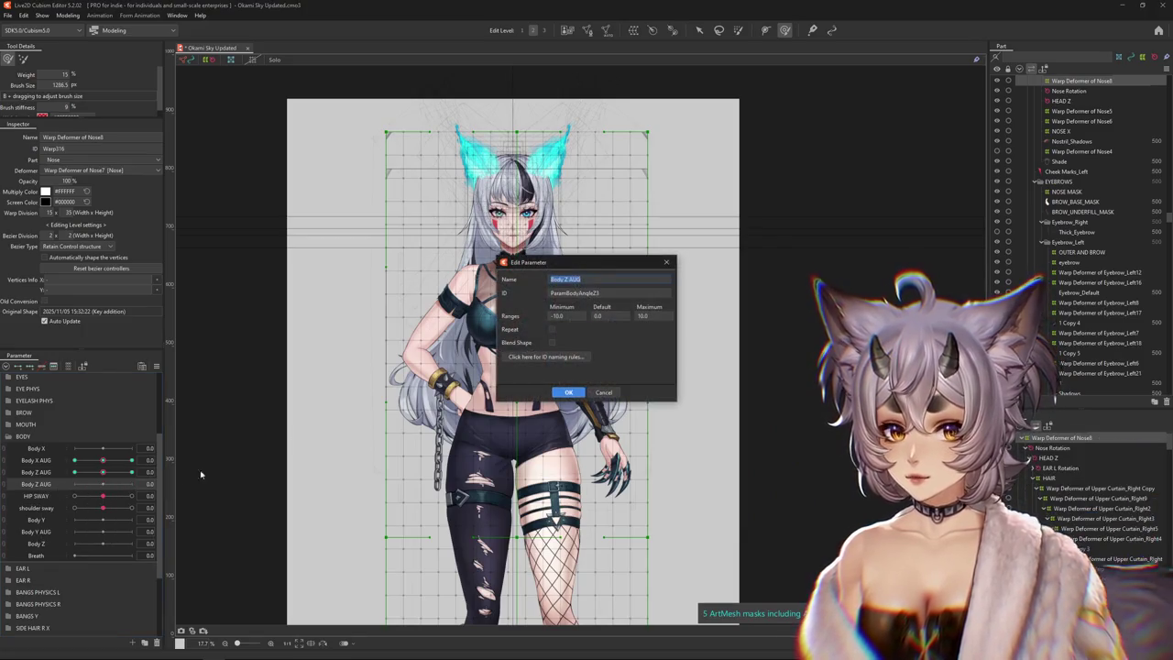
text(Body Z boo)
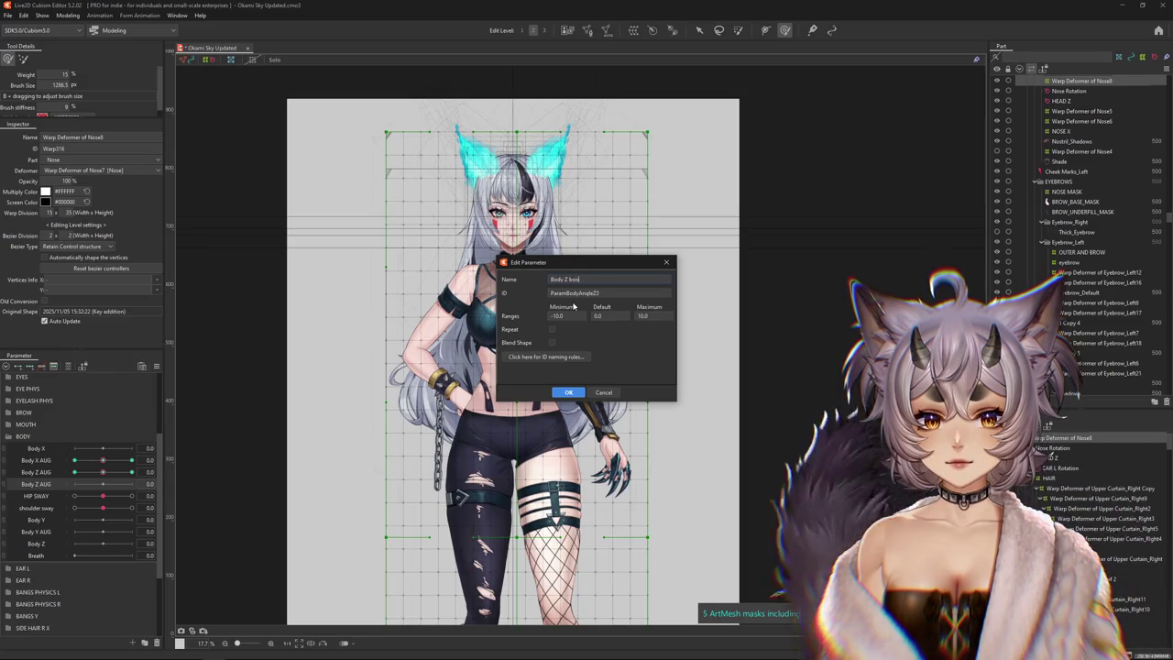
text(st)
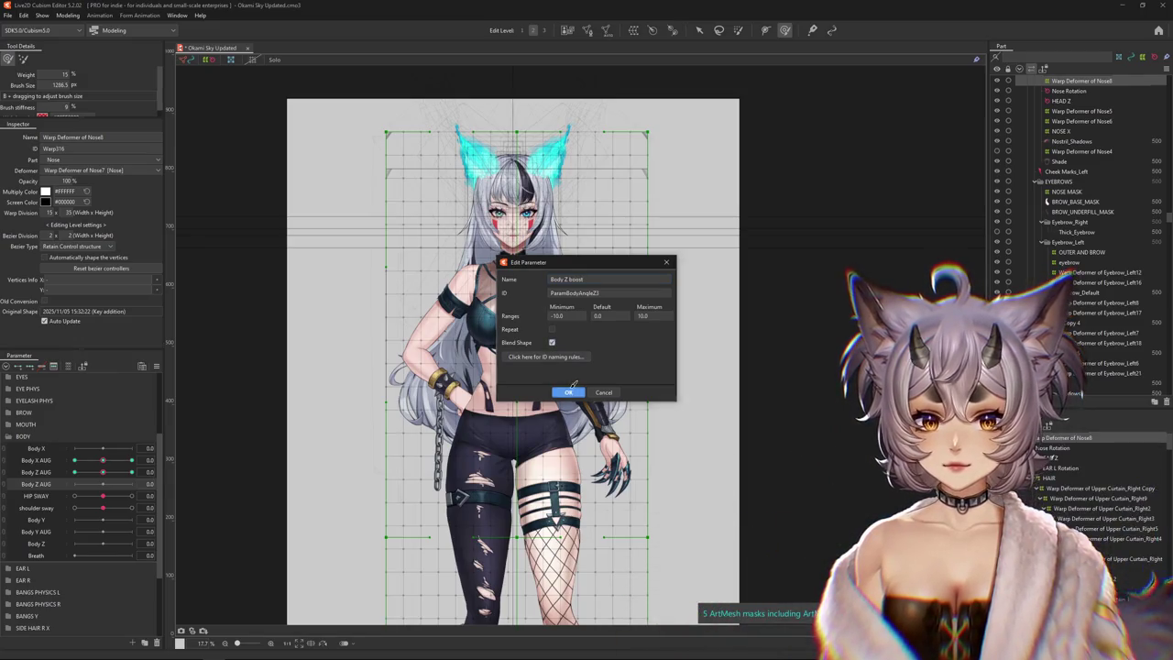
click(568, 391)
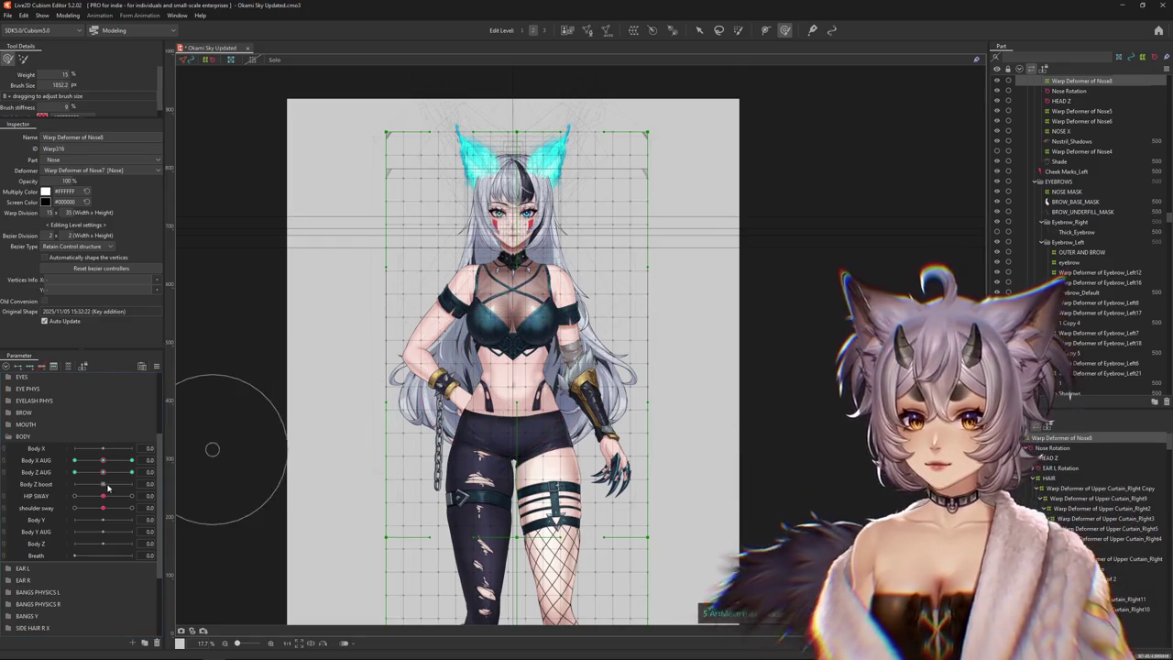
click(107, 486)
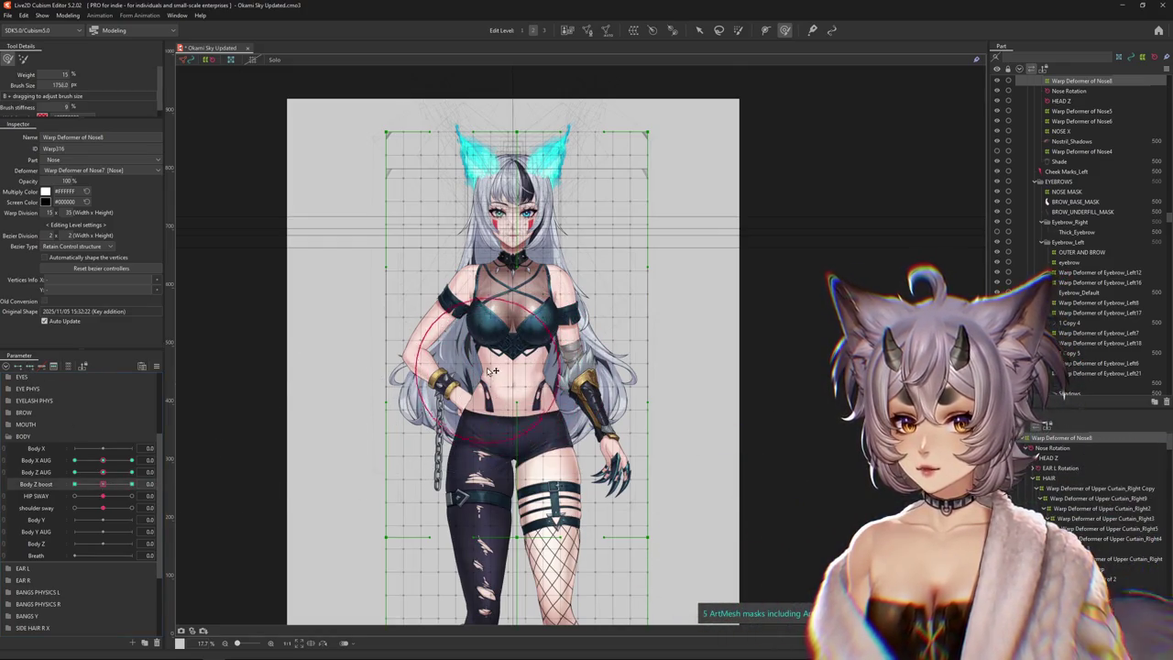
Select the torso warp vertices and bend the body at Body Z boost 10
drag(492, 370, 535, 364)
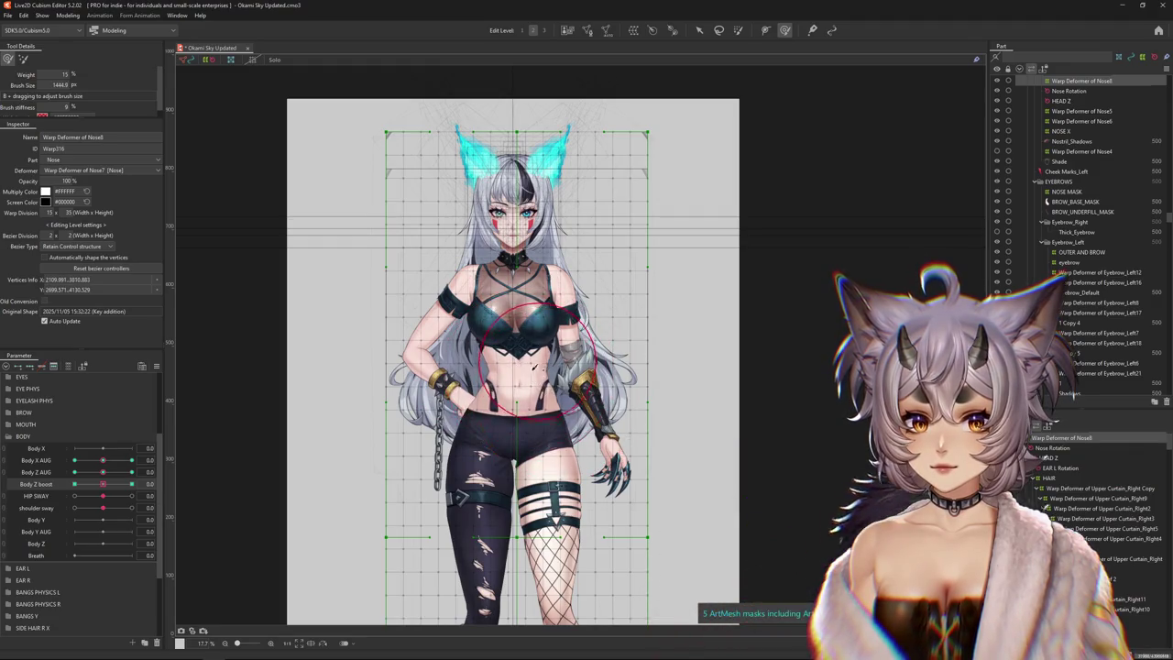
drag(468, 326, 586, 325)
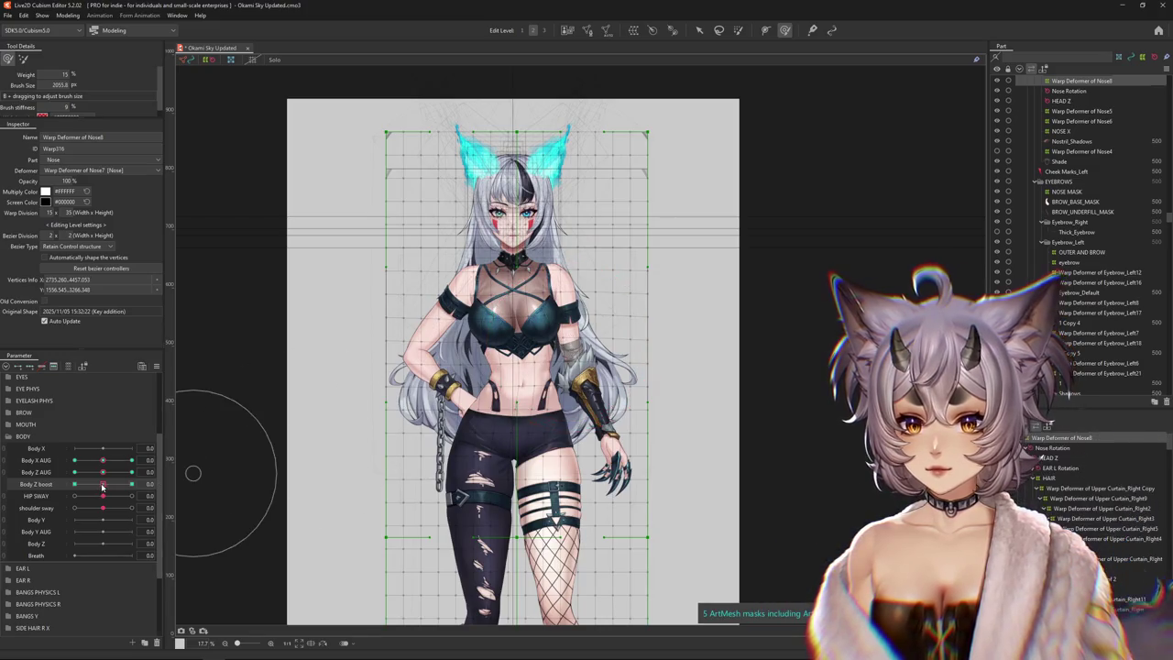
drag(128, 488, 104, 492)
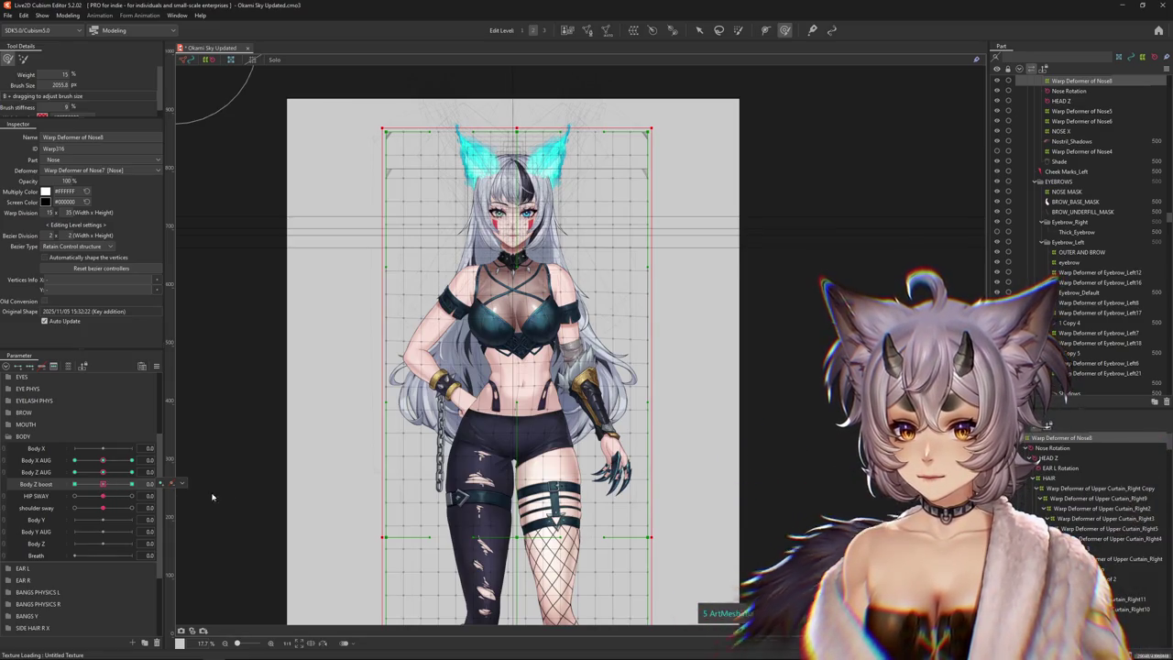
drag(104, 488, 161, 489)
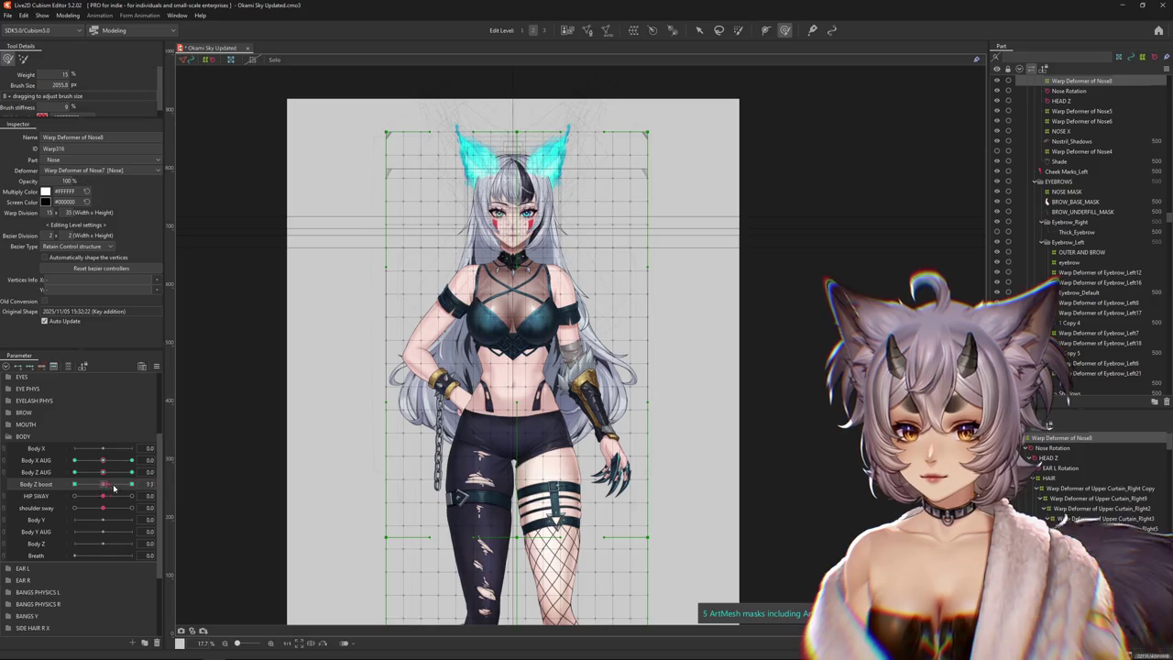
drag(528, 391, 514, 373)
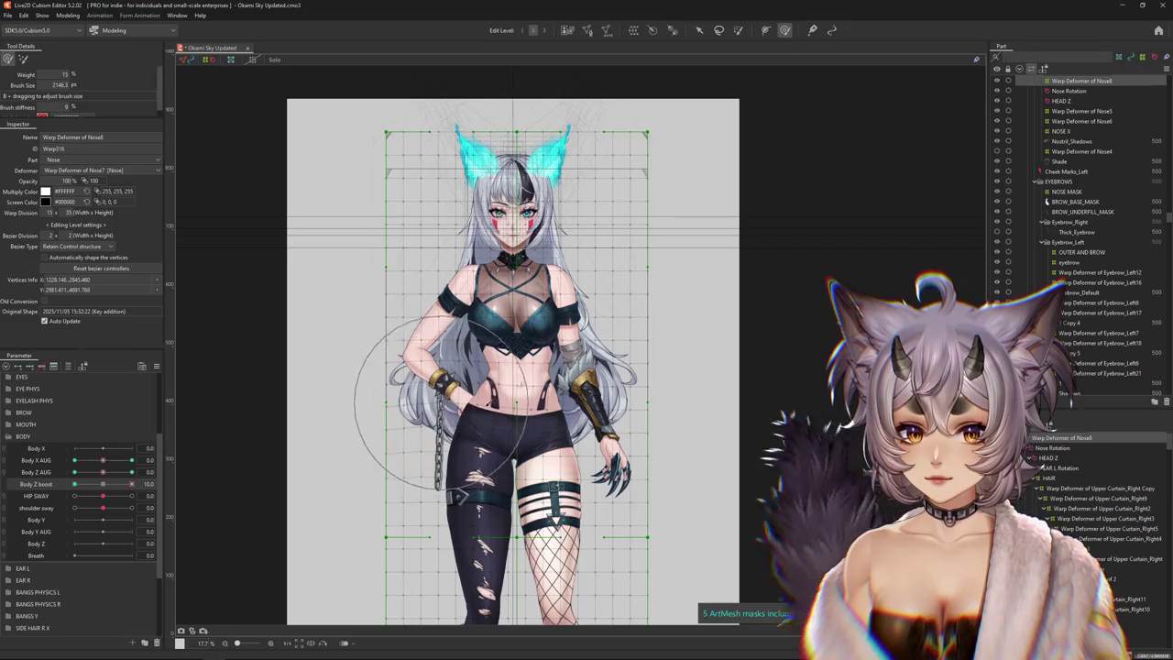
drag(455, 414, 551, 443)
drag(102, 485, 170, 483)
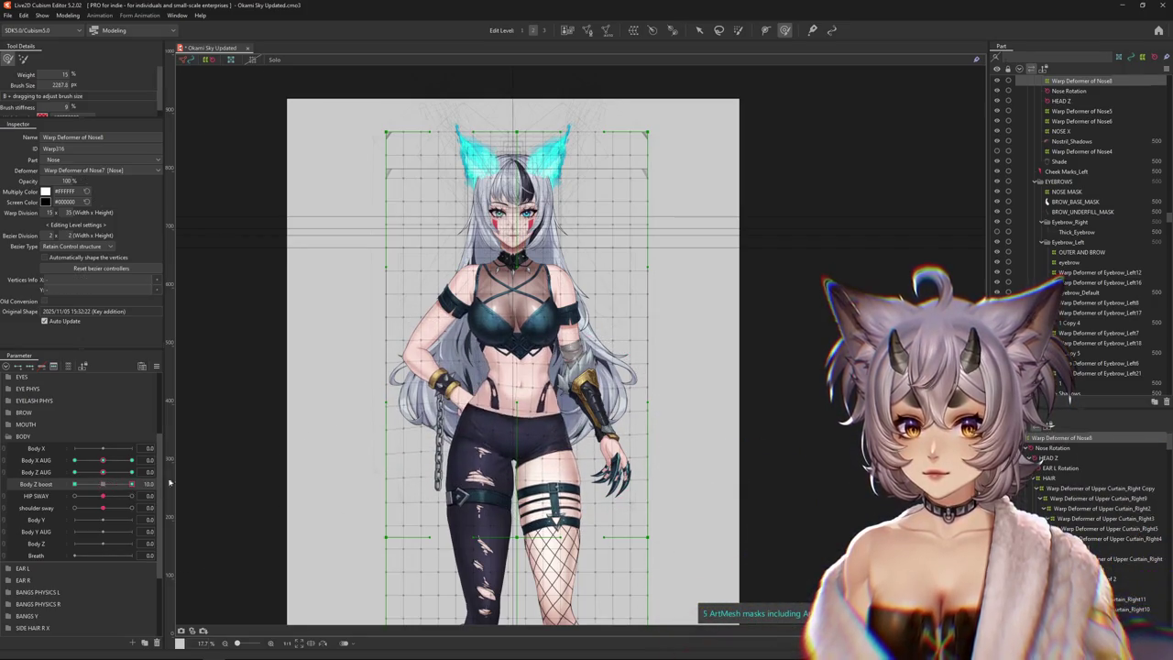
Reshape the chest and shift the lower body, then hide the grid to inspect Body Z boost 10
drag(517, 362, 492, 346)
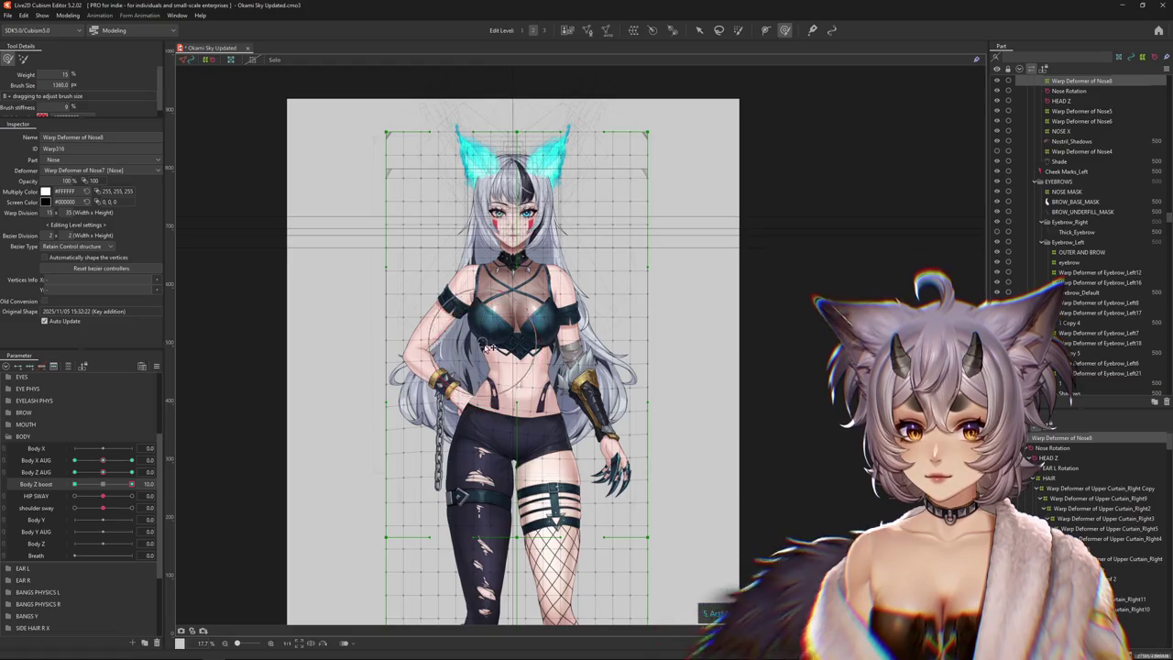
click(555, 350)
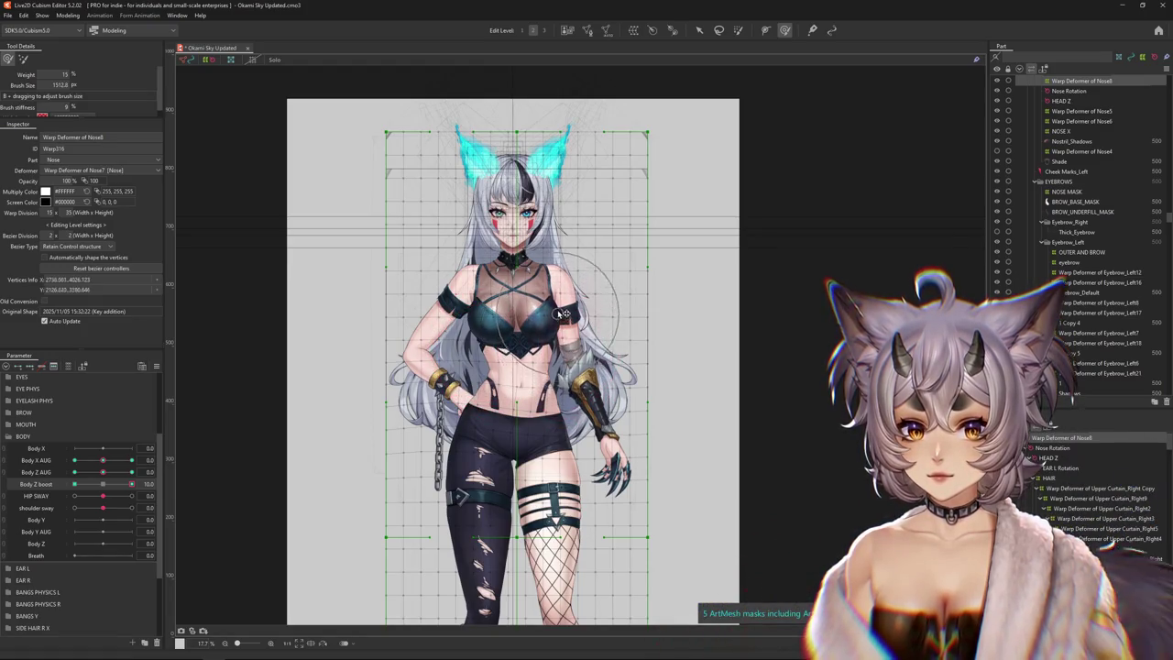
drag(550, 358, 518, 403)
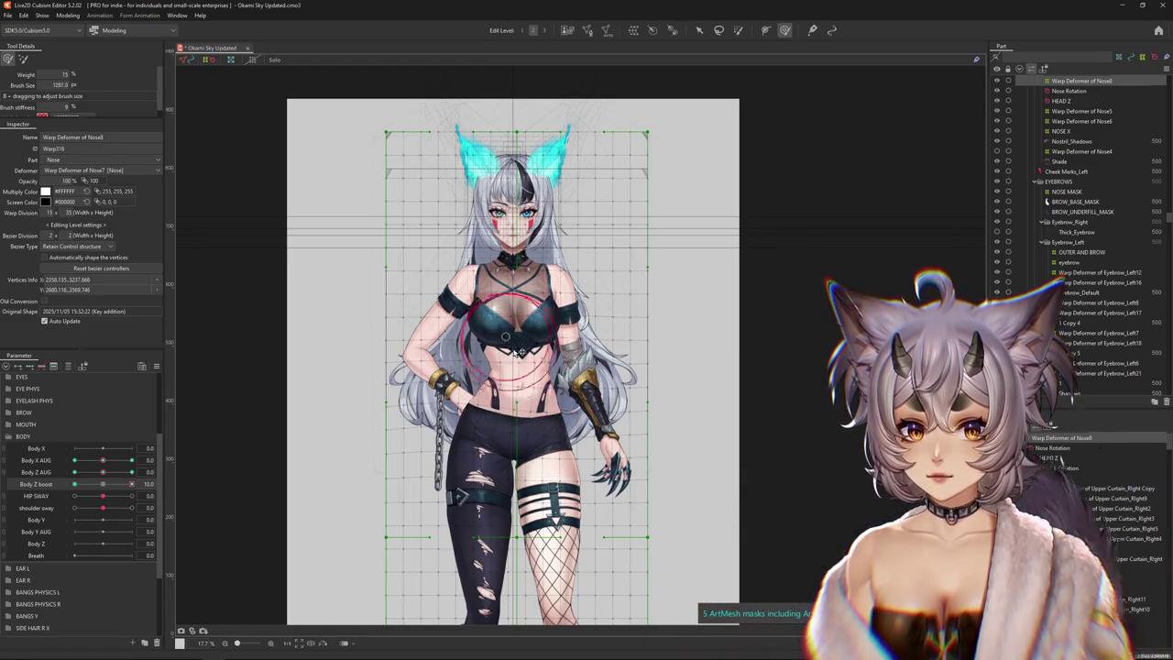
drag(519, 351, 507, 358)
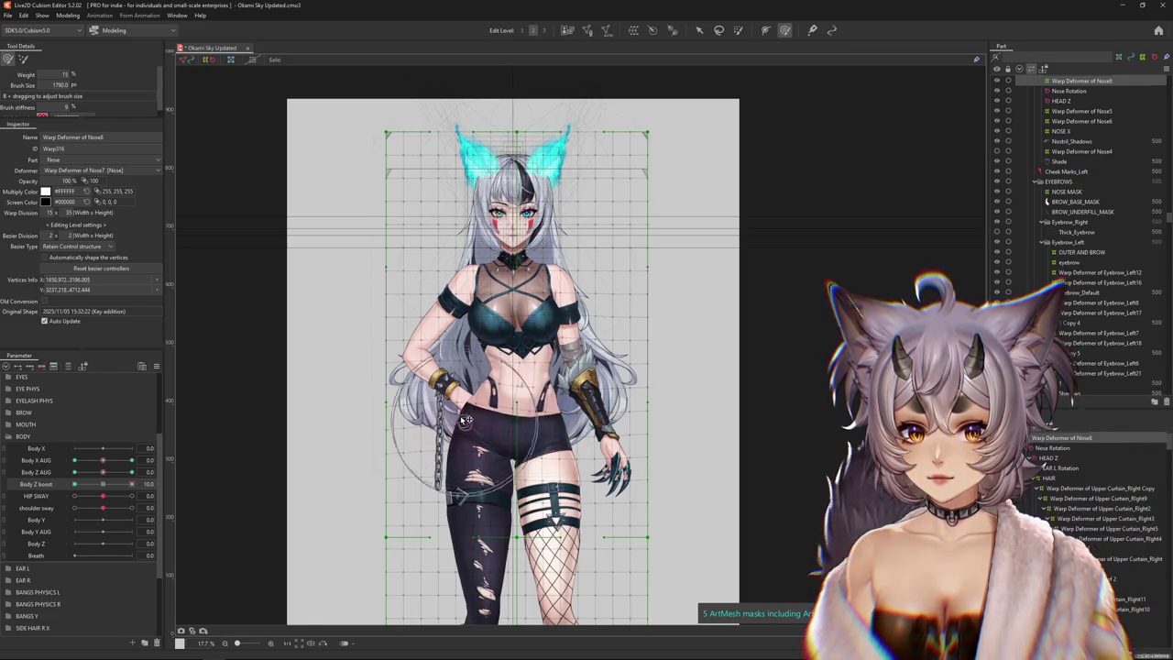
drag(497, 424, 527, 451)
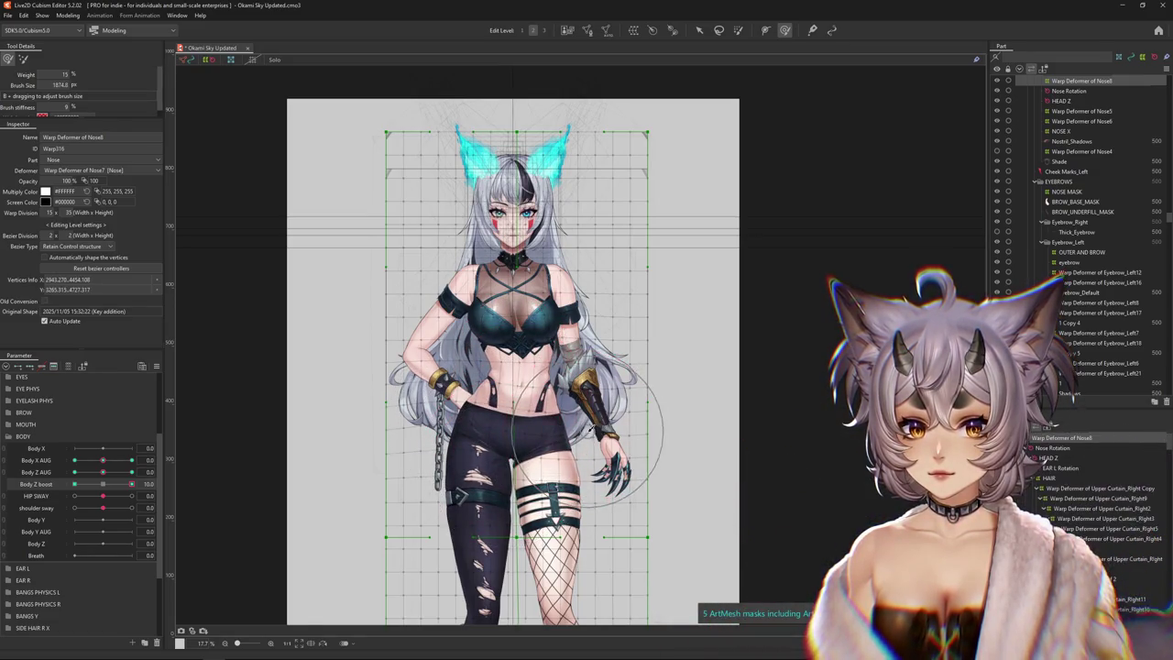
click(257, 503)
click(133, 483)
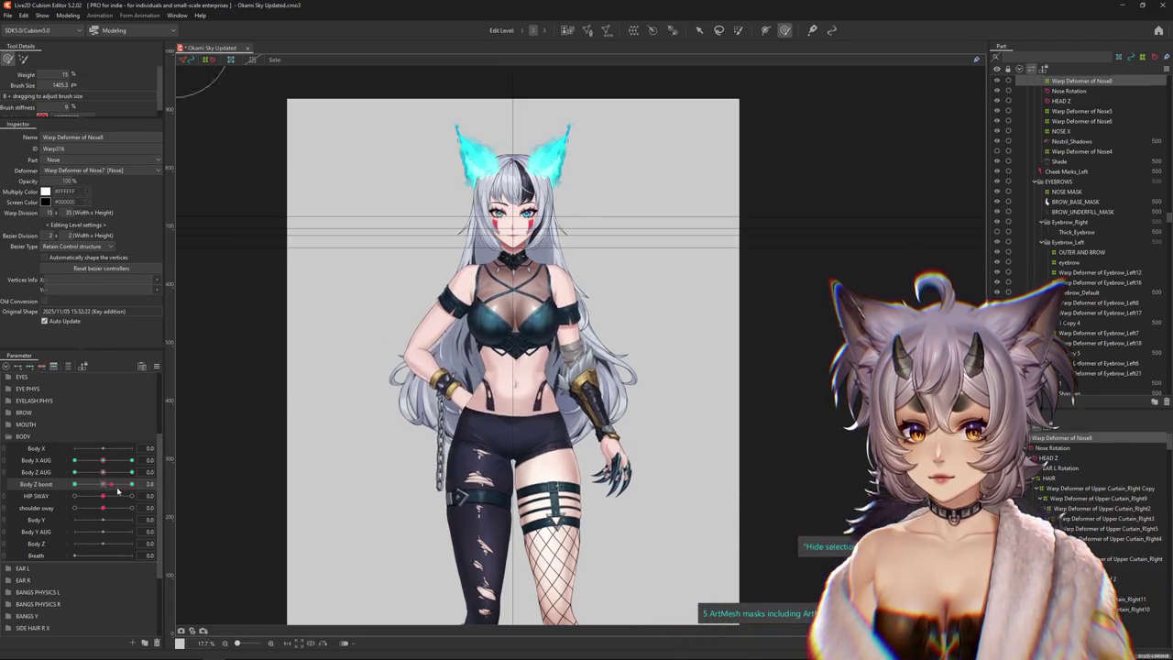
mouse_move(133, 483)
mouse_down()
mouse_move(117, 492)
mouse_move(208, 475)
mouse_up()
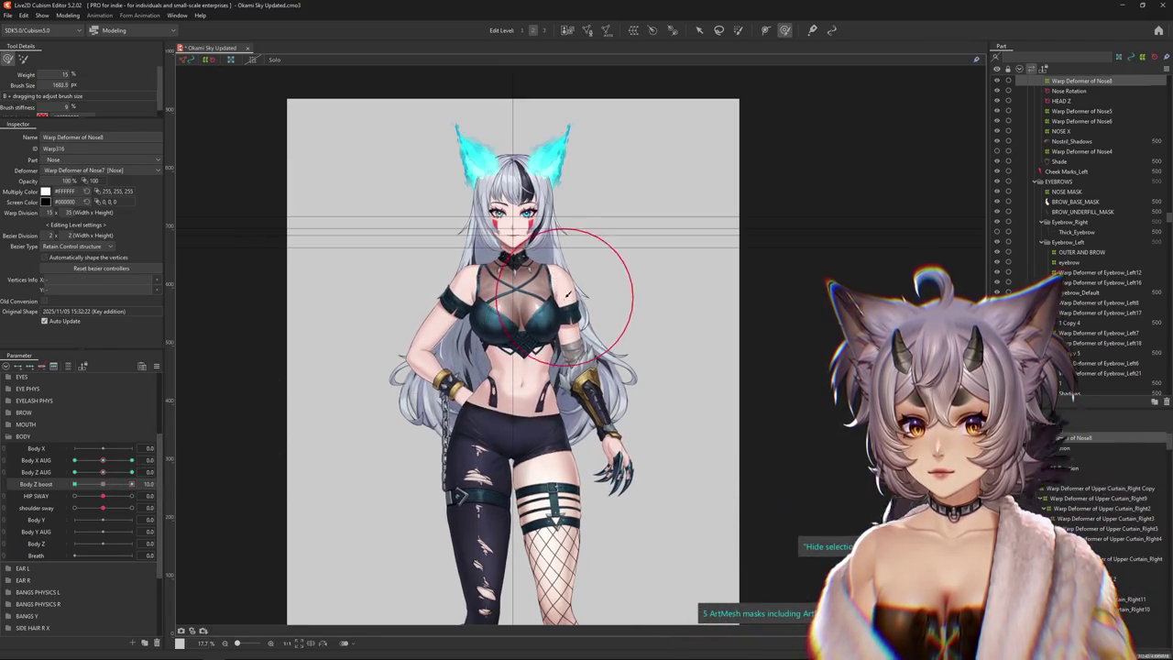
Refine the chest deformation, show the grid again, and return Body Z boost to 0
drag(564, 295, 540, 311)
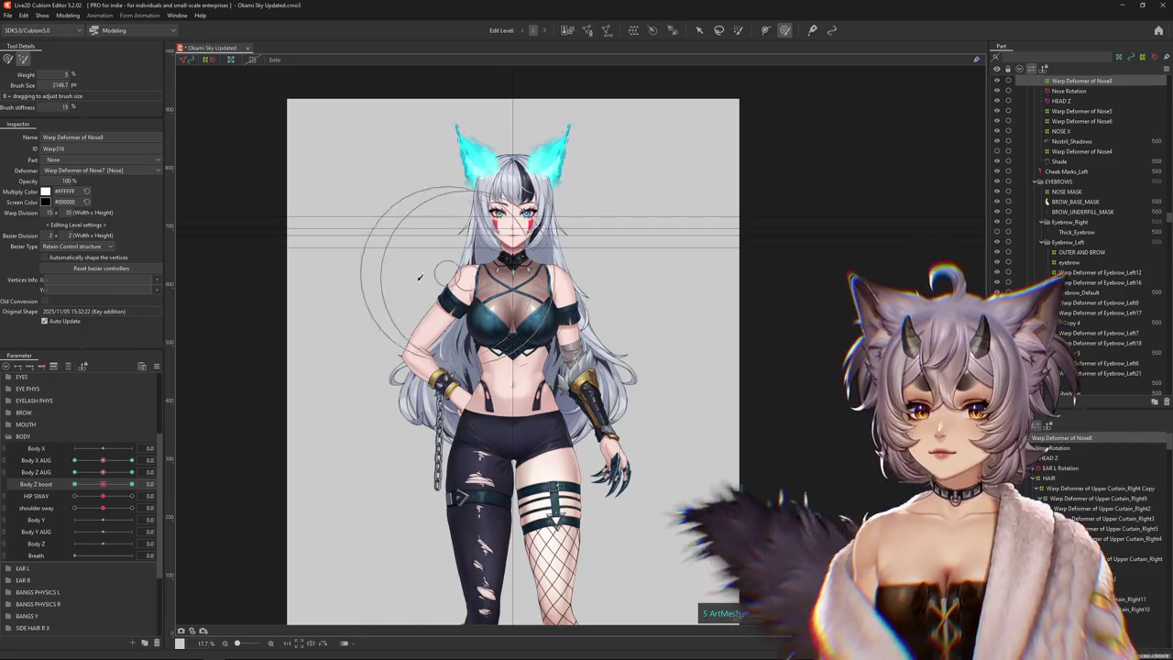
click(101, 495)
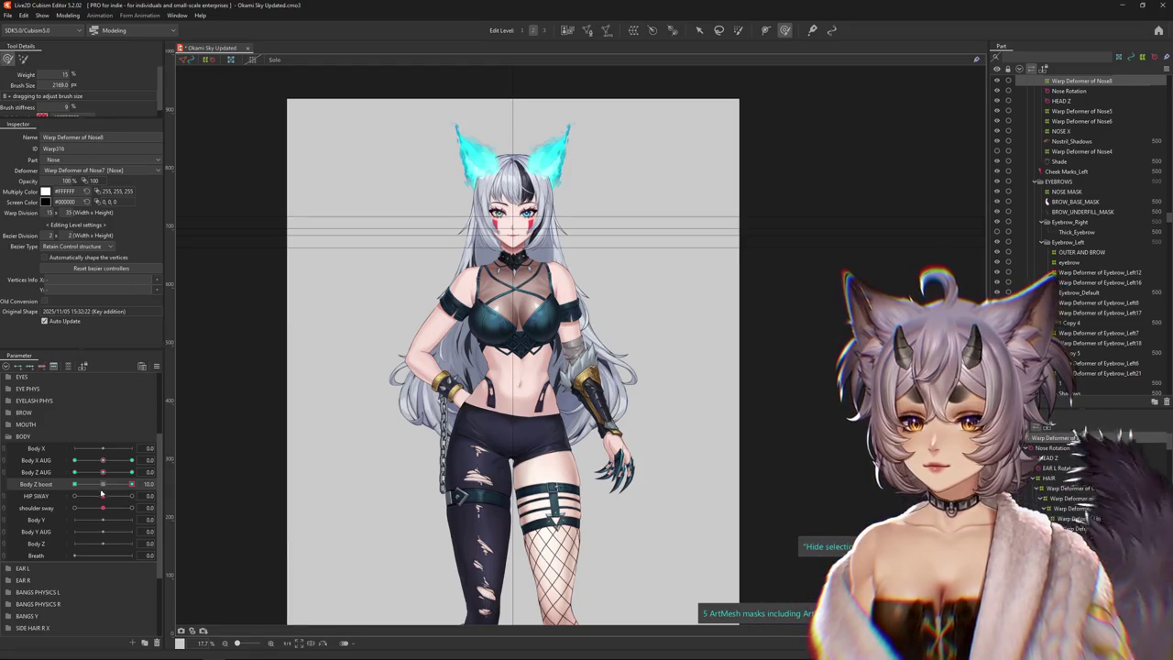
mouse_move(133, 483)
mouse_down()
mouse_move(118, 487)
mouse_move(483, 496)
mouse_move(440, 401)
mouse_up()
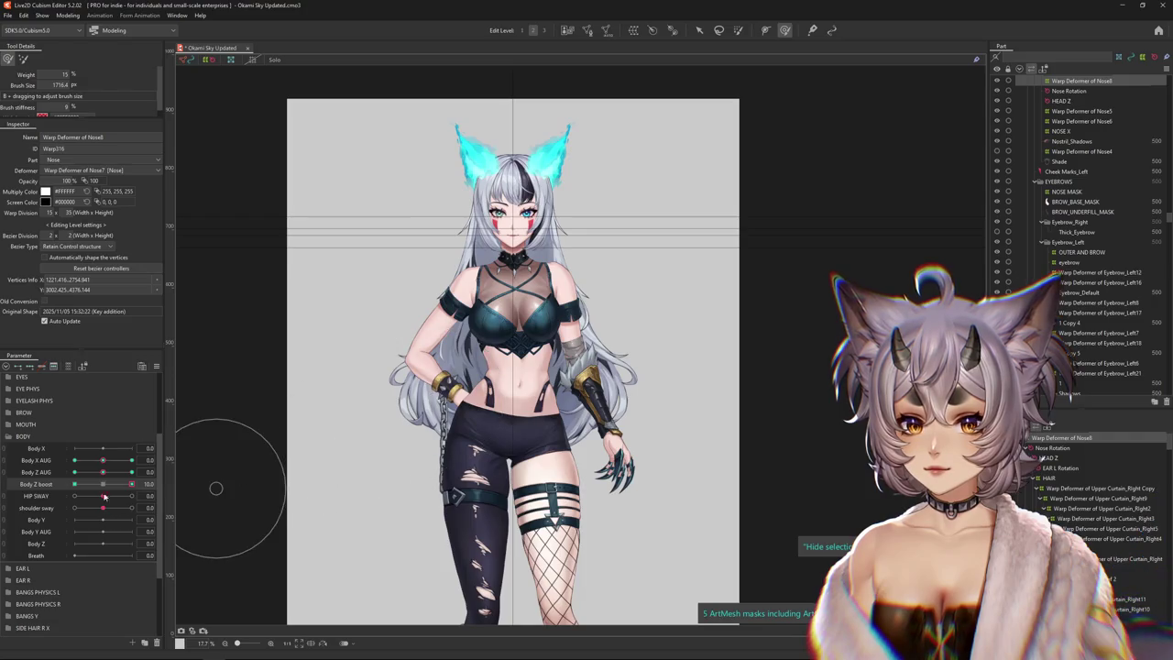
drag(104, 495, 159, 483)
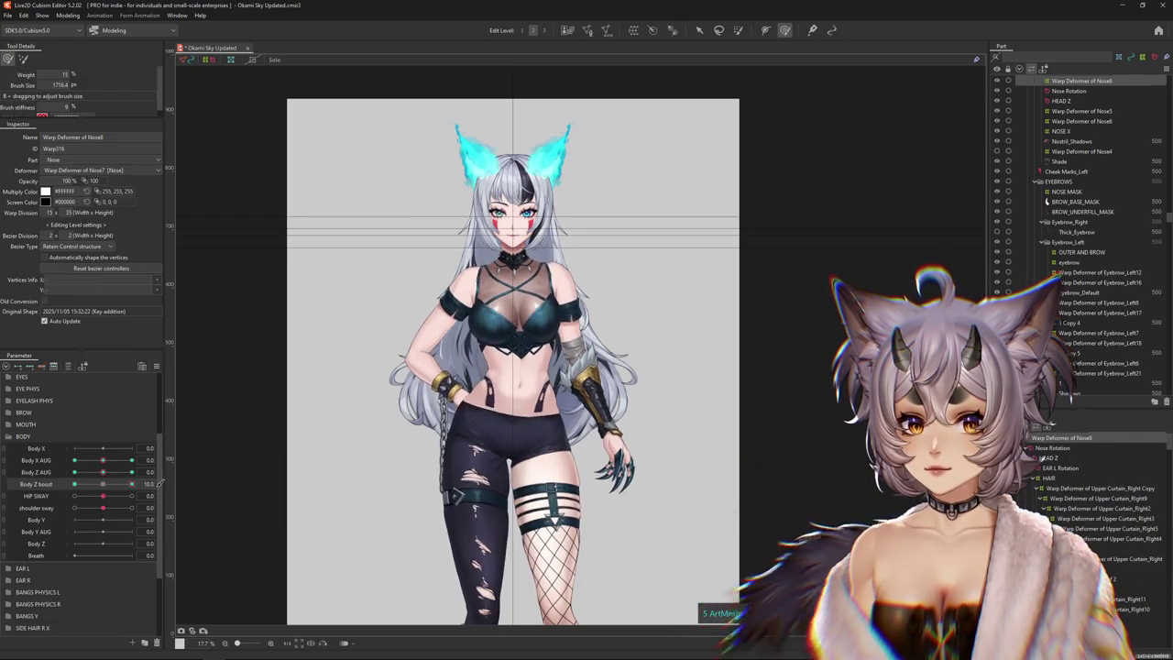
drag(511, 311, 403, 341)
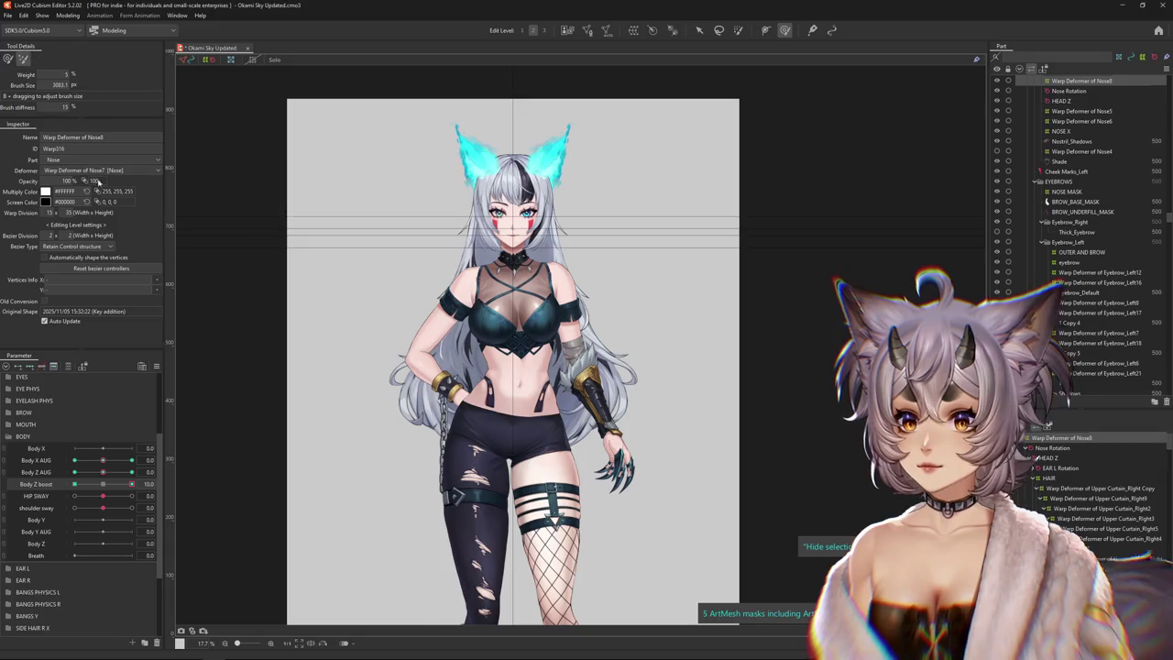
mouse_move(132, 484)
mouse_down()
mouse_move(101, 488)
mouse_move(132, 484)
mouse_up()
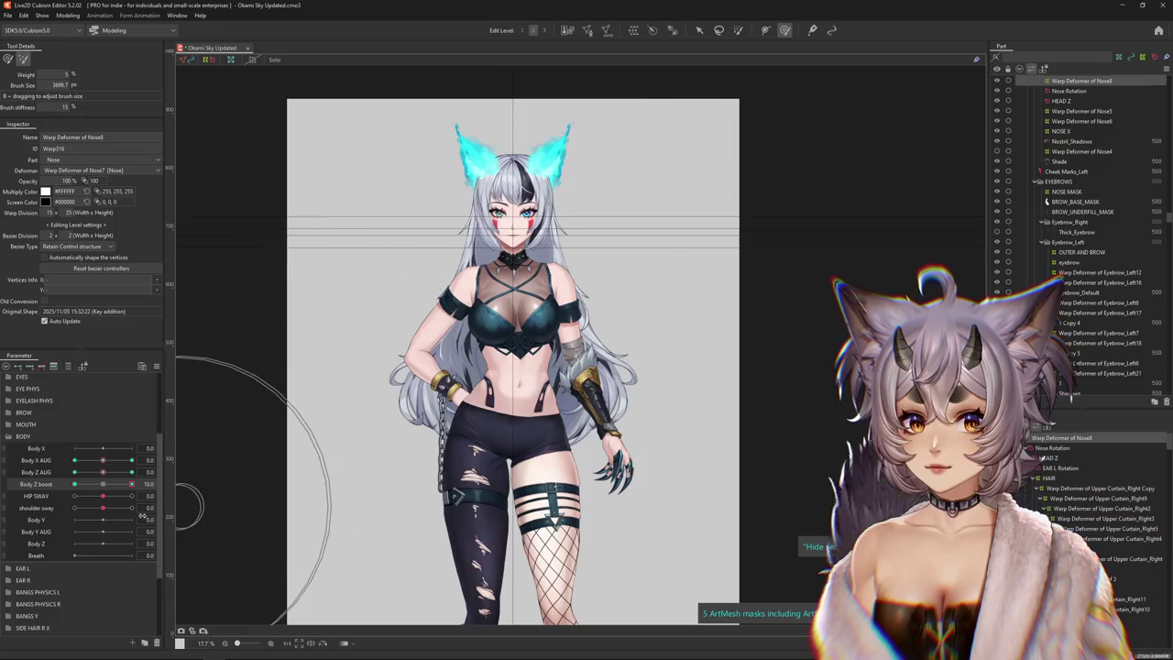
Dismiss the Reflect Motion prompt and preview the lean toward Body Z boost -10
click(156, 366)
click(193, 441)
click(568, 412)
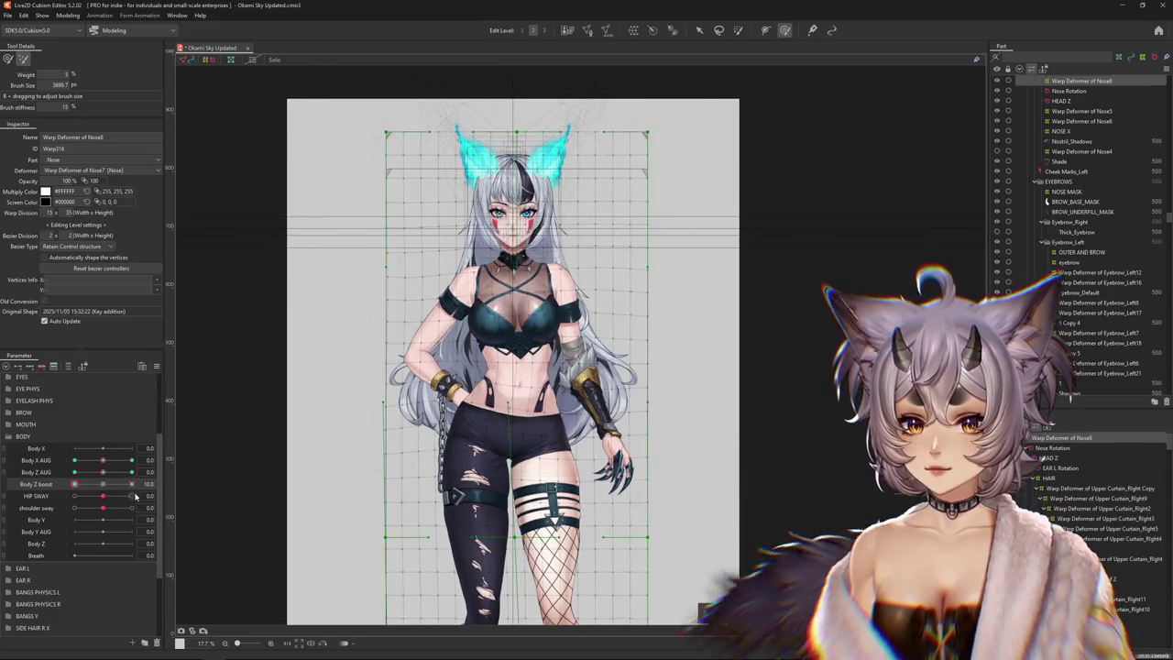
drag(119, 484, 75, 484)
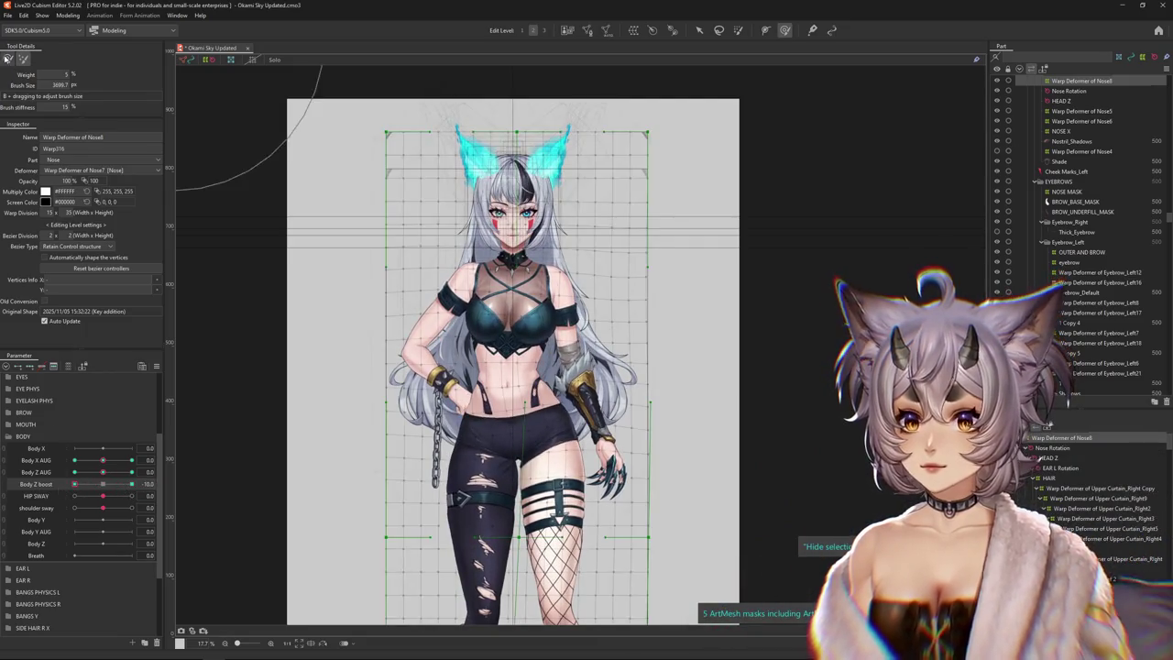
click(287, 340)
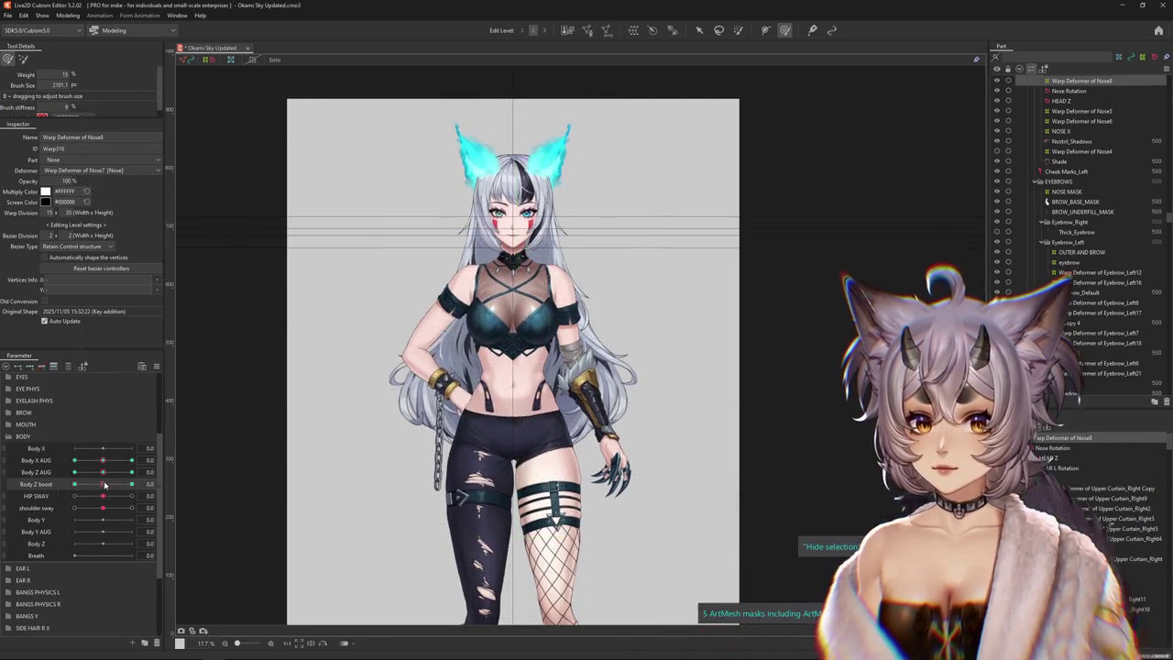
drag(131, 483, 85, 489)
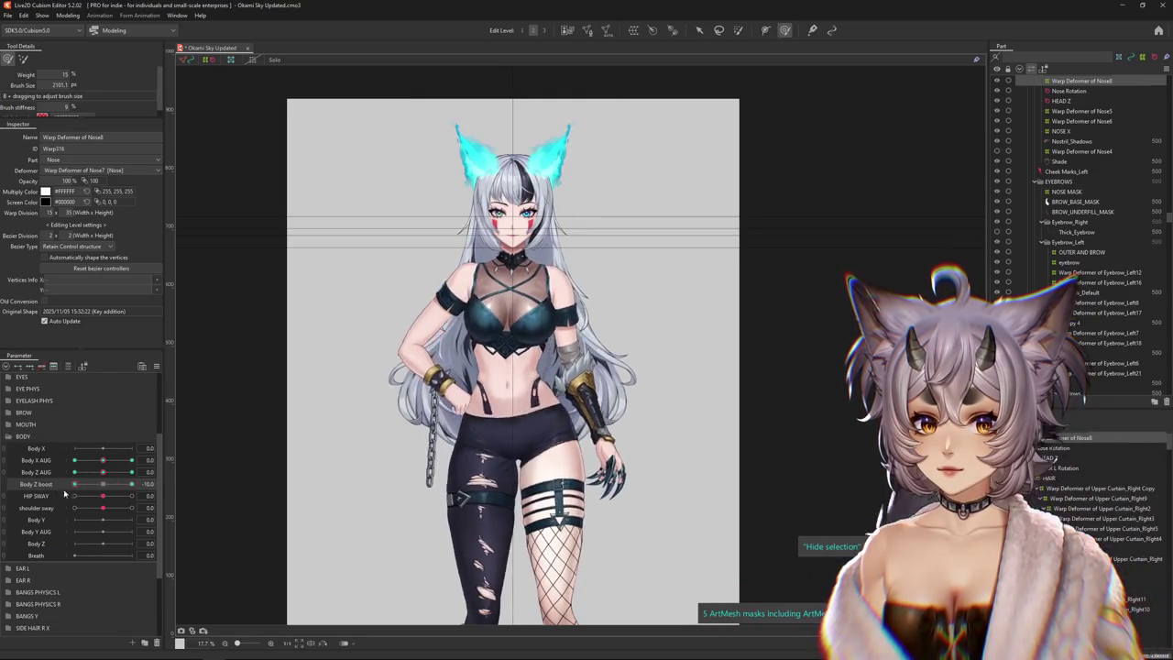
Sweep Body Z boost to check the lean, then select all of the model's body parts
scroll(248, 473, down, 2)
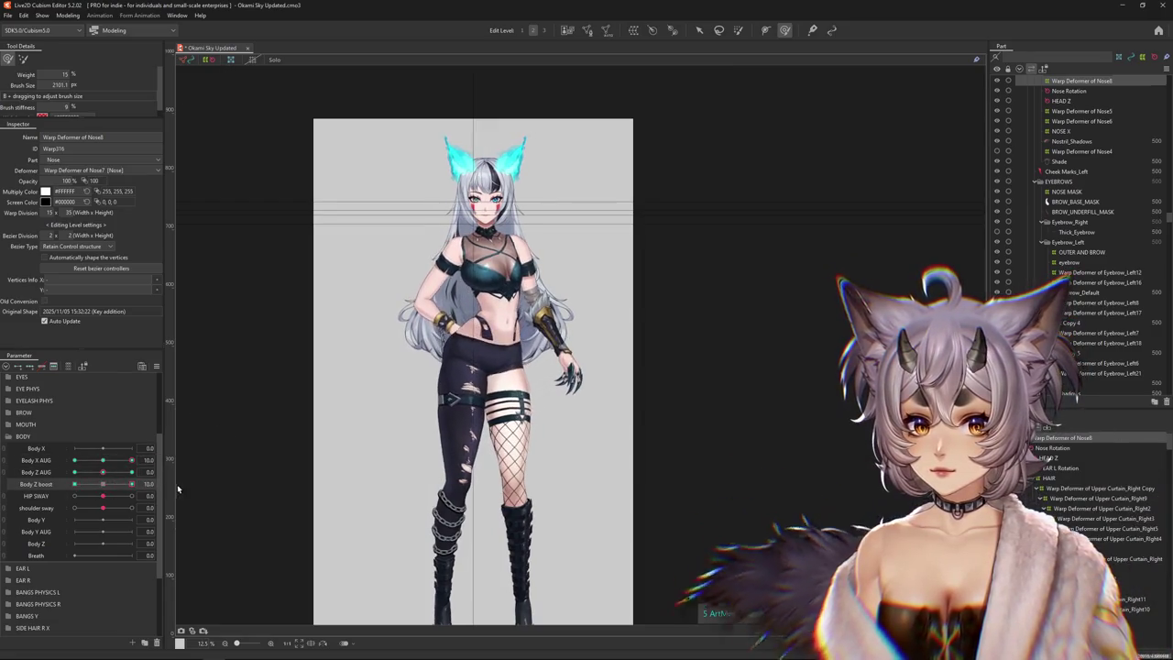
drag(85, 484, 147, 485)
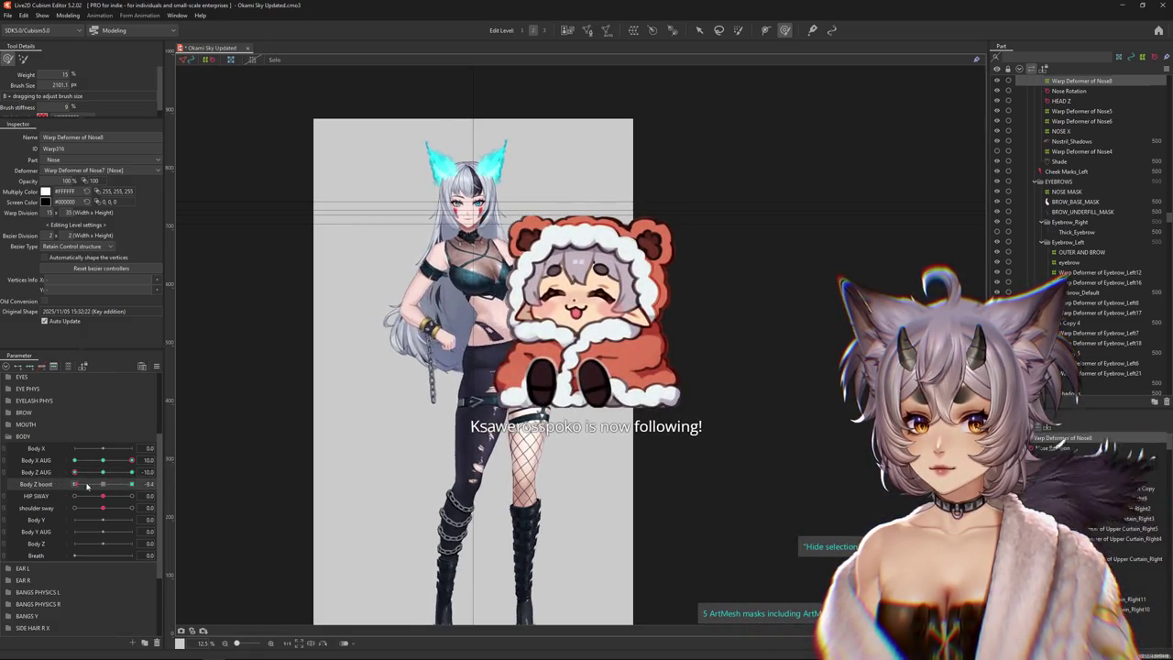
click(161, 460)
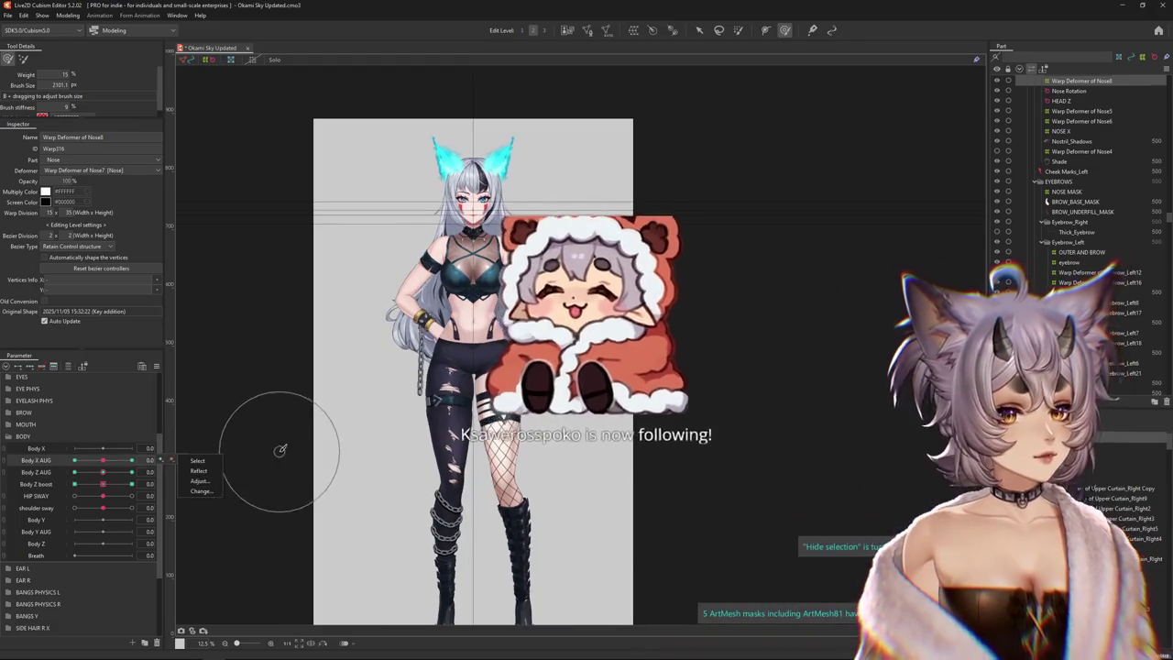
click(104, 465)
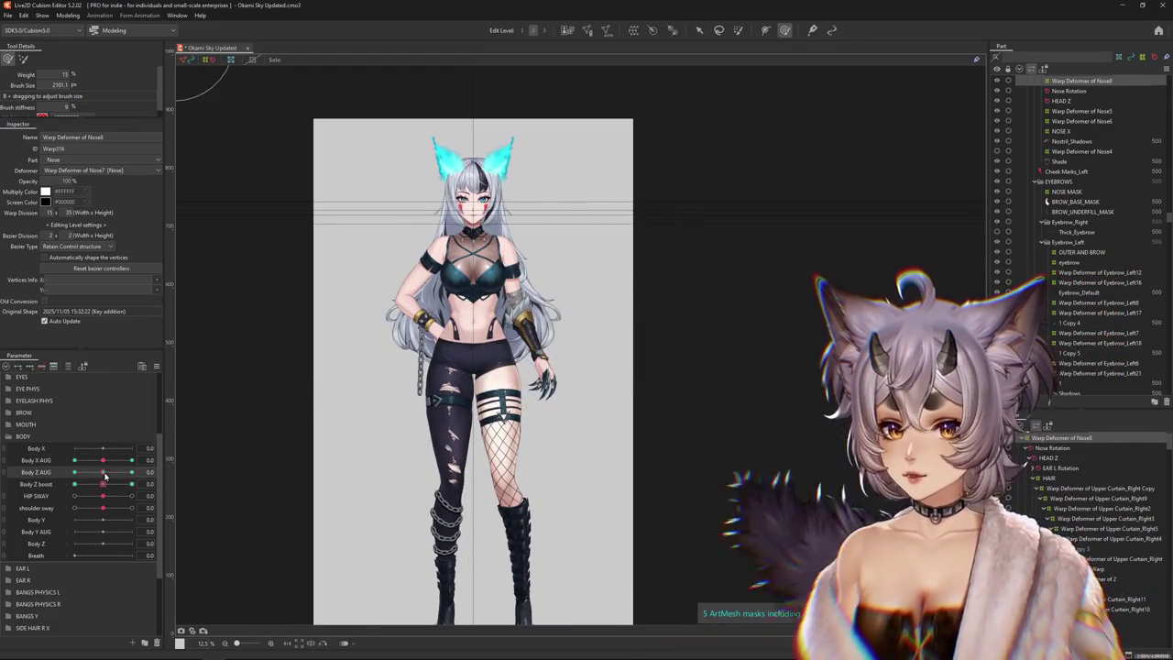
key(Down)
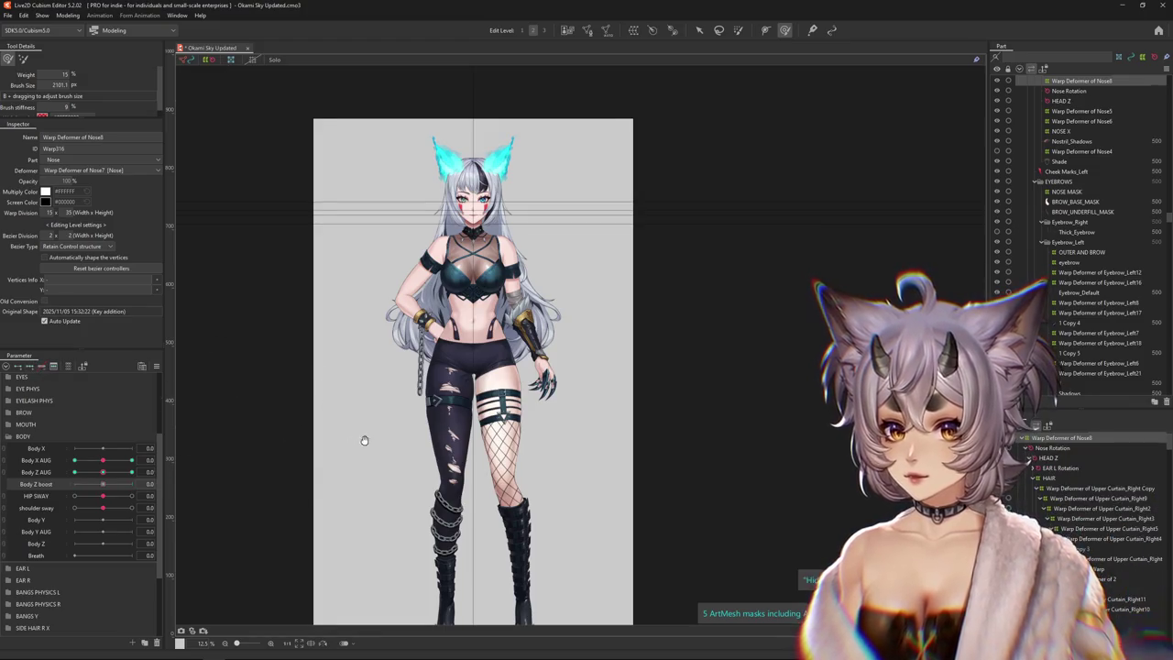
drag(363, 440, 413, 467)
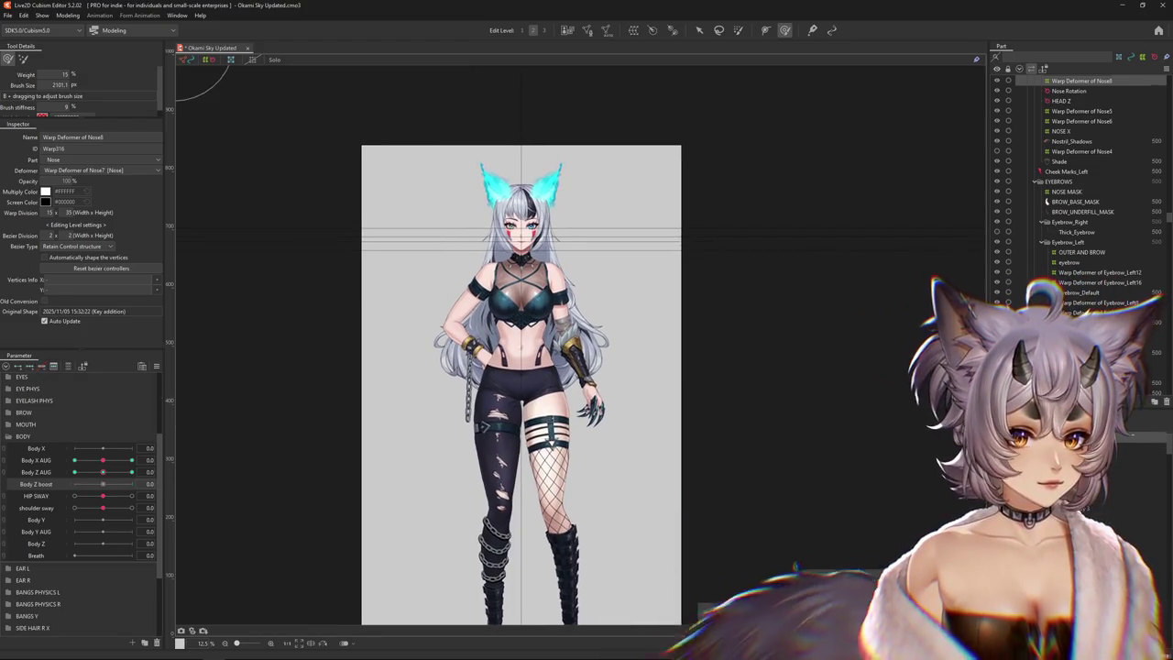
ctrl+click(1090, 437)
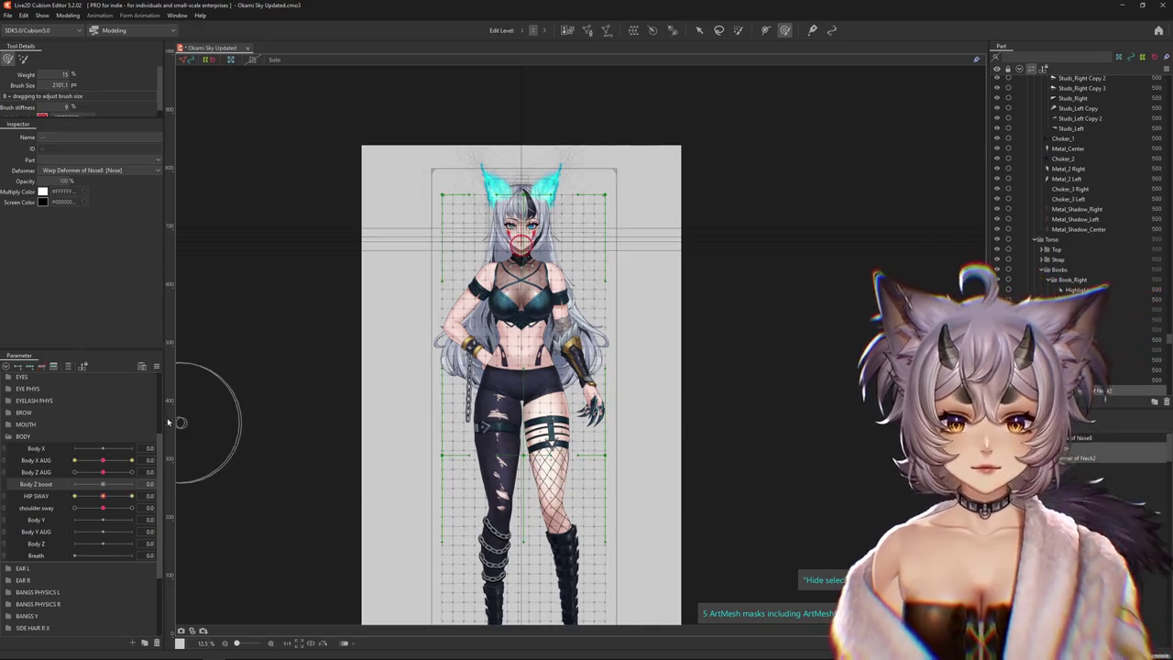
Create a new warp deformer around the selected body parts and add Body Z boost keys
click(157, 367)
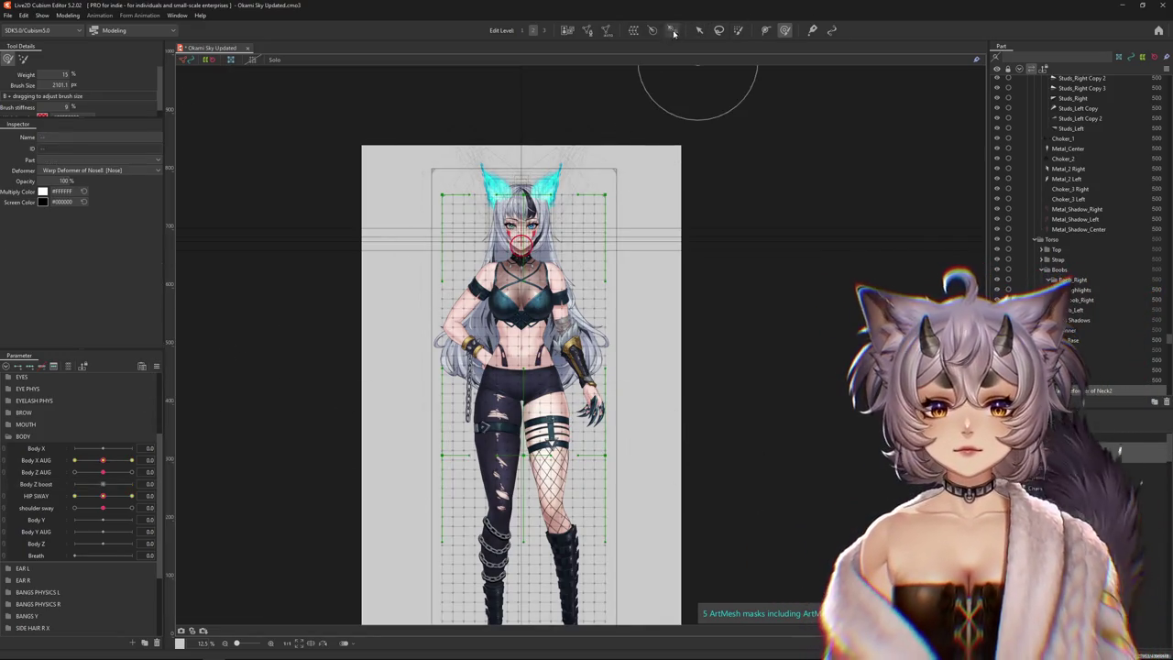
click(636, 32)
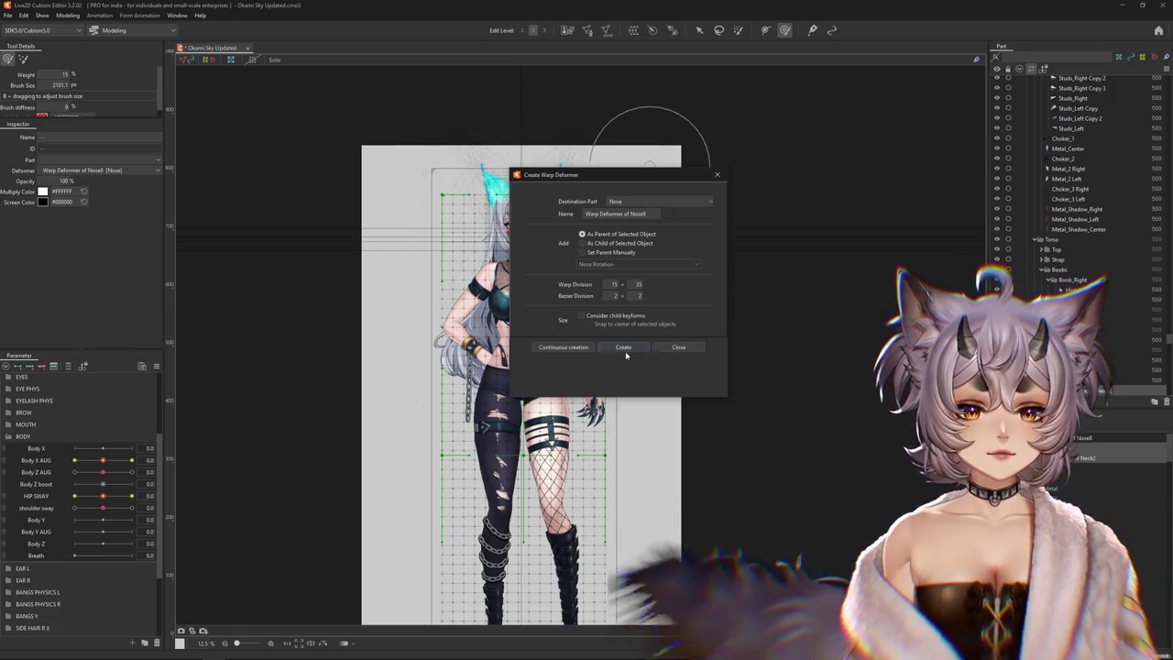
click(624, 347)
scroll(533, 305, up, 2)
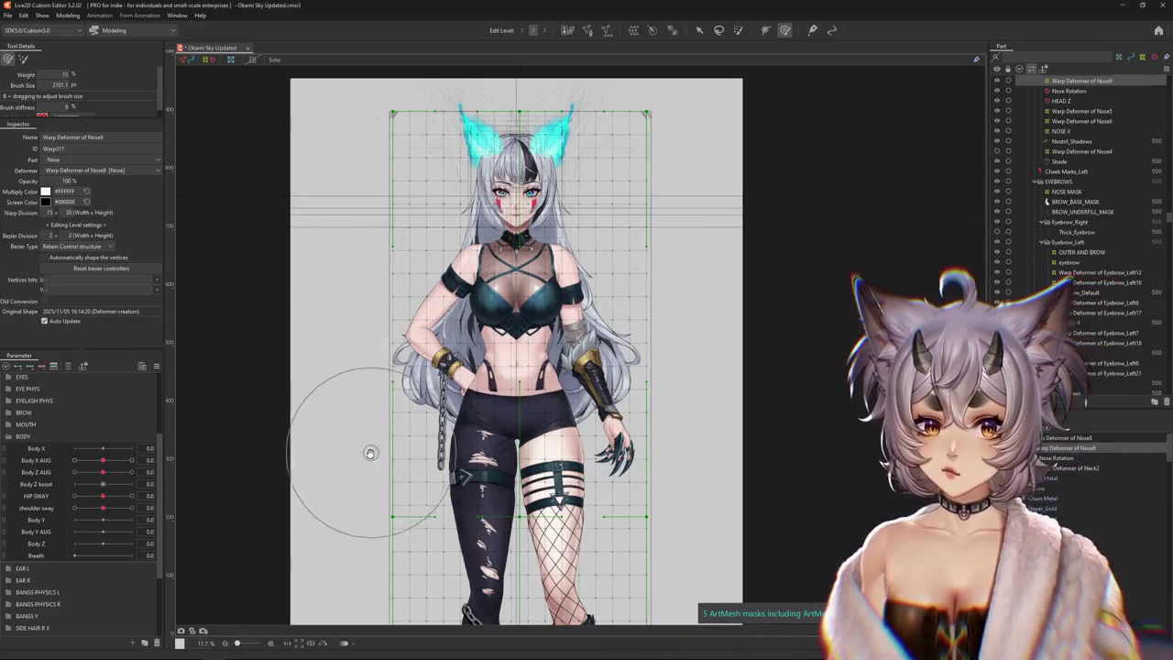
drag(370, 452, 381, 409)
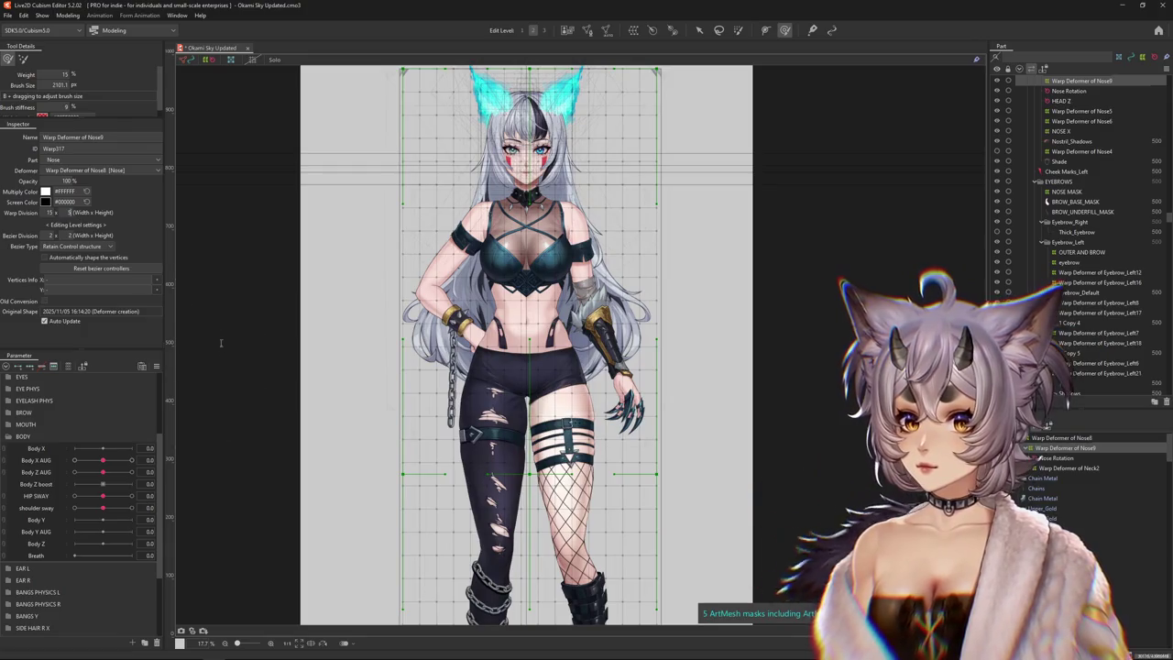
click(41, 366)
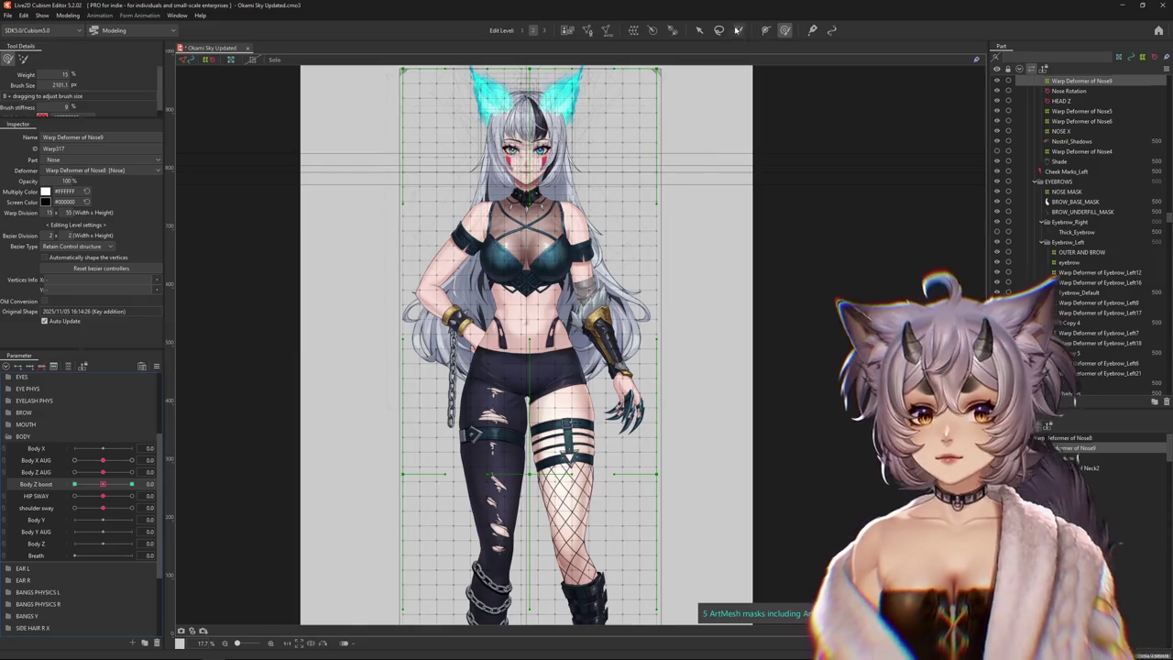
Paint deformation weight over the torso and hips and rotate the torso warp clockwise
click(737, 30)
scroll(524, 374, down, 2)
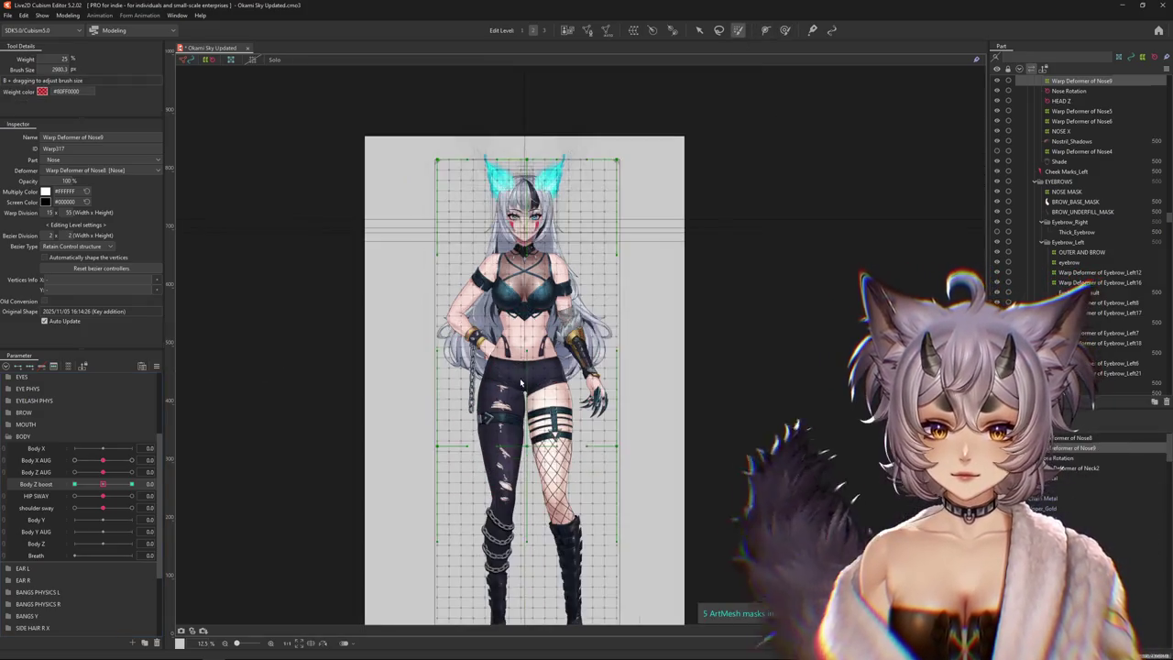
drag(515, 351, 517, 353)
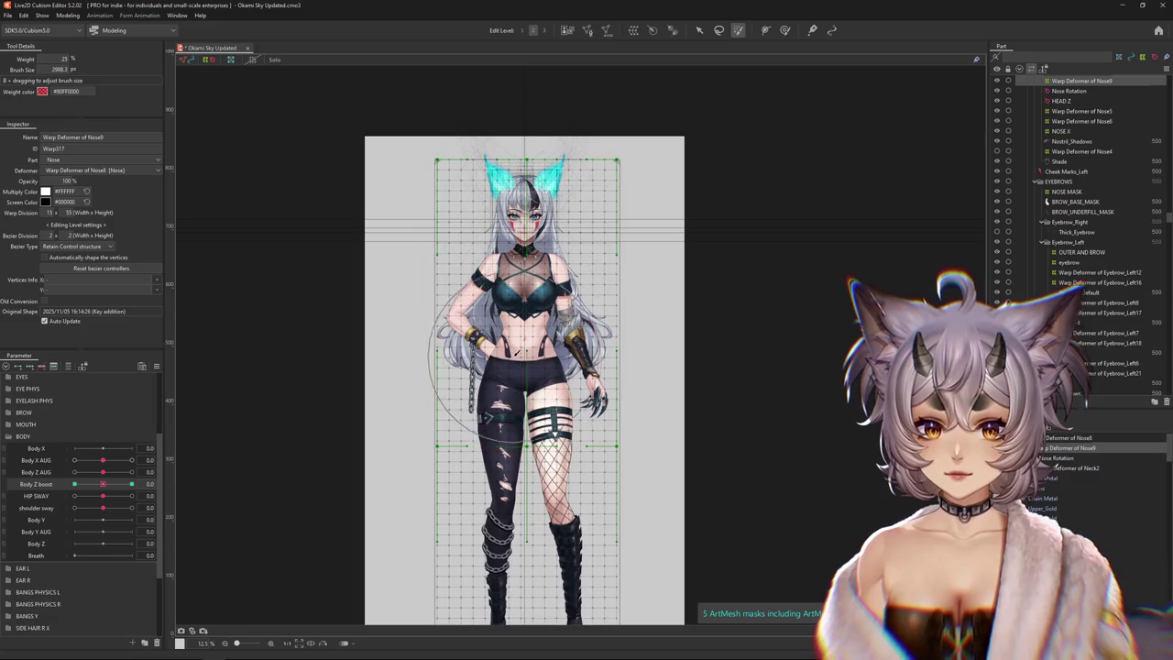
click(520, 352)
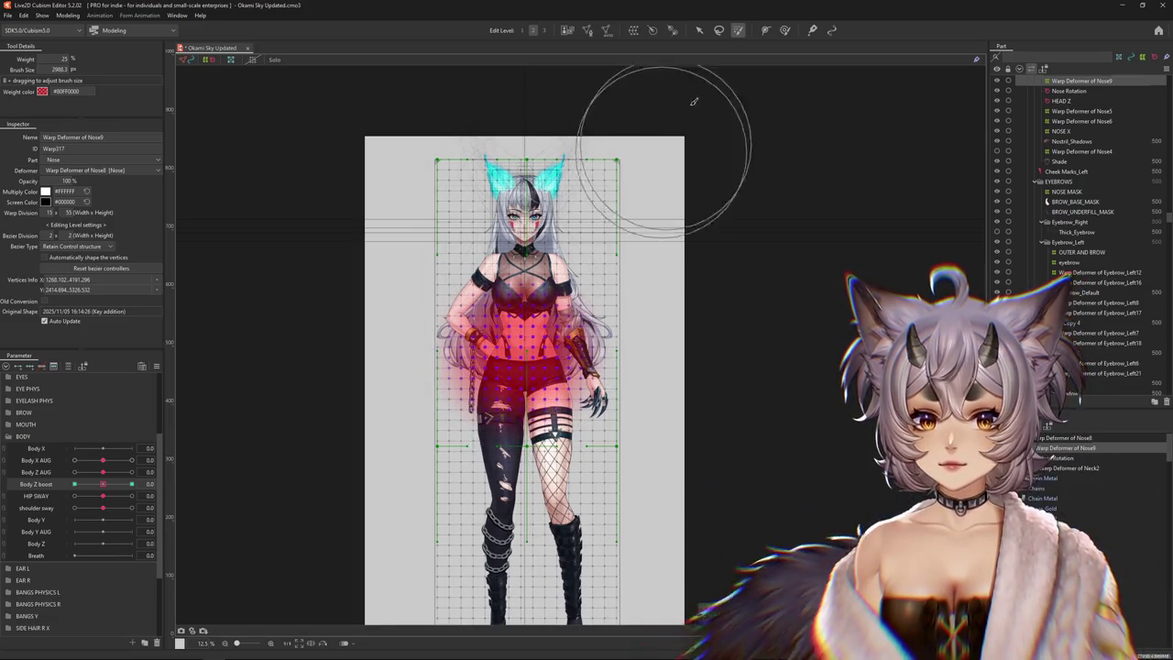
click(698, 30)
scroll(612, 366, up, 2)
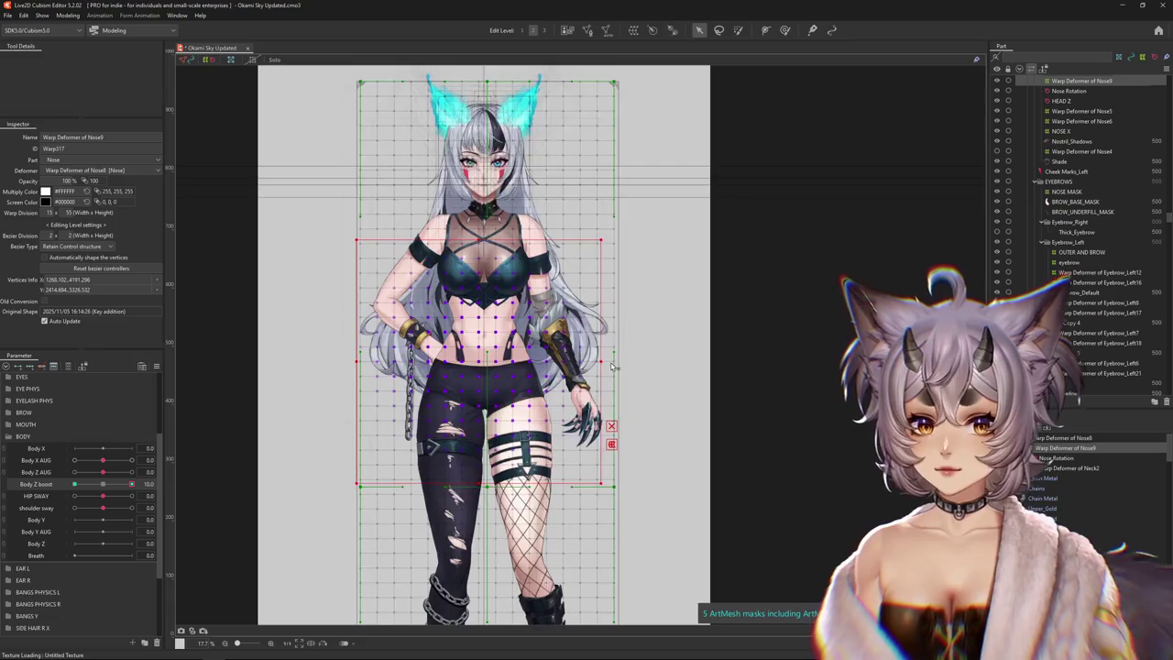
drag(604, 356, 601, 344)
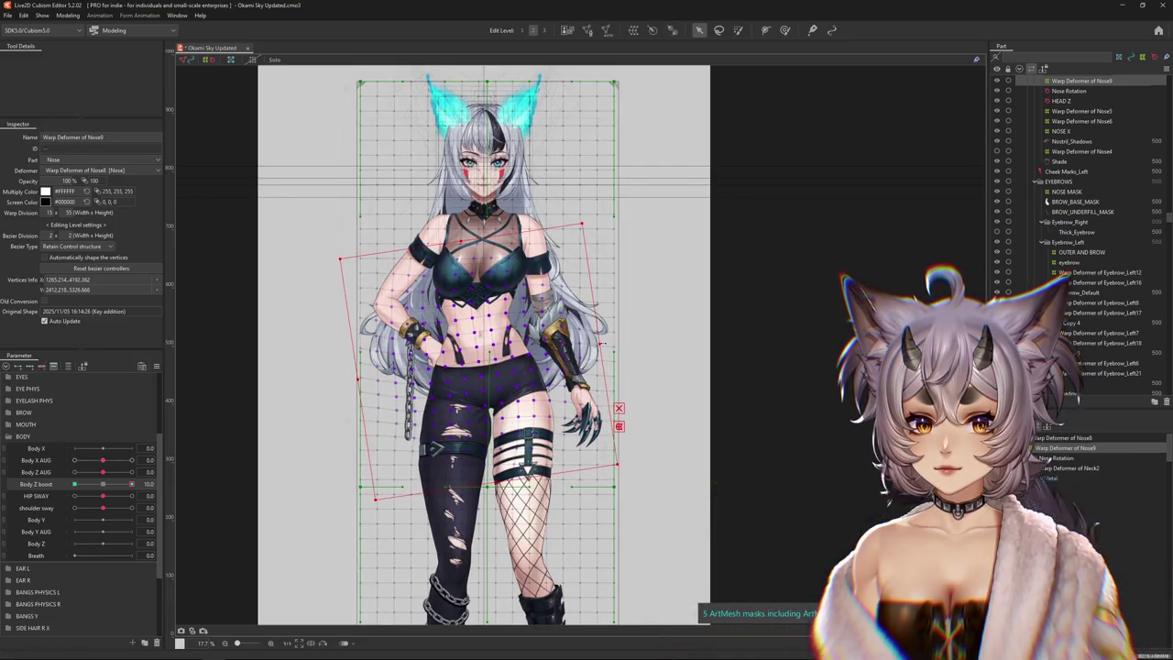
Repaint torso and hip weights and keep the torso tilt at the Body Z boost 10 key
drag(106, 490, 129, 486)
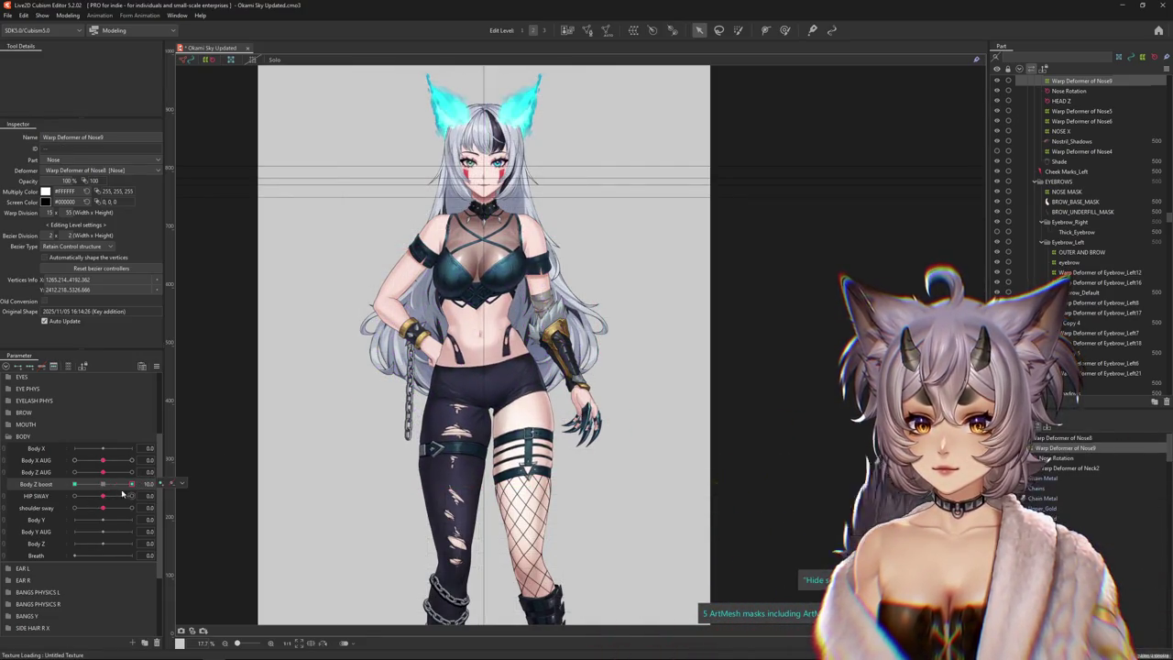
key(b)
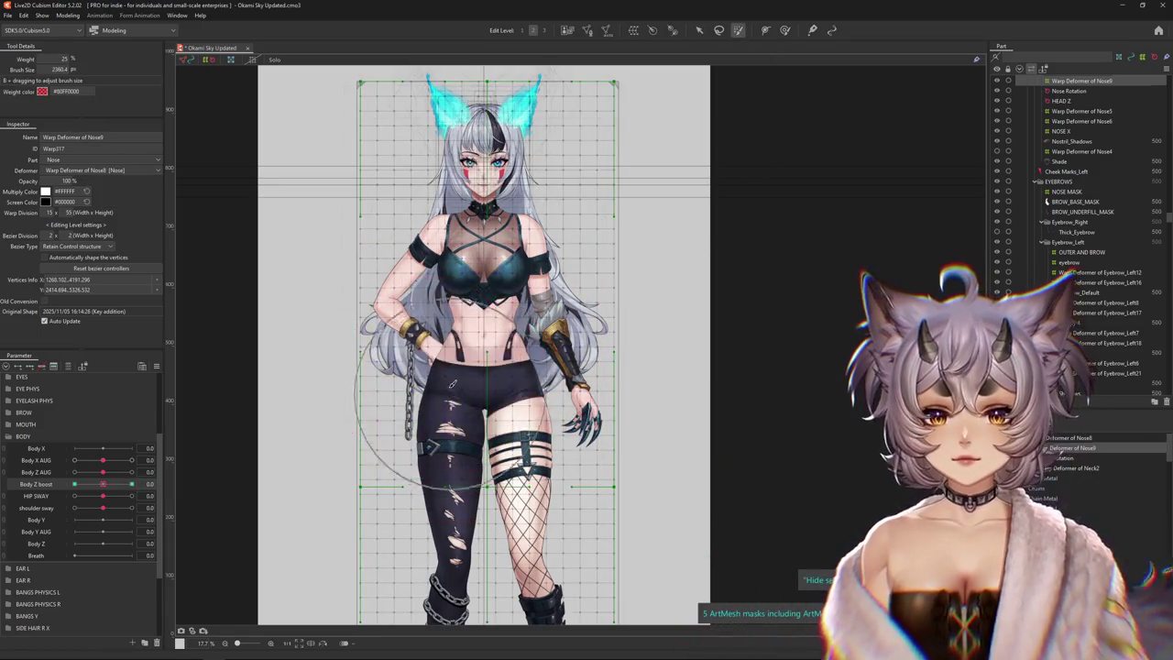
drag(452, 383, 364, 389)
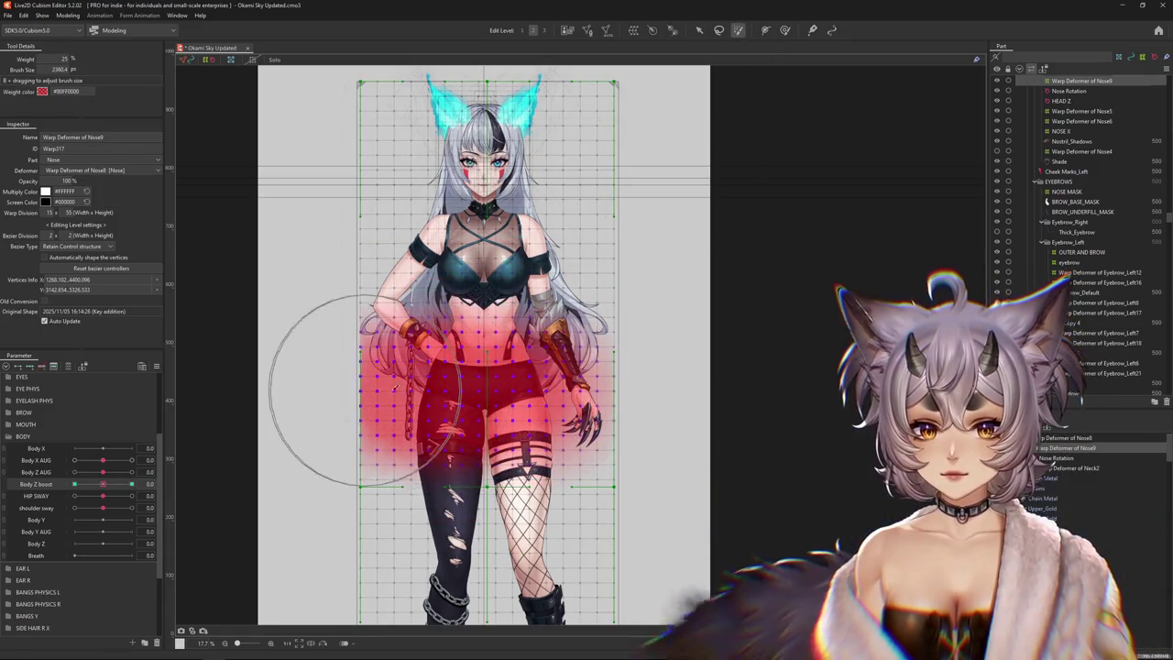
click(697, 31)
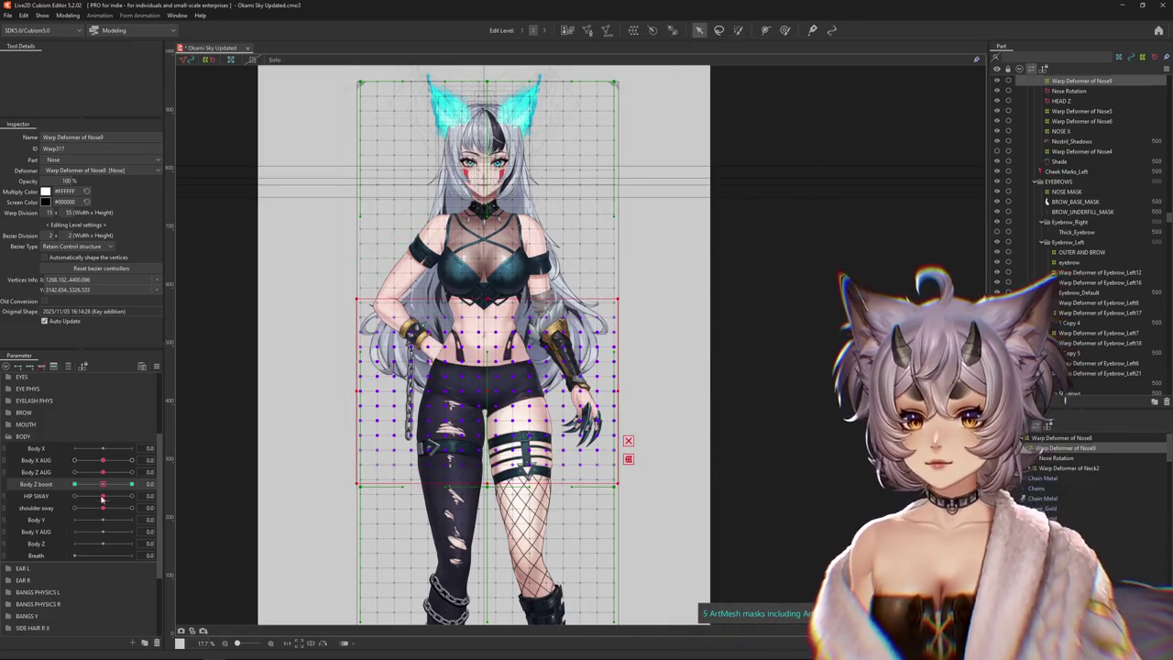
click(131, 483)
drag(624, 365, 622, 373)
drag(131, 483, 131, 483)
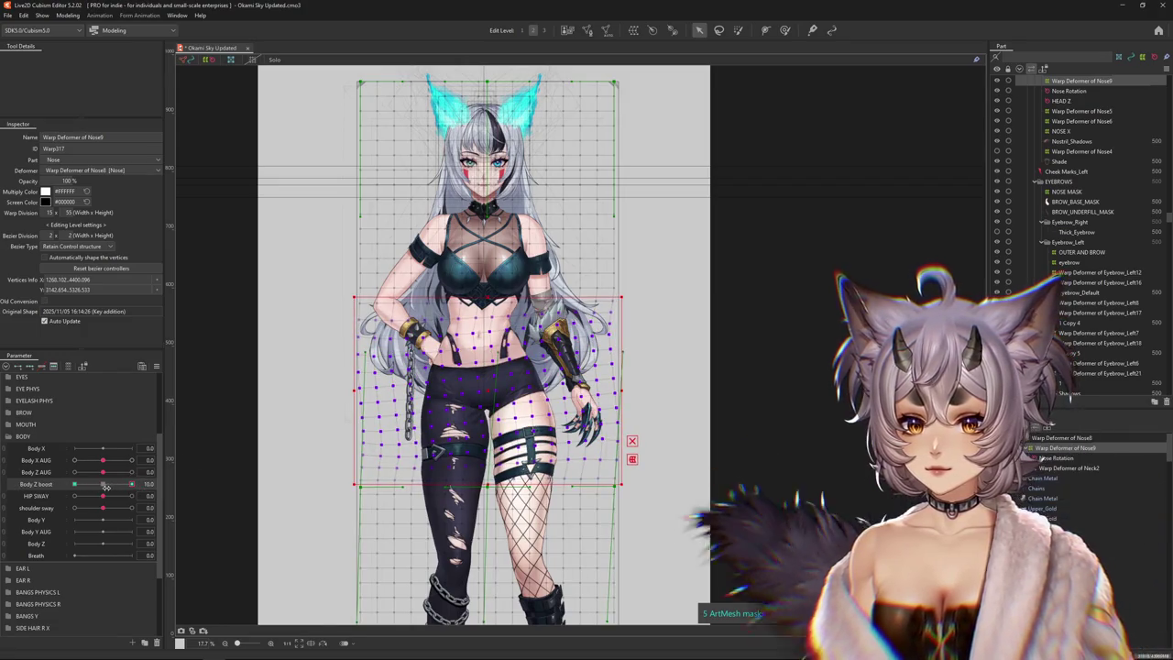
drag(131, 483, 110, 478)
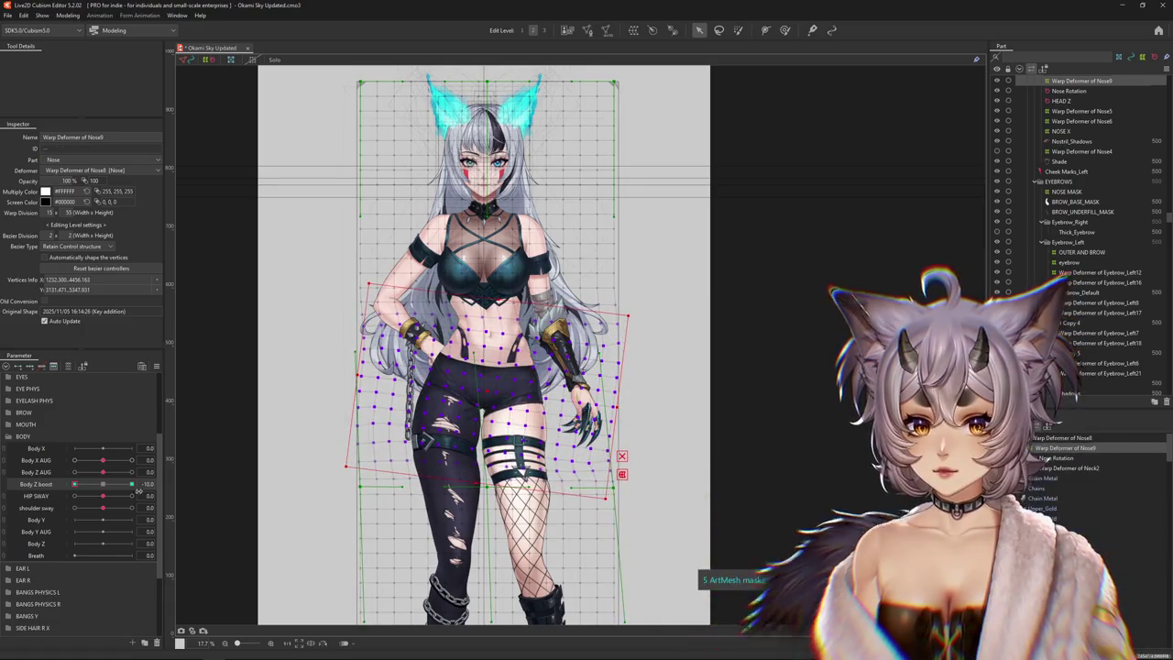
Hide the grid, check the lean at Body Z boost -10, and resize the shaping brush
key(h)
drag(150, 483, 64, 486)
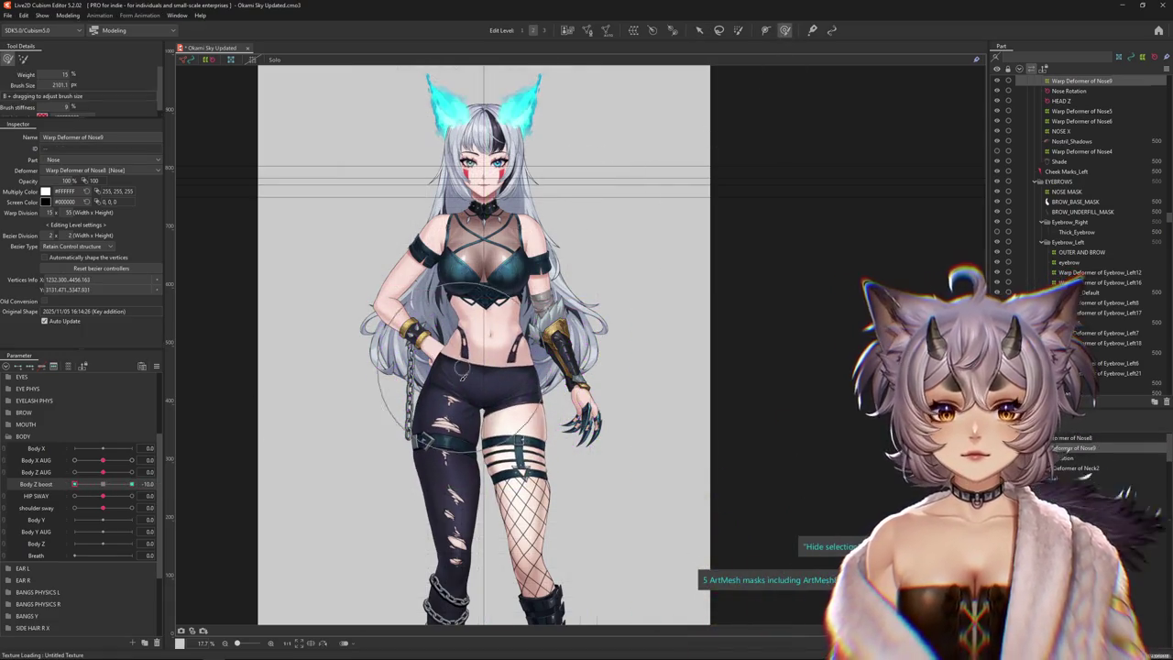
click(785, 30)
mouse_move(536, 372)
mouse_down()
mouse_move(492, 363)
mouse_move(513, 367)
mouse_up()
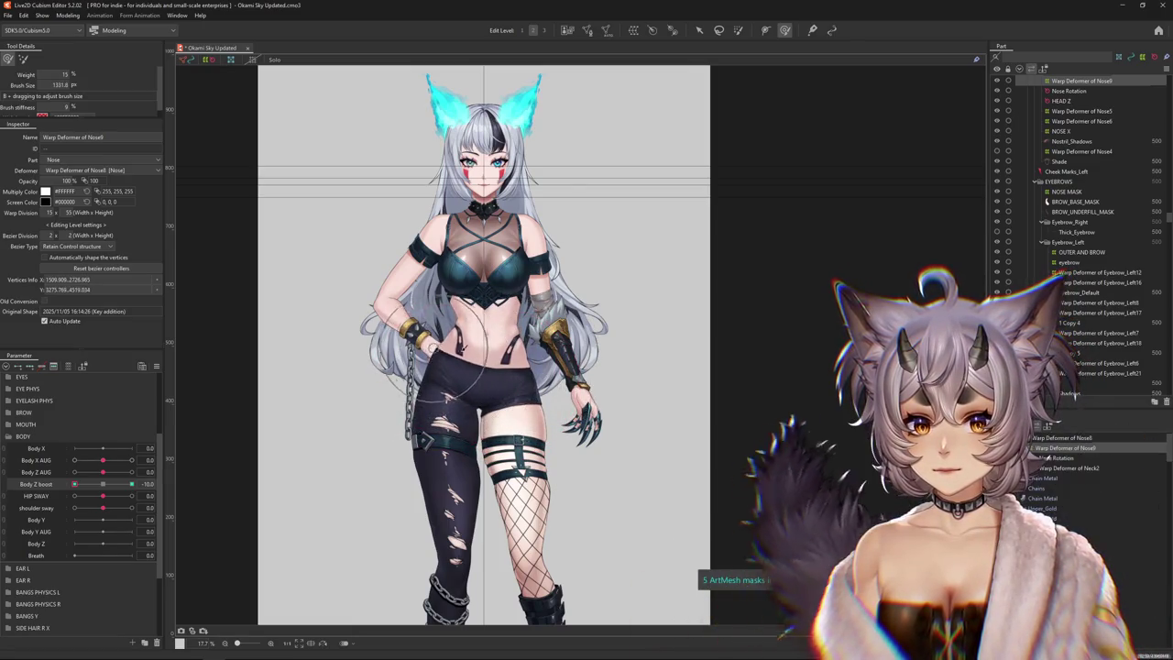
drag(101, 486, 76, 486)
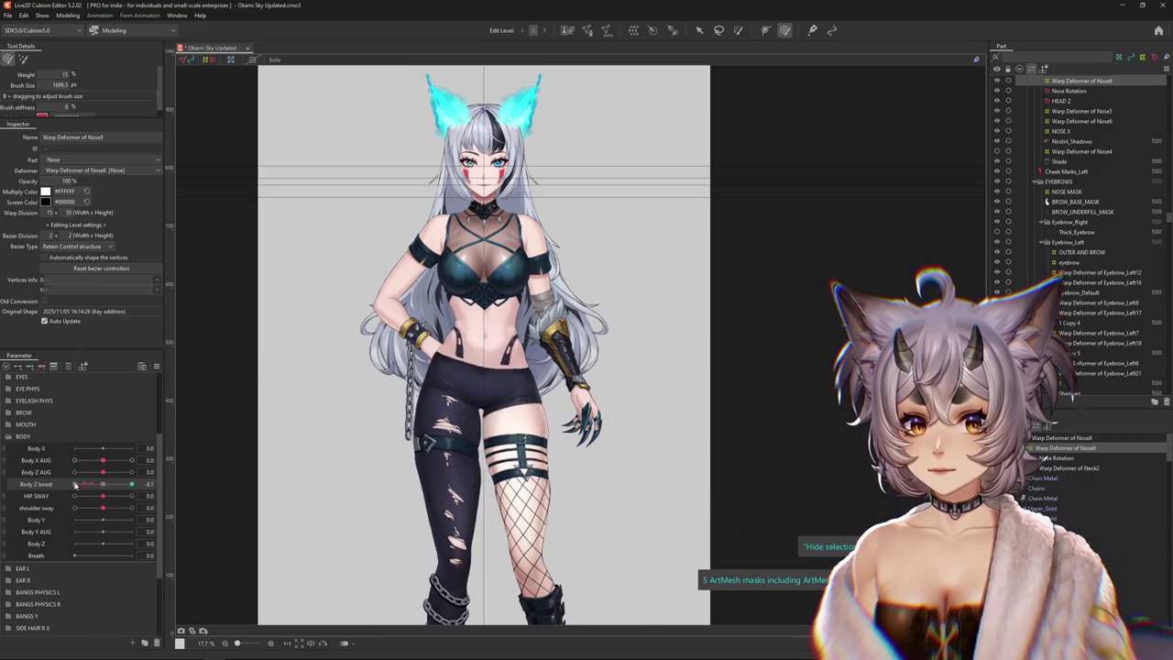
drag(484, 365, 434, 364)
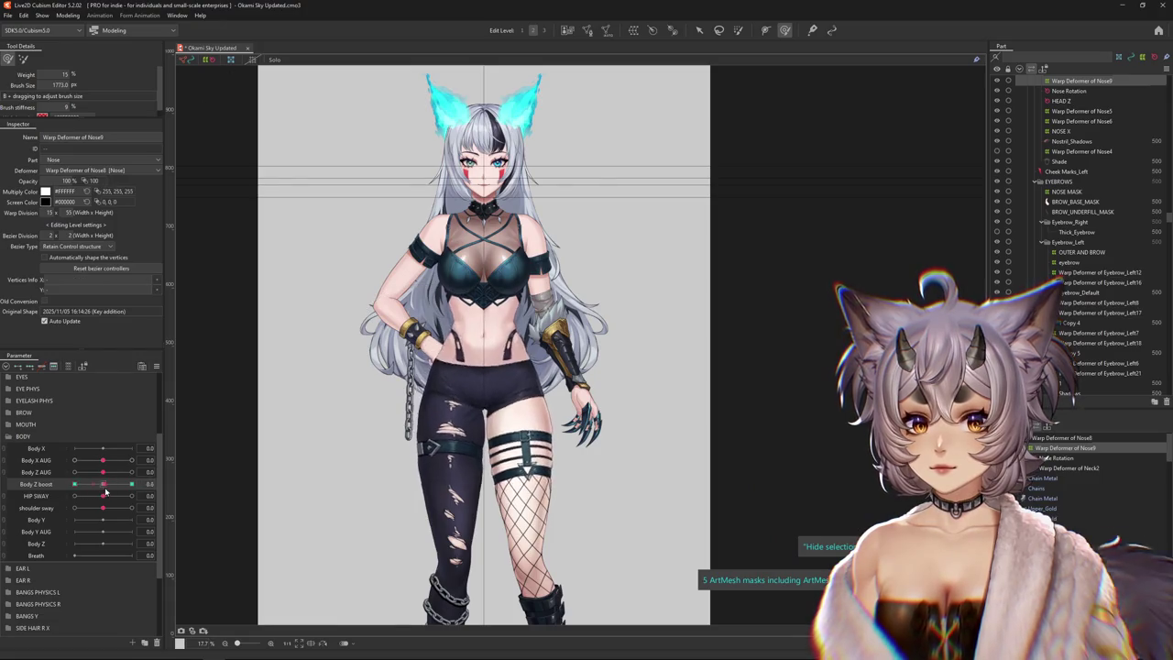
drag(104, 486, 133, 485)
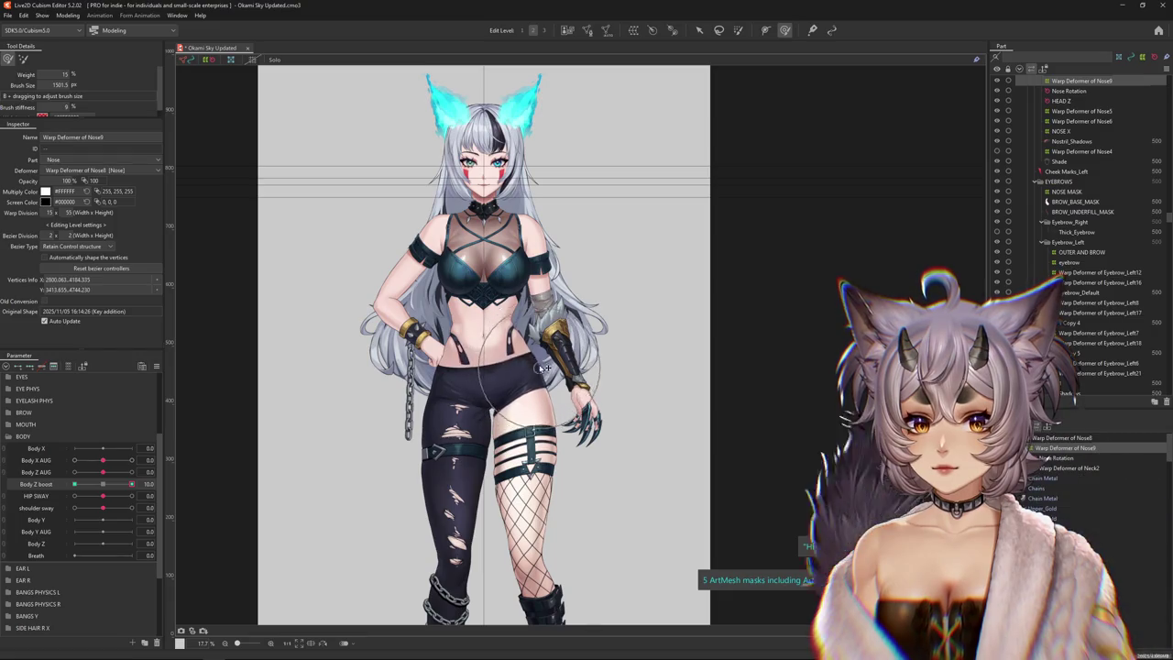
Enlarge the deform brush and bend the warp around the right leg at Body Z boost 10
drag(544, 368, 434, 376)
drag(102, 490, 132, 486)
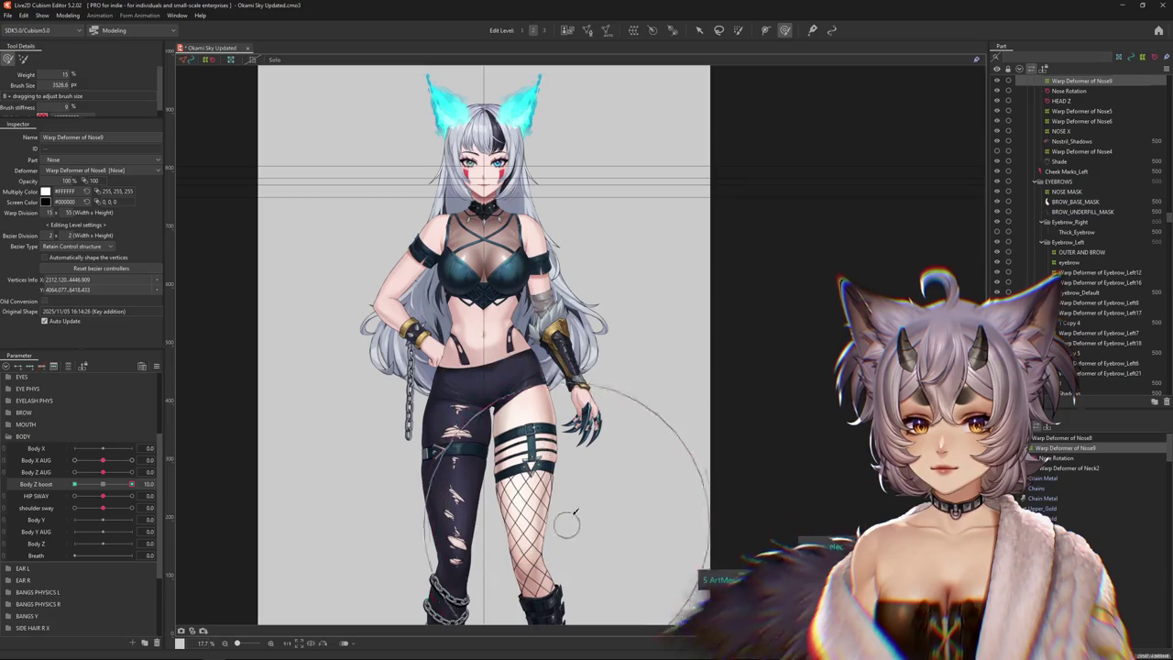
scroll(592, 519, down, 2)
drag(602, 523, 576, 458)
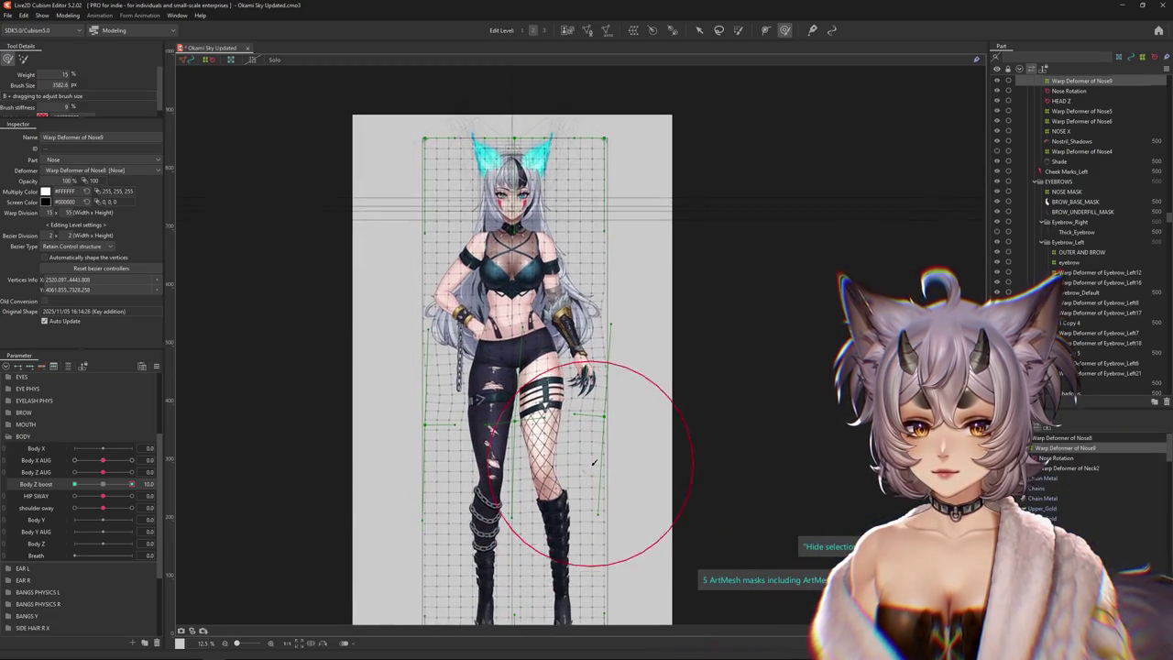
scroll(629, 419, down, 2)
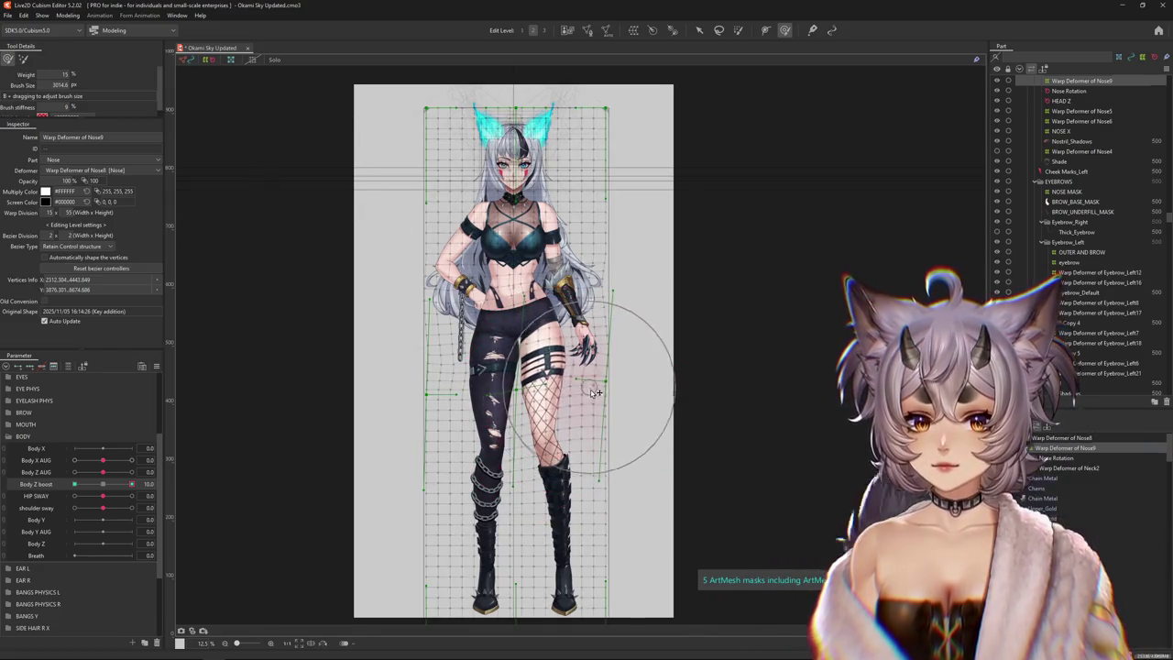
drag(596, 392, 791, 202)
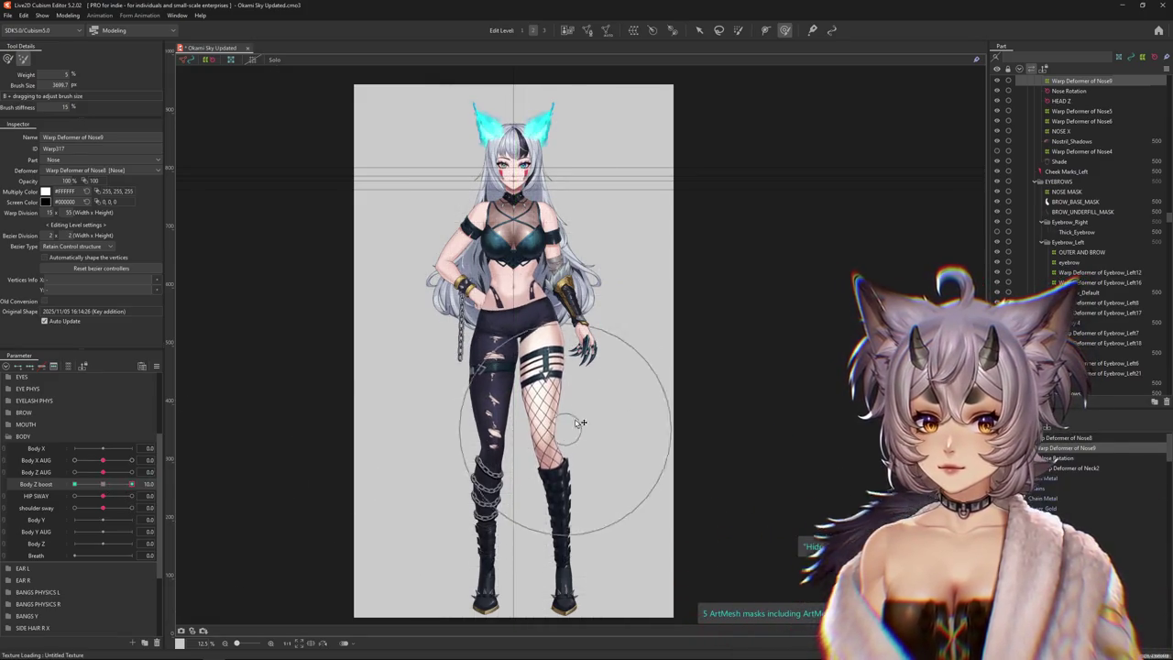
drag(473, 465, 360, 512)
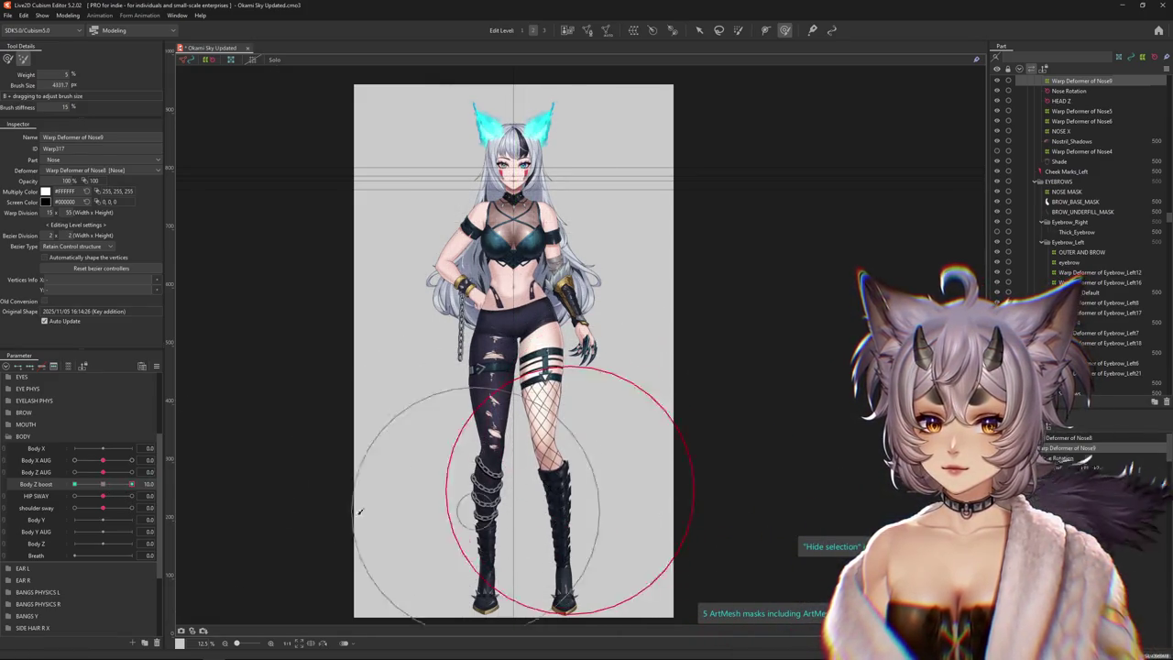
drag(102, 484, 133, 484)
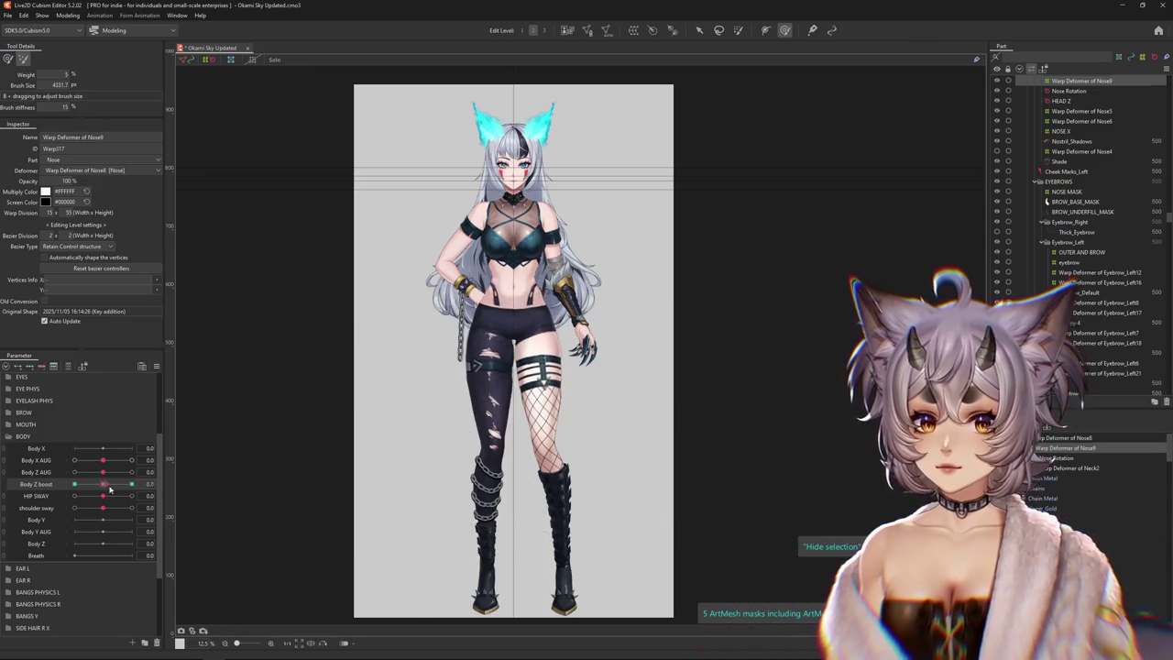
With Body Z boost at +10, brush the Nose9 warp around the left thigh
drag(471, 466, 494, 470)
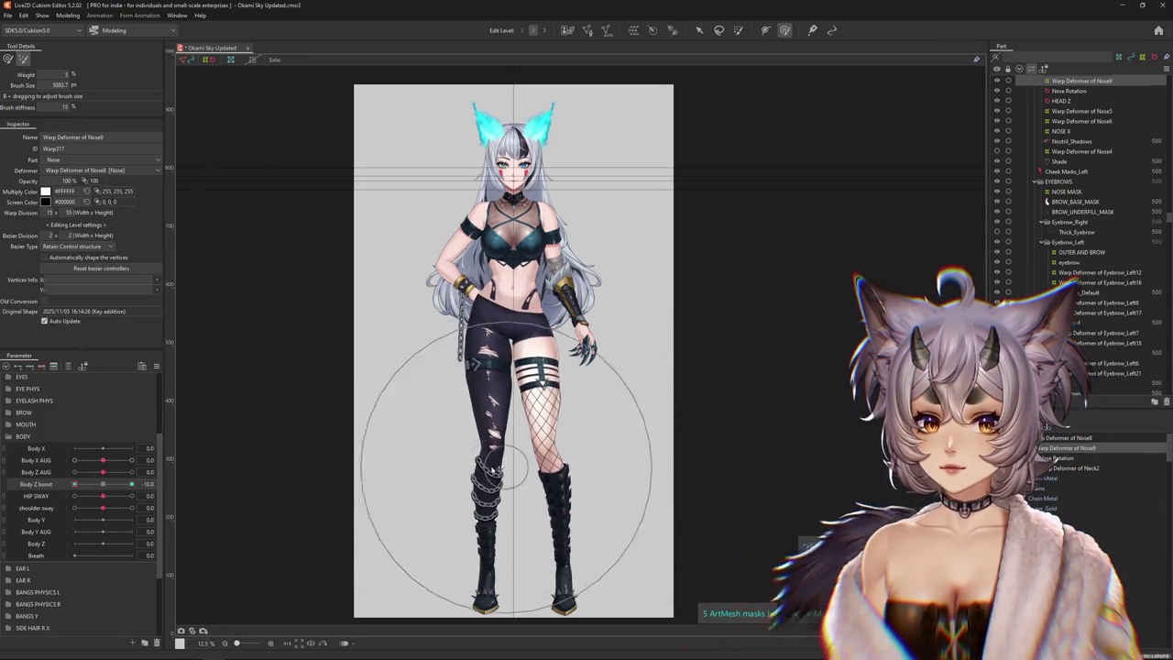
click(472, 394)
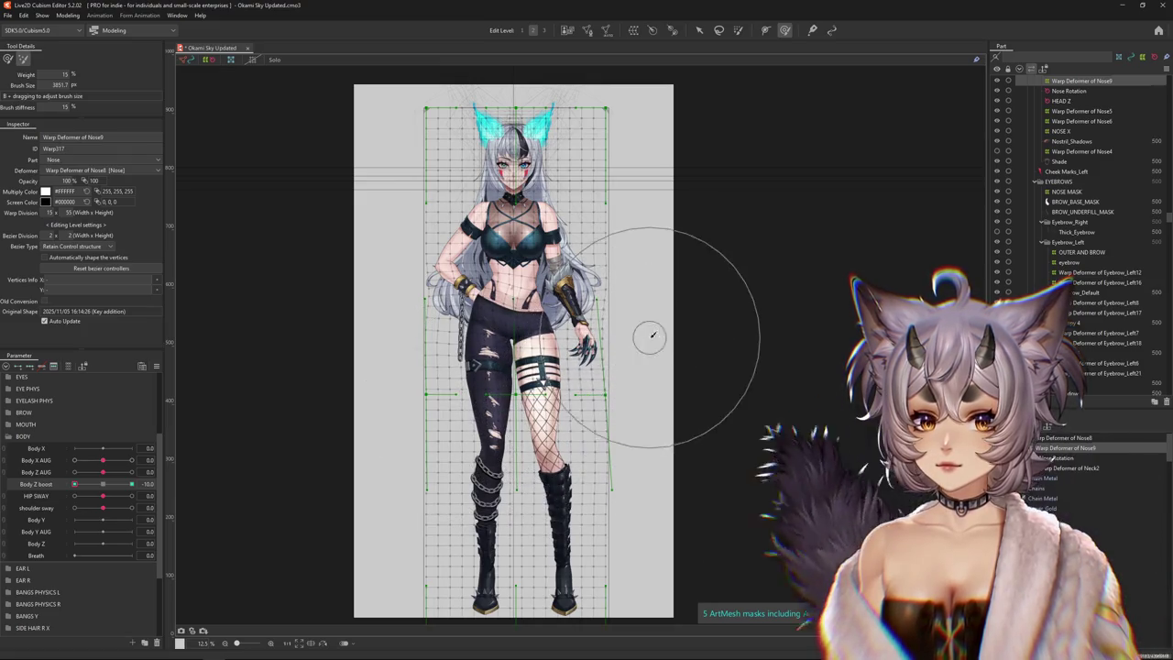
key(ctrl+h)
click(37, 488)
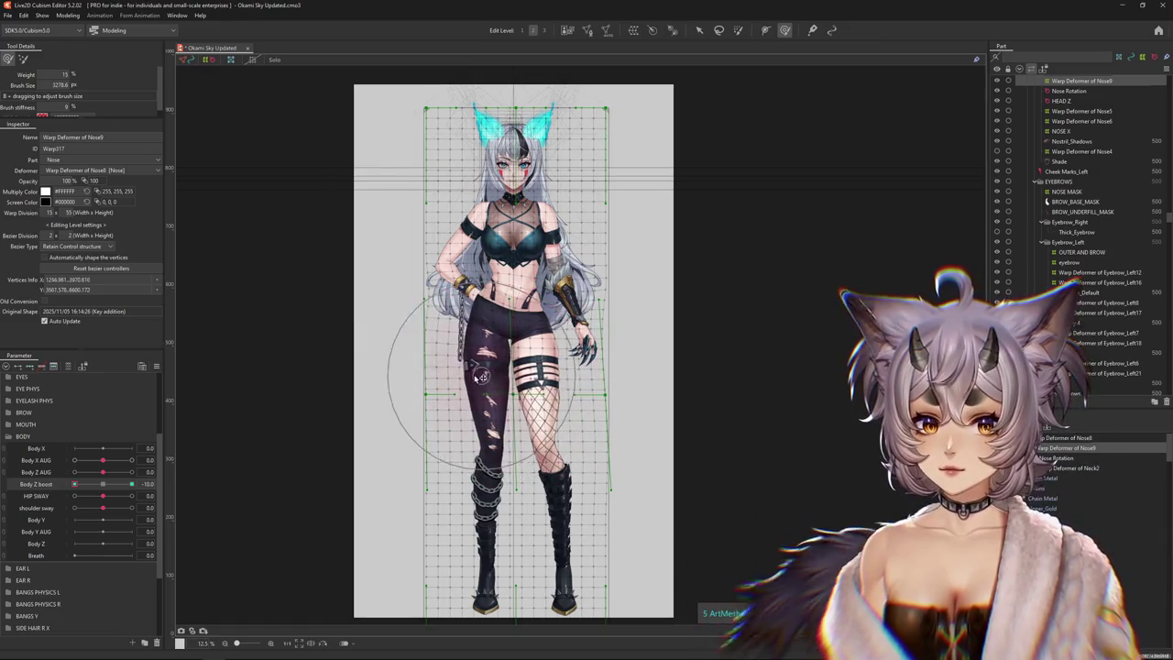
drag(472, 311, 481, 363)
key(ctrl+h)
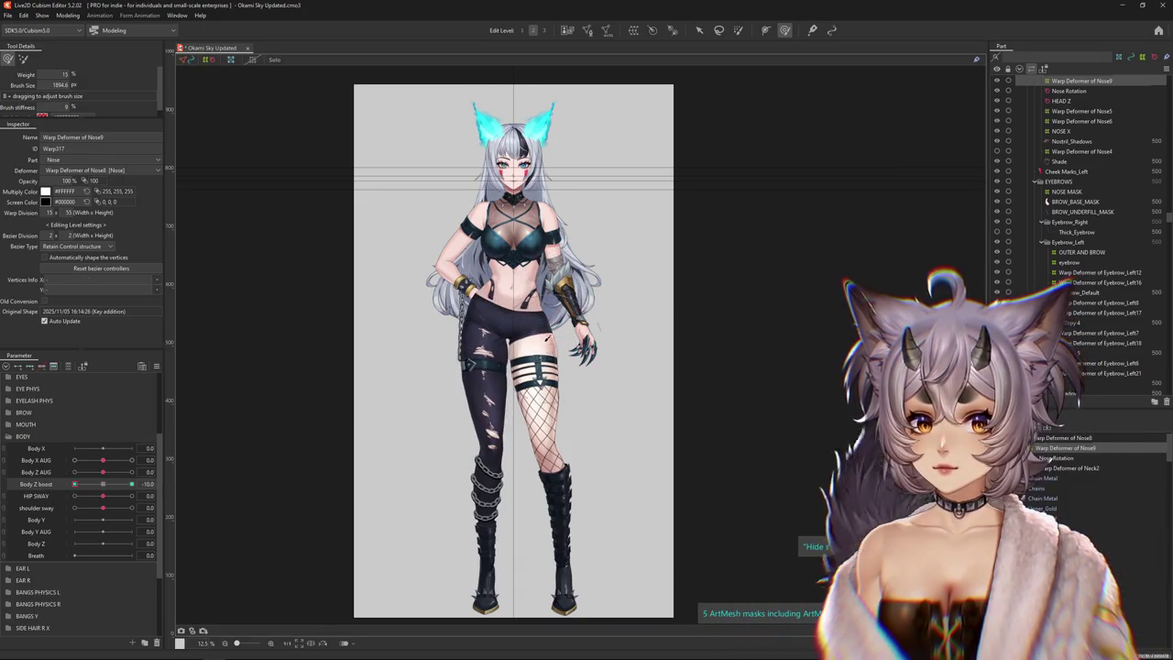
Set Body Z boost to -10 and reshape the legs with an enlarged deform brush
drag(405, 384, 300, 420)
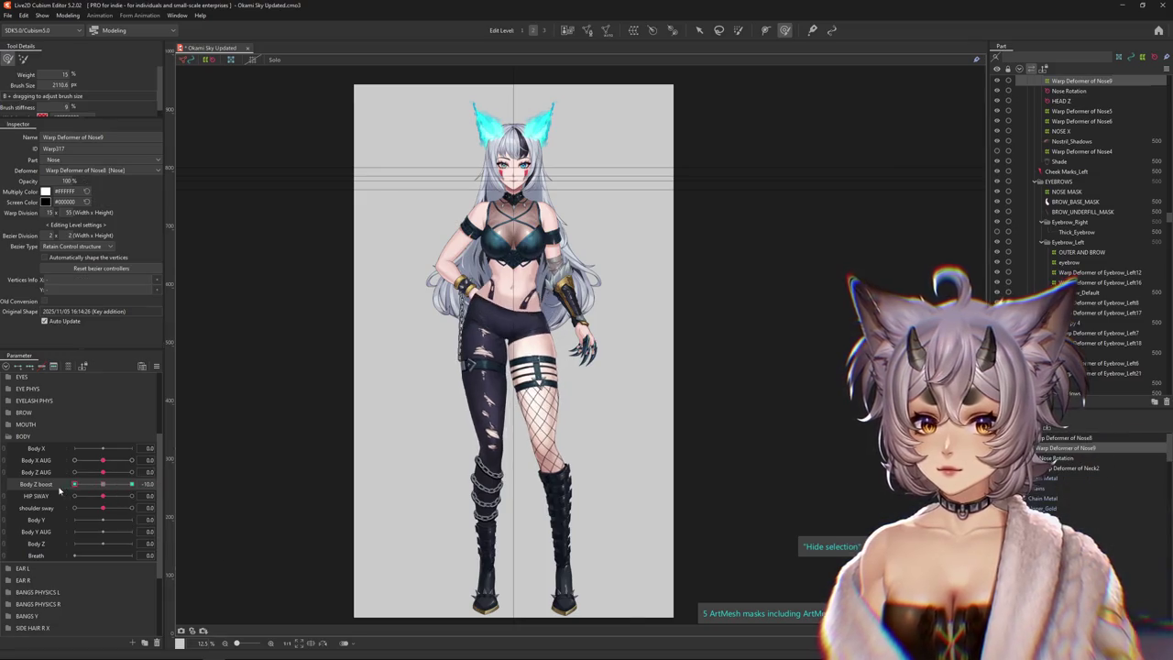
scroll(111, 484, up, 1)
scroll(106, 525, down, 1)
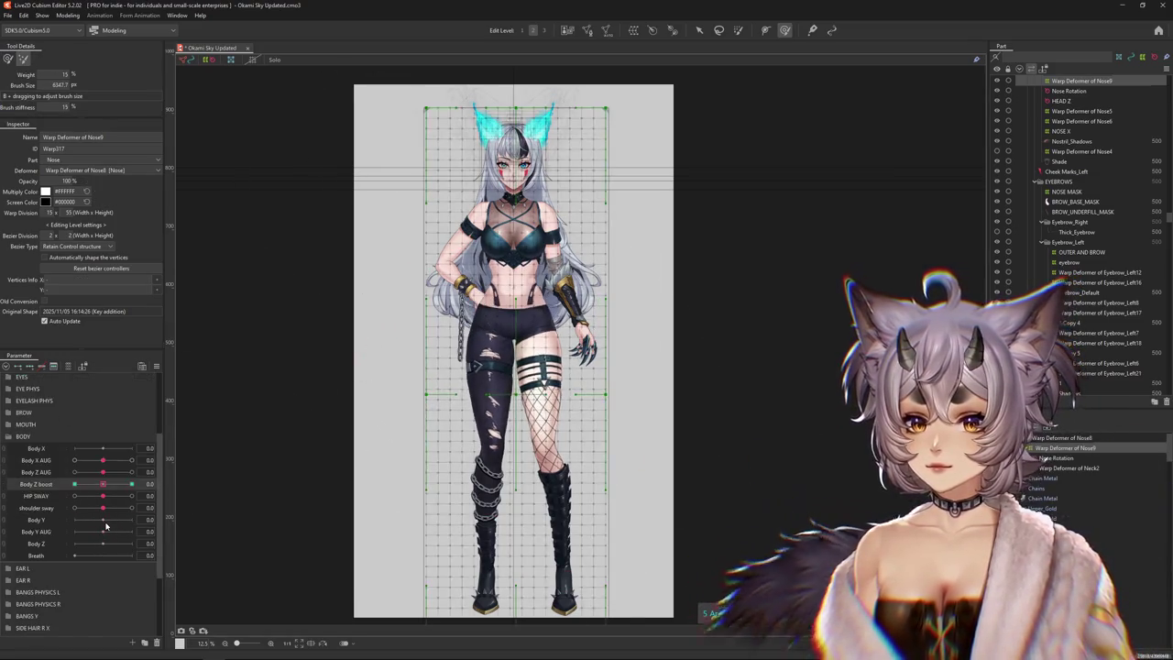
drag(389, 518, 412, 441)
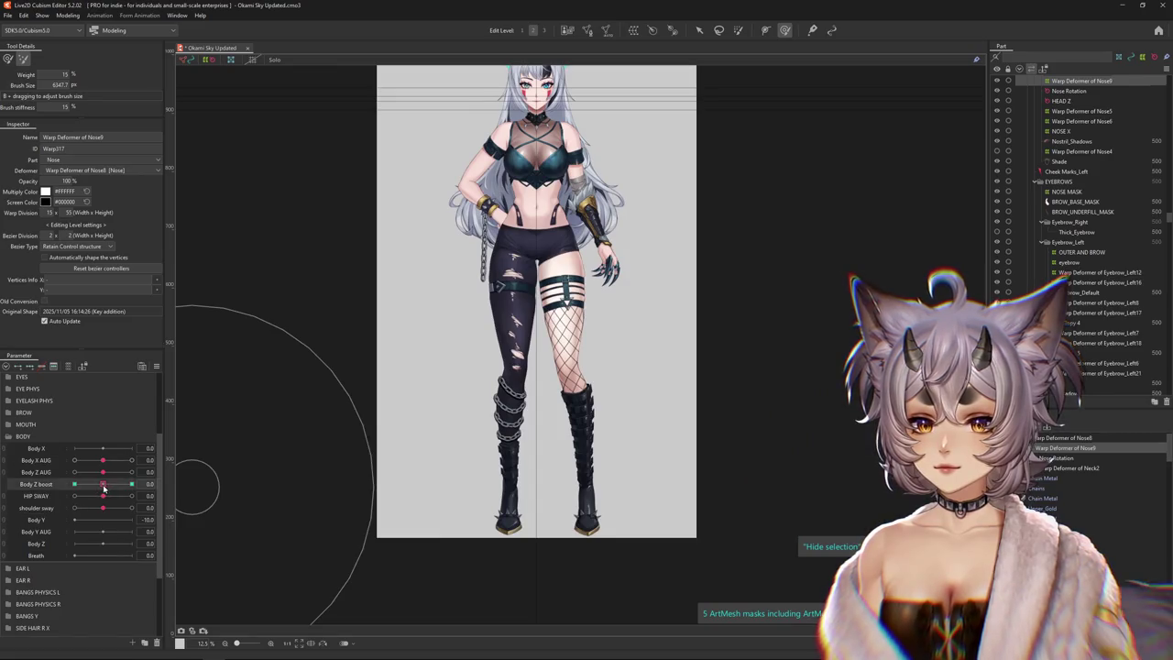
drag(103, 484, 75, 484)
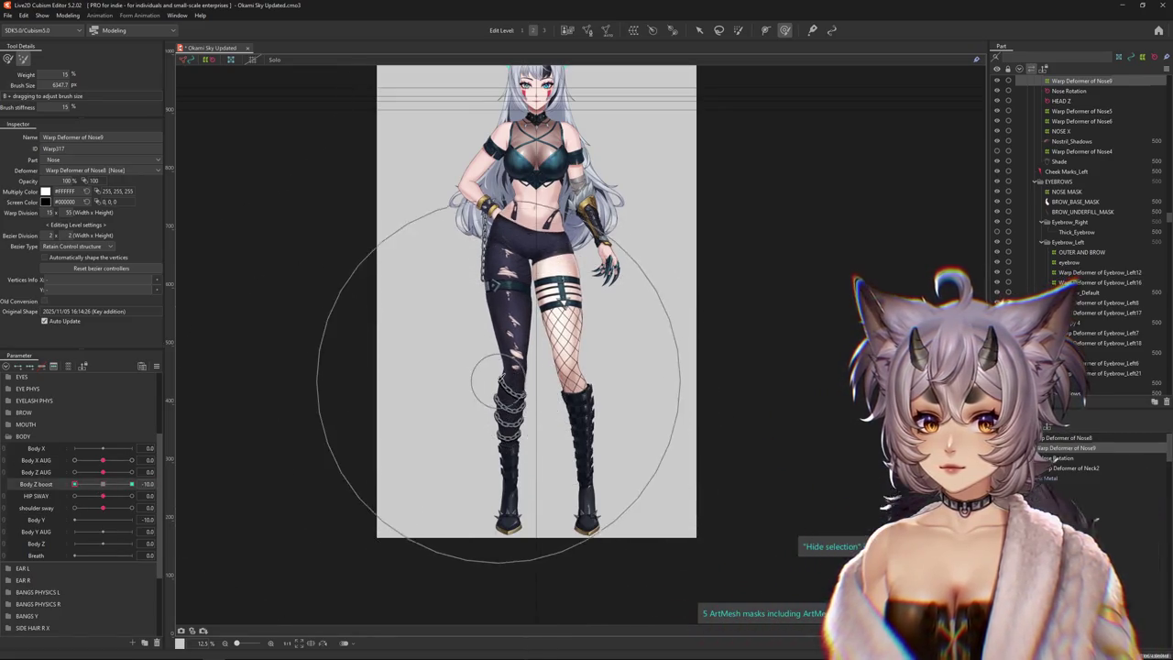
click(557, 529)
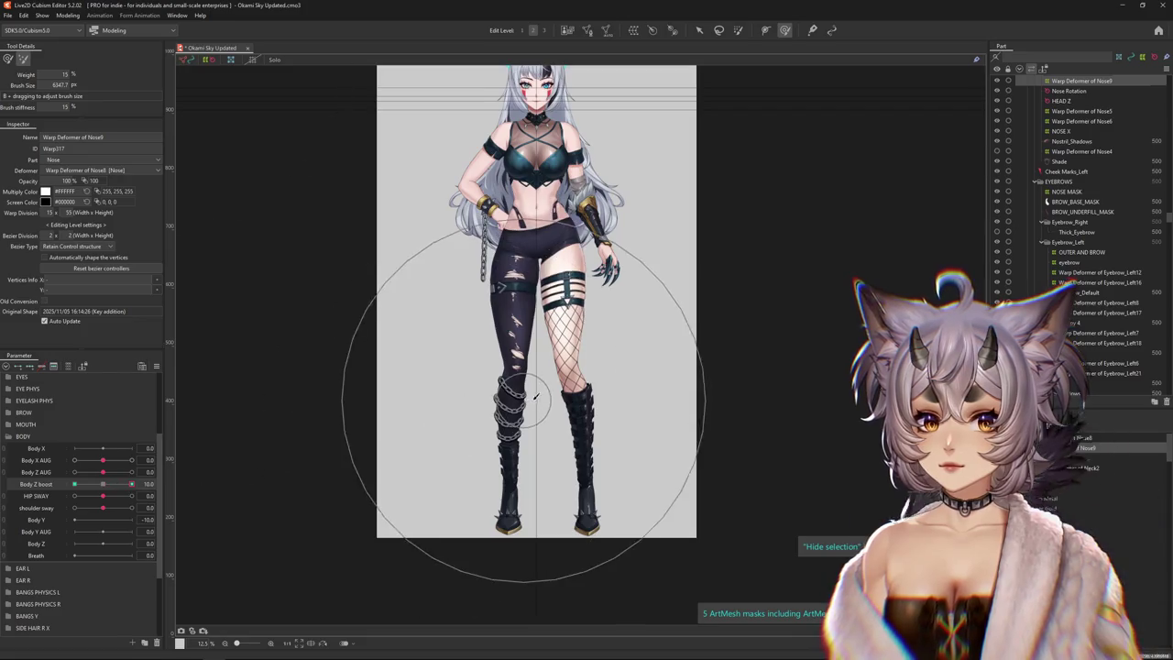
scroll(83, 459, down, 1)
drag(400, 393, 394, 481)
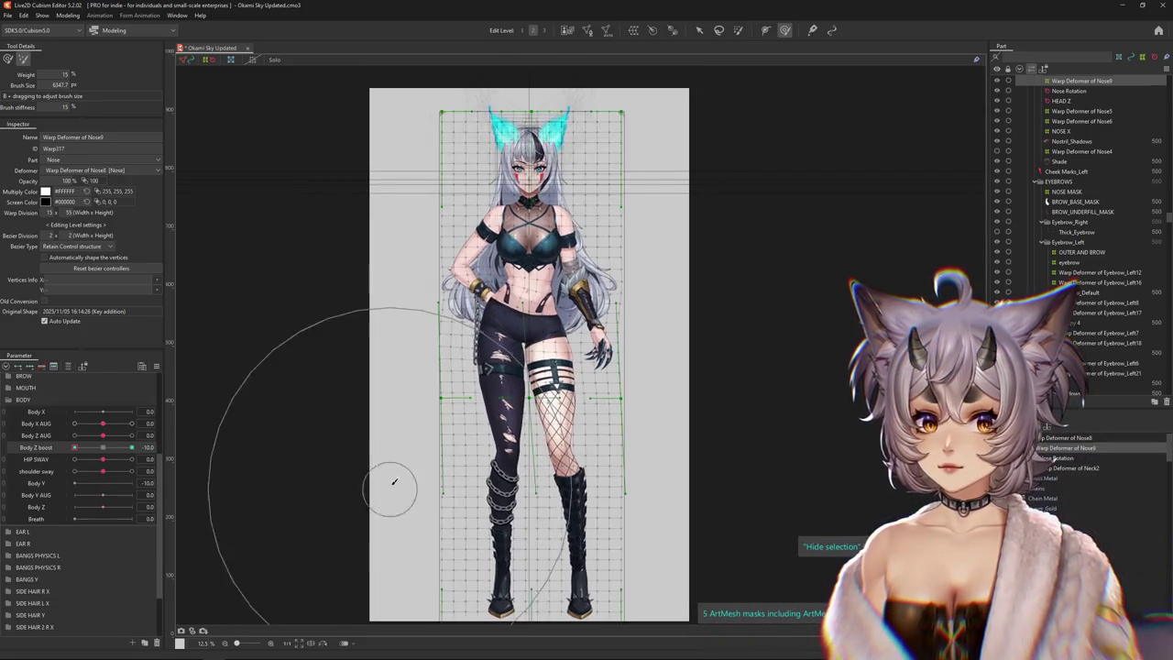
Mirror the Body Z boost +10 pose horizontally with Reflect Motion
click(131, 448)
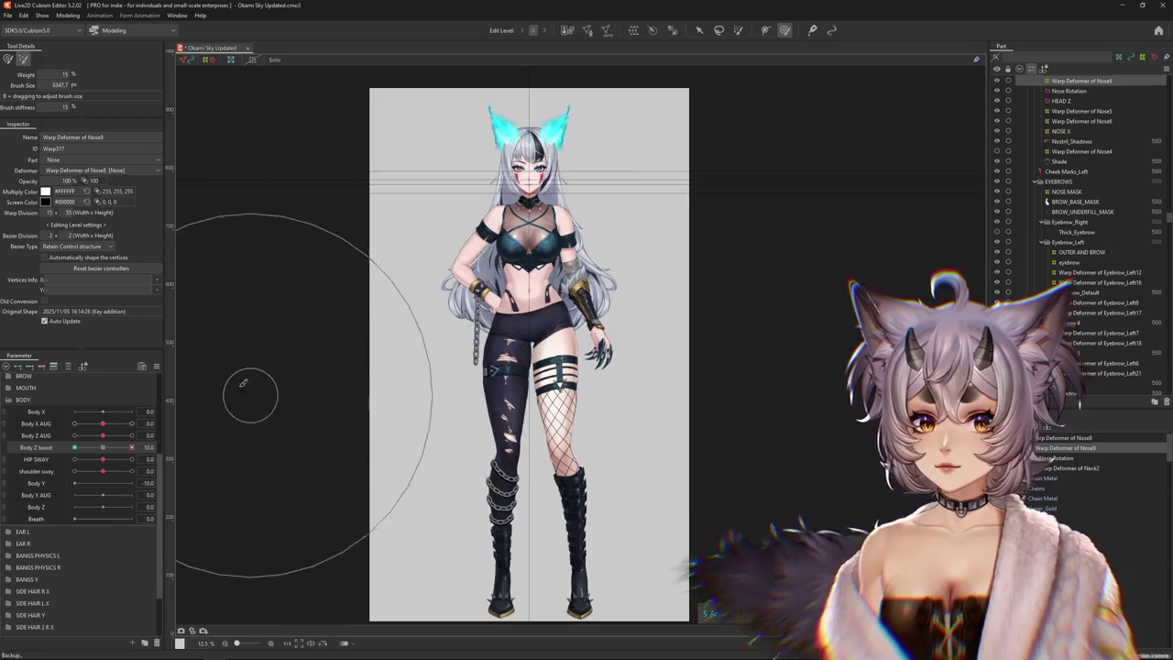
click(156, 366)
click(194, 440)
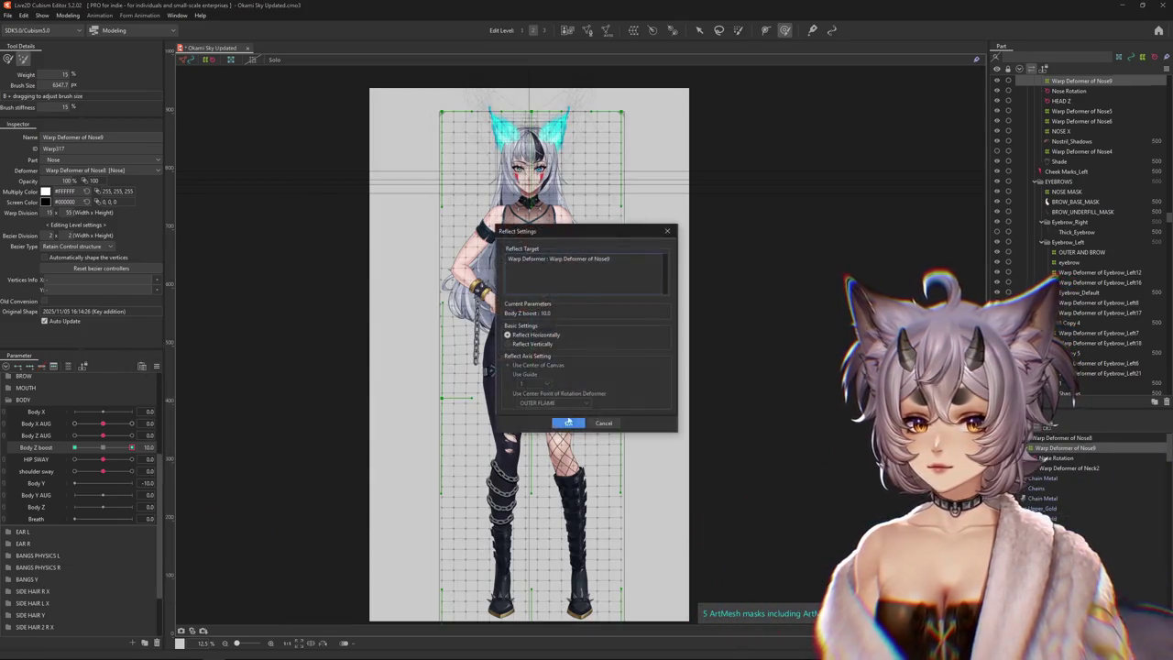
click(568, 413)
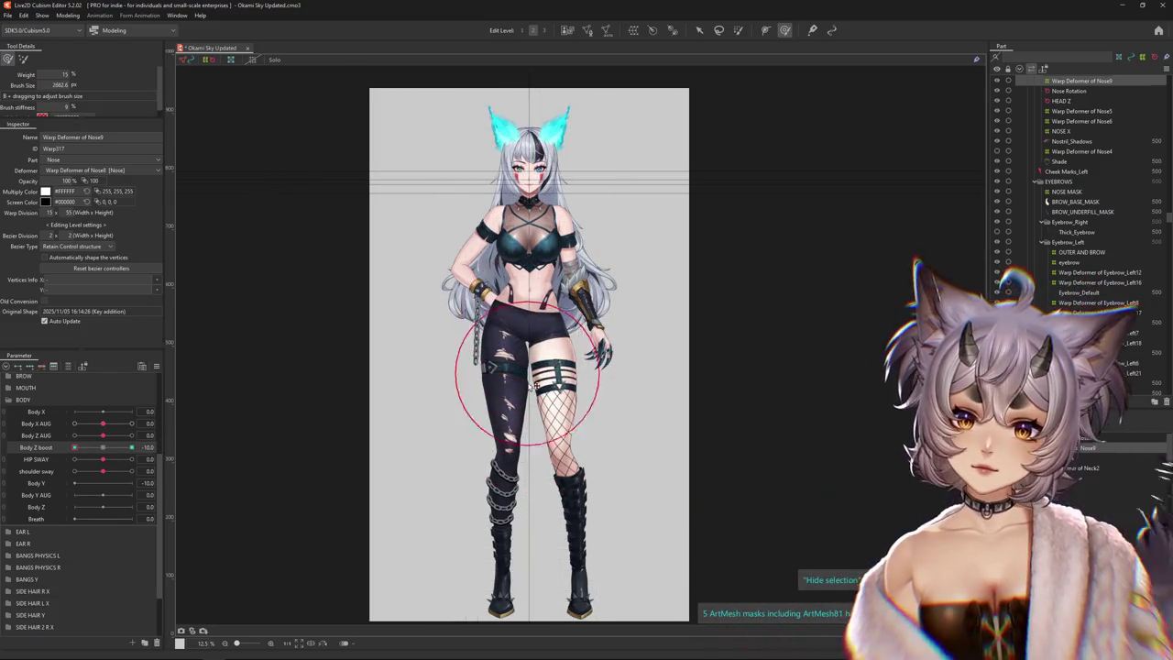
Resize the brush, then select warp points directly and nudge the grid slightly left
drag(519, 310, 270, 425)
scroll(270, 424, up, 4)
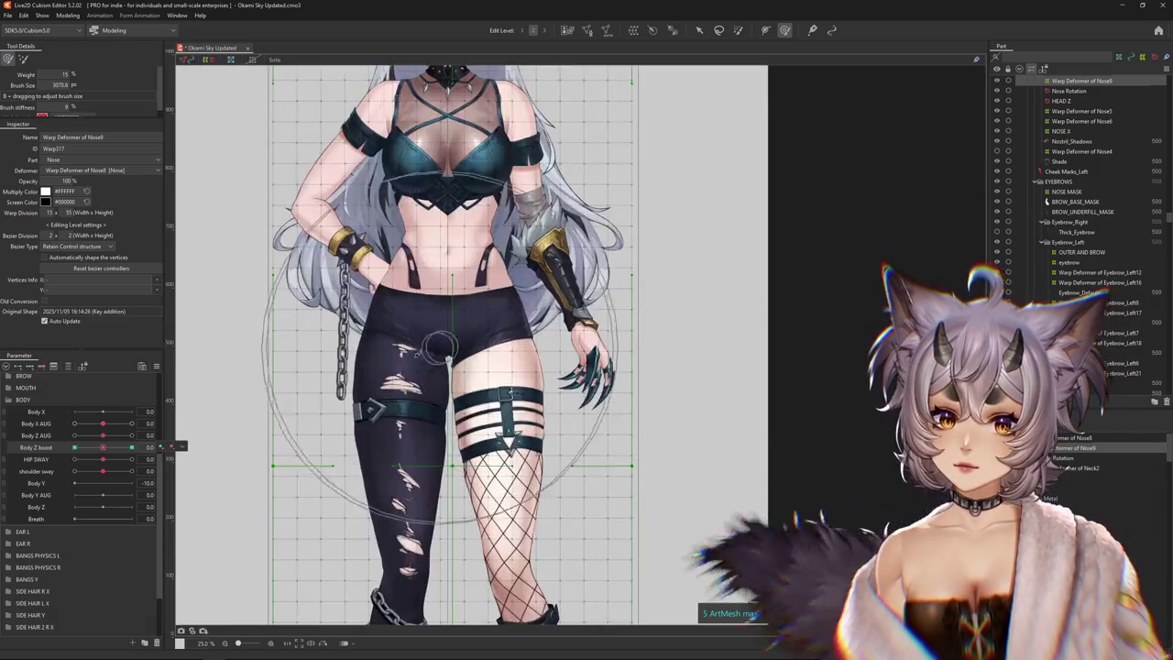
scroll(550, 275, down, 1)
scroll(669, 144, down, 1)
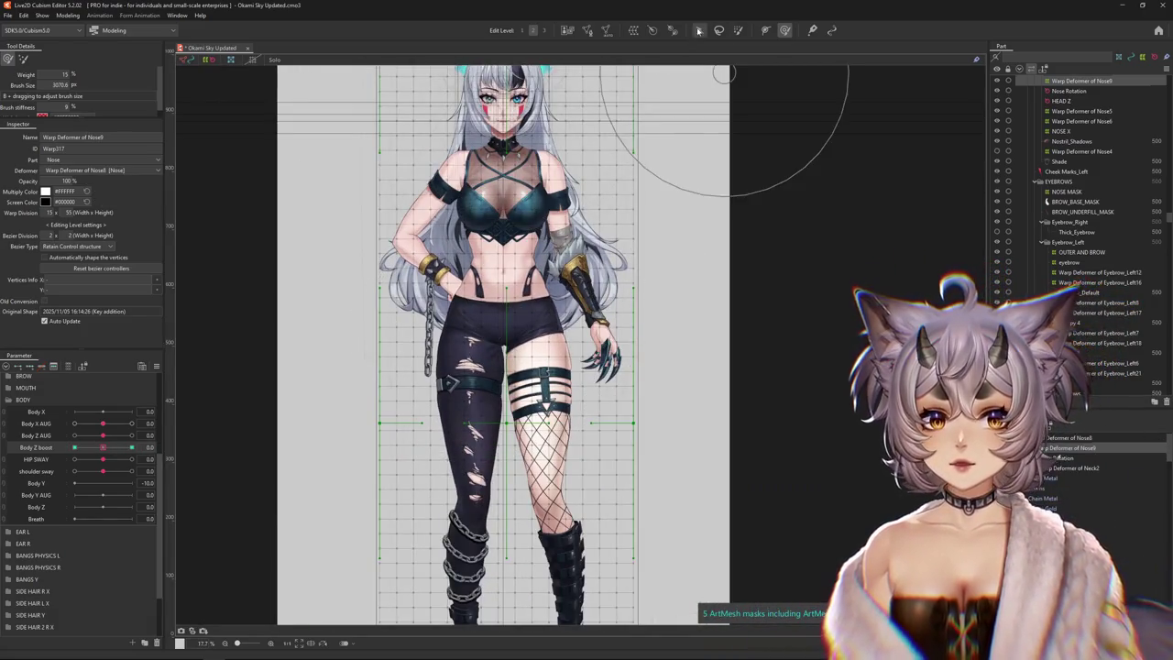
click(699, 30)
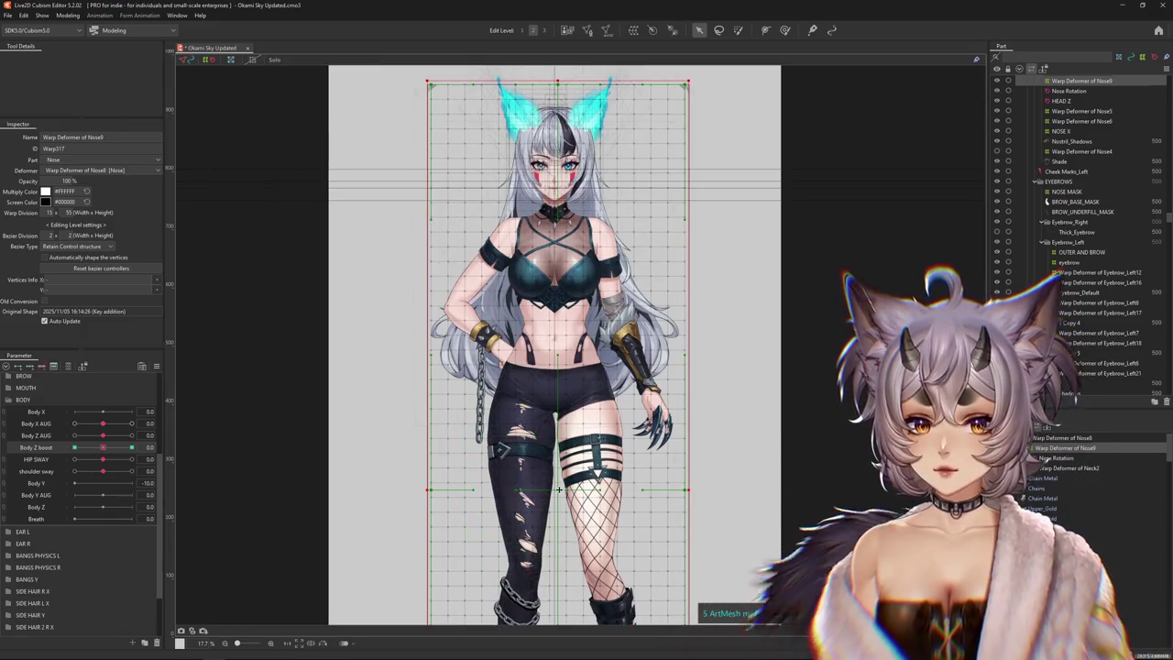
drag(560, 489, 556, 489)
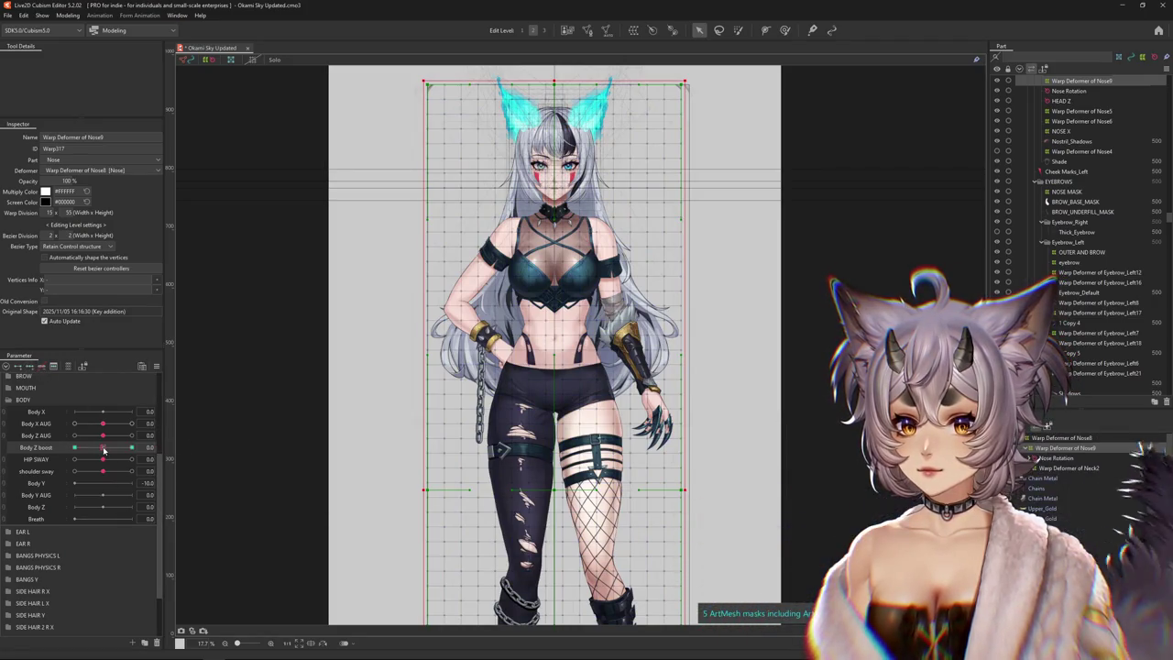
click(739, 30)
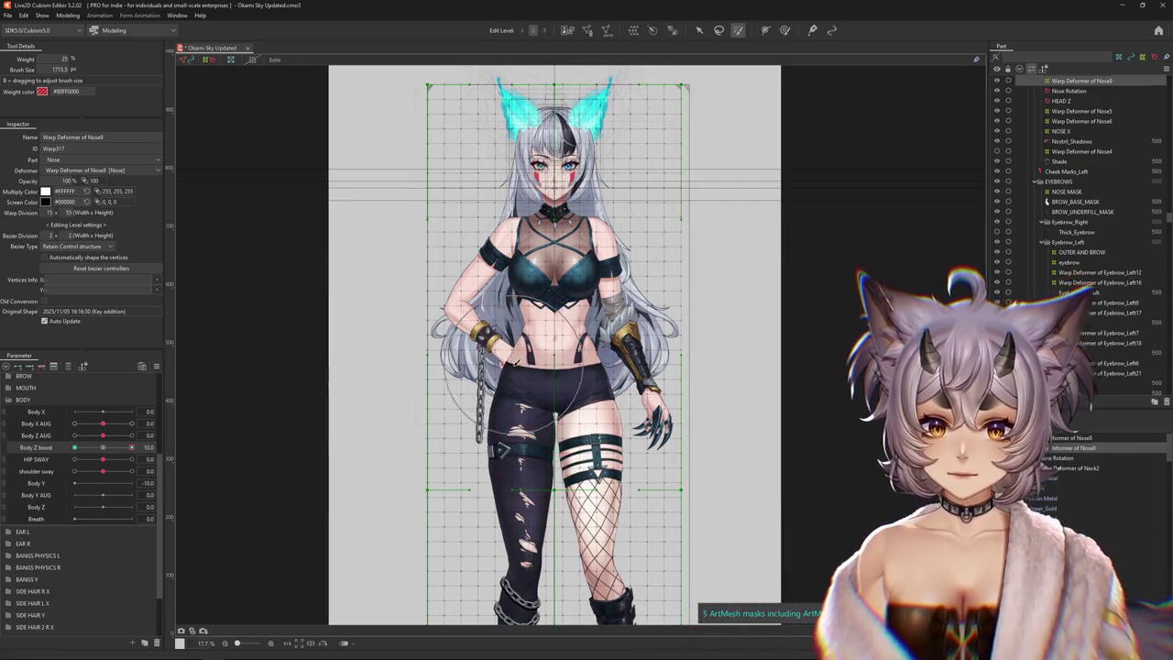
drag(524, 362, 546, 376)
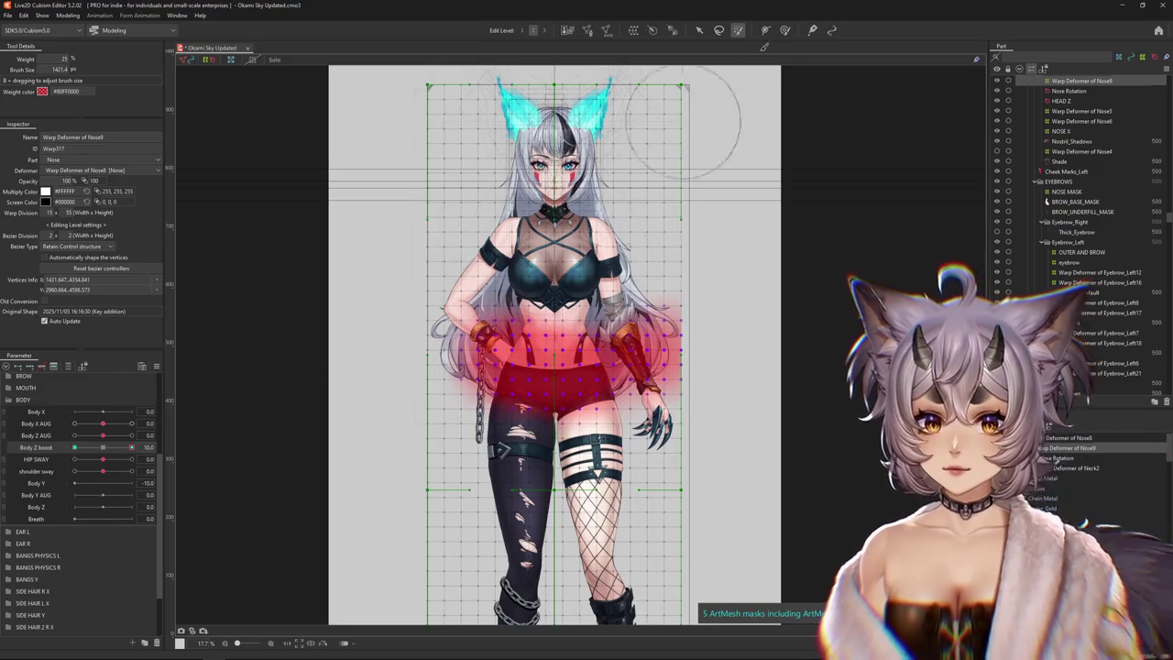
click(699, 30)
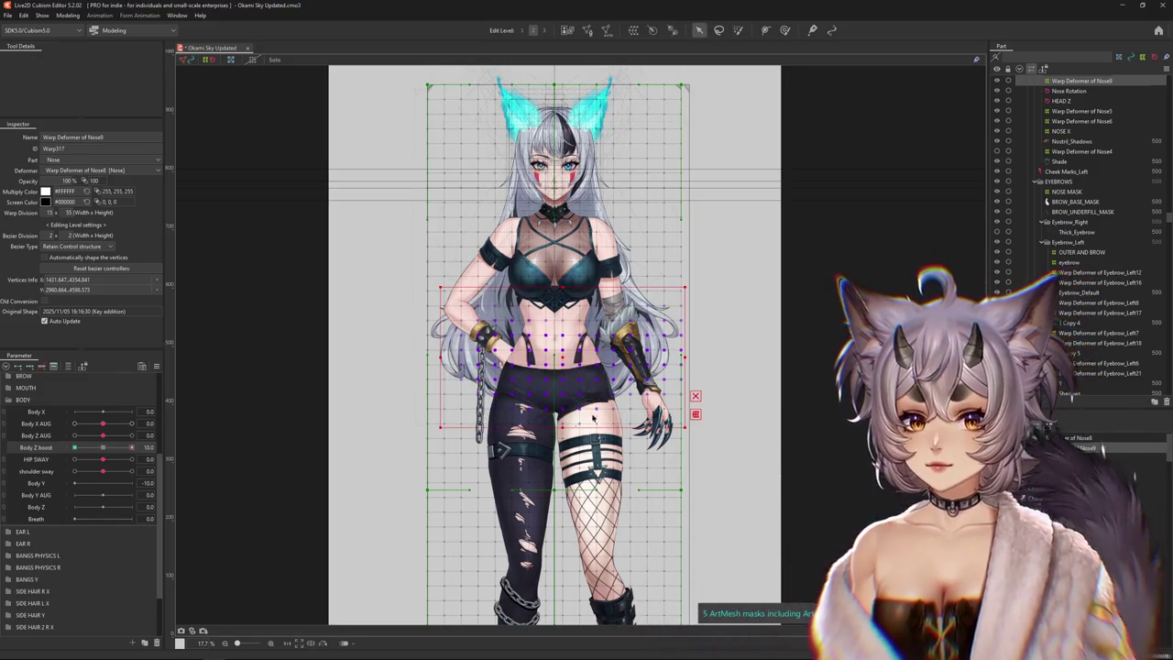
drag(689, 355, 689, 332)
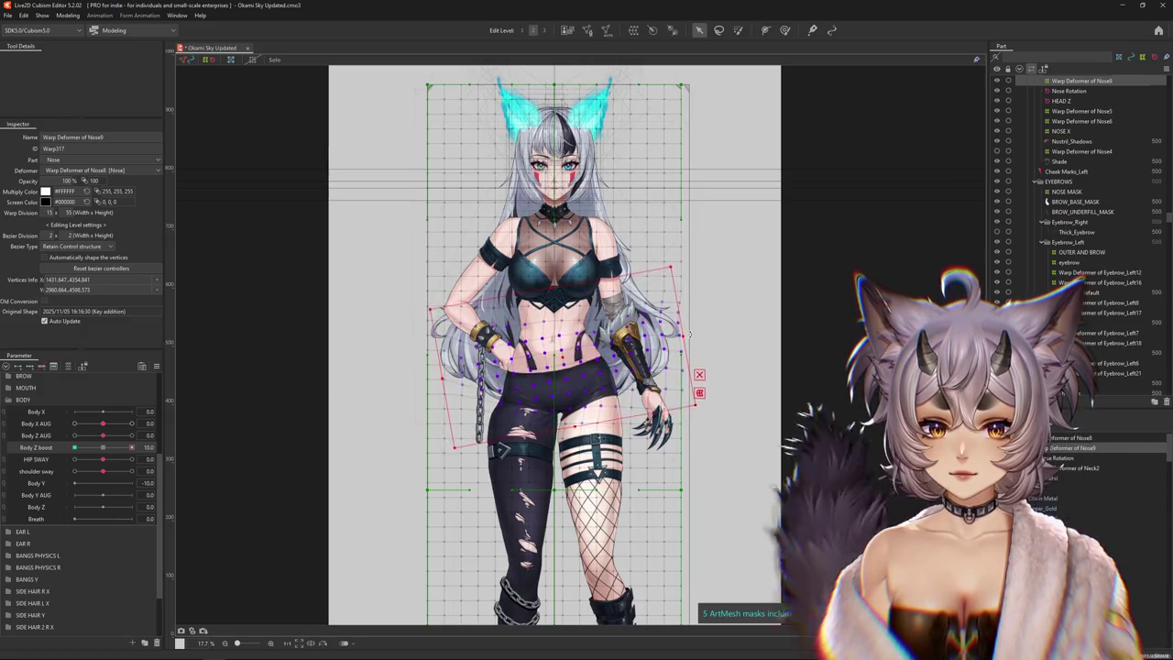
click(785, 30)
drag(607, 413, 579, 367)
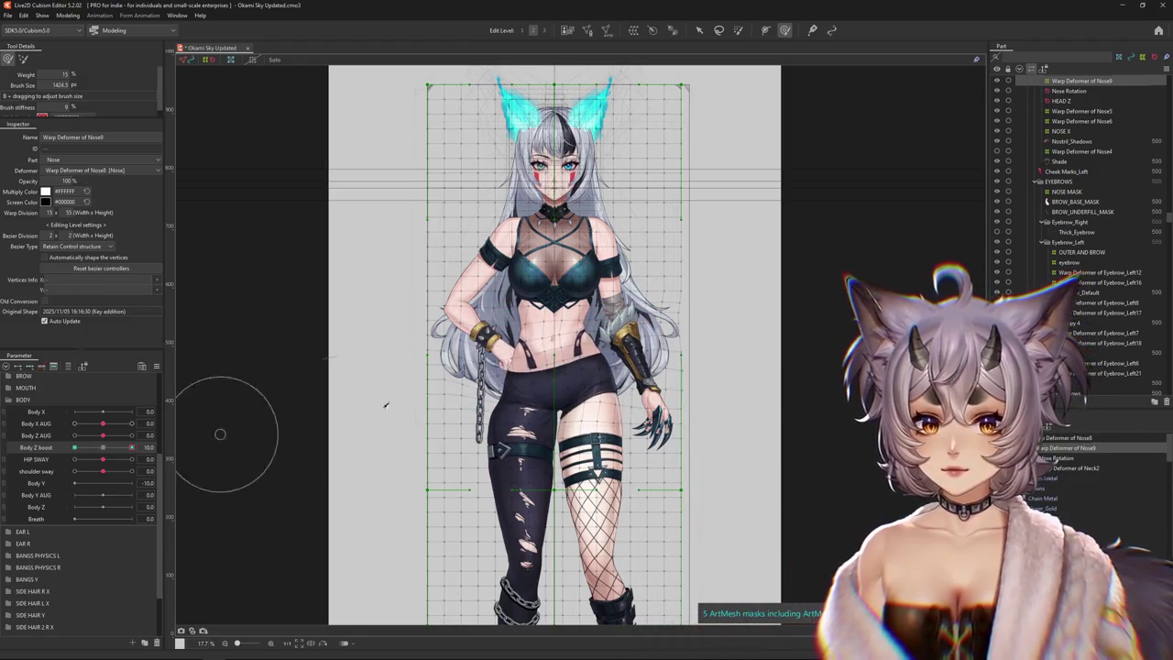
mouse_move(546, 353)
mouse_down()
mouse_move(466, 432)
mouse_move(518, 448)
mouse_up()
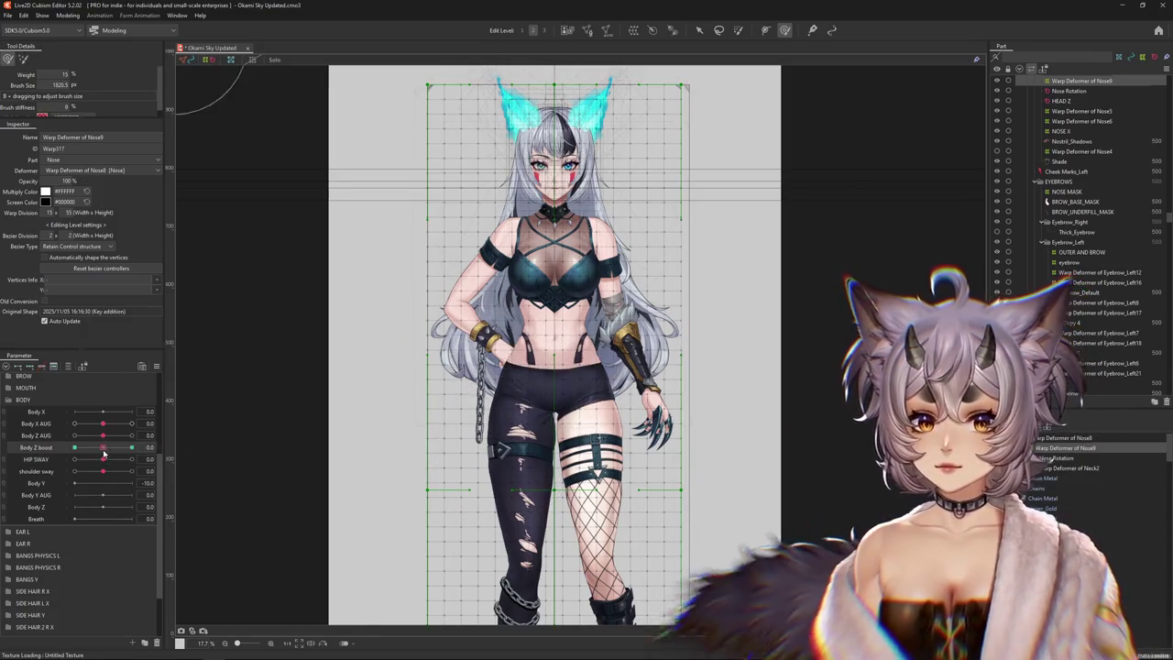
Push the thighs and hips outward with a widened deform brush at Body Z boost 10
drag(531, 428, 552, 430)
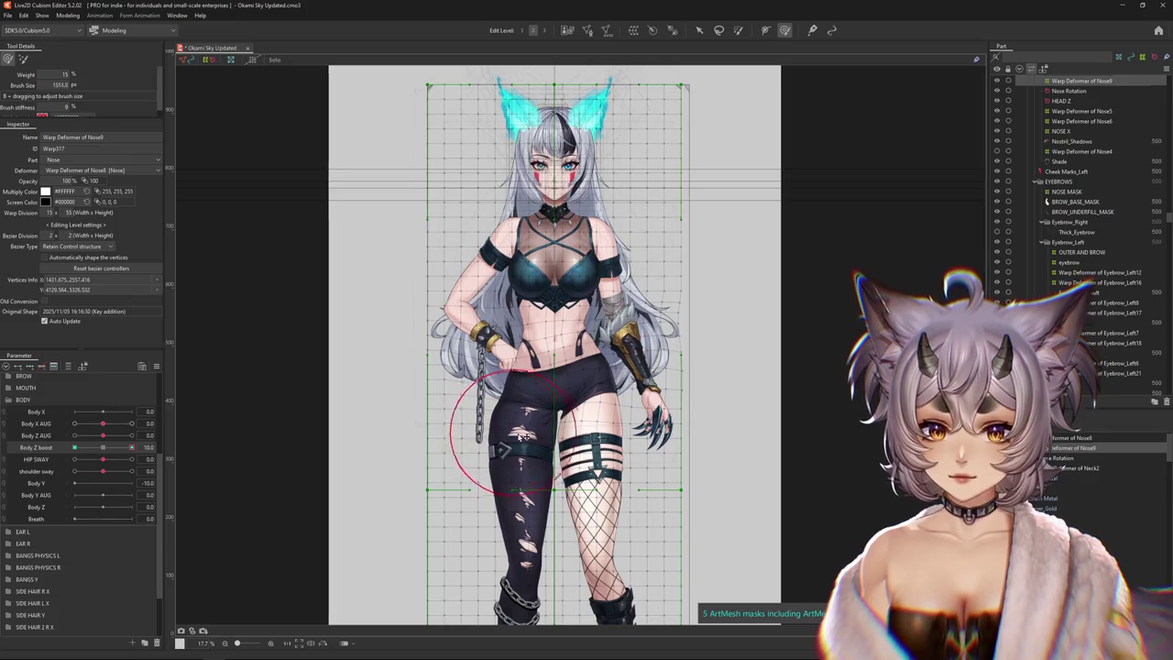
drag(544, 436, 623, 440)
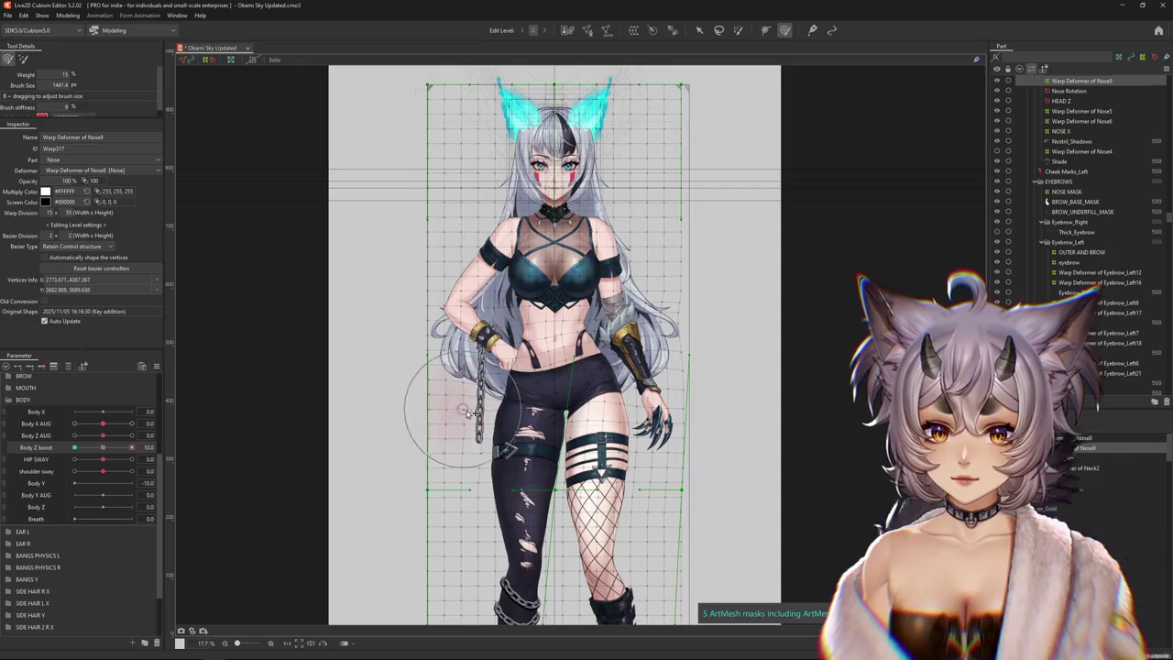
scroll(605, 424, up, 3)
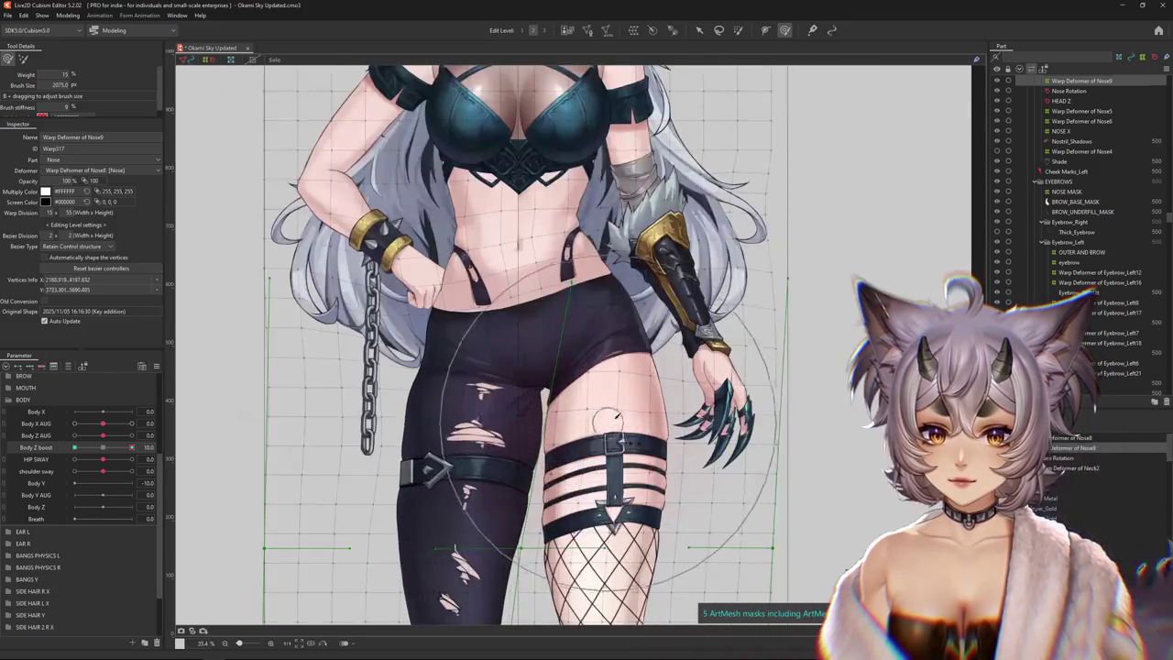
drag(606, 420, 703, 410)
scroll(724, 312, down, 3)
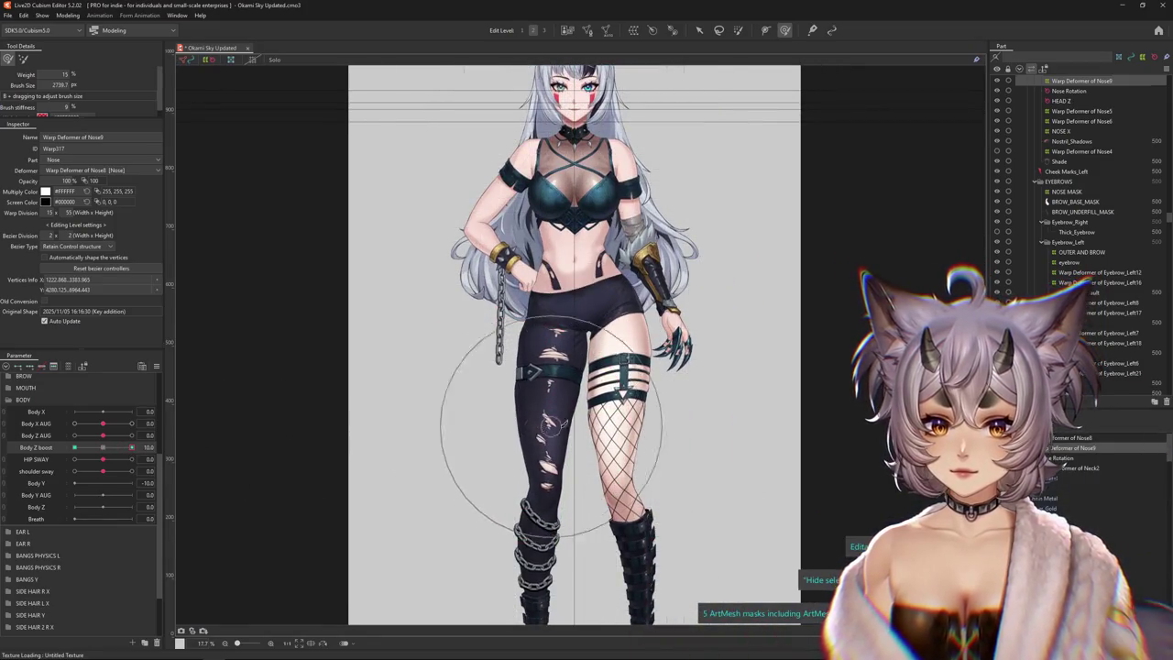
scroll(708, 347, down, 1)
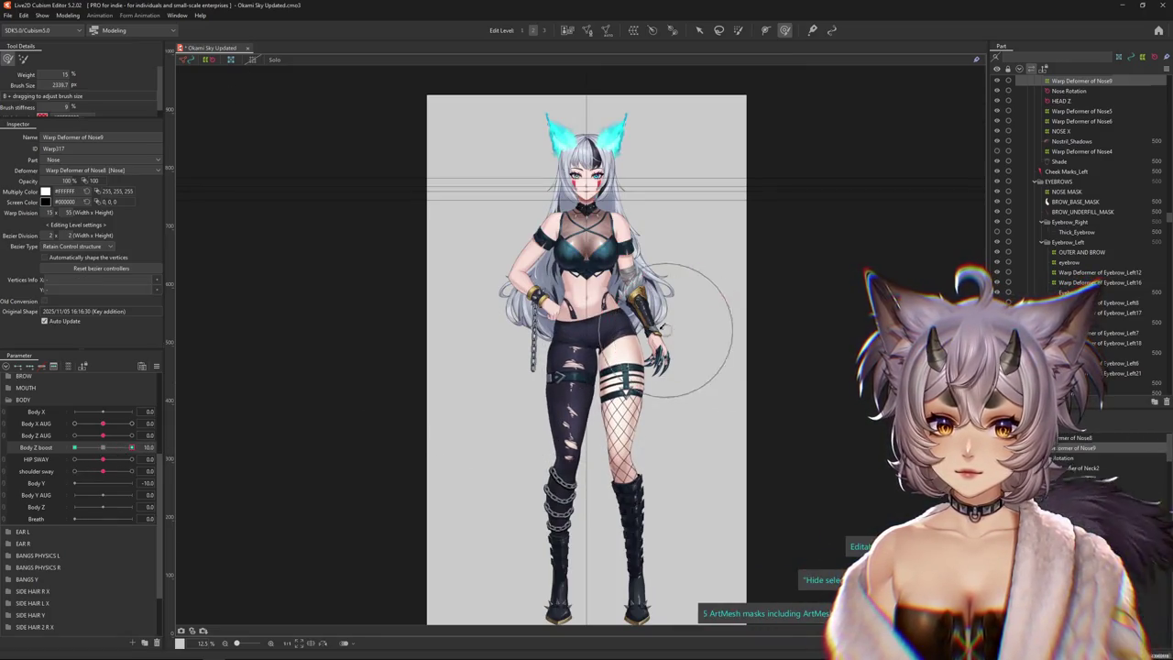
drag(662, 328, 603, 397)
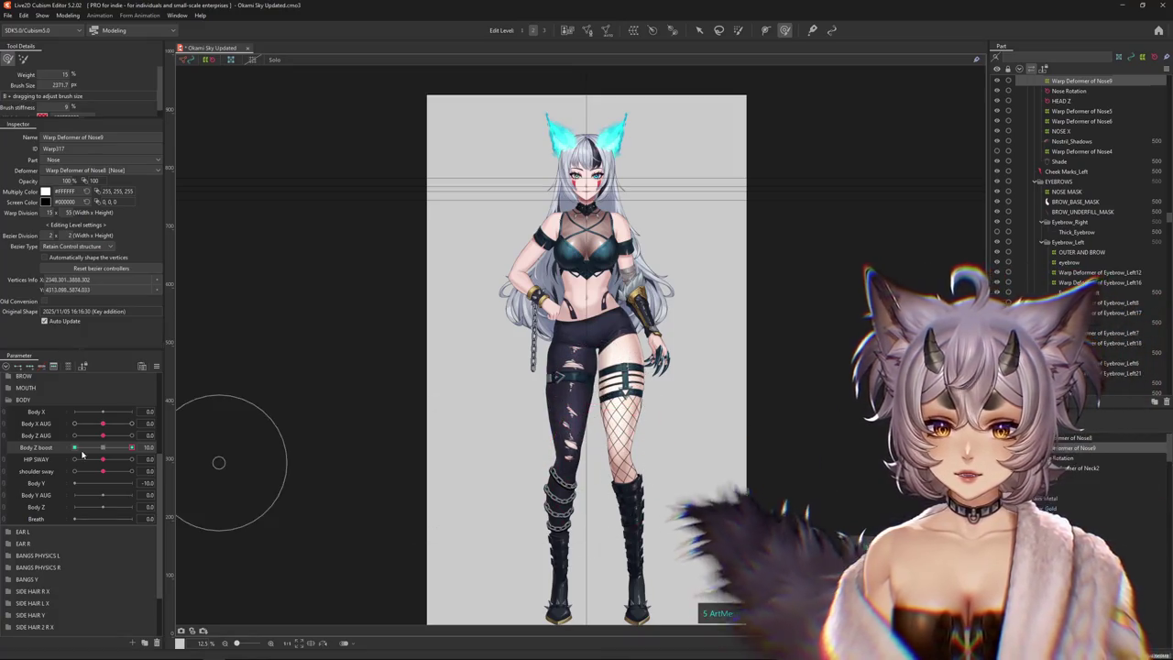
drag(440, 413, 490, 376)
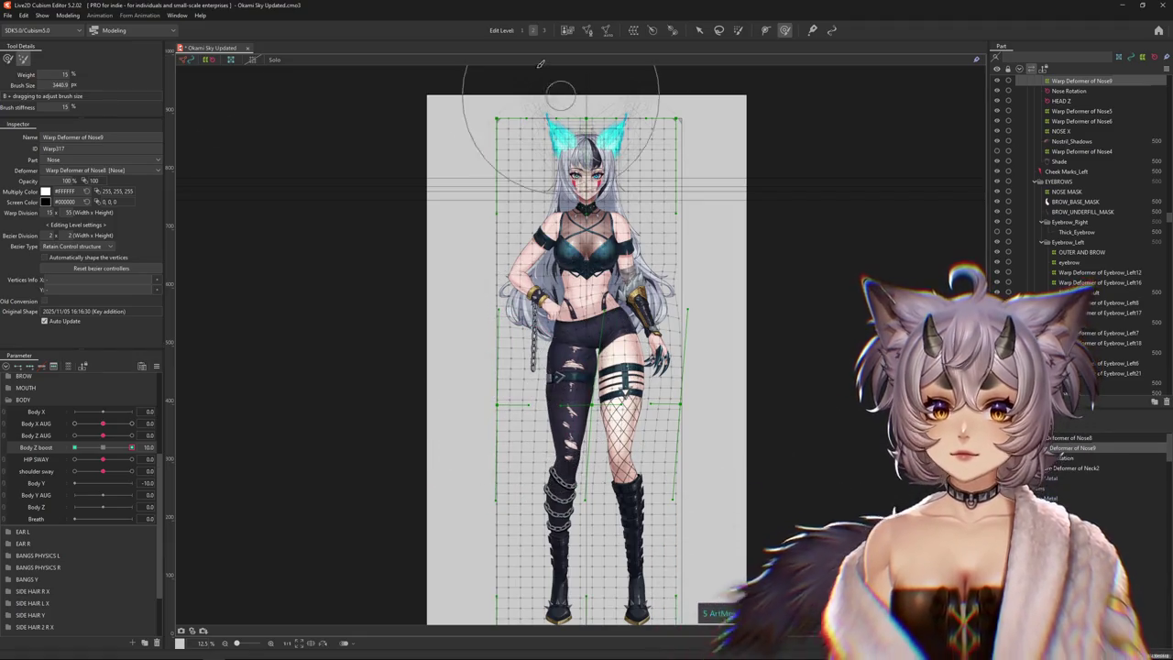
key(ctrl+h)
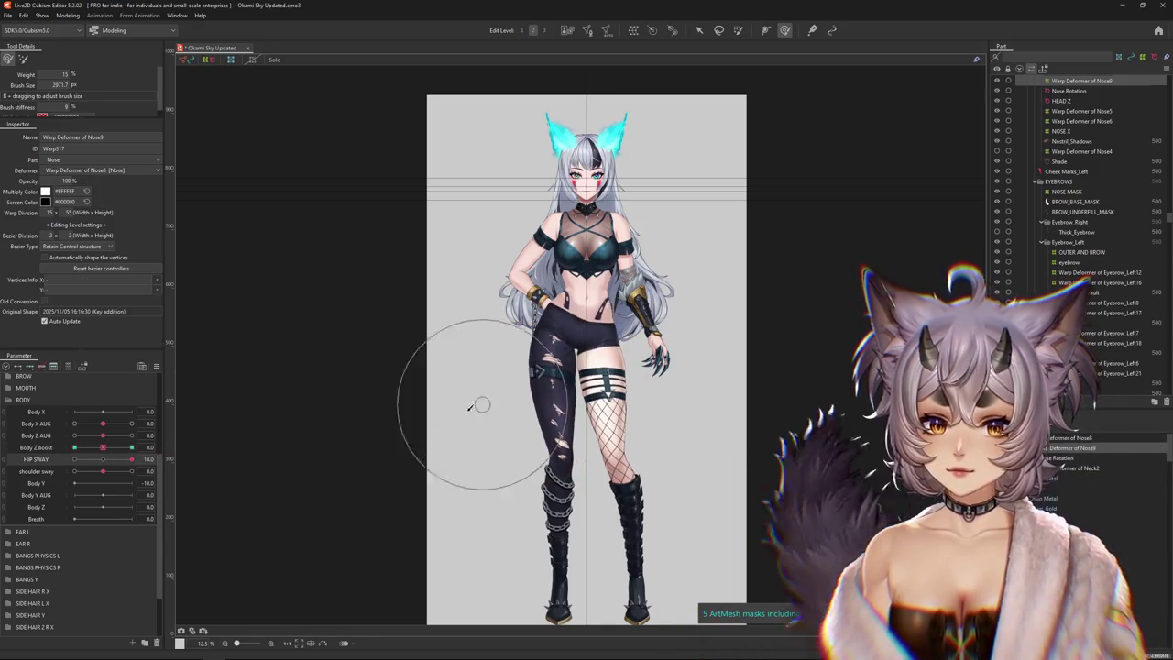
drag(103, 447, 158, 447)
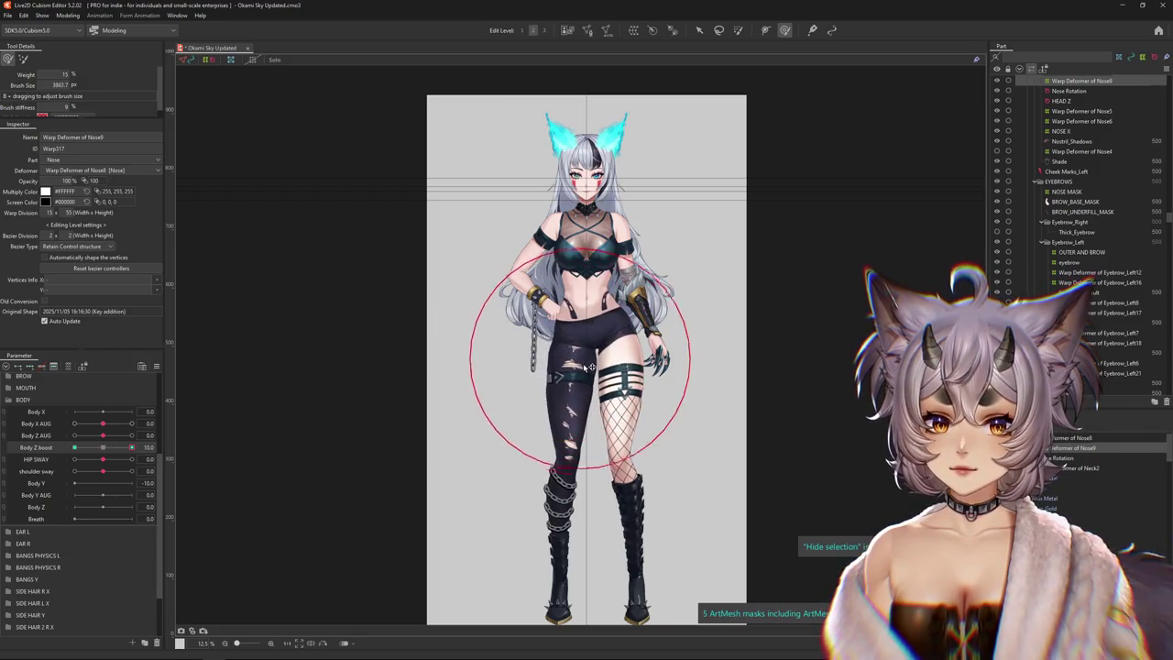
drag(589, 367, 549, 367)
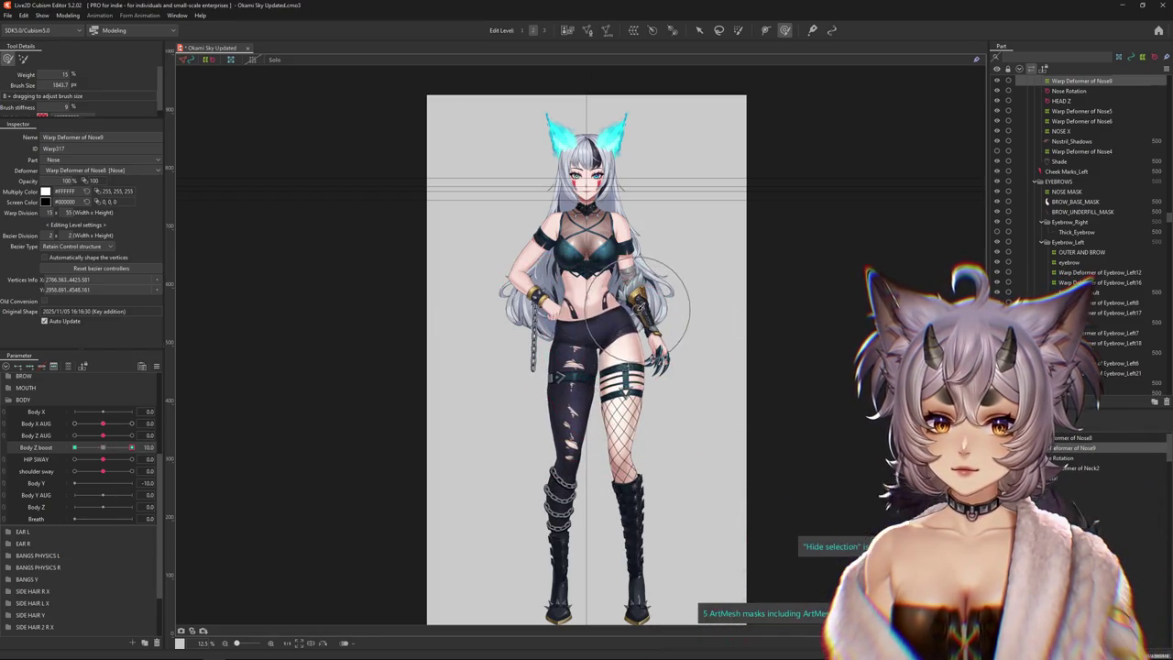
scroll(648, 305, up, 1)
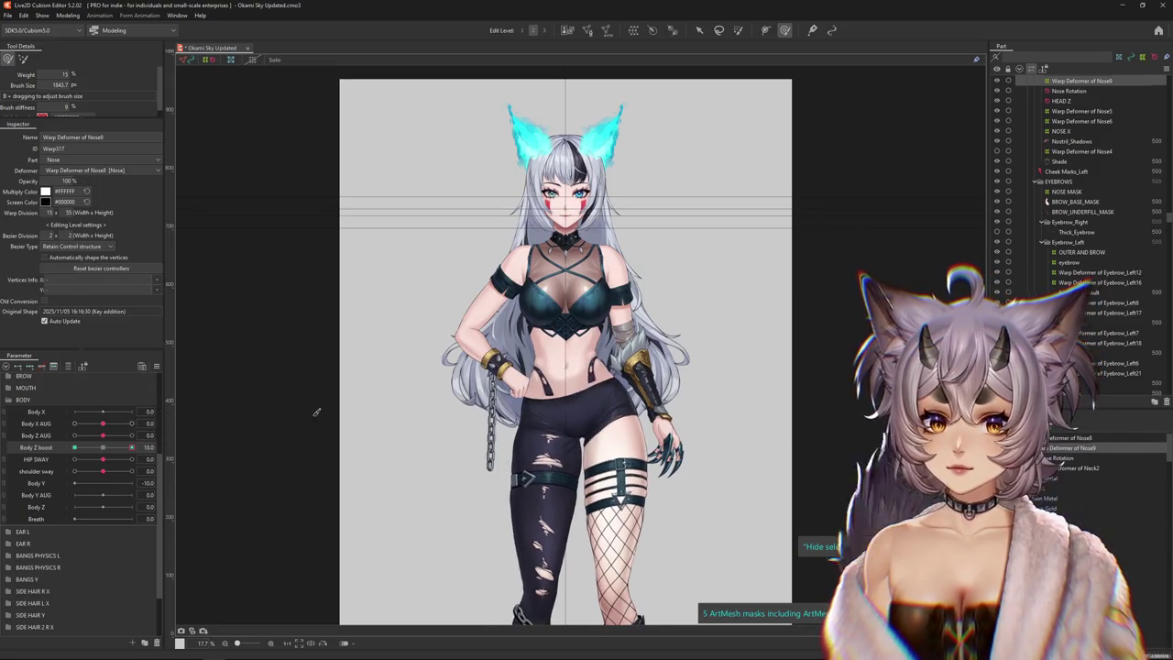
scroll(554, 340, up, 1)
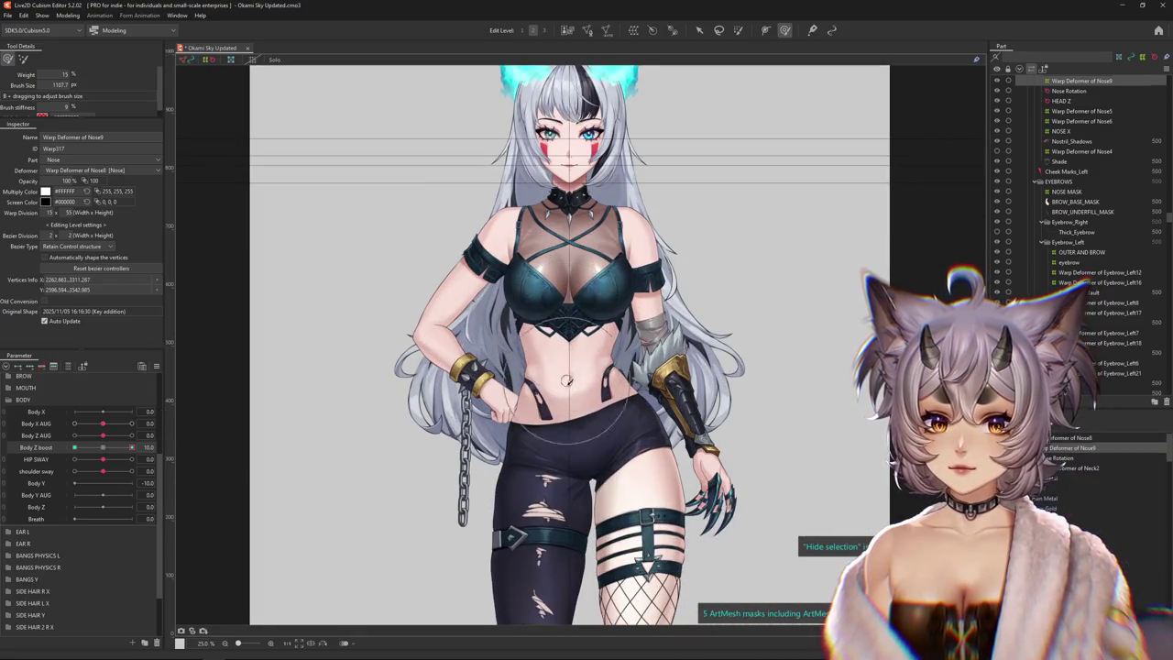
Open the Parameter panel menu and dismiss it without changes
scroll(83, 458, down, 1)
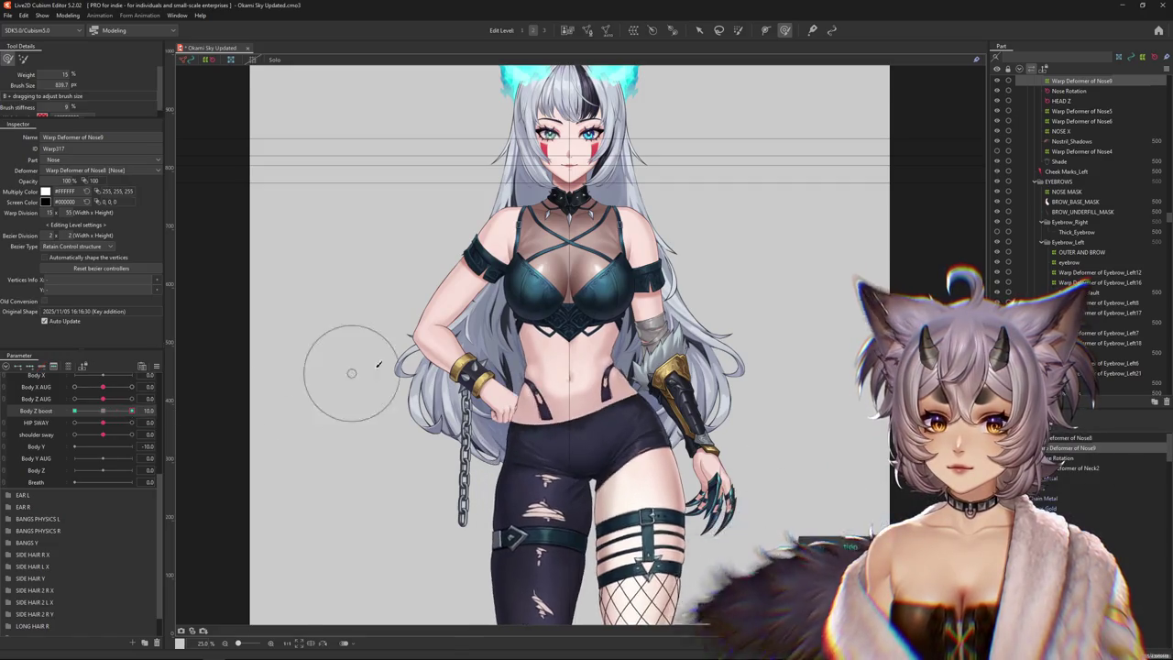
scroll(351, 373, down, 1)
click(157, 367)
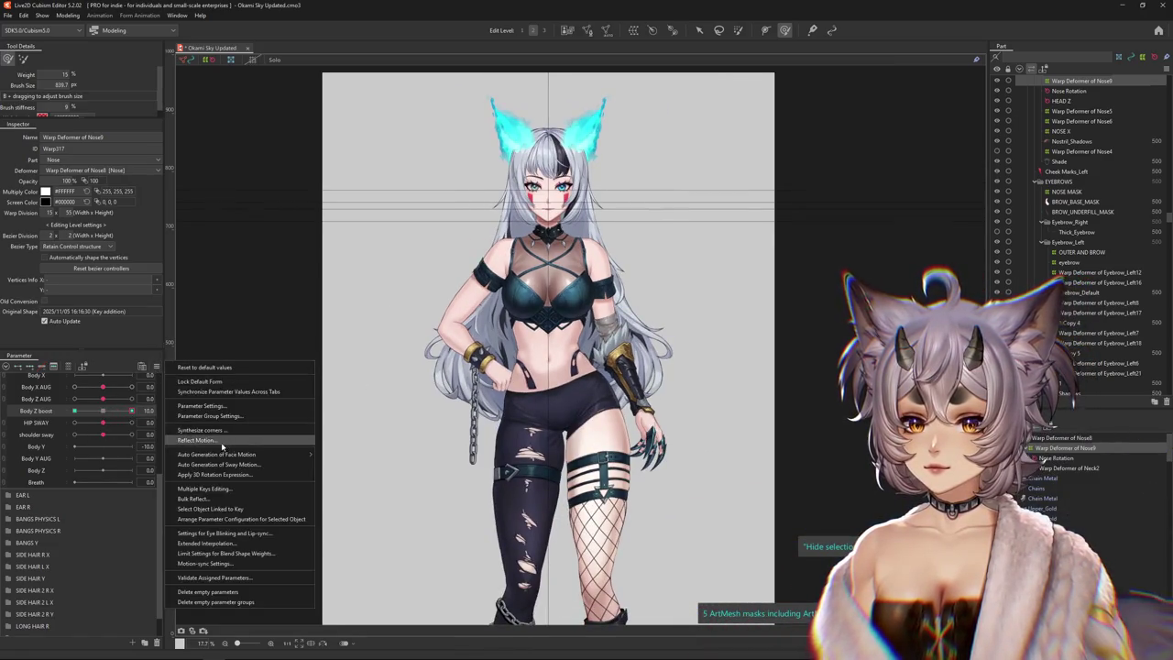
click(218, 448)
key(Escape)
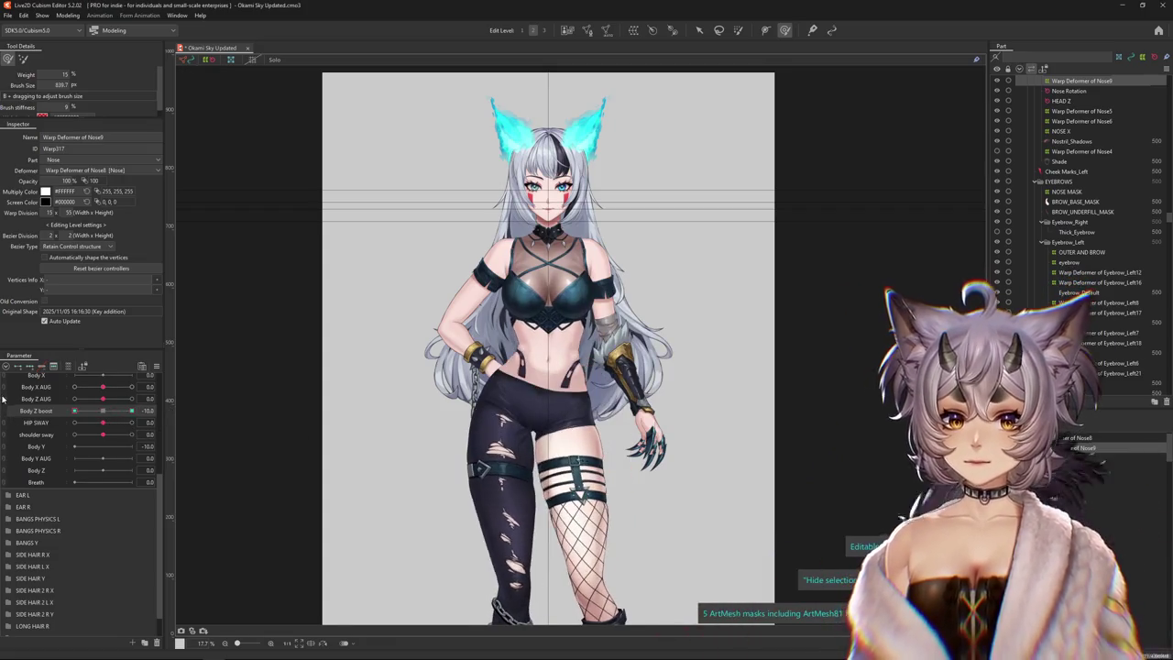
Go to the Modeling menu to reach Physics Settings
click(68, 16)
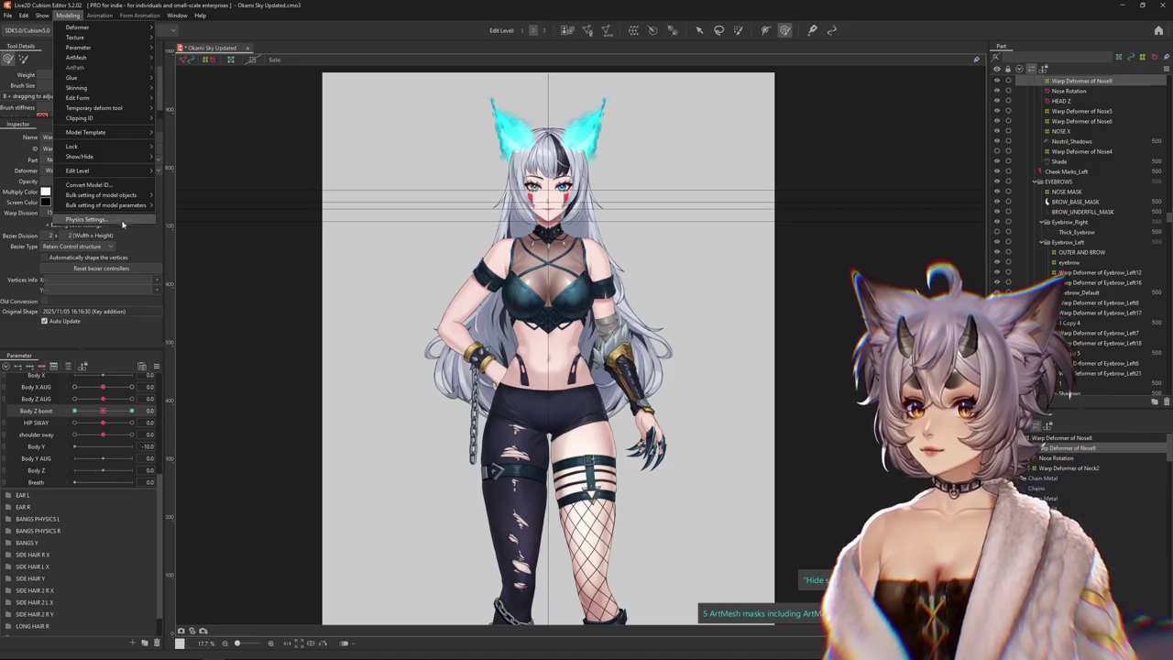
click(122, 131)
click(68, 15)
Add Body Z boost from the BODY folder as an output of the HIP SWAY group
click(106, 220)
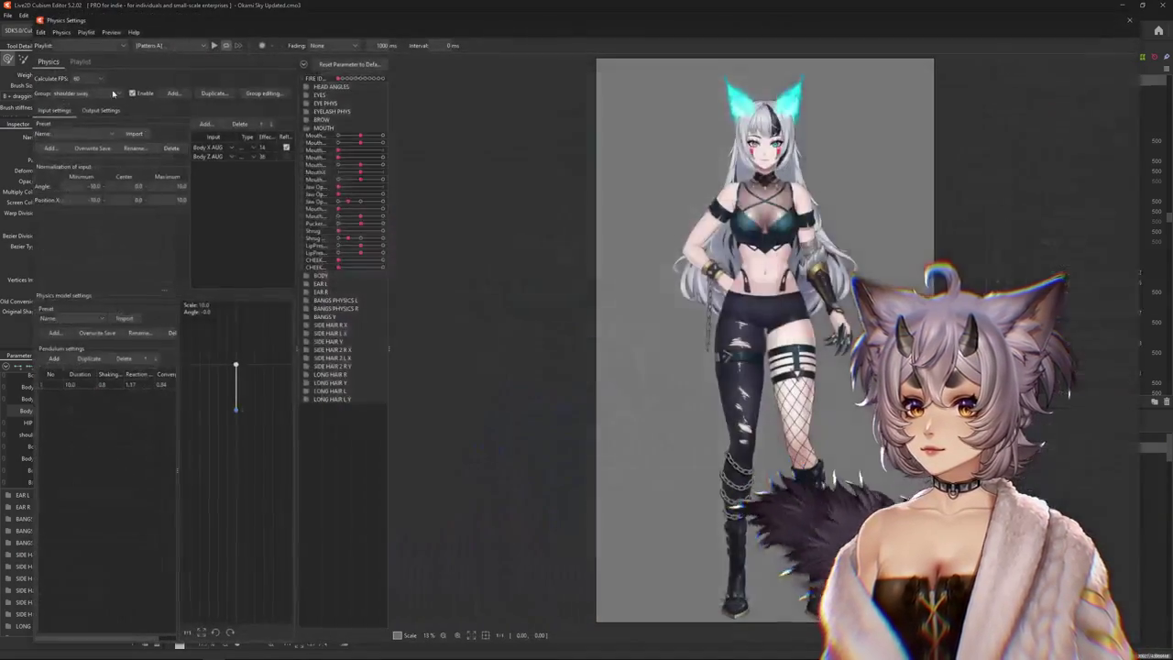
click(99, 93)
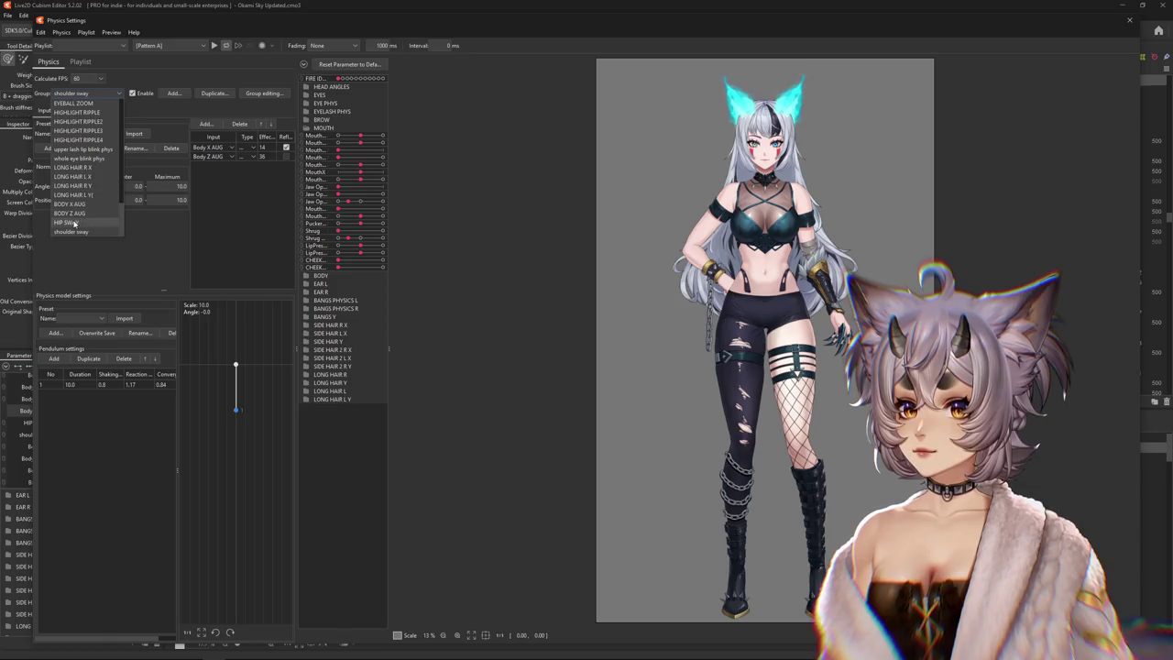
click(75, 223)
click(100, 110)
click(104, 148)
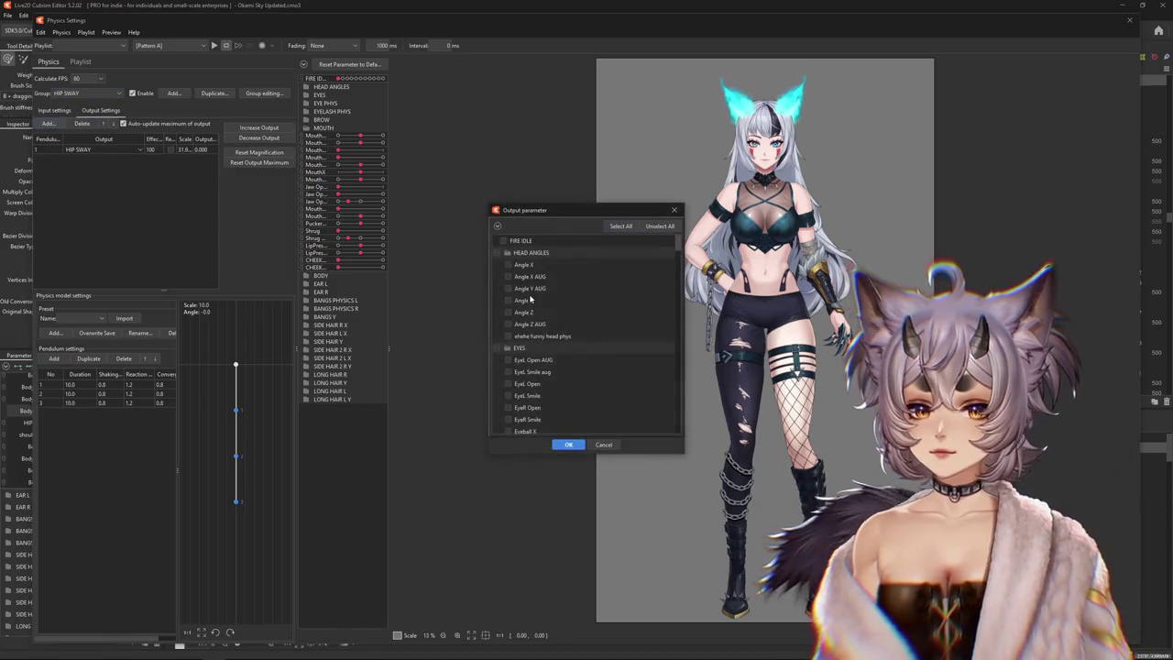
click(498, 227)
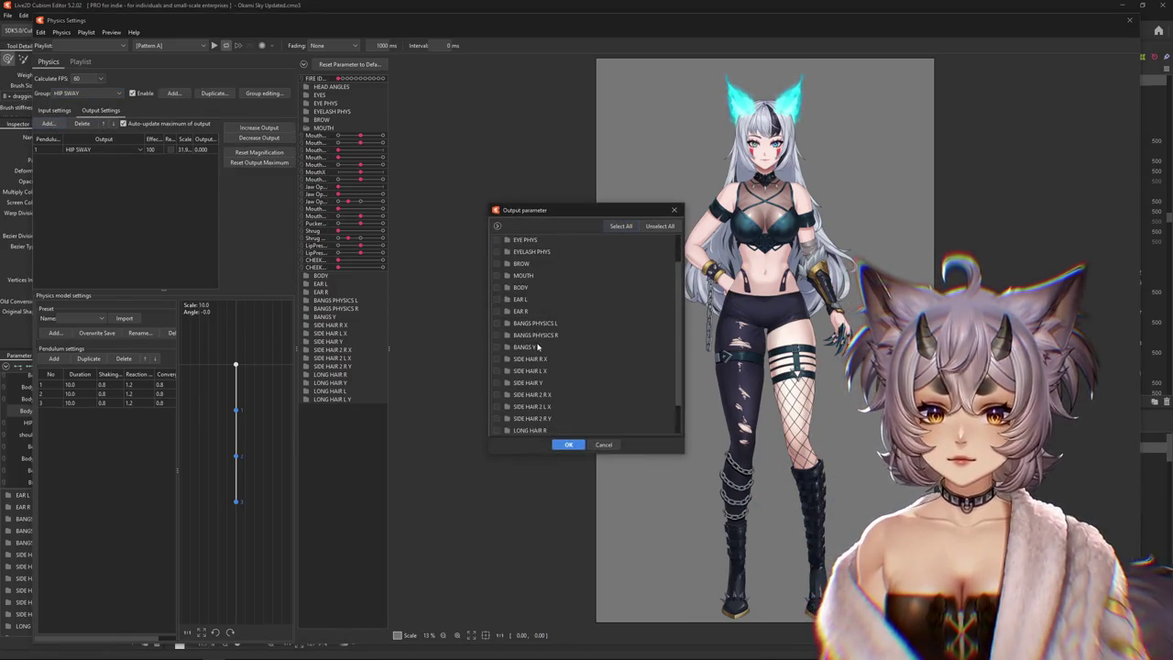
click(524, 289)
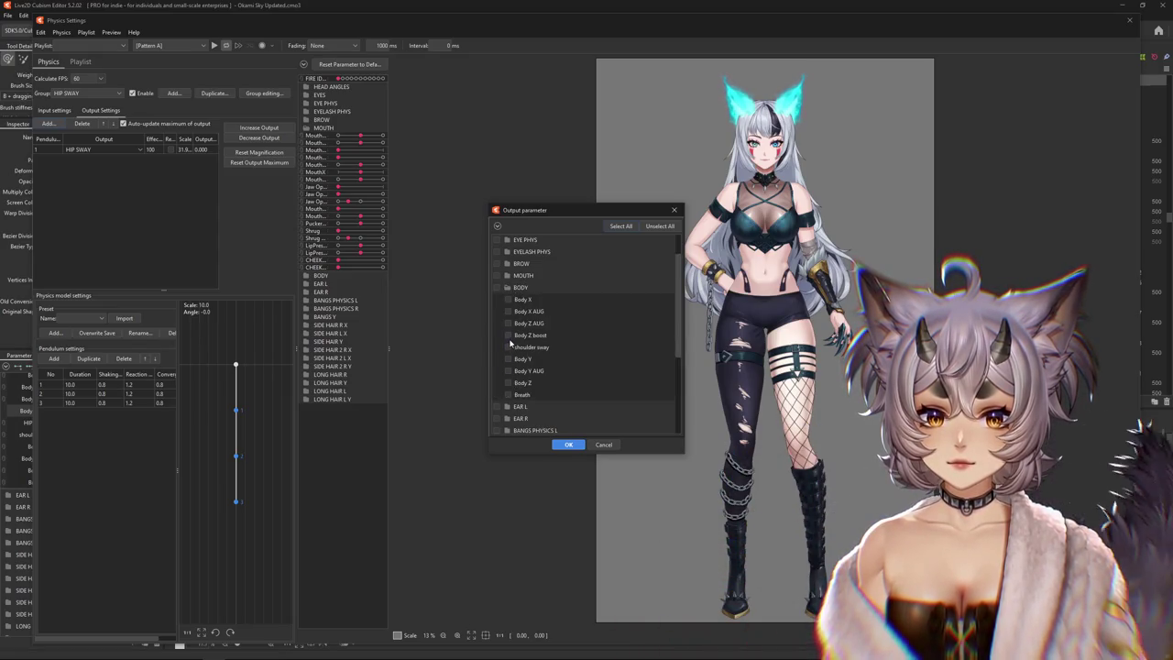
click(567, 445)
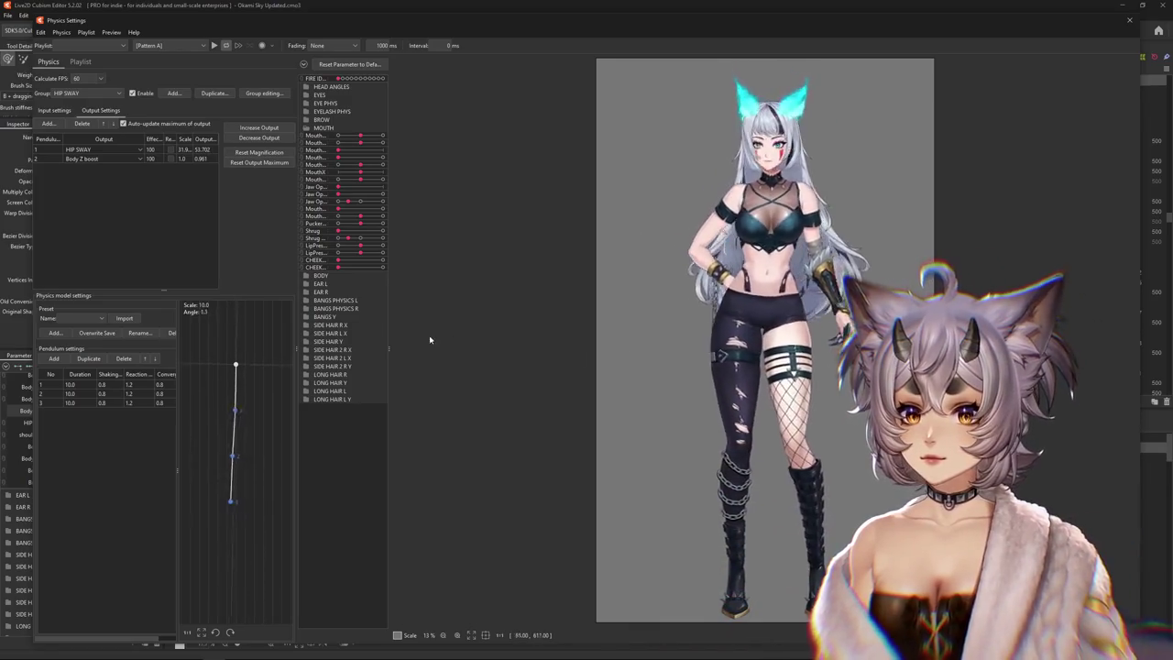
Reset the HIP SWAY output maximums to 100
click(79, 110)
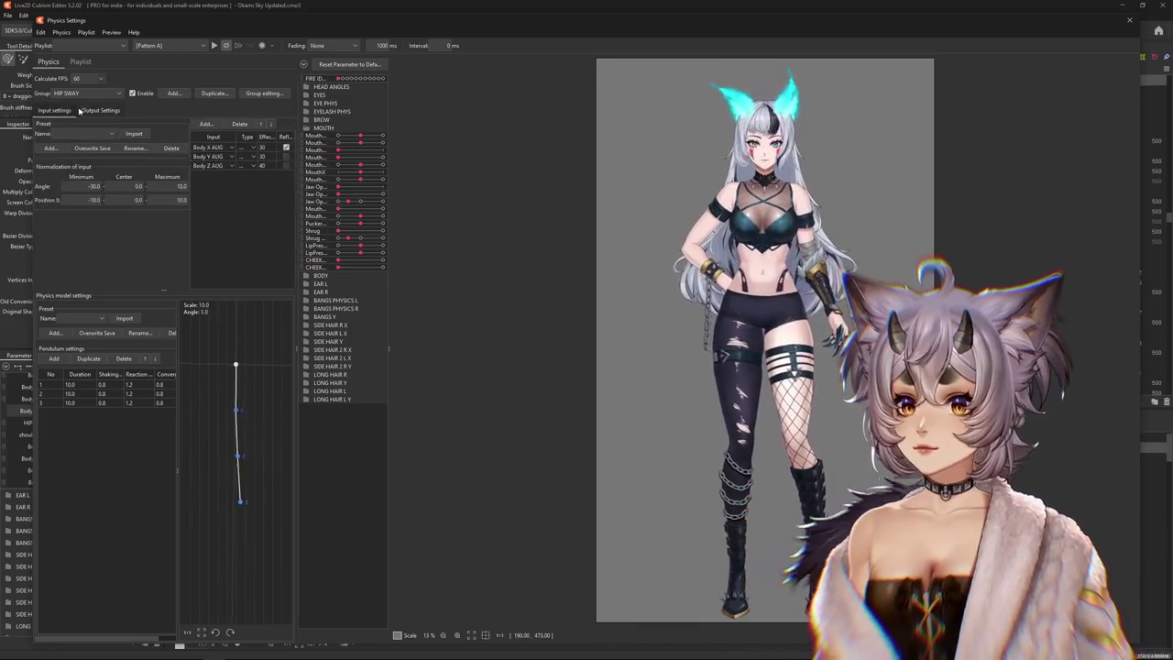
click(84, 110)
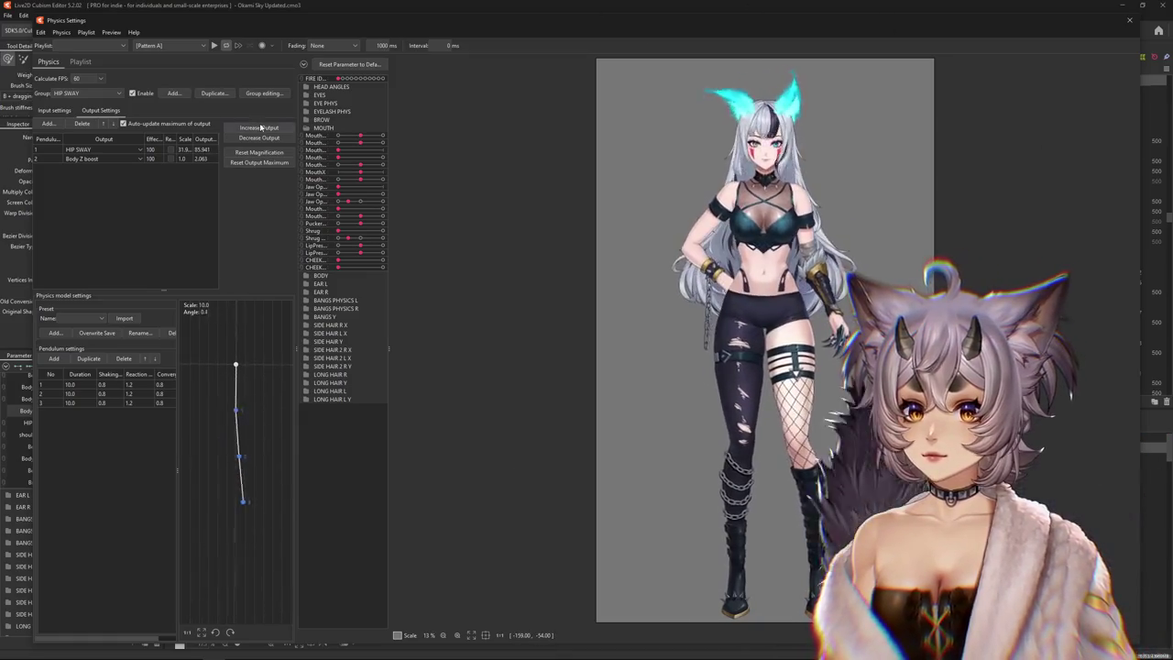
click(264, 46)
click(616, 343)
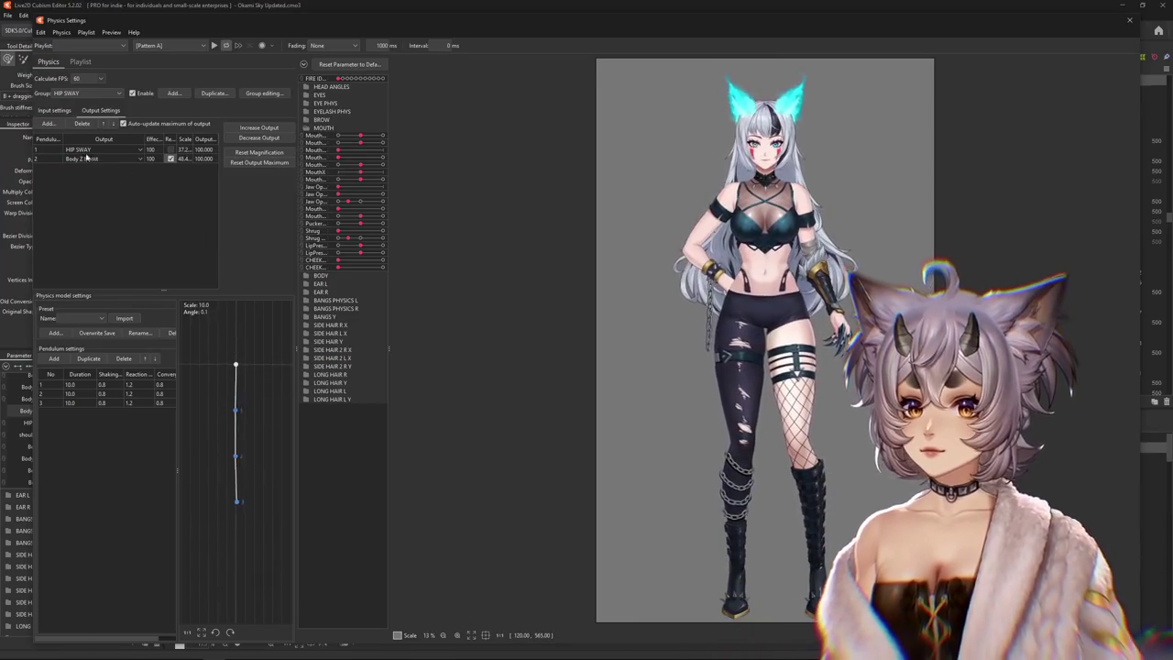
click(77, 93)
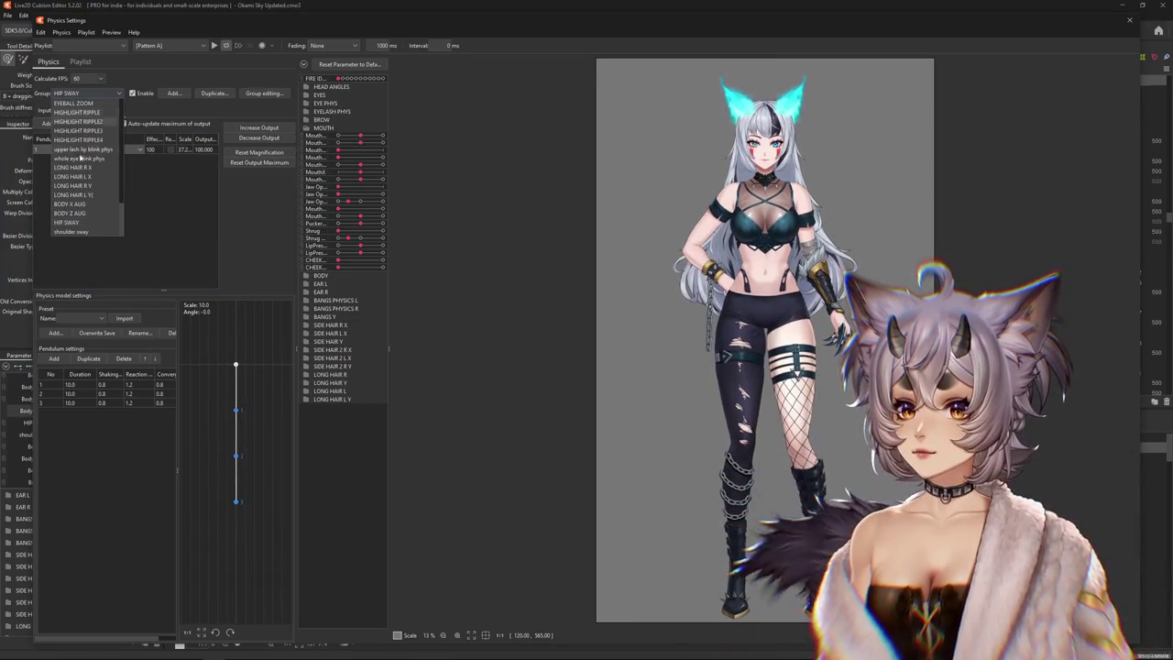
Add Body Z boost as an output of BODY Z AUG and shake-test the model
click(73, 213)
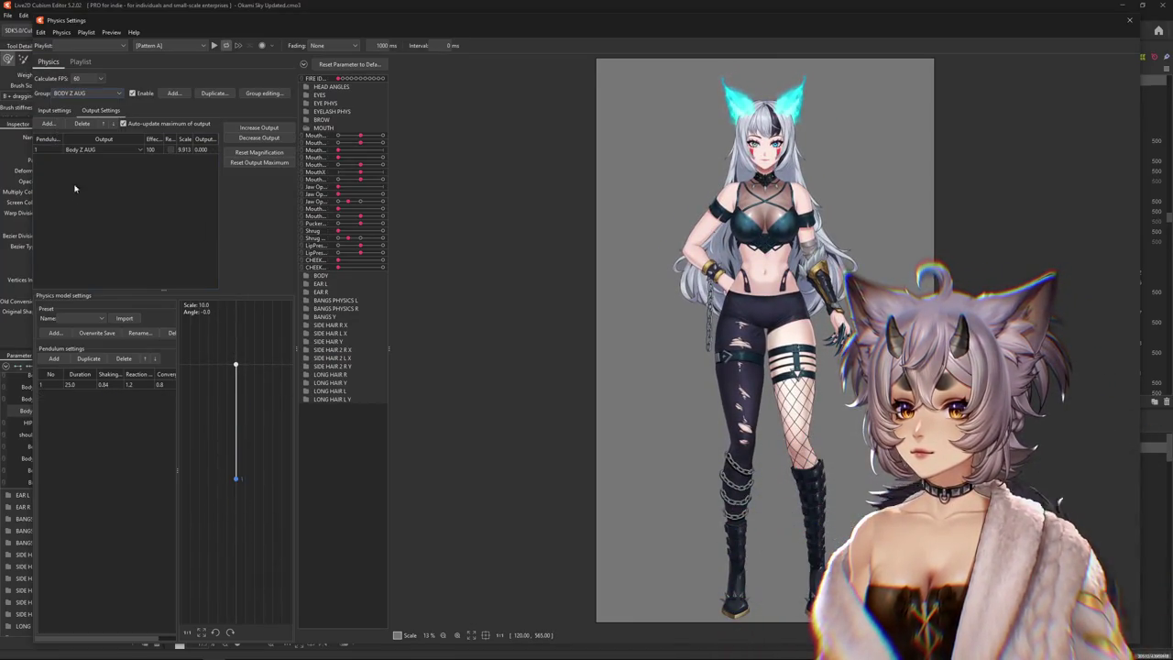
click(48, 123)
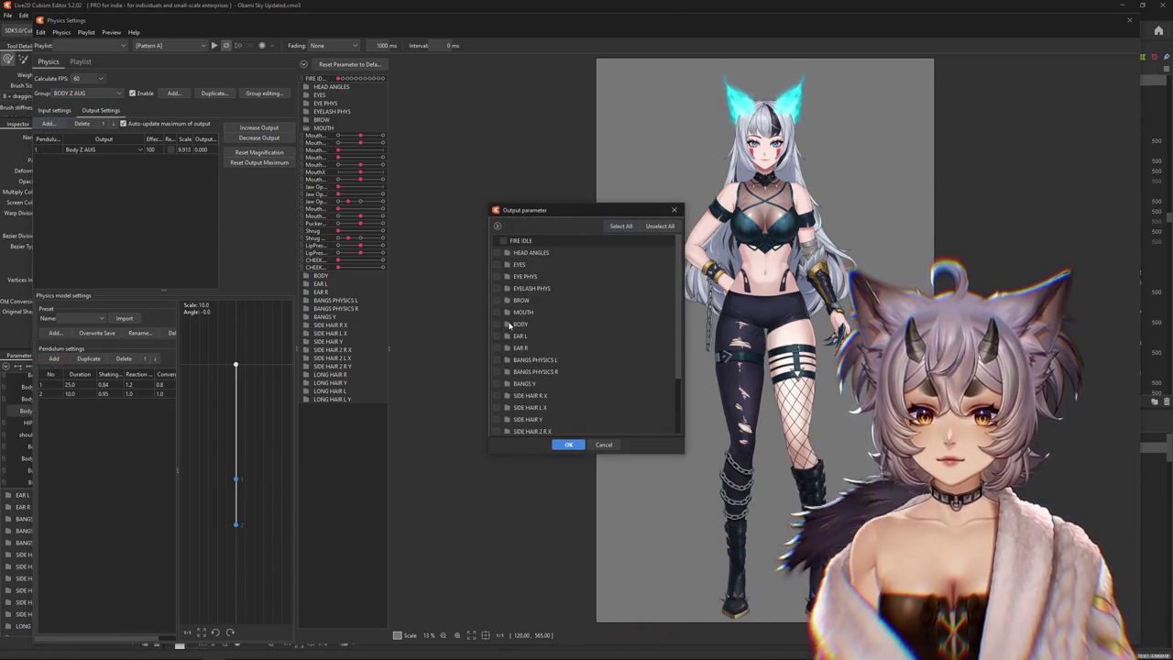
click(508, 325)
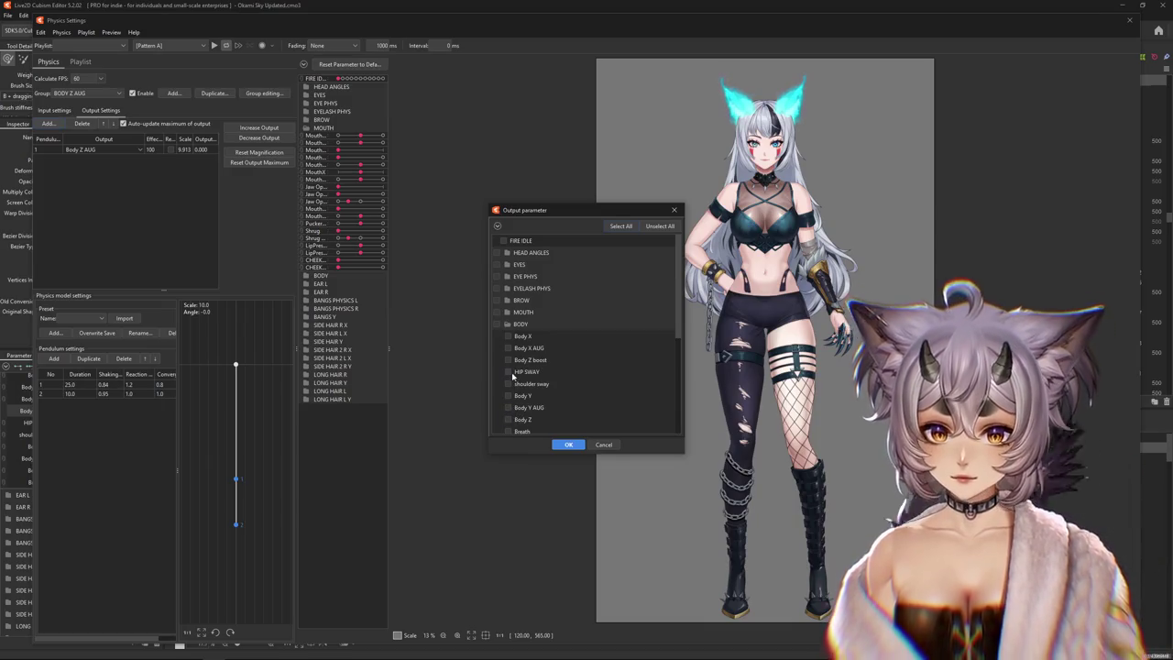
click(509, 361)
click(568, 444)
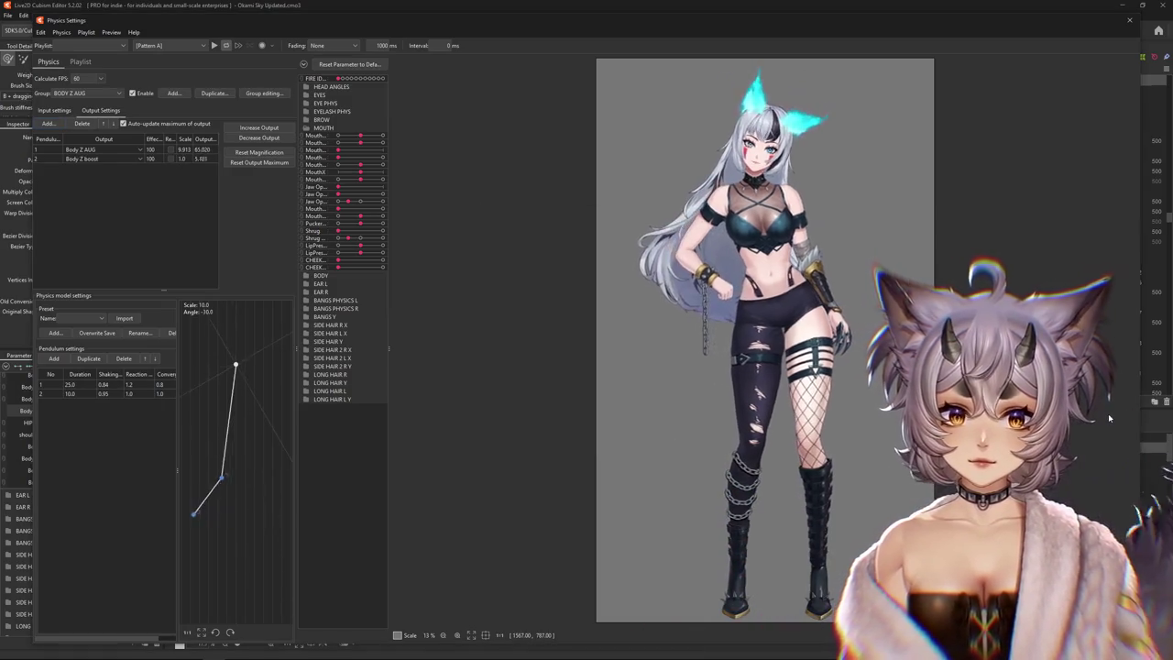
drag(662, 409, 333, 385)
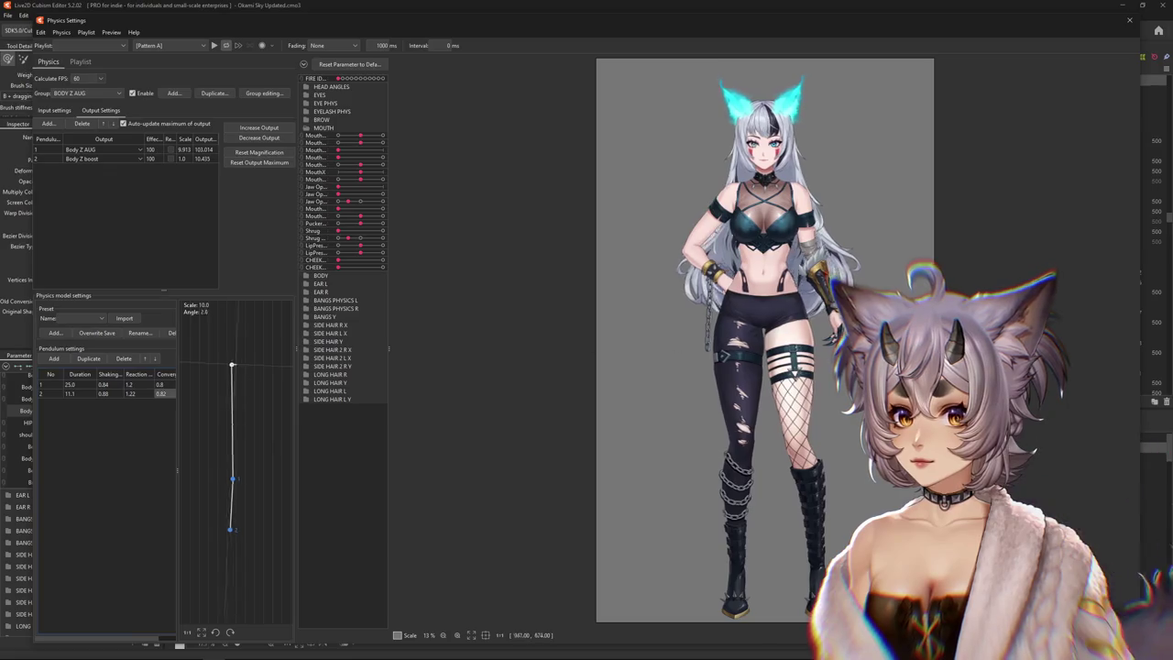
Reset the output maximums and scale the BODY Z AUG outputs to fill their range
click(254, 162)
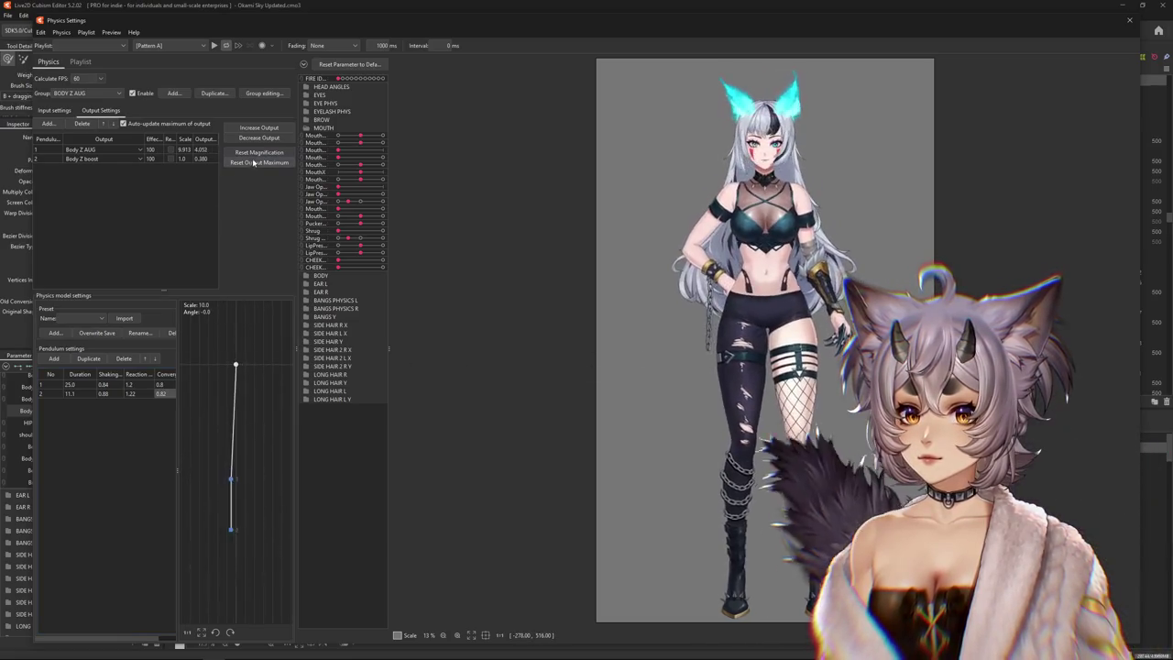
drag(449, 368, 762, 142)
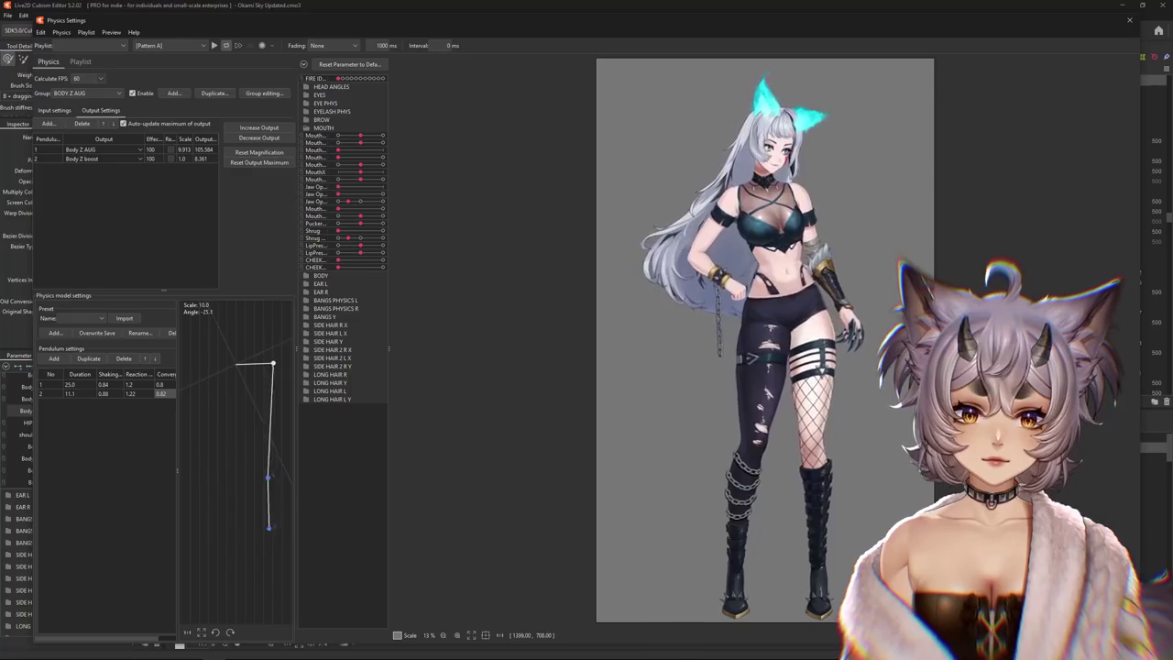
click(259, 127)
click(615, 341)
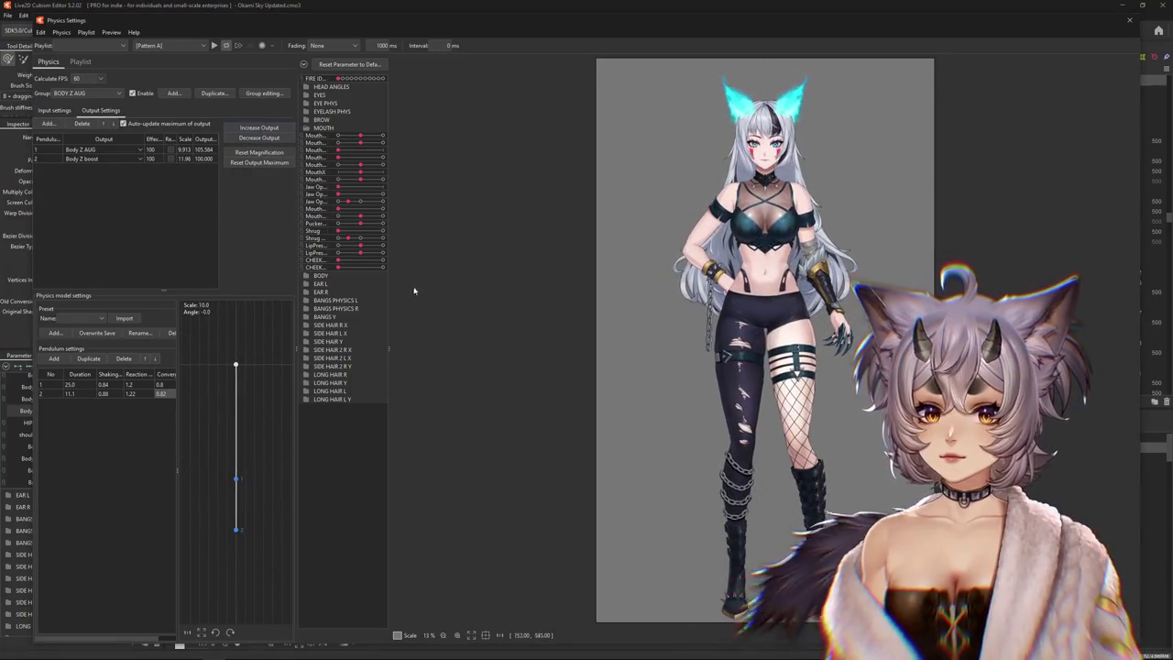
click(257, 139)
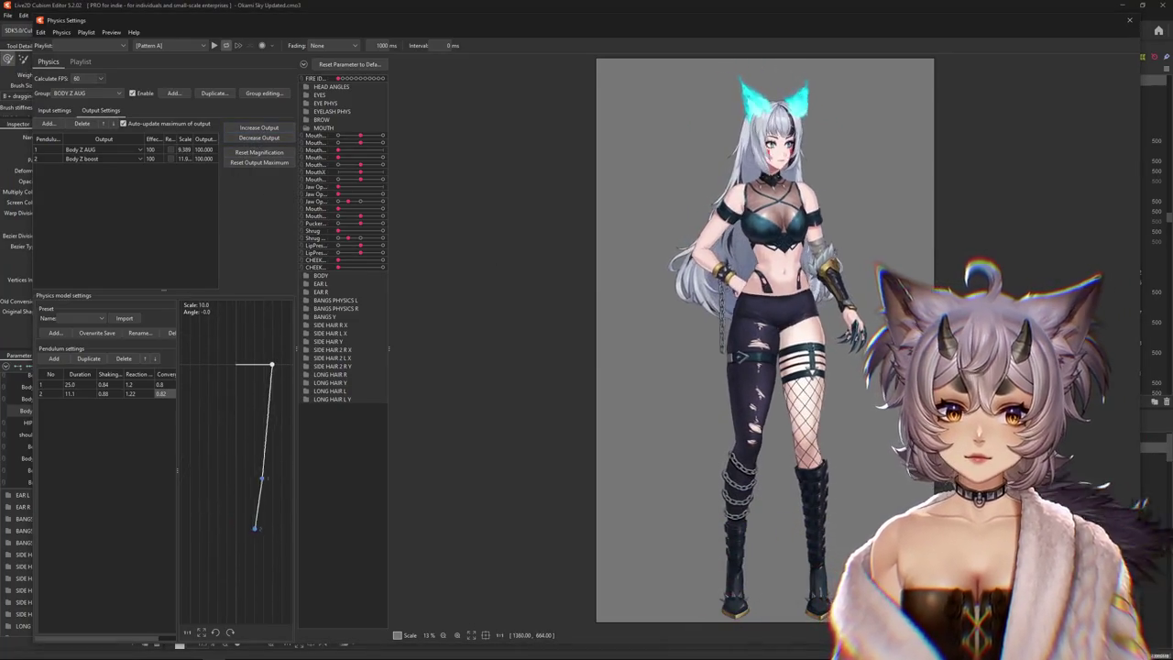
Re-test the sway and scale Body Z boost back down to fit its range
drag(686, 139, 780, 139)
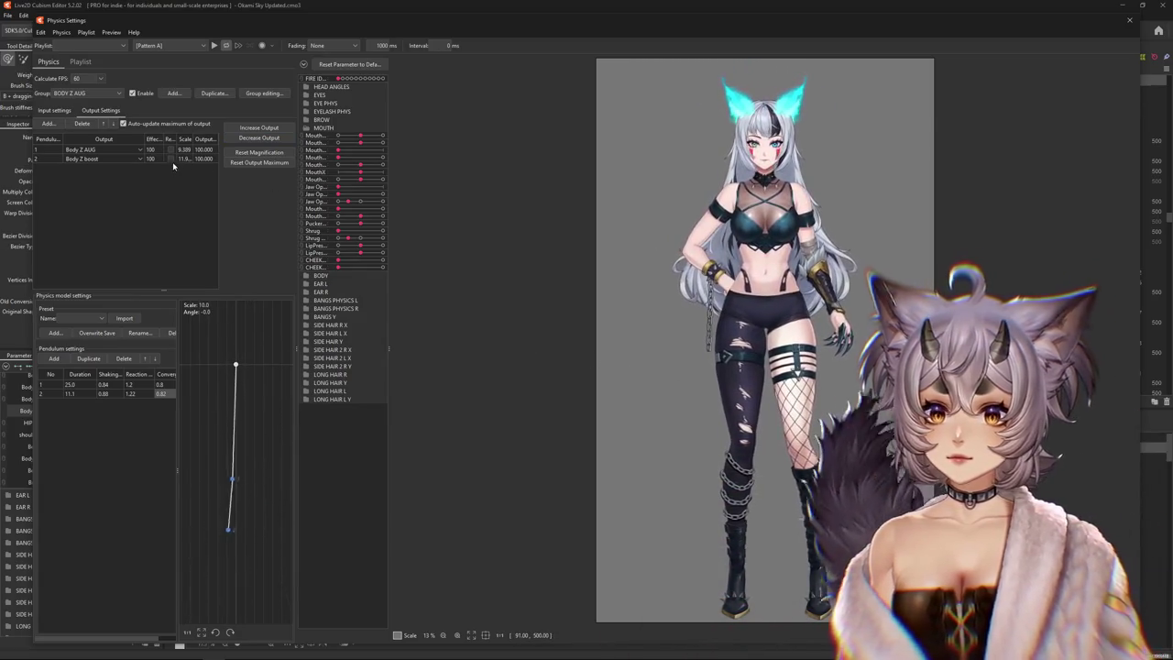
drag(730, 135, 757, 146)
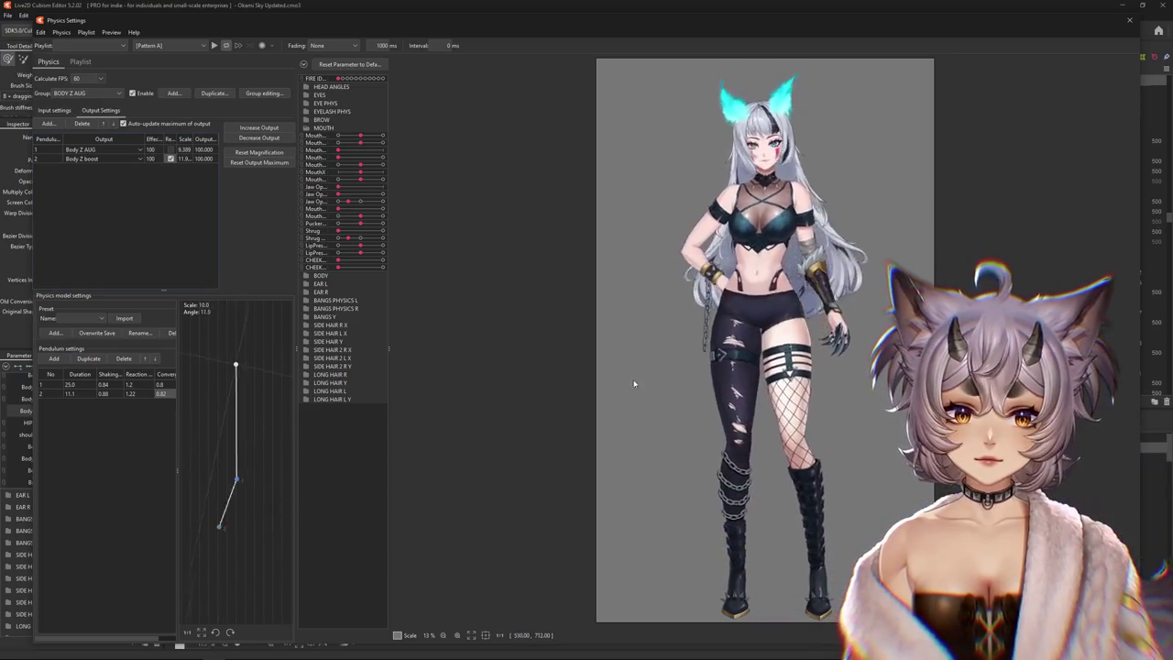
drag(757, 147, 790, 417)
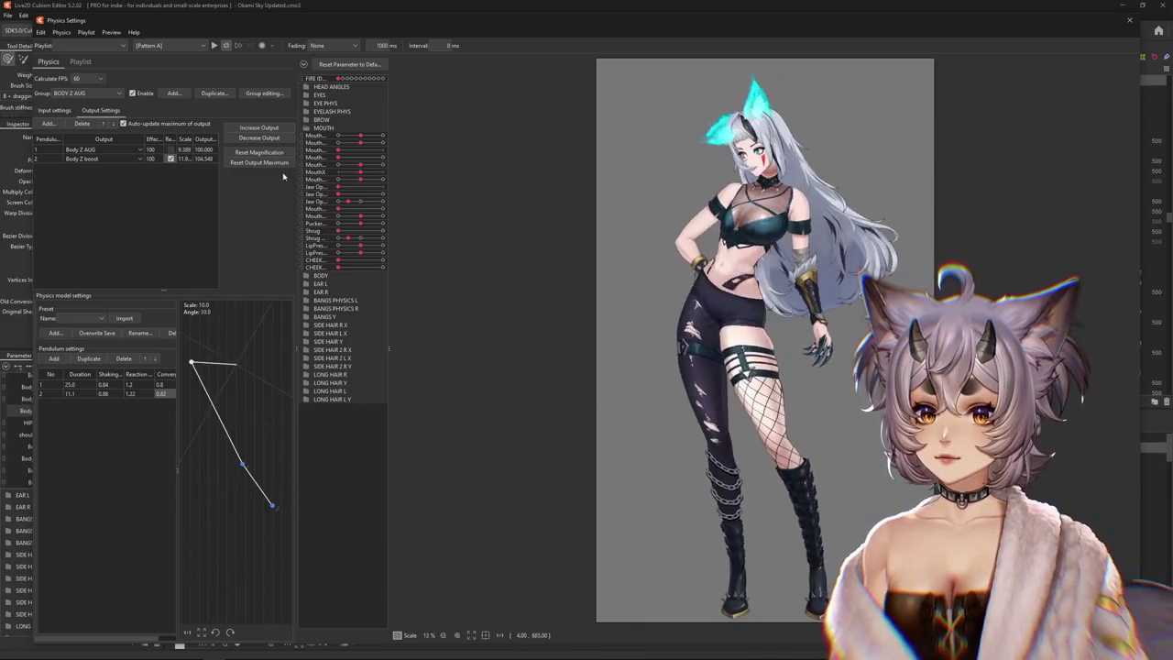
click(272, 140)
click(614, 345)
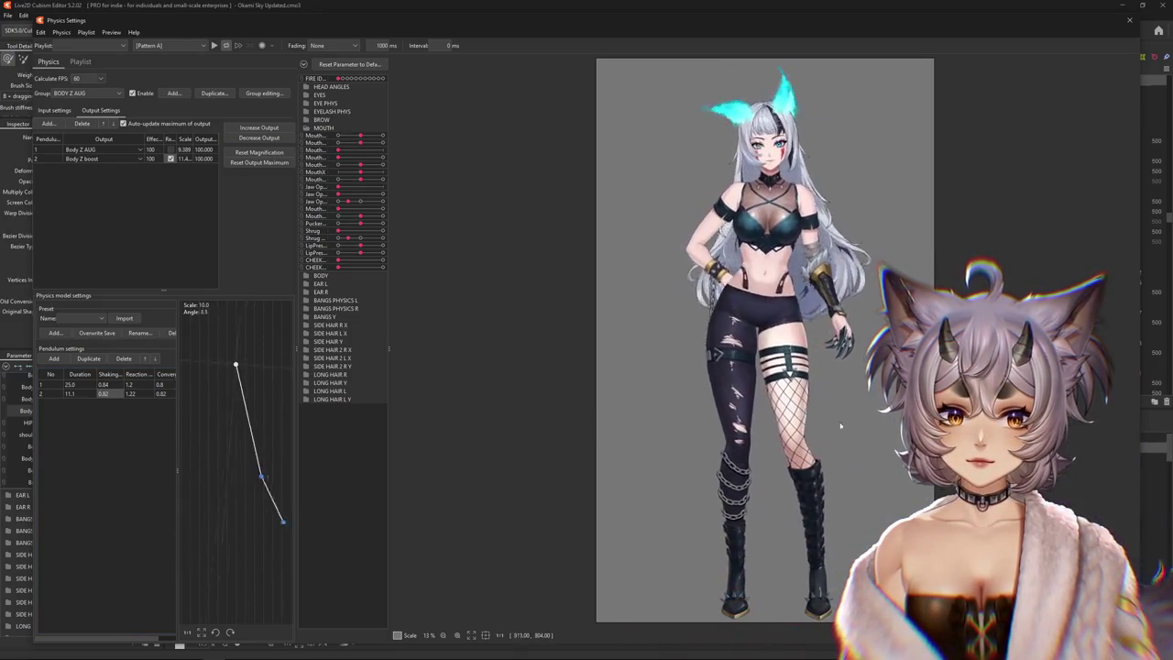
click(91, 93)
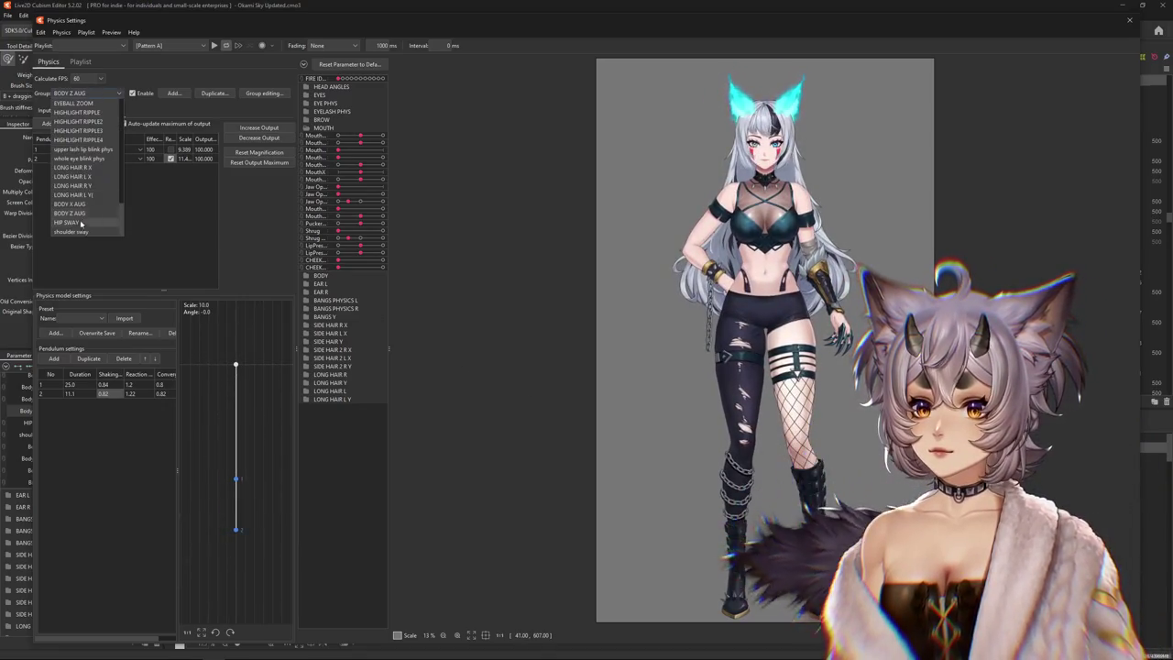
Switch to the BODY Z AUG group, then return to the HIP SWAY physics group
click(82, 223)
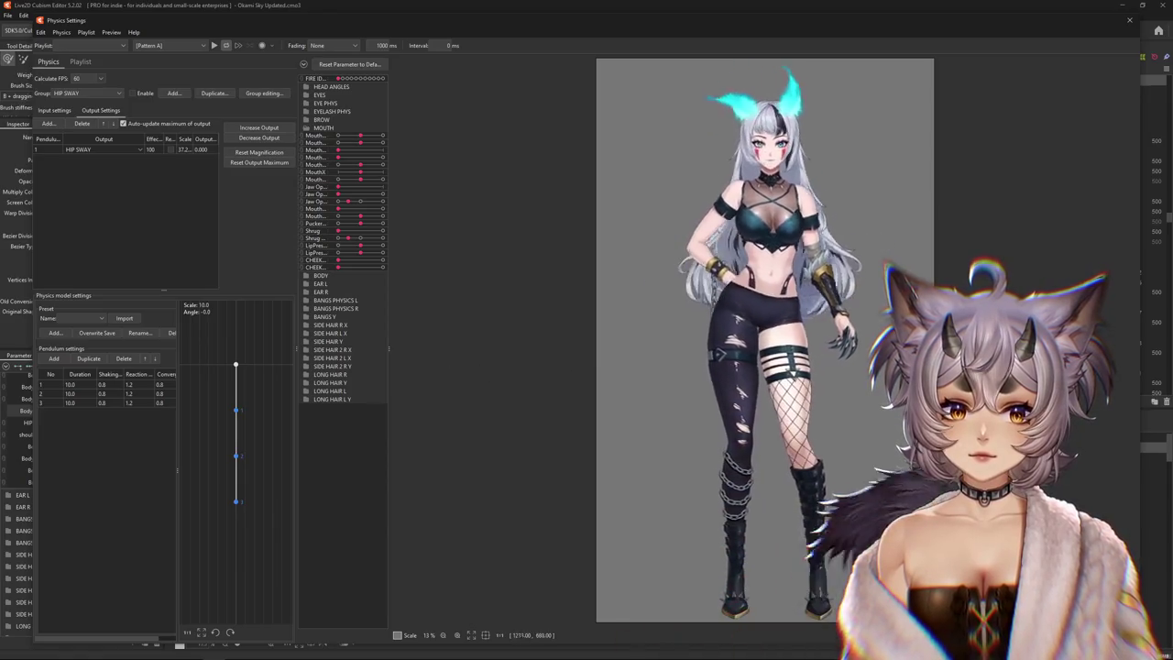
click(82, 92)
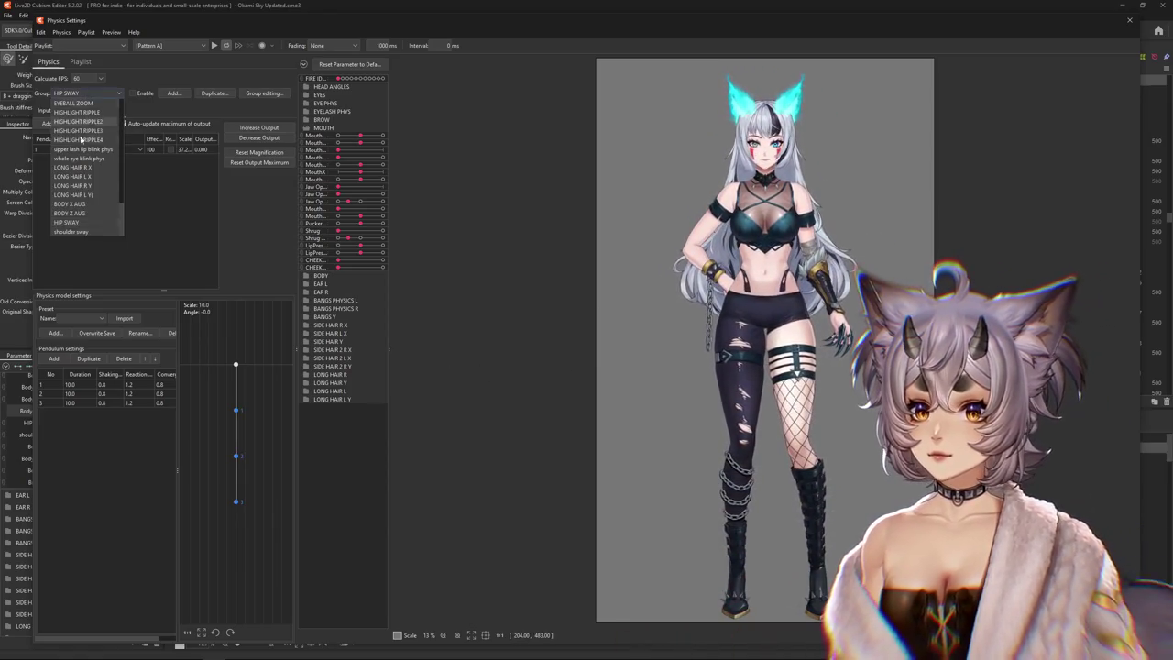
click(81, 214)
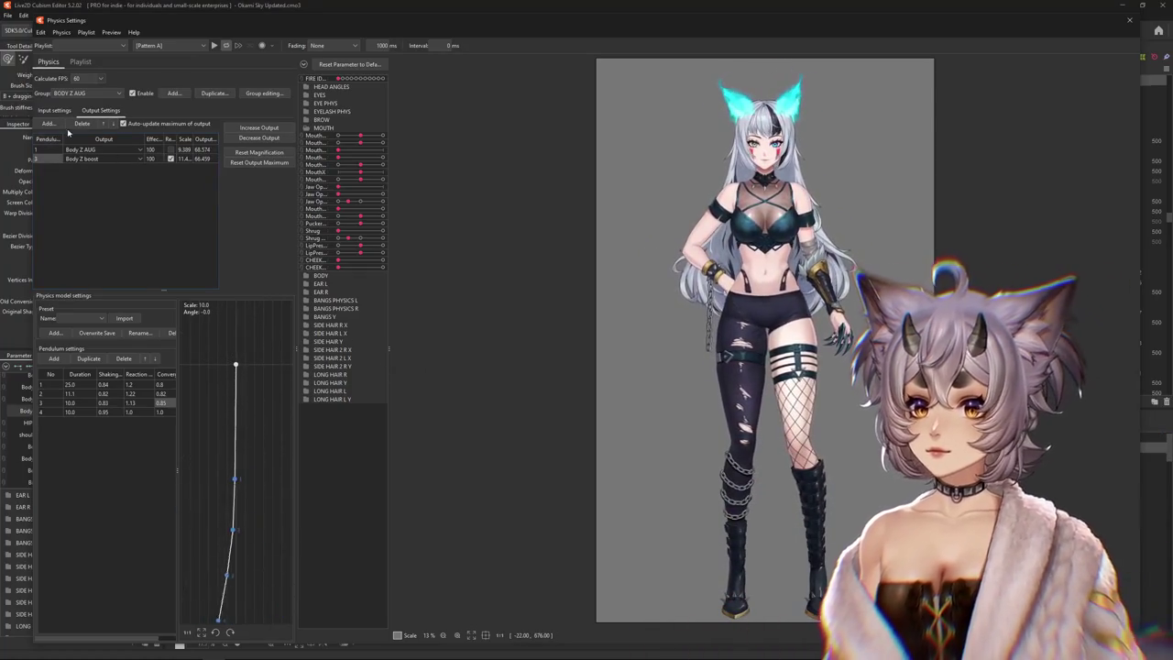
click(88, 93)
click(66, 223)
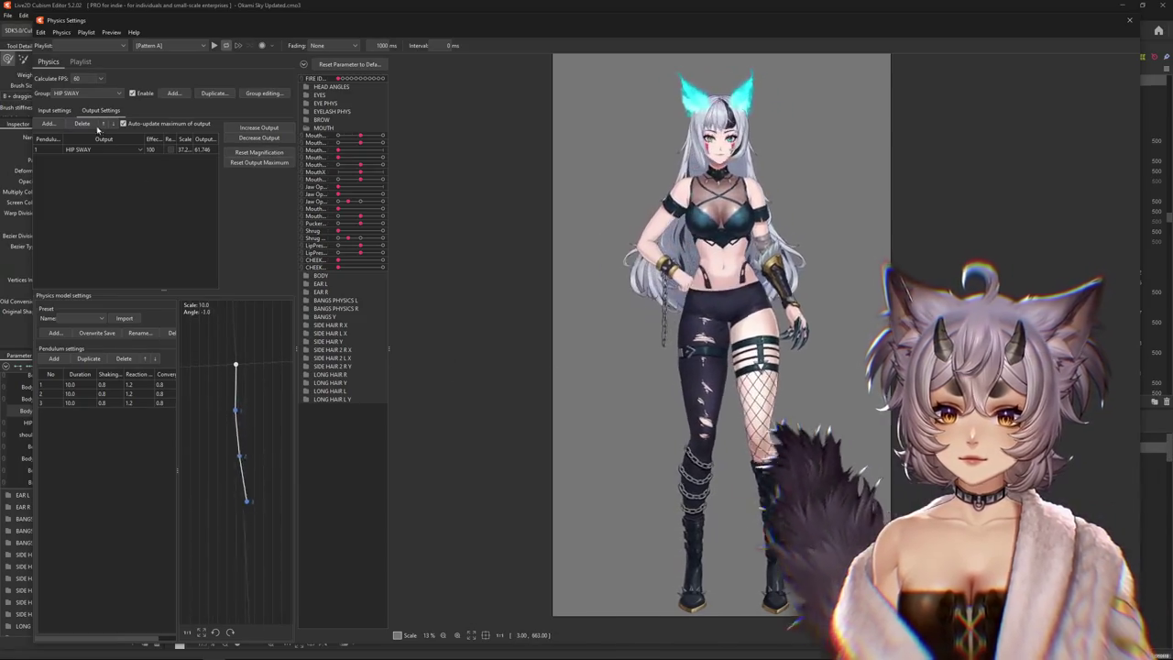
Add Body Z boost from BODY as a second HIP SWAY output
click(49, 123)
scroll(589, 303, down, 4)
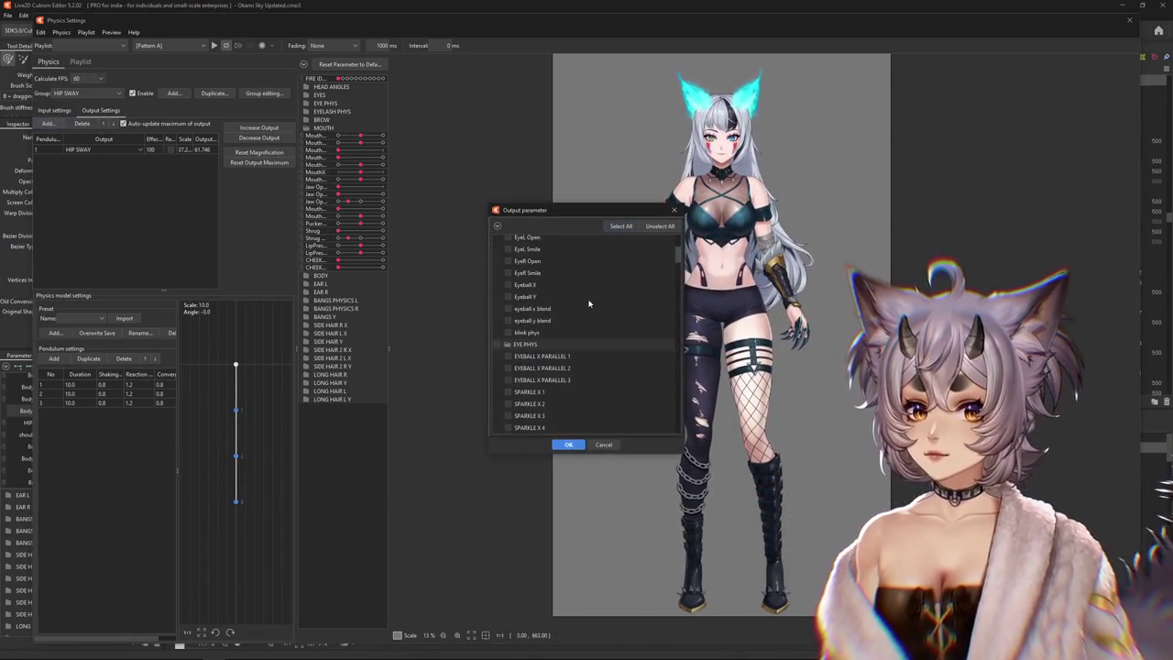
scroll(527, 325, down, 10)
click(507, 249)
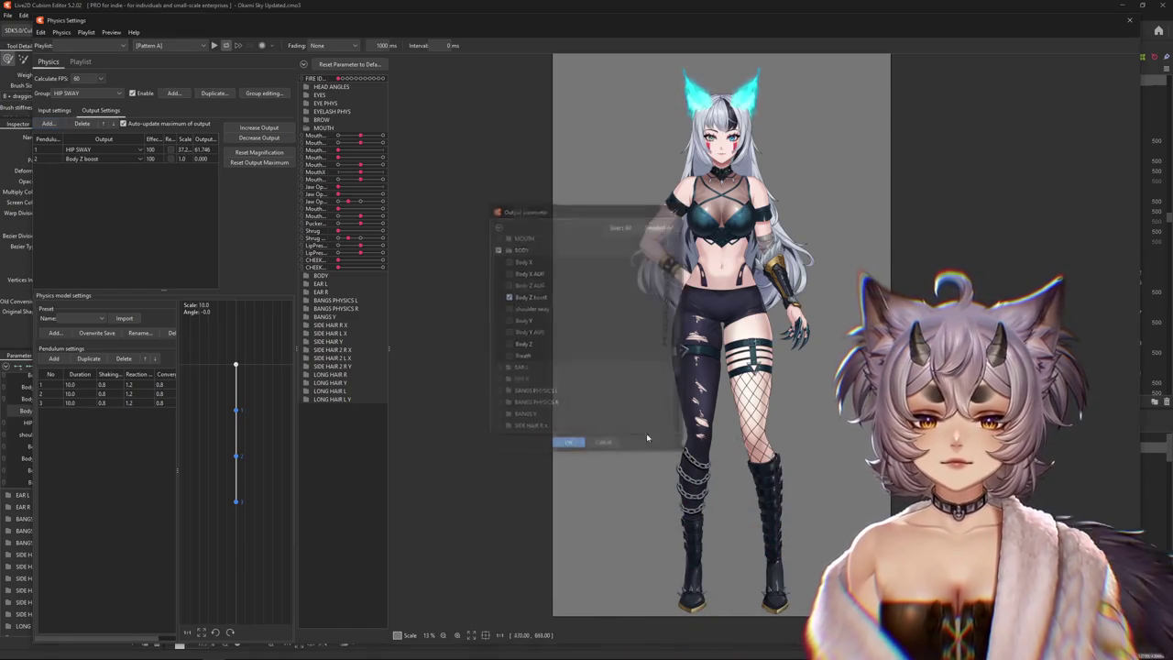
click(568, 445)
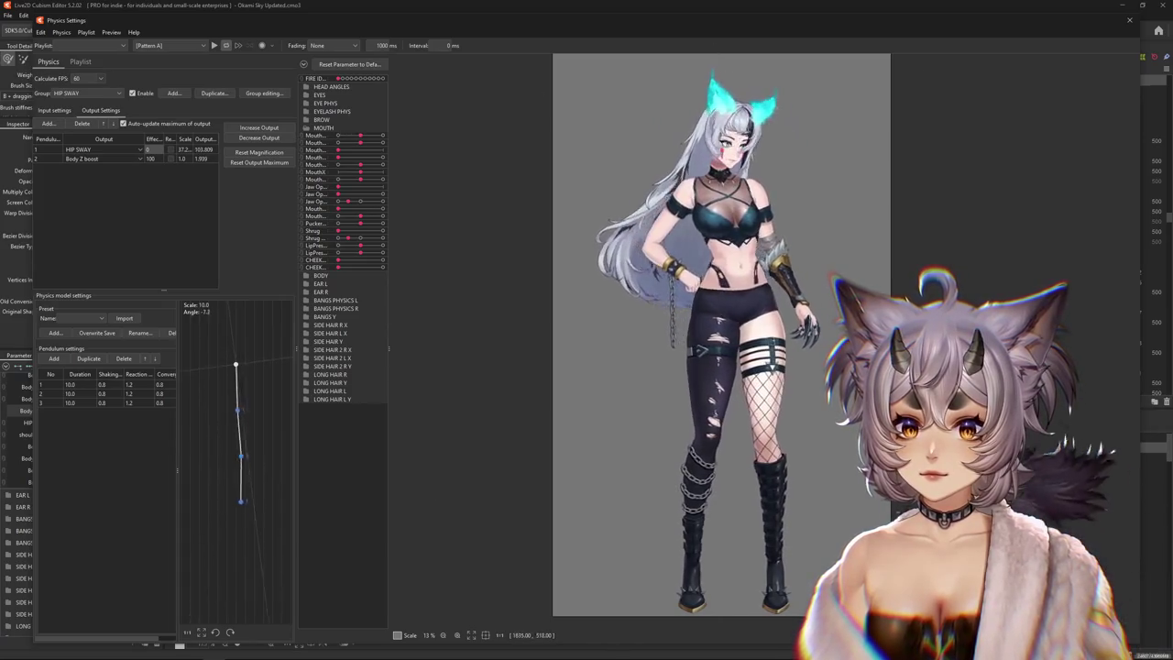
Scale both HIP SWAY outputs to peak at 100 (HIP SWAY ~35.8, Body Z boost ~50.1)
click(259, 127)
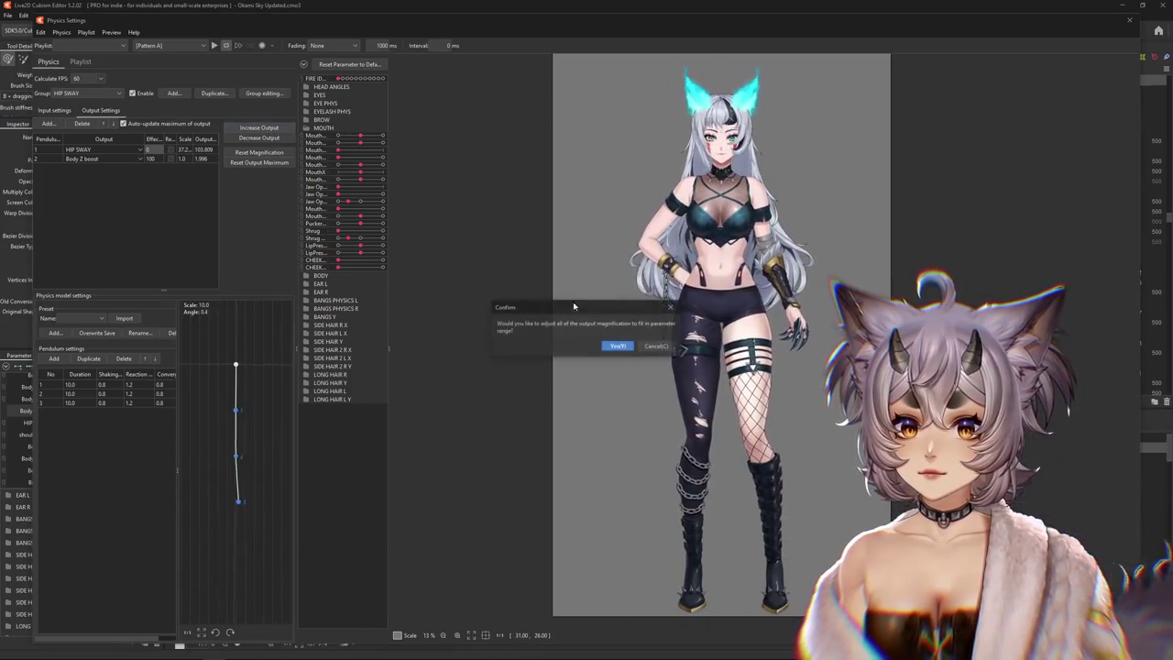
click(617, 345)
click(258, 127)
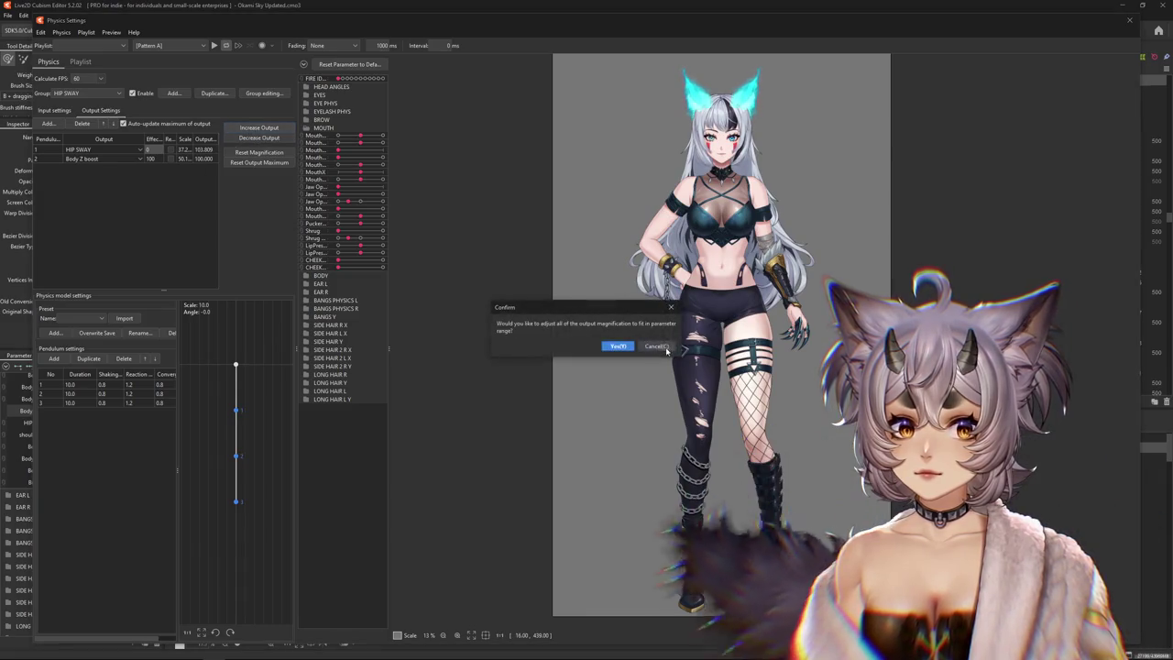
click(617, 345)
click(258, 128)
click(616, 346)
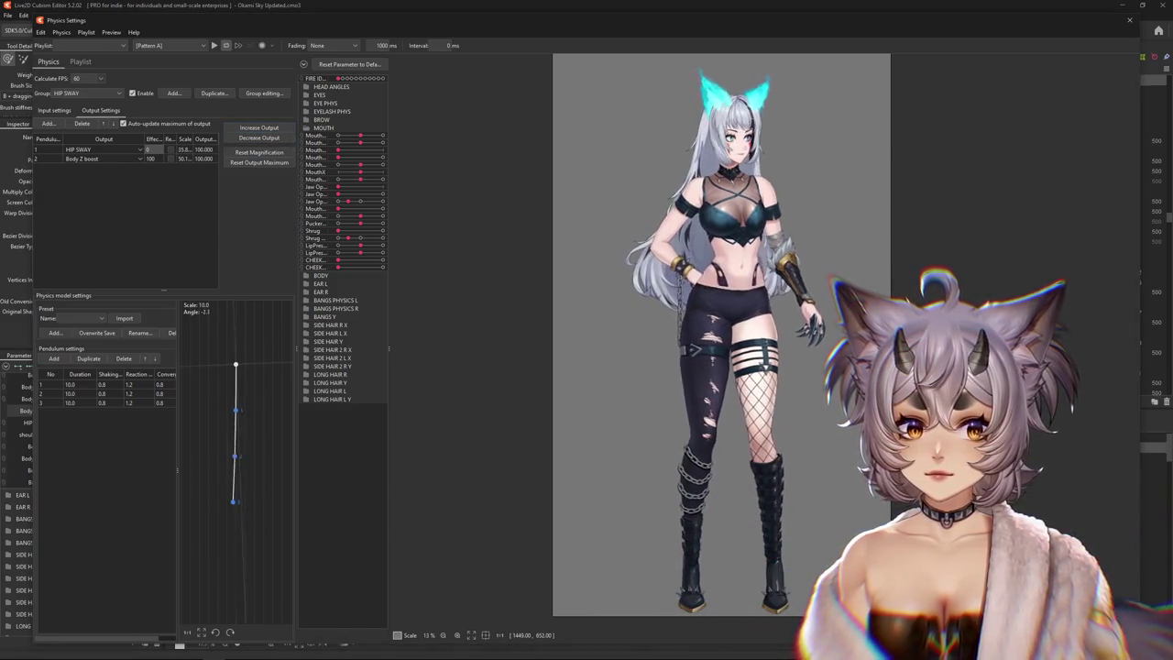
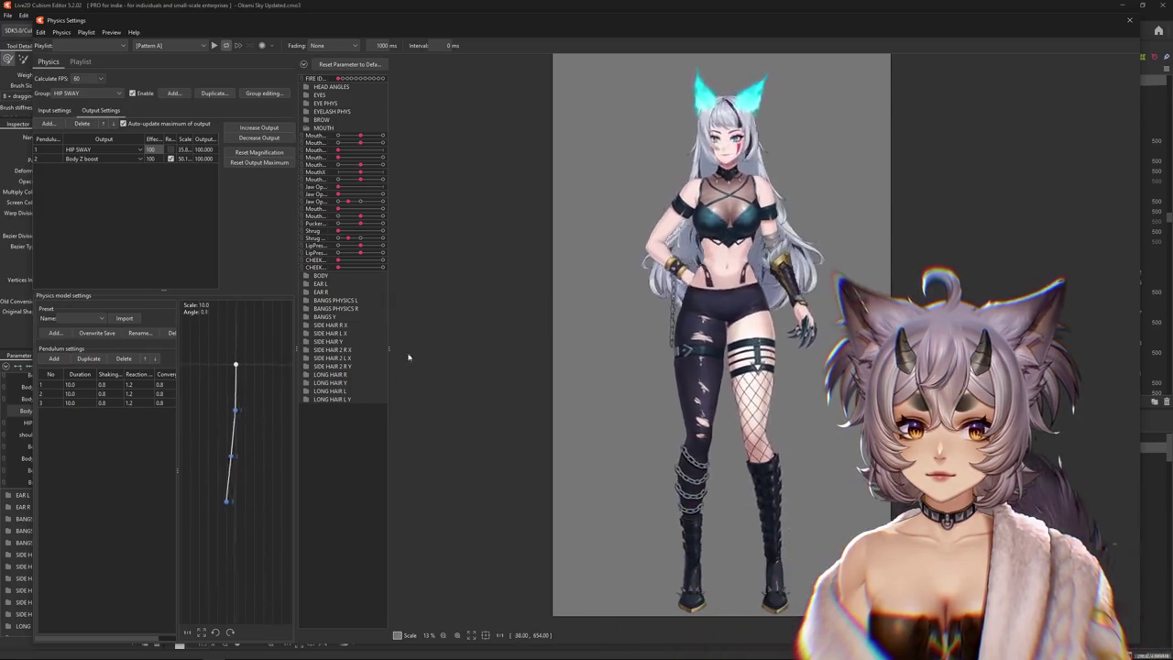
Enter 16.9 as the duration of HIP SWAY pendulum 2
text(16.9)
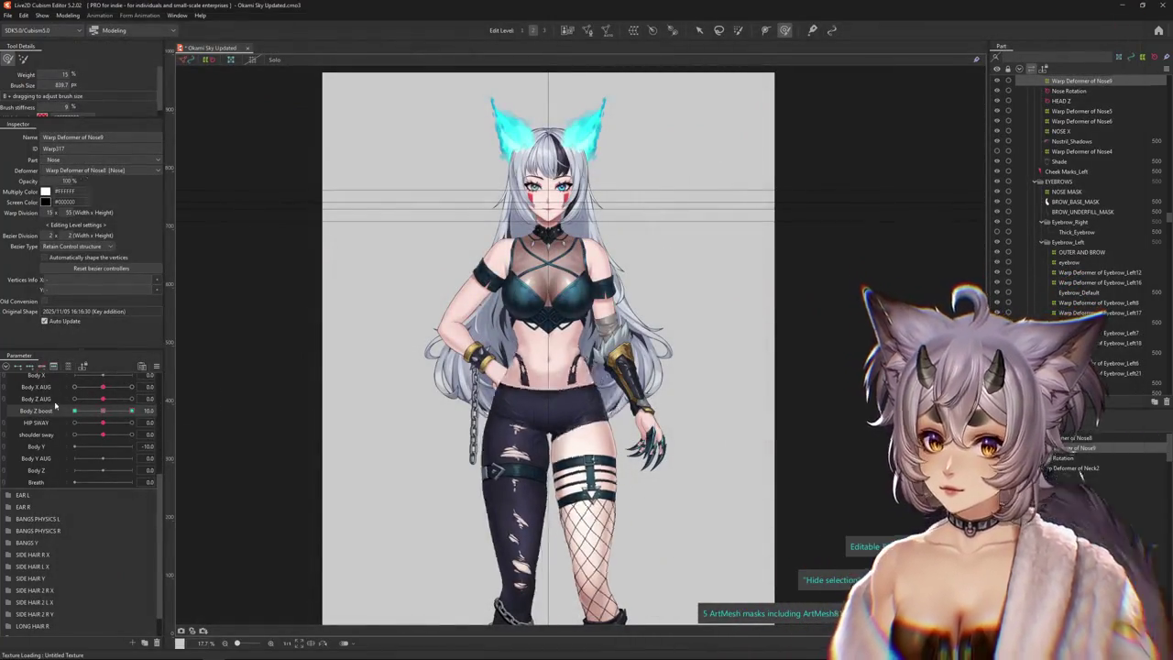
Rename the Body Z boost parameter to 'hip Z boost'
drag(102, 411, 103, 411)
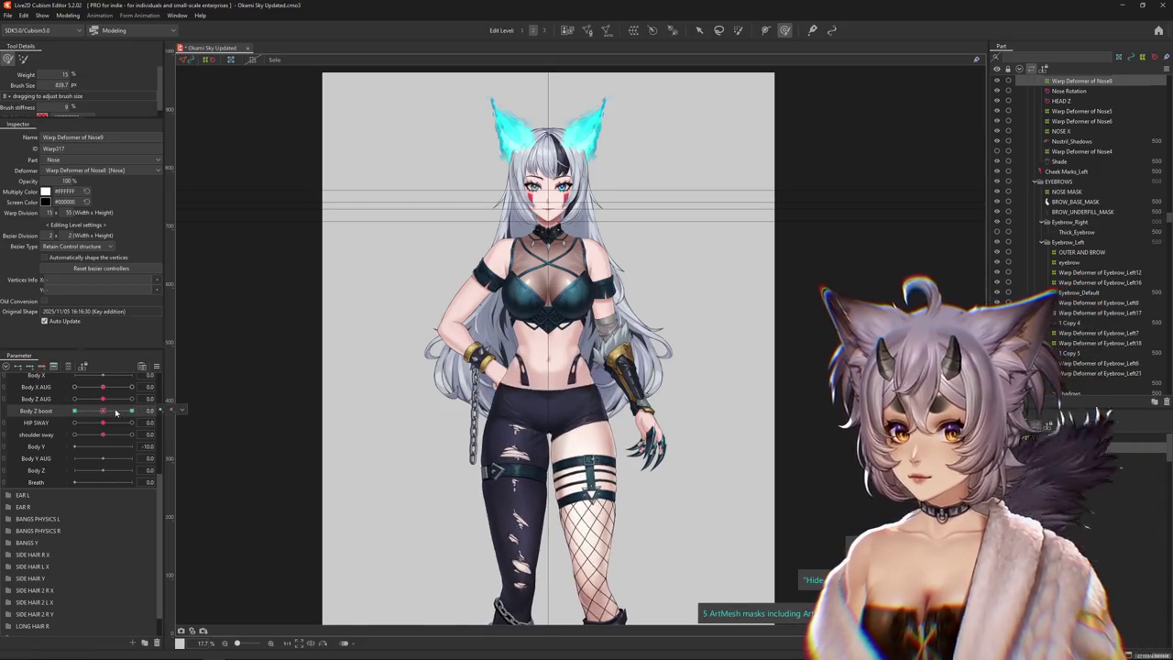
double_click(52, 412)
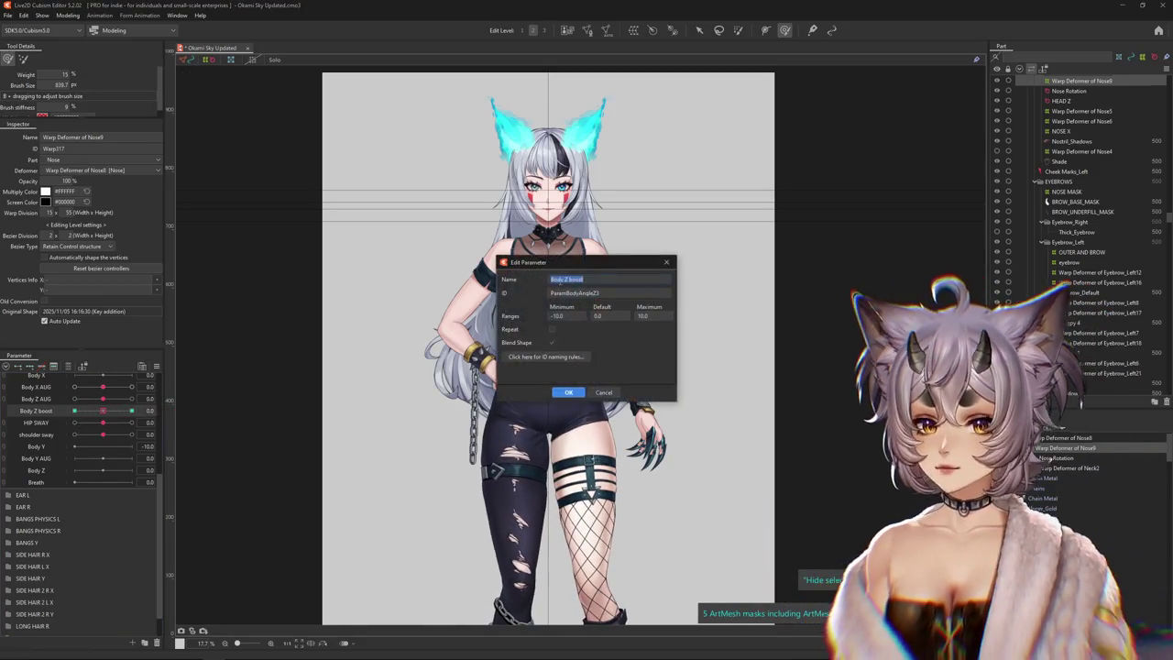
text(hip)
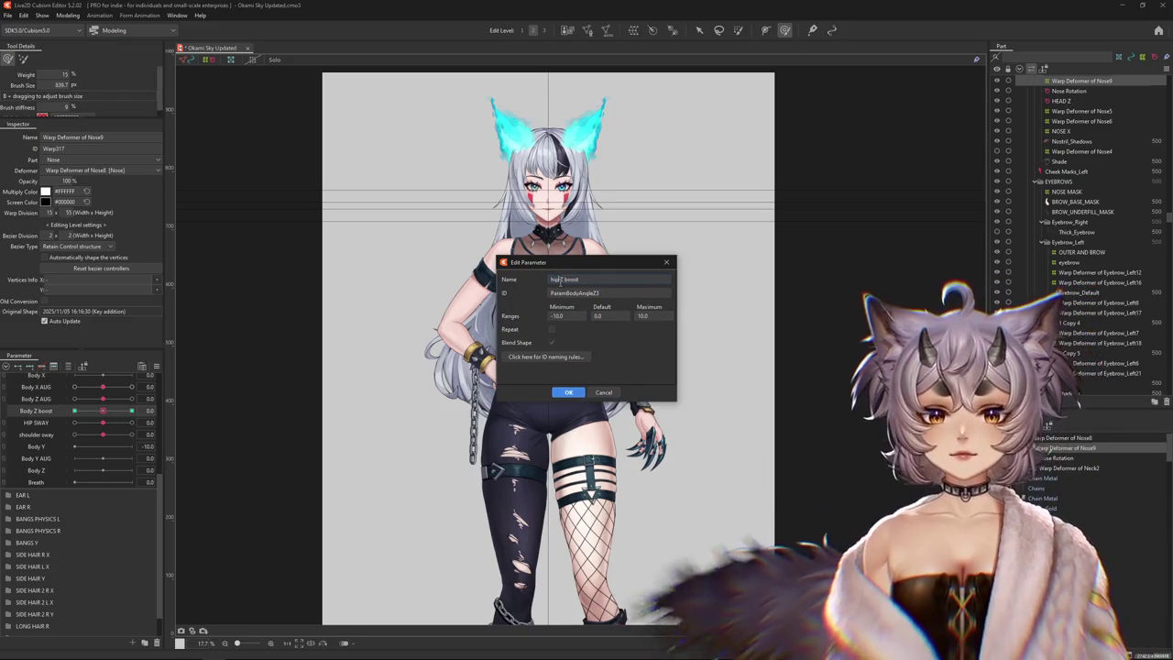
key(Return)
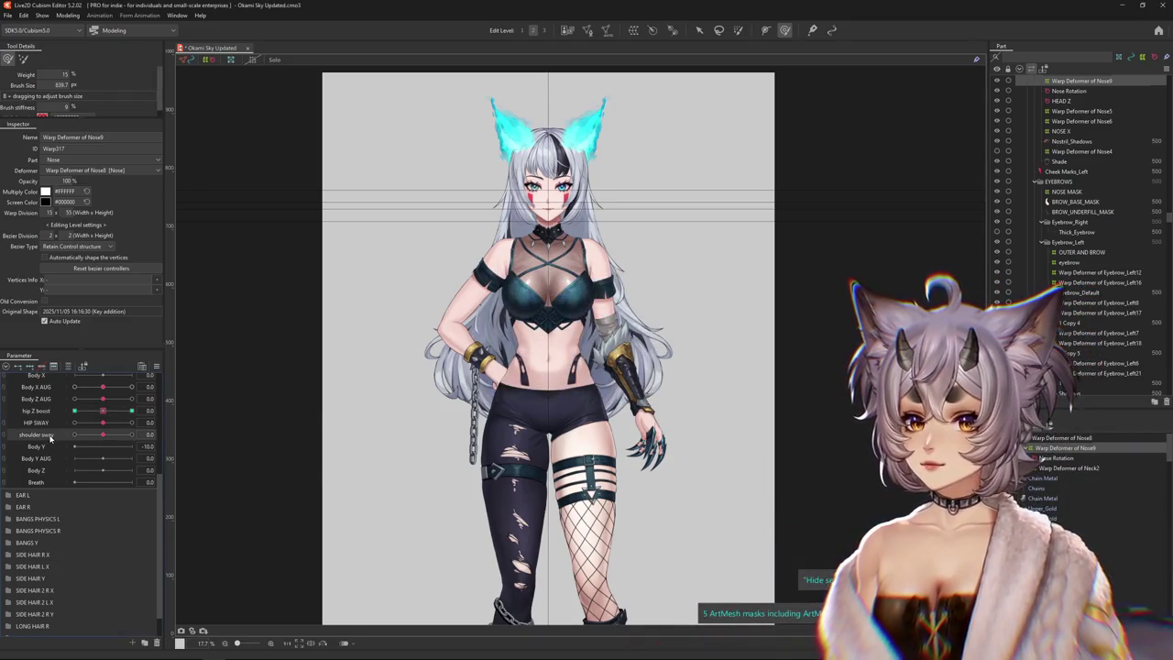
Duplicate the shoulder sway parameter and name the copy 'upper torso z'
click(87, 462)
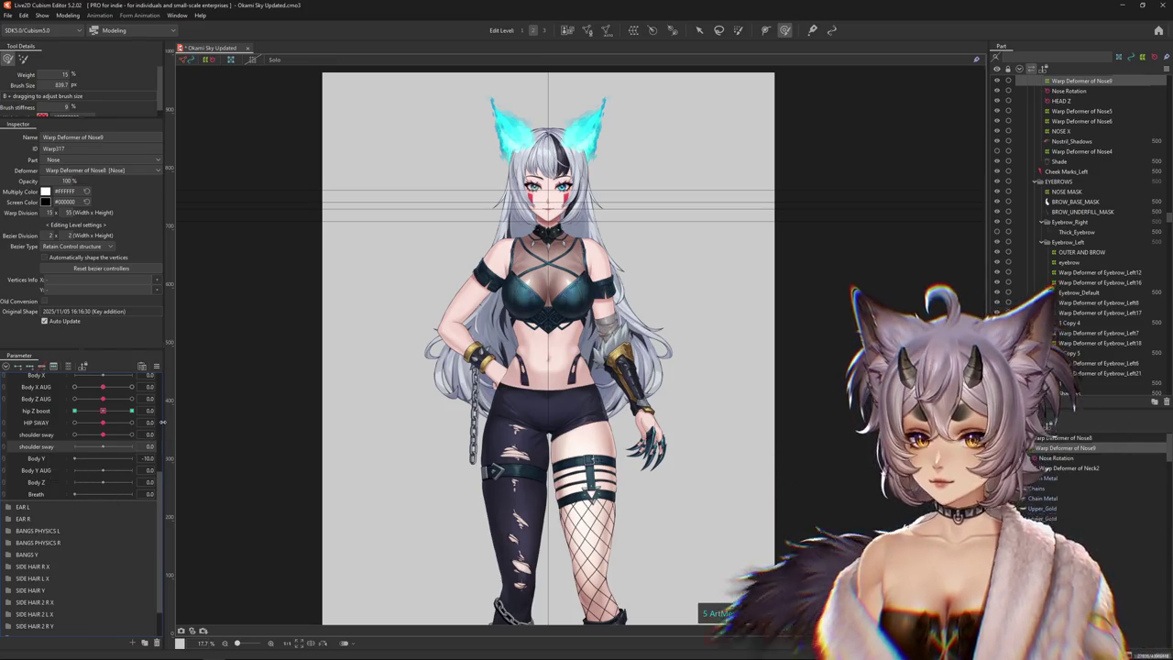
double_click(41, 448)
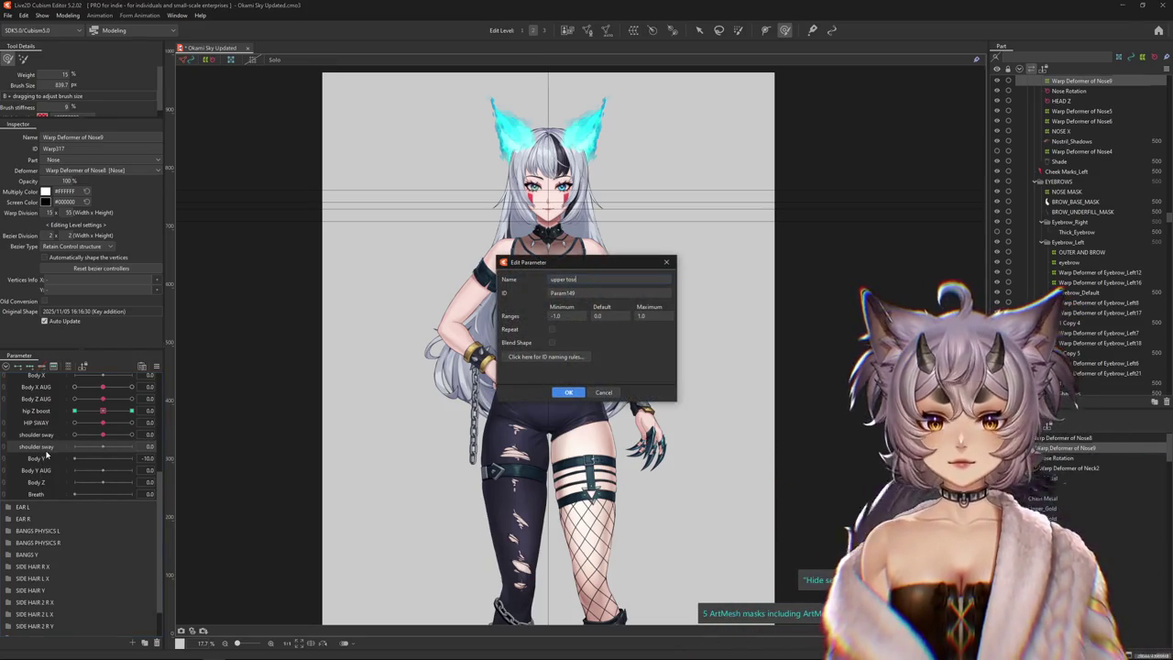
text(o z)
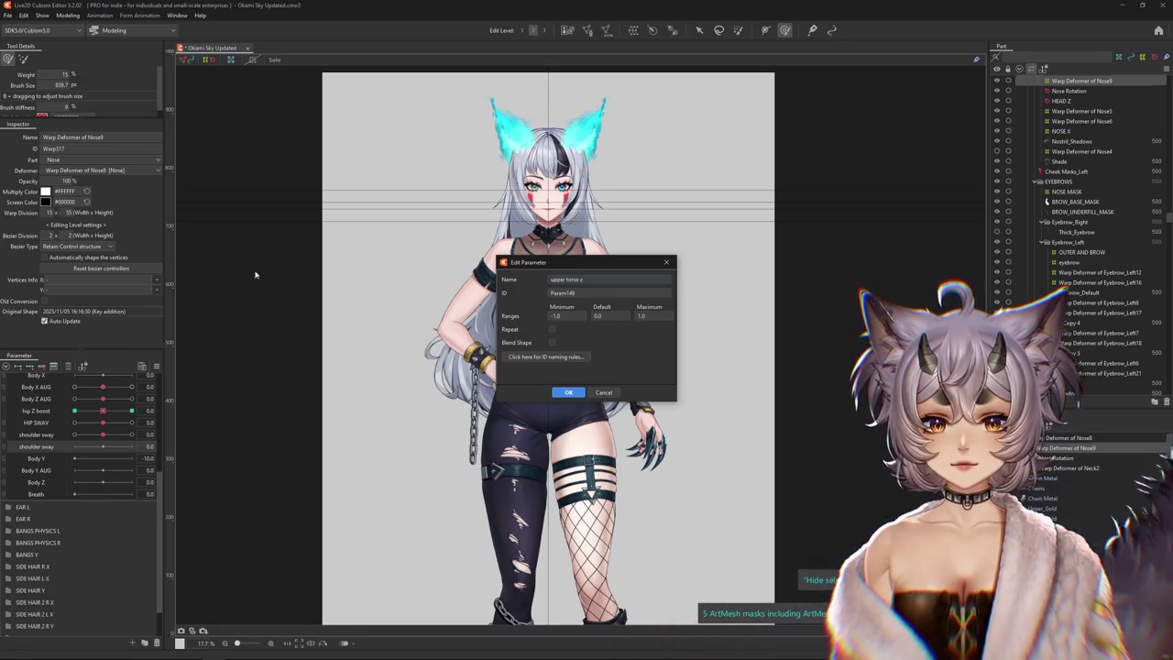
click(566, 392)
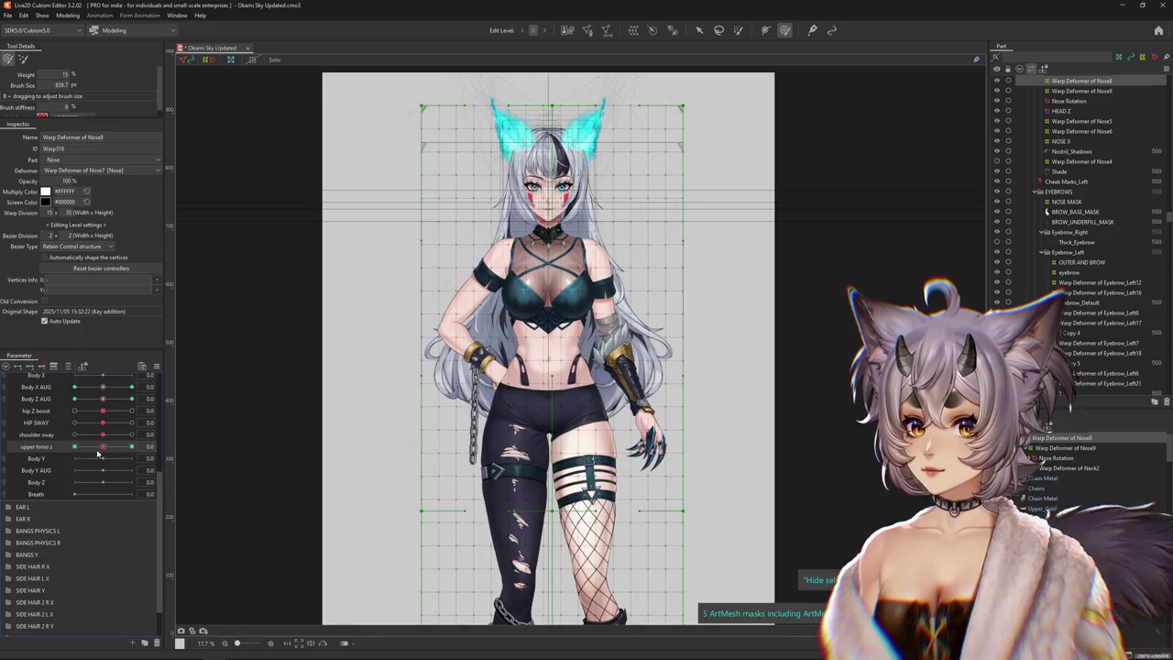
Paint the body warp weights across the upper body, then set upper torso z to 1.0
drag(445, 236, 651, 217)
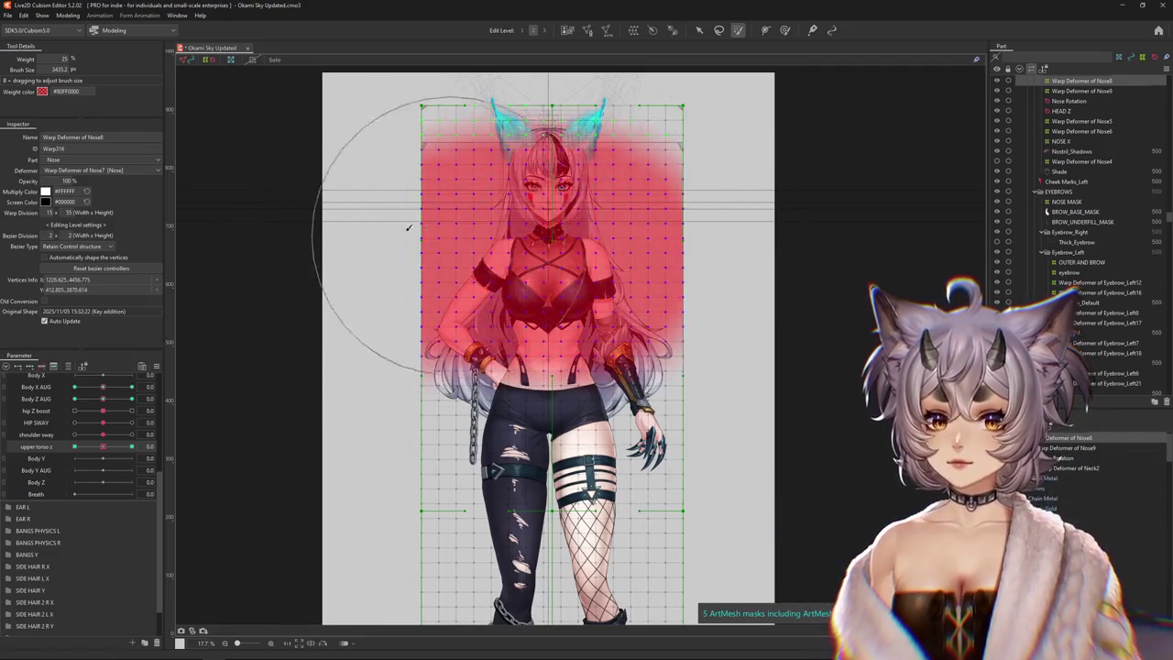
drag(405, 249, 659, 224)
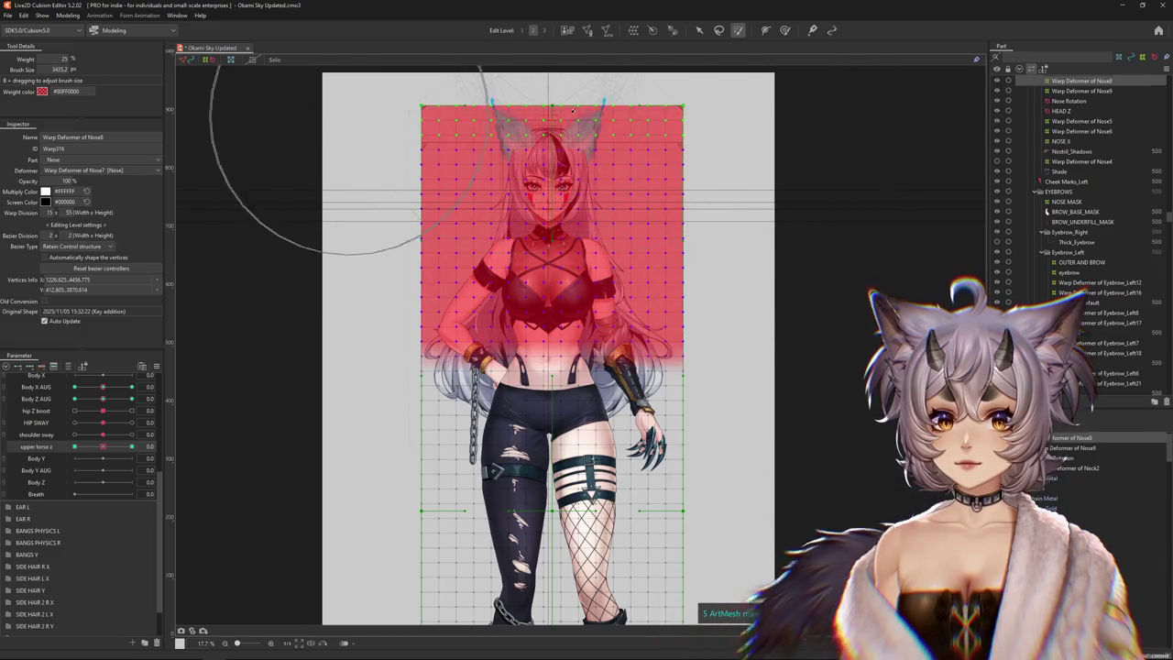
click(719, 30)
click(699, 31)
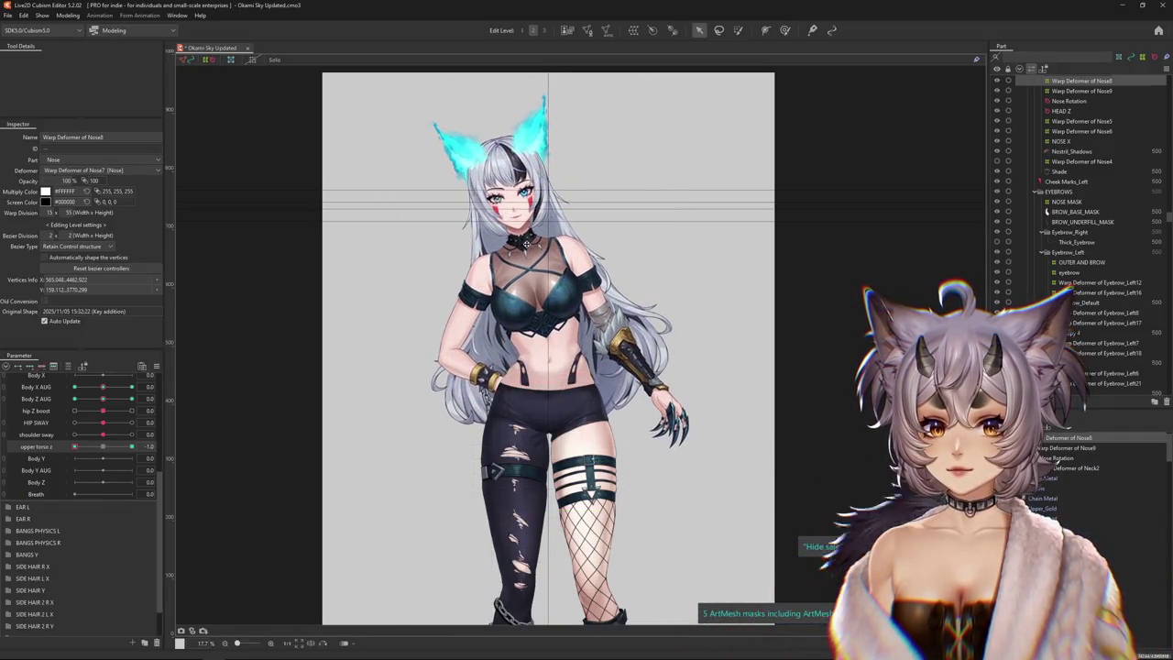
mouse_move(103, 451)
mouse_down()
mouse_move(119, 454)
mouse_move(101, 394)
mouse_up()
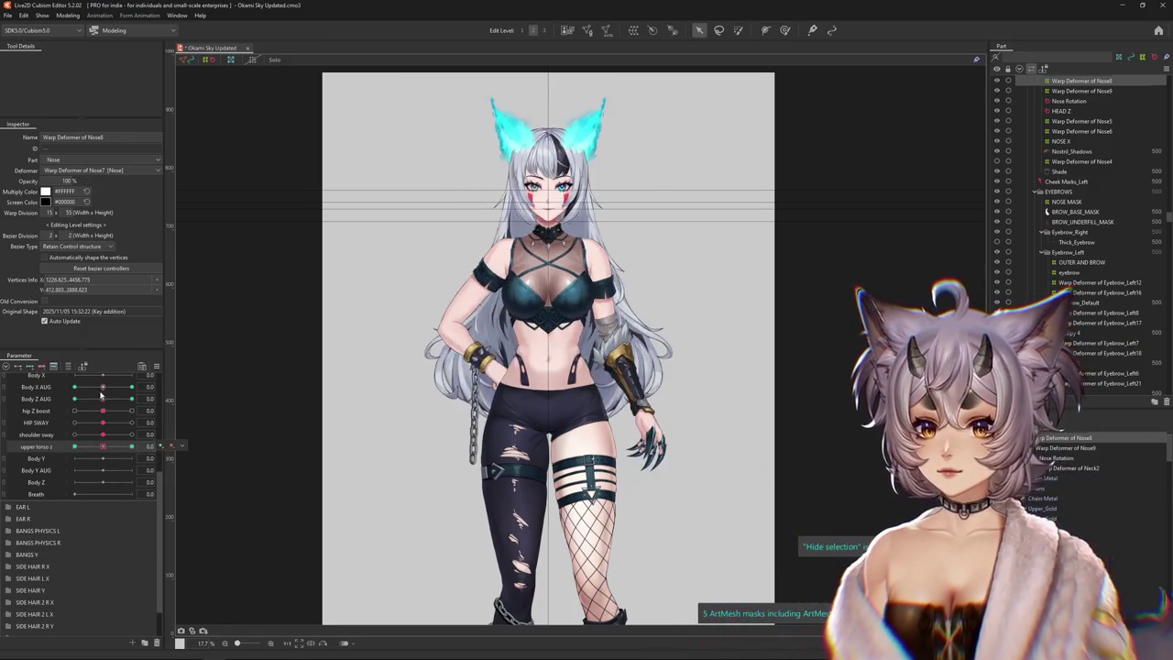
Tilt the upper-body warp both ways on upper torso z, checking it with Body X AUG
drag(101, 446, 84, 446)
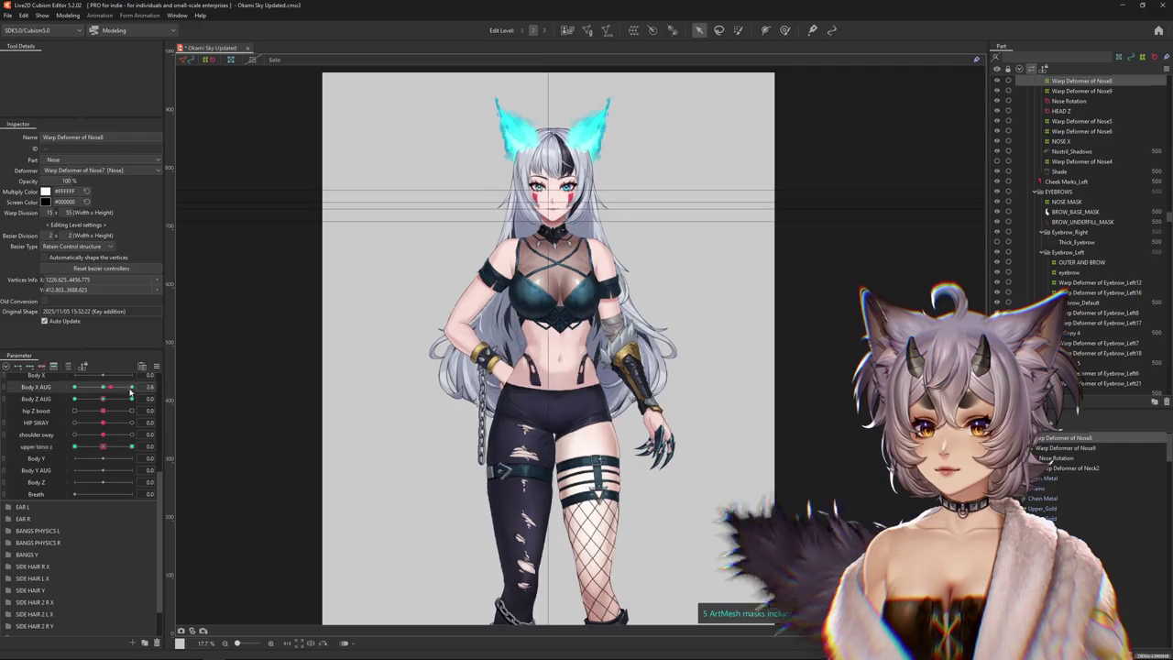
drag(139, 445, 54, 447)
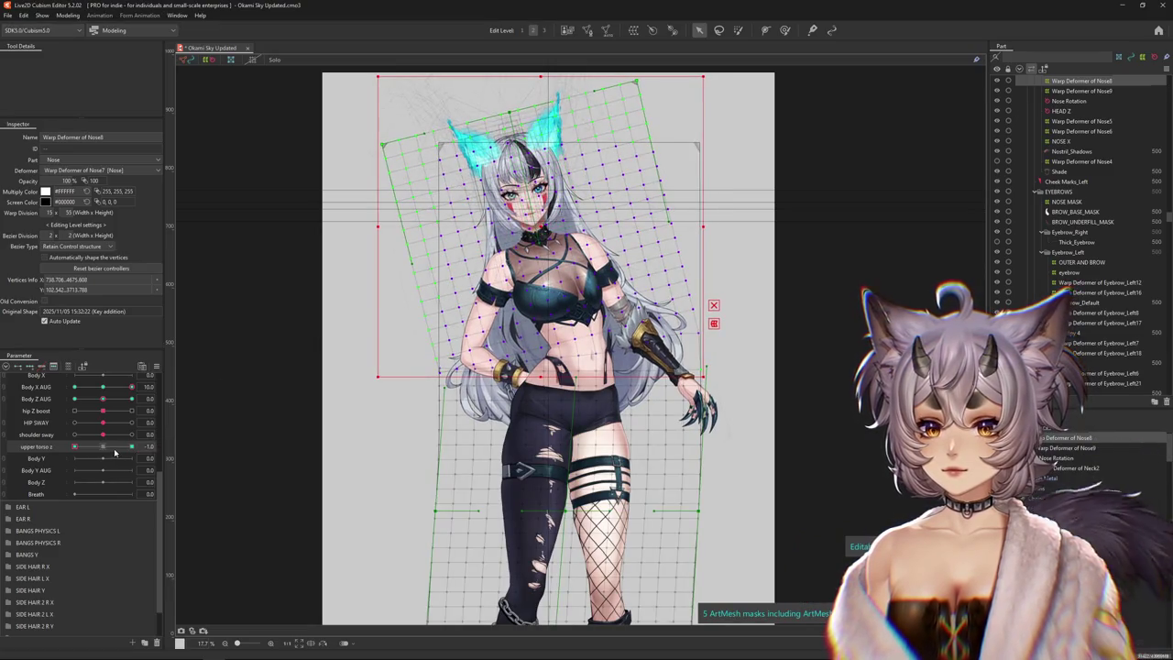
drag(114, 449, 133, 447)
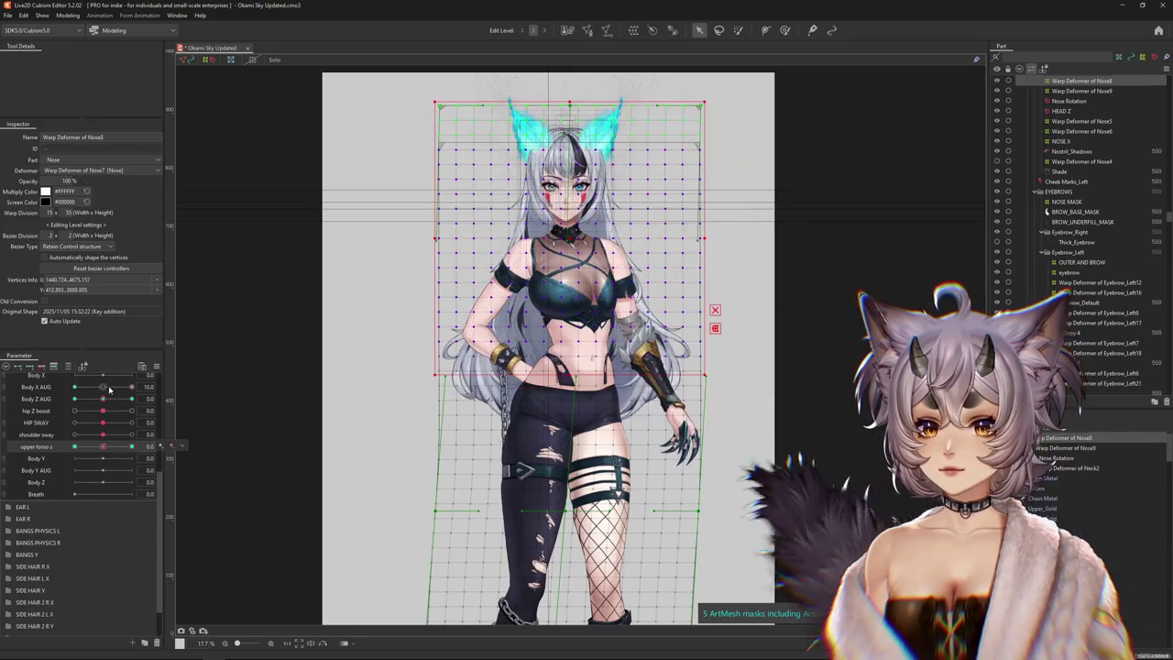
mouse_move(115, 454)
mouse_down()
mouse_move(101, 444)
mouse_move(151, 446)
mouse_up()
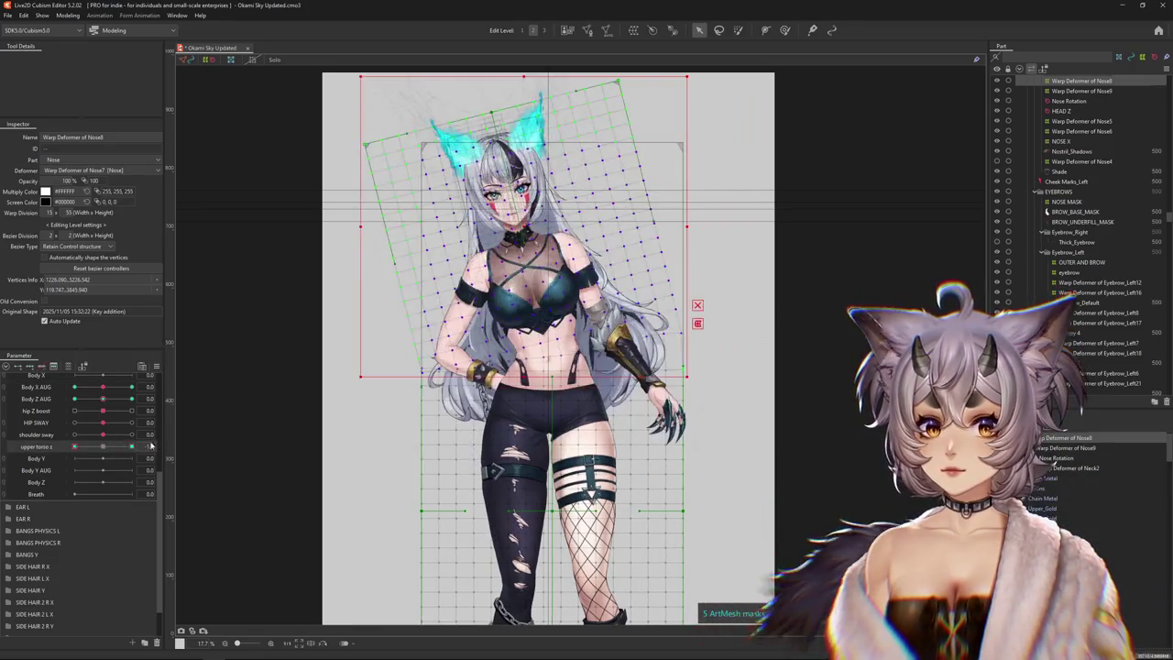
Refine the torso tilt with the Deform Brush at upper torso z 1.0, then open Physics Settings
click(67, 15)
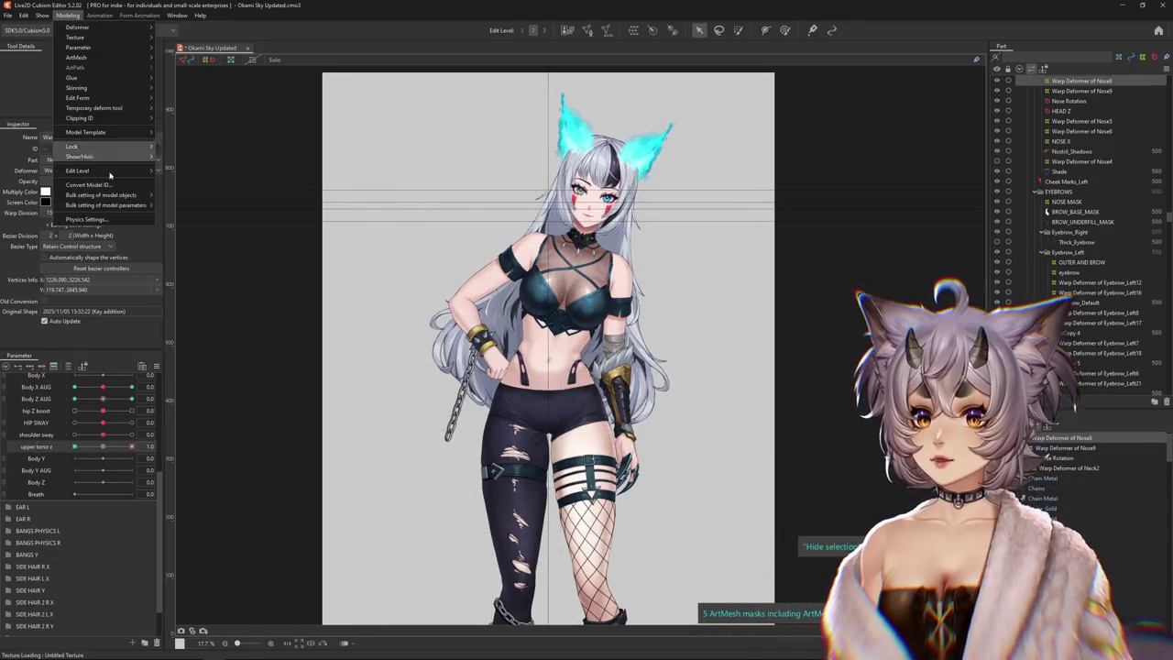
click(784, 30)
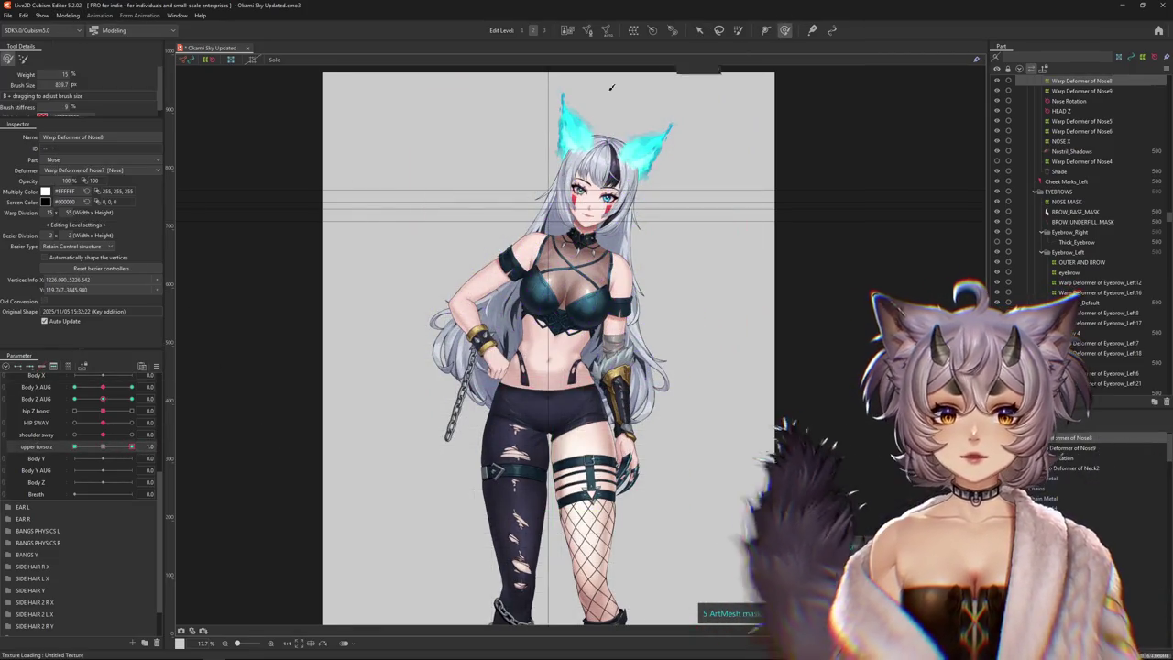
click(103, 446)
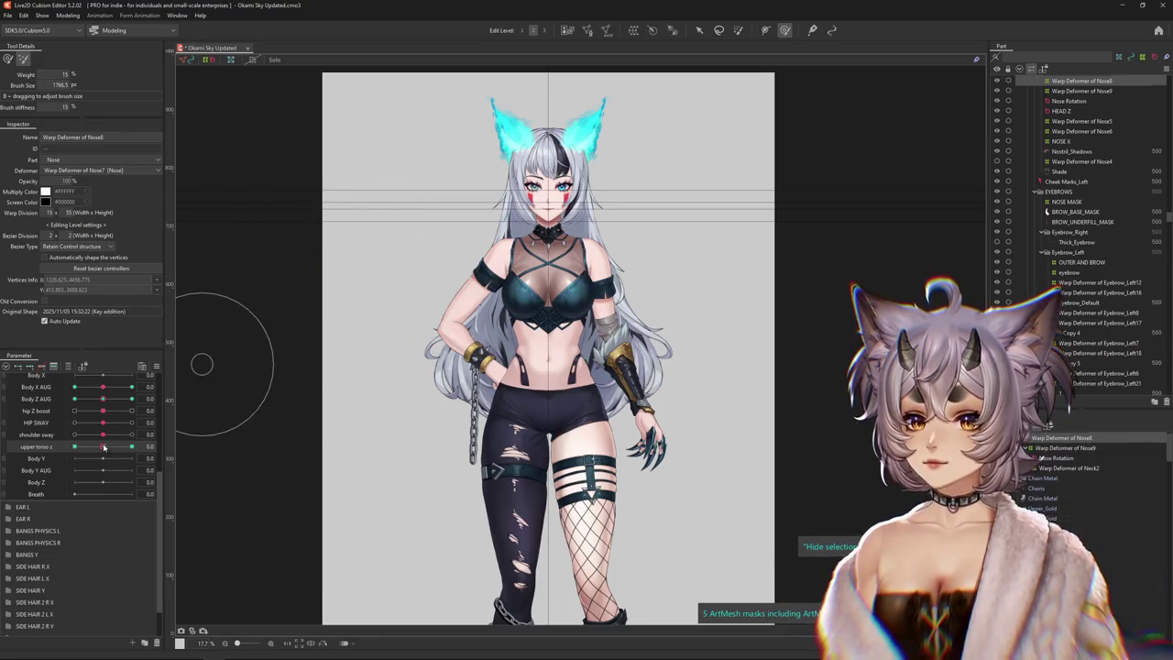
drag(104, 446, 158, 454)
click(482, 390)
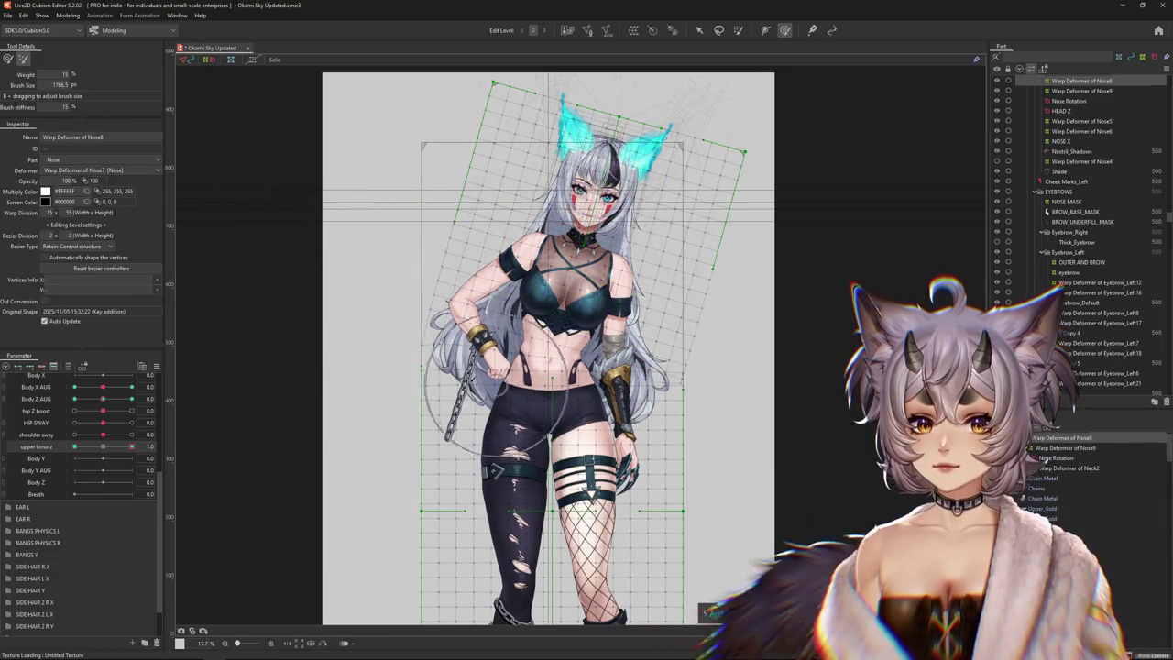
click(246, 88)
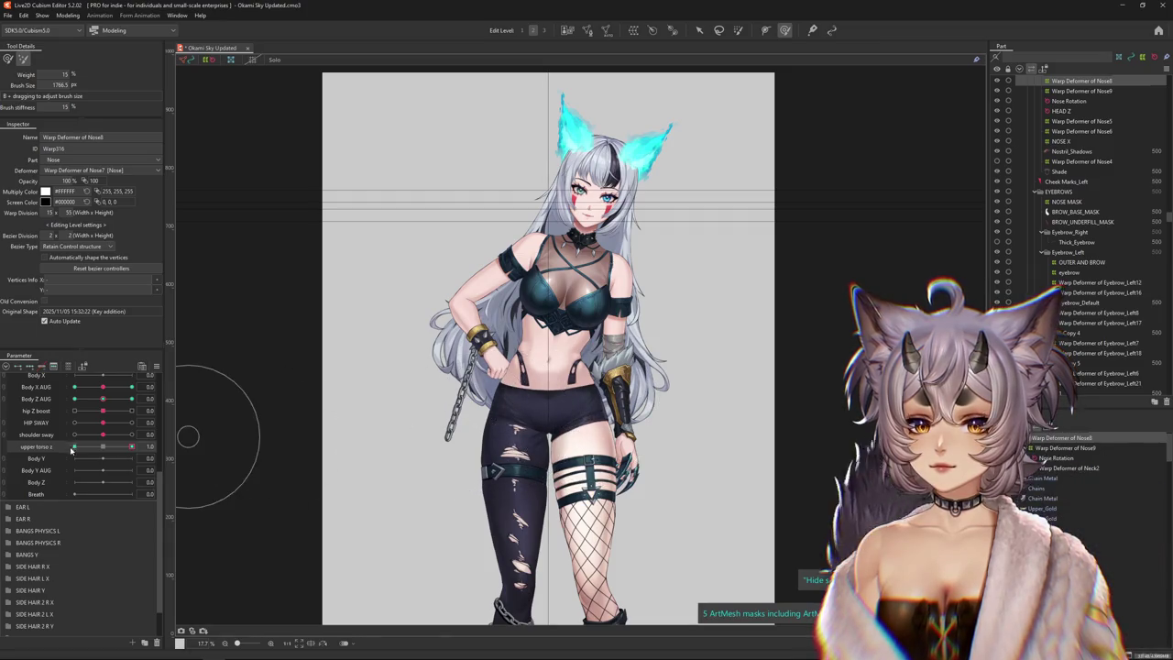
drag(71, 449, 13, 454)
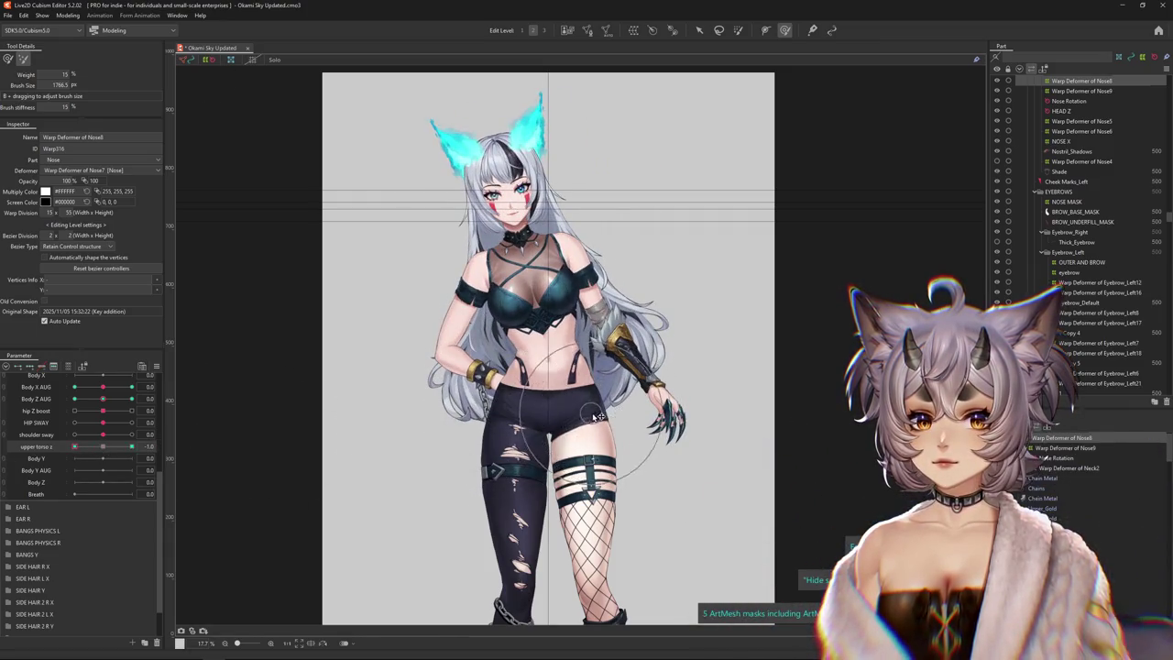
click(68, 16)
click(86, 219)
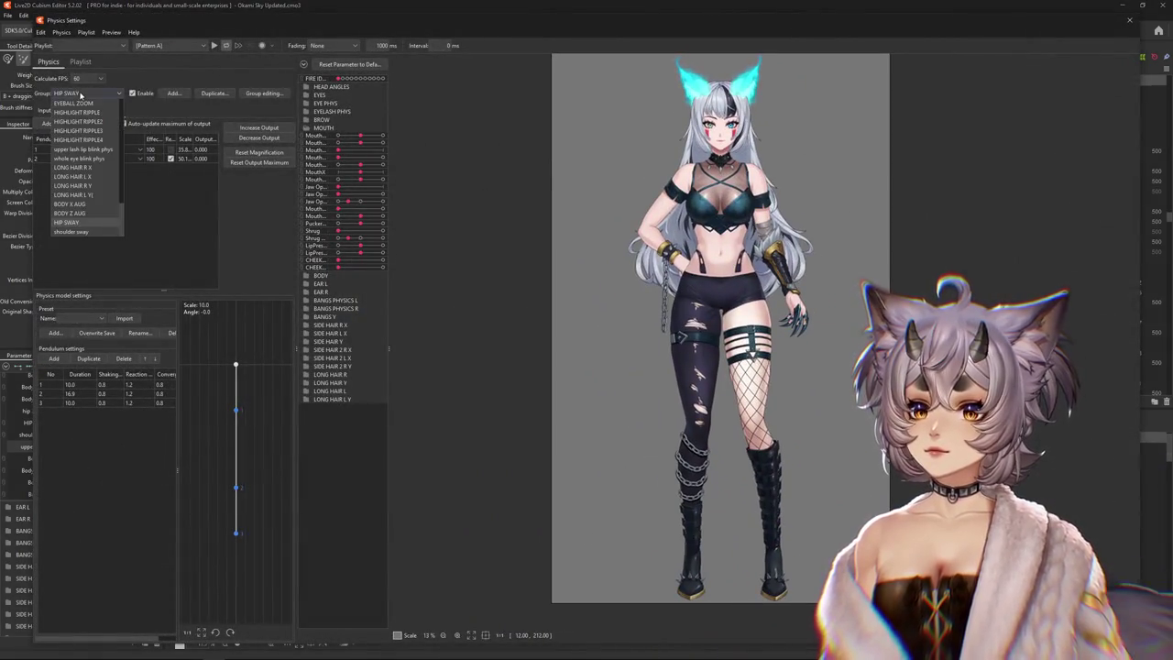
Add upper torso z as a BODY Z AUG output and reset the magnification to fit its range
click(77, 213)
click(48, 122)
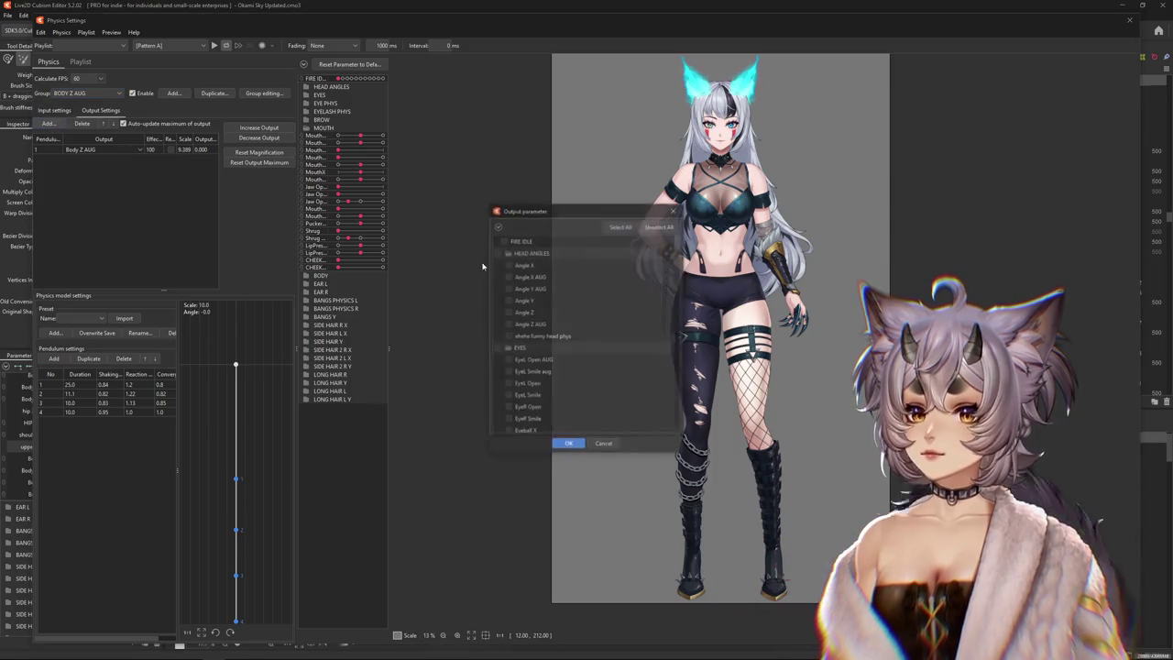
click(497, 226)
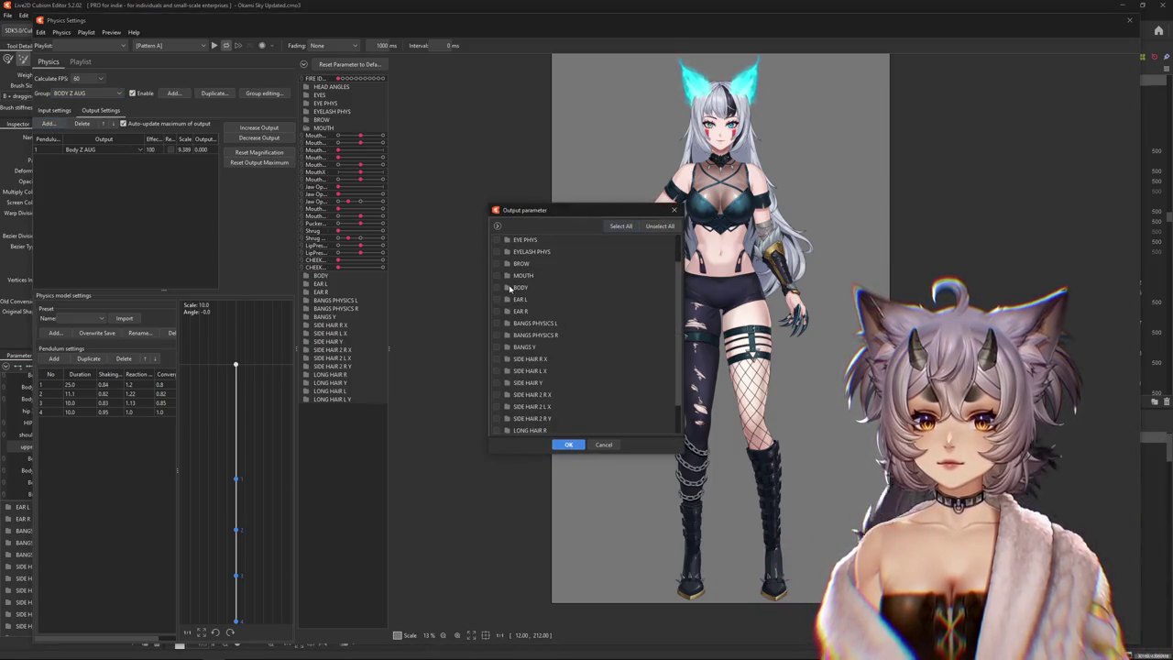
click(508, 288)
click(570, 444)
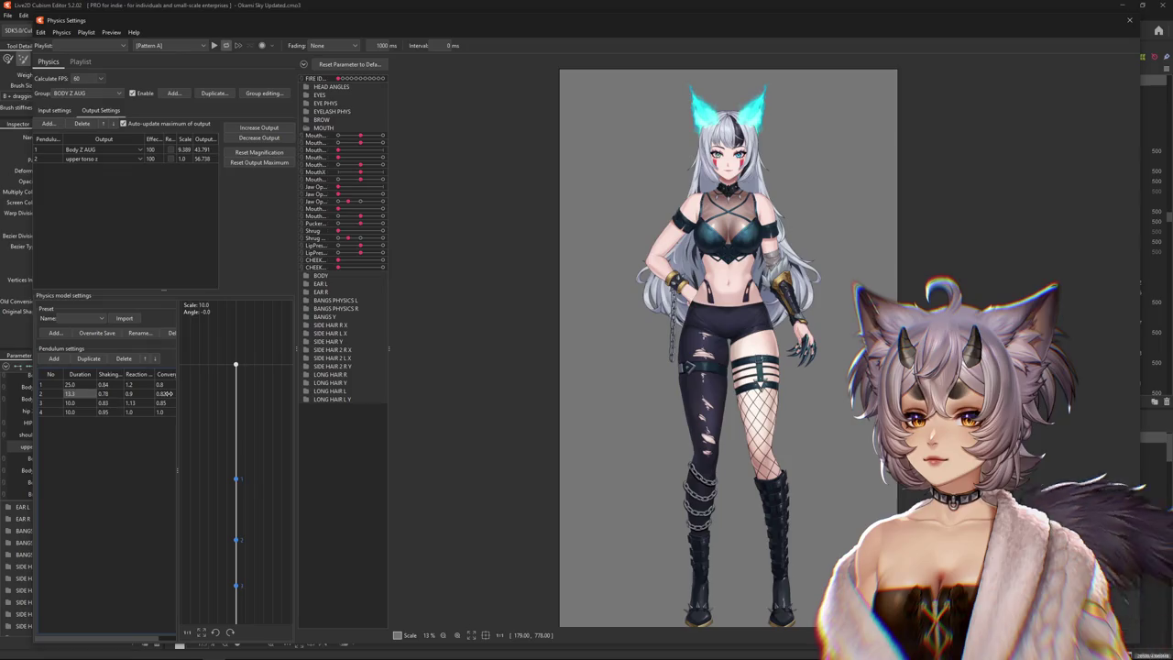
scroll(497, 369, up, 2)
scroll(527, 353, down, 2)
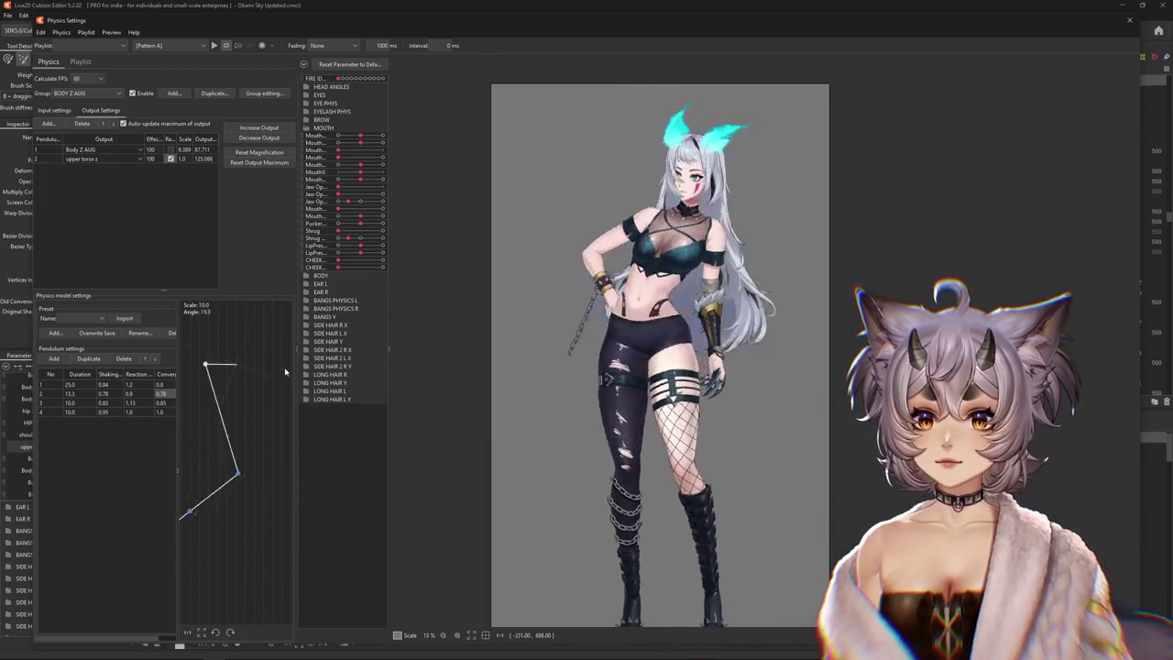
click(259, 162)
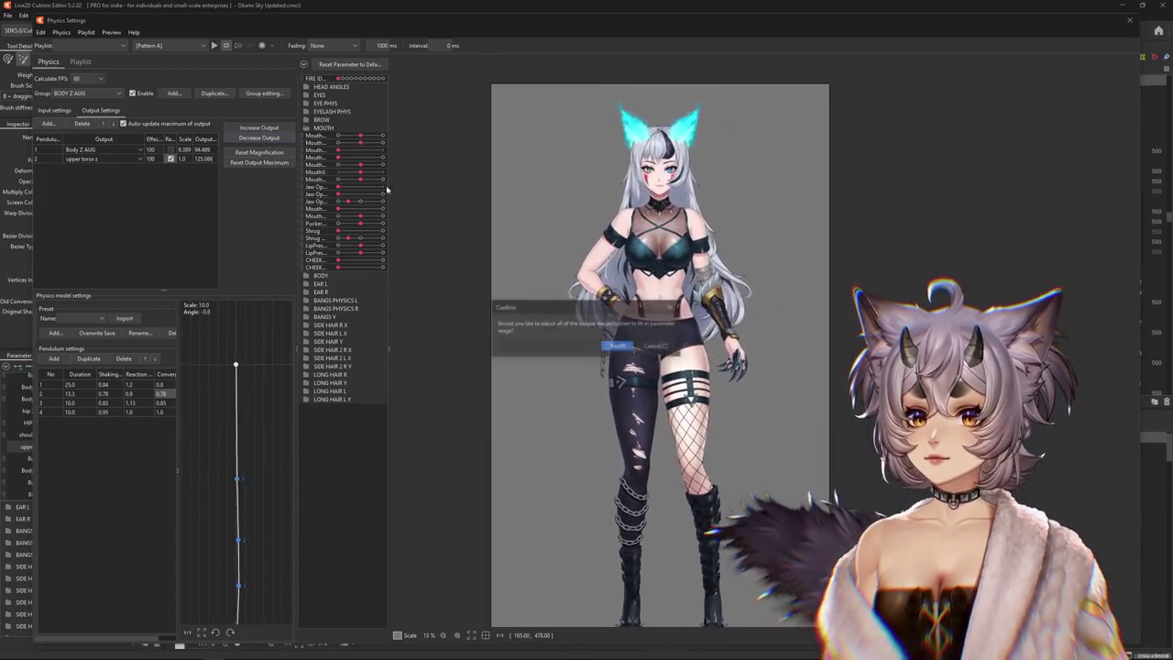
click(616, 345)
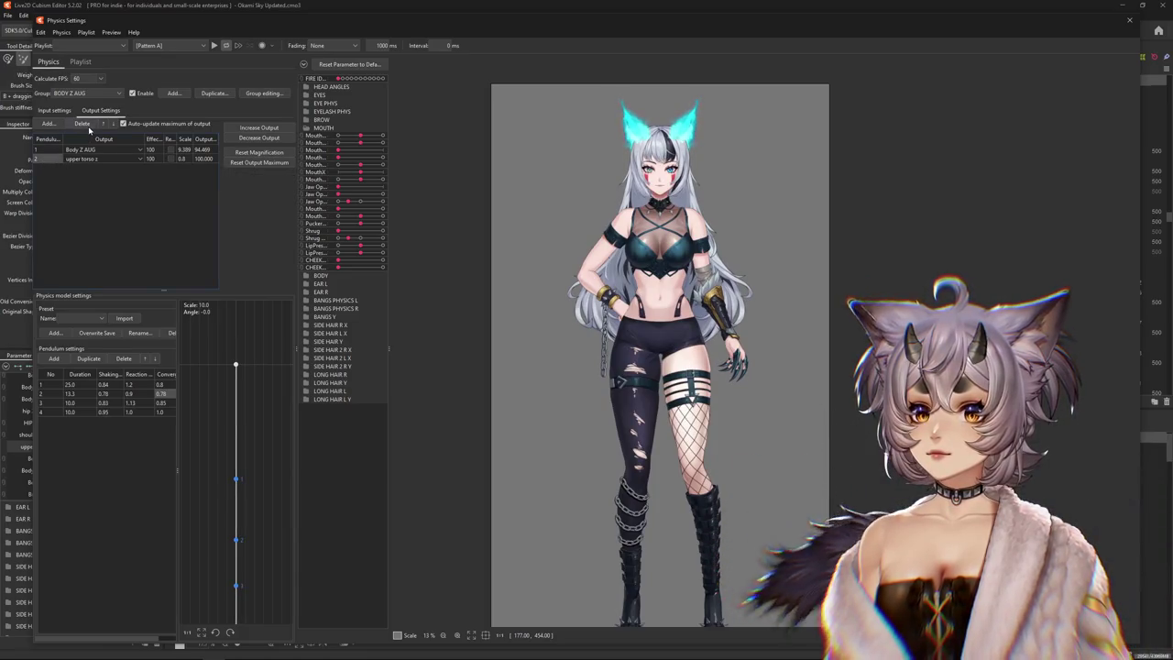
Duplicate BODY Z AUG as an 'upper torso z' group and delete its Body X input
click(256, 92)
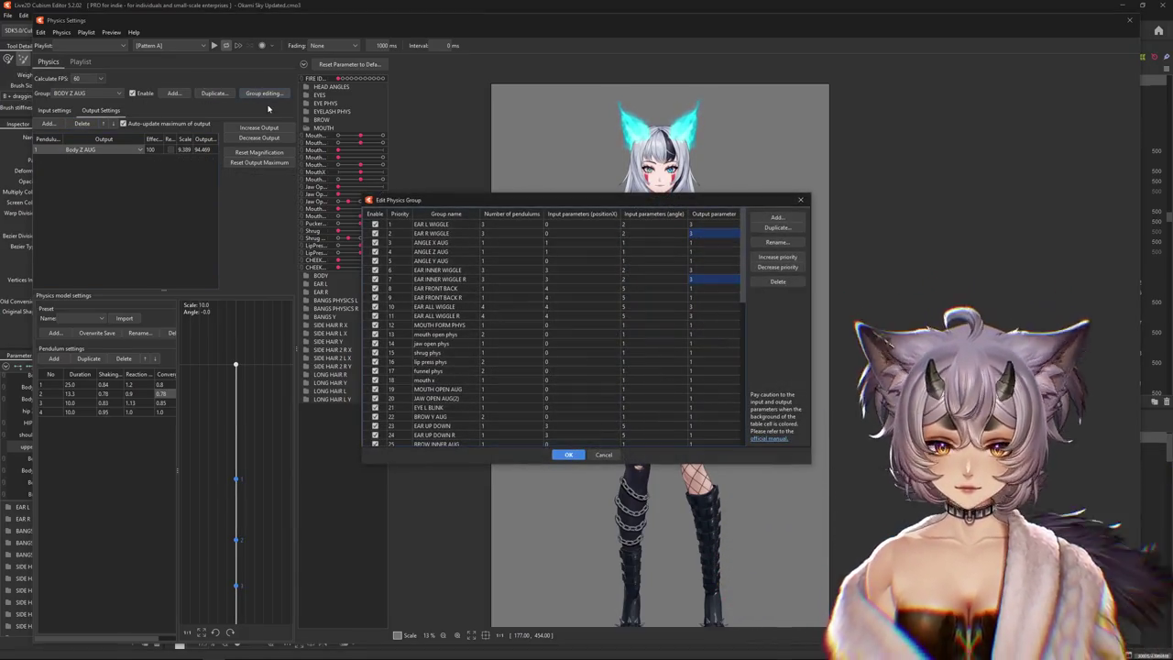
key(Escape)
text(upper tors)
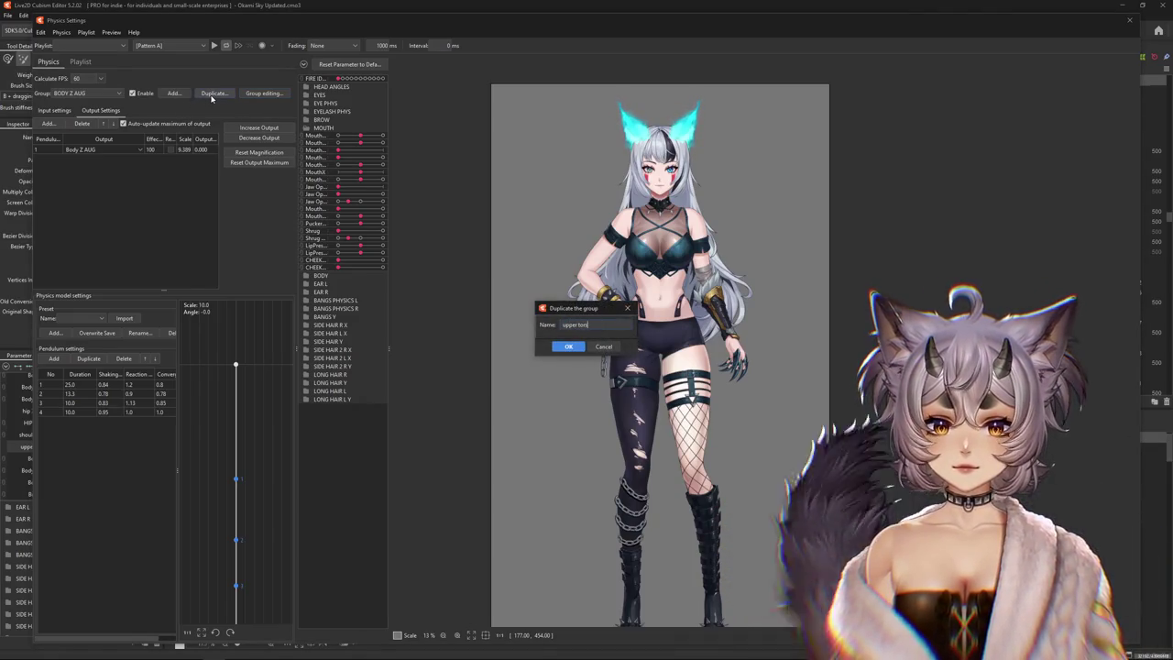
text(o z)
key(Return)
click(54, 110)
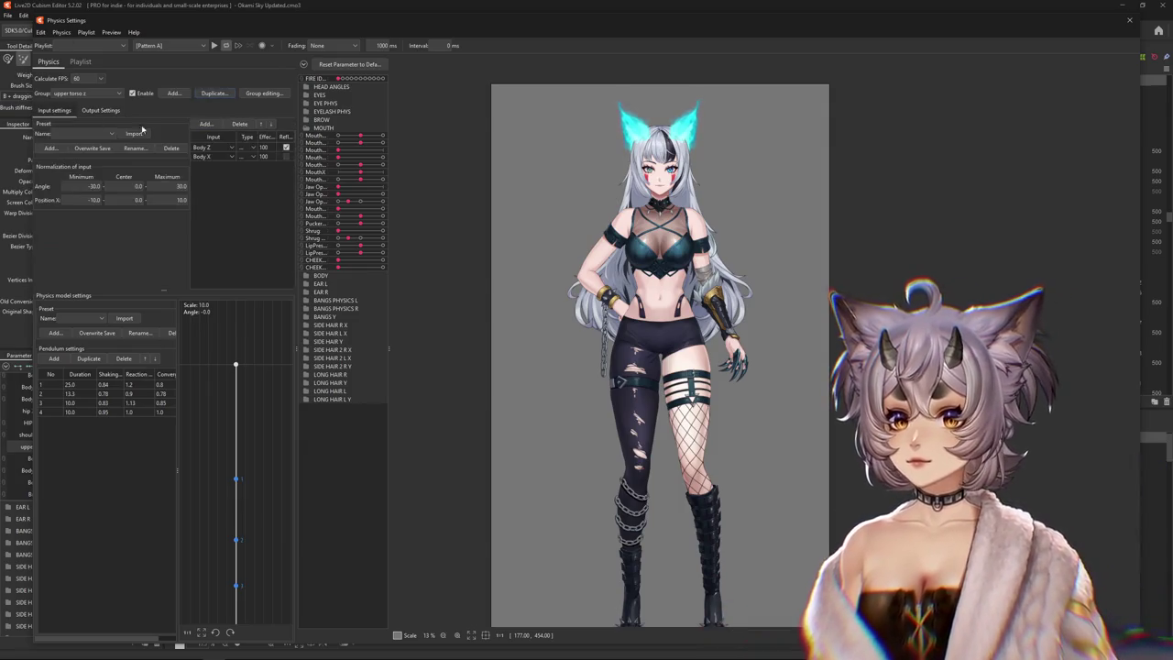
right_click(223, 157)
click(243, 170)
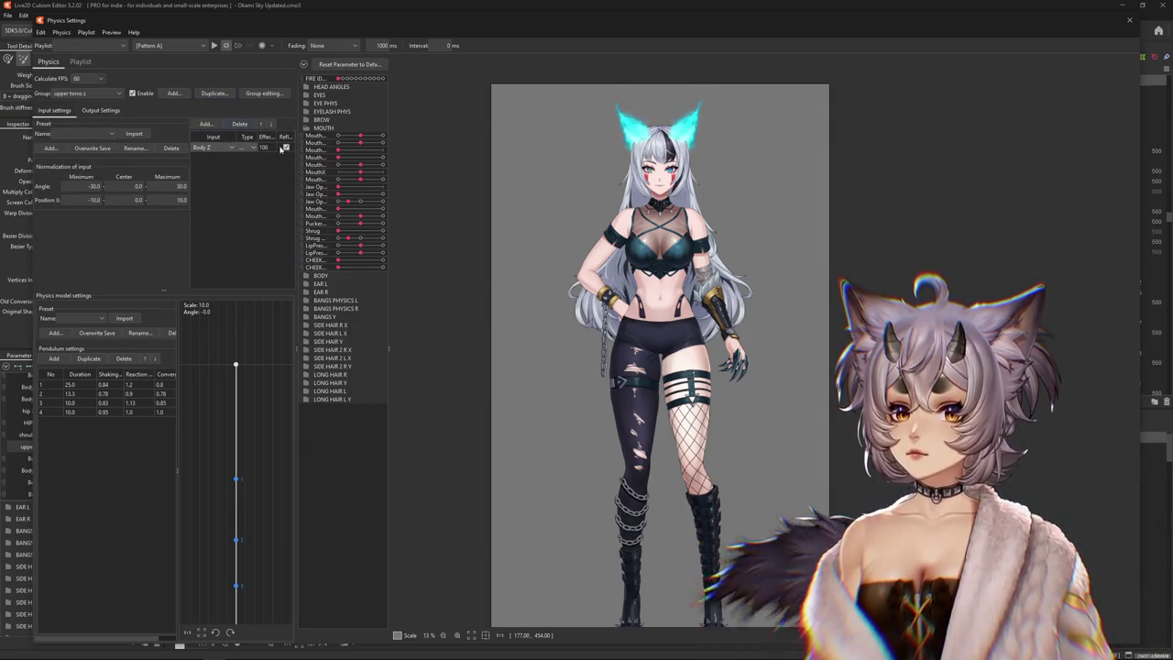
Set the group output to upper torso z and fit it to 1.329 scale, reversed
click(101, 111)
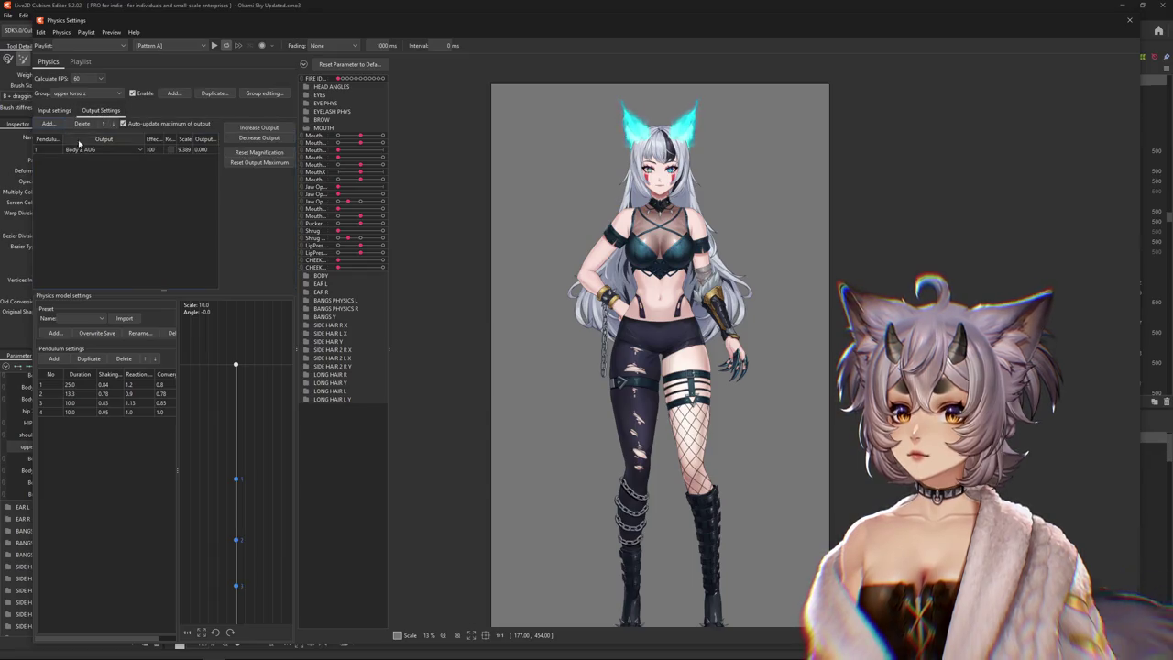
click(87, 149)
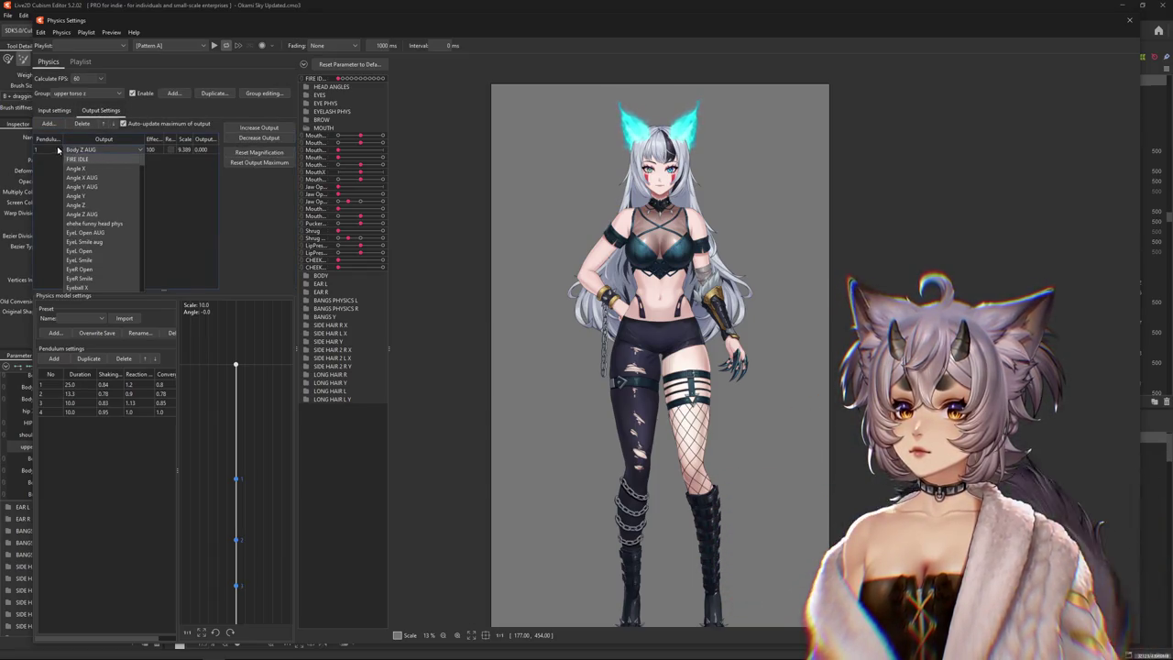
click(55, 128)
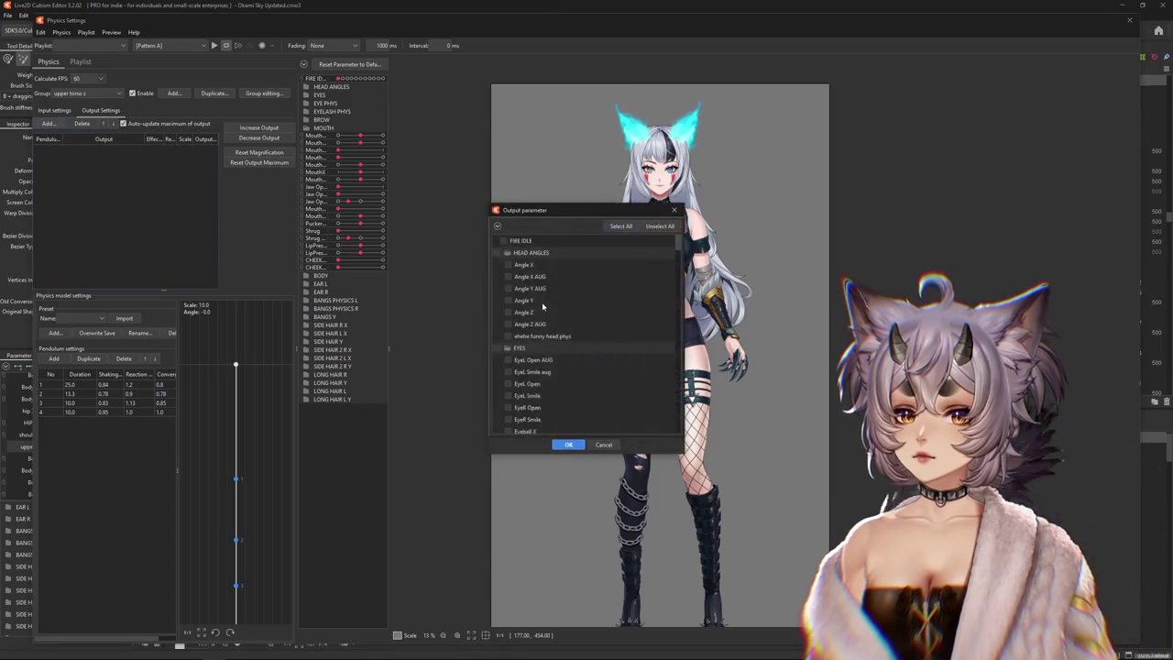
scroll(508, 241, down, 5)
scroll(532, 320, down, 5)
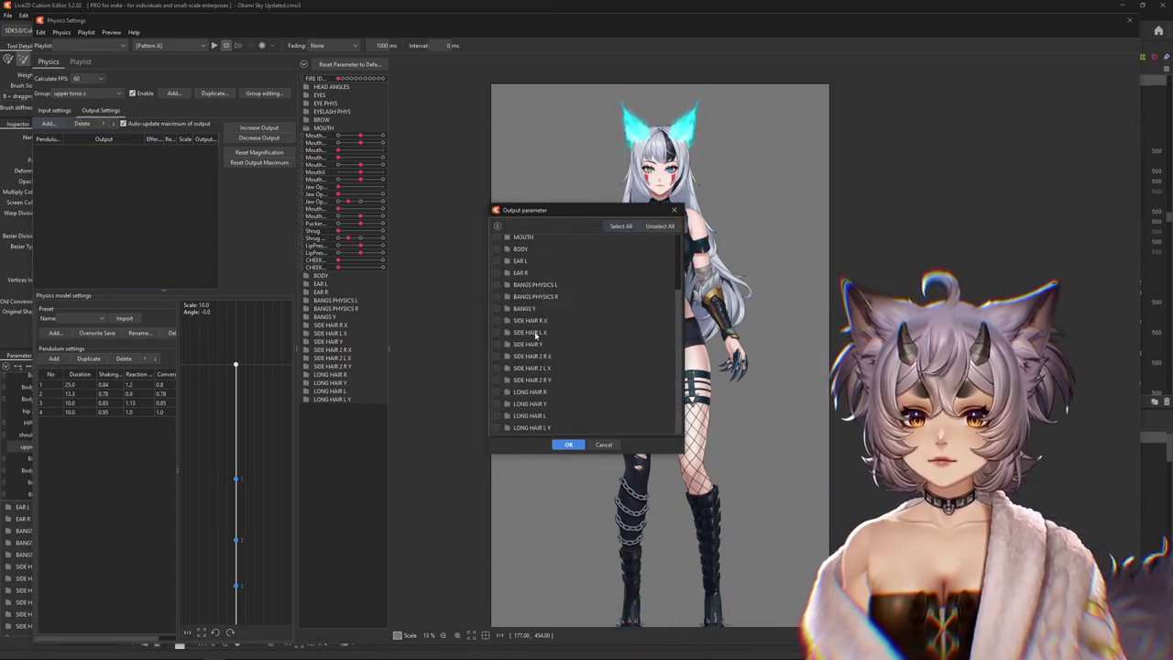
click(516, 250)
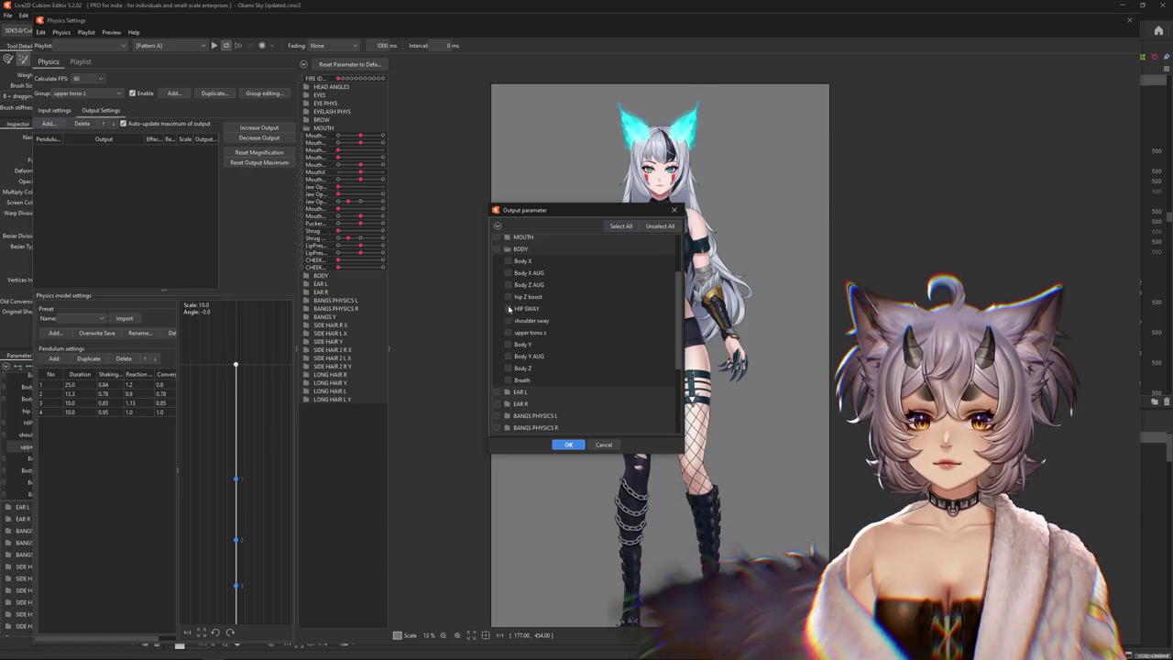
click(570, 445)
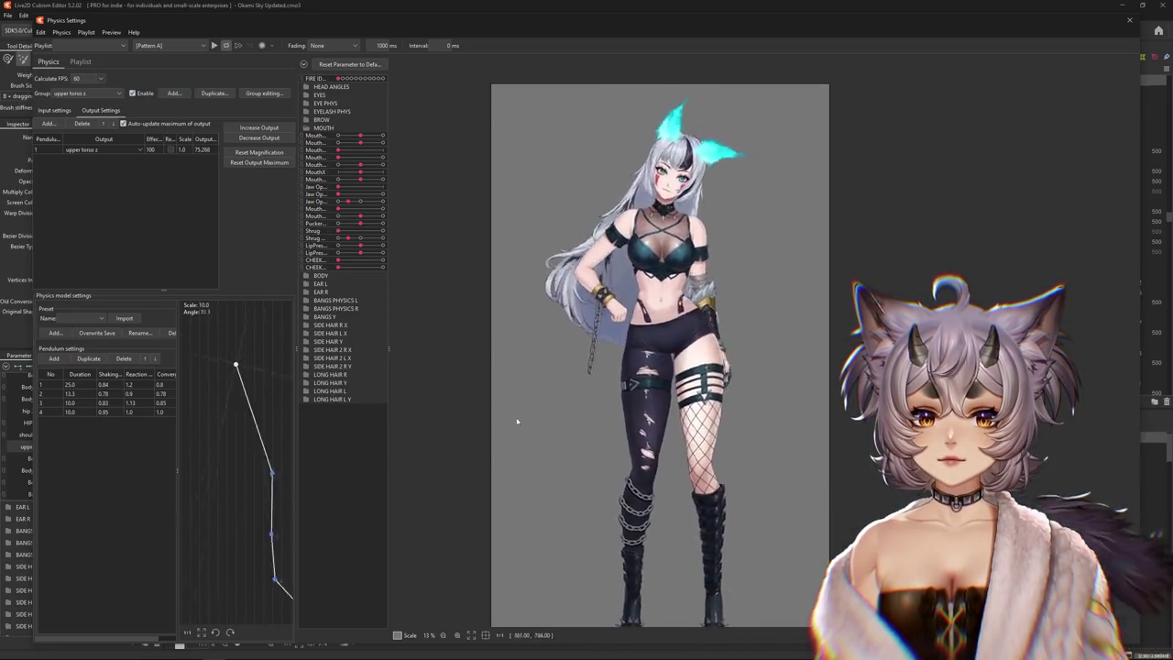
click(260, 127)
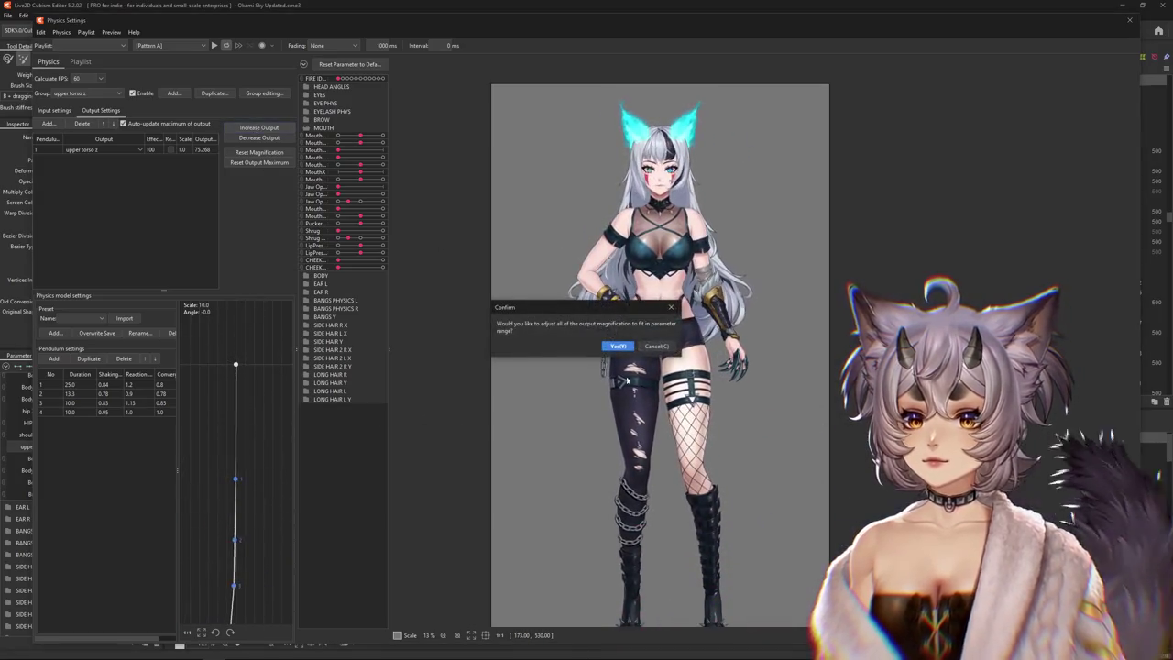
click(617, 345)
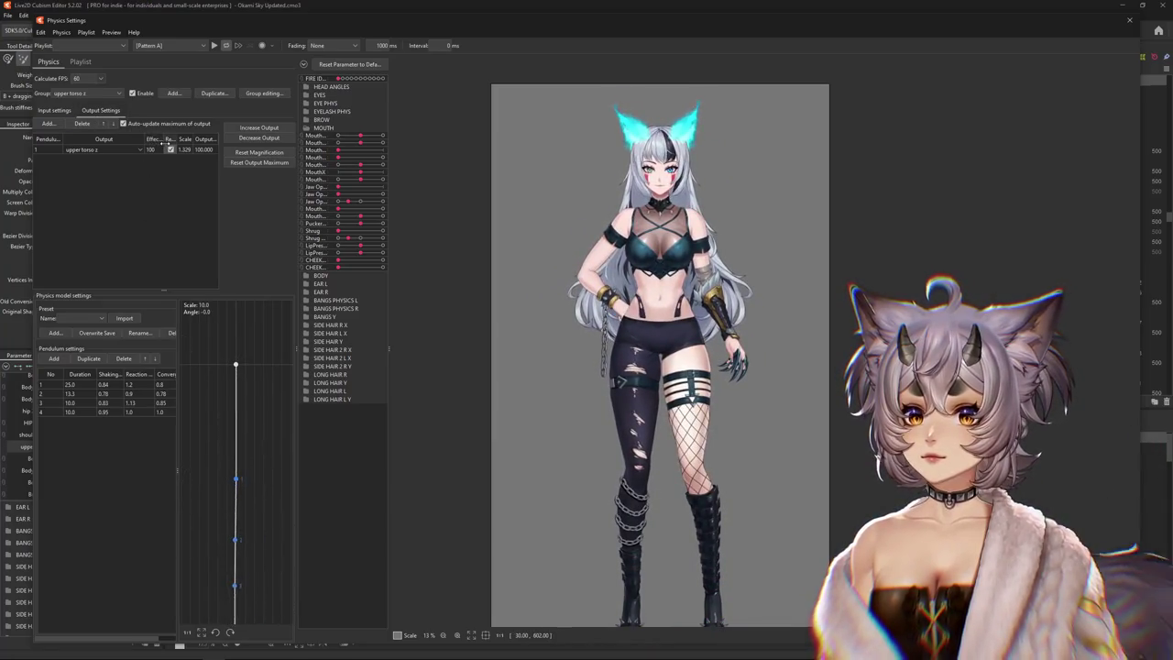
Reset the upper torso z output to 0.872 scale and swing the preview model both ways
click(160, 149)
key(Escape)
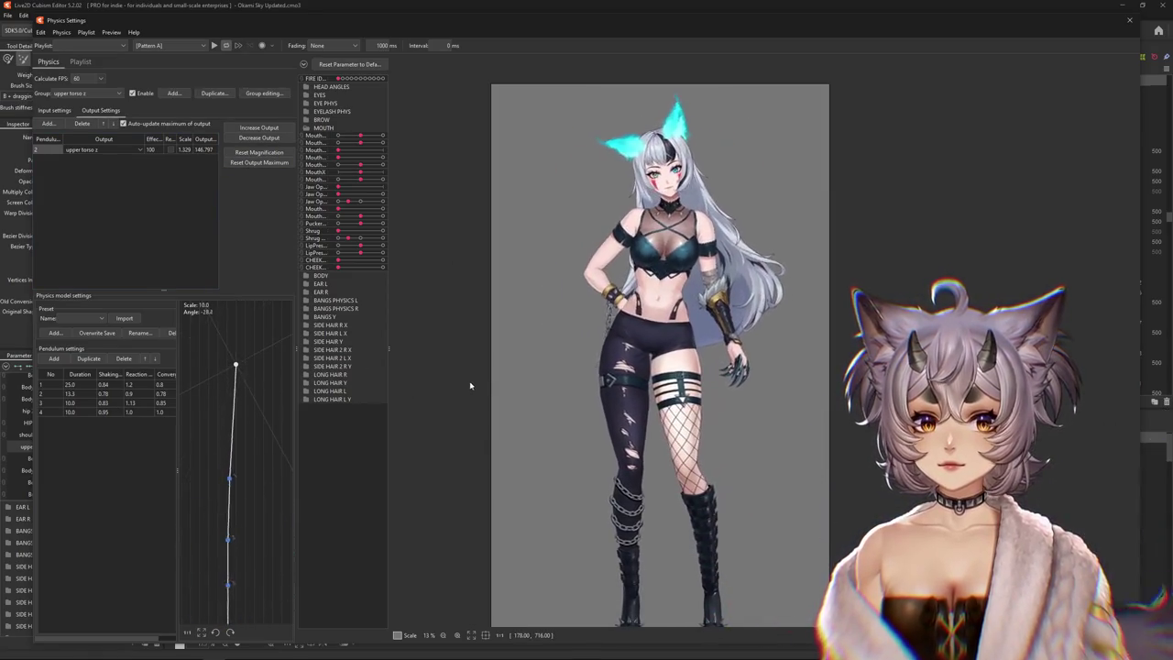
click(252, 153)
click(611, 342)
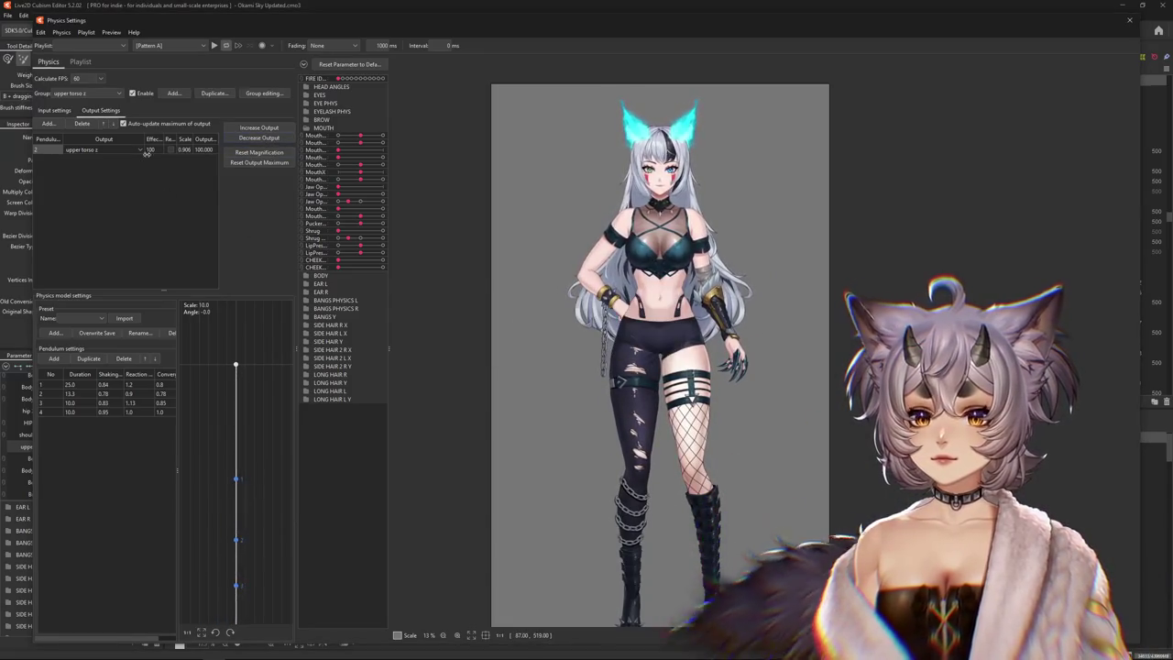
drag(641, 211, 671, 177)
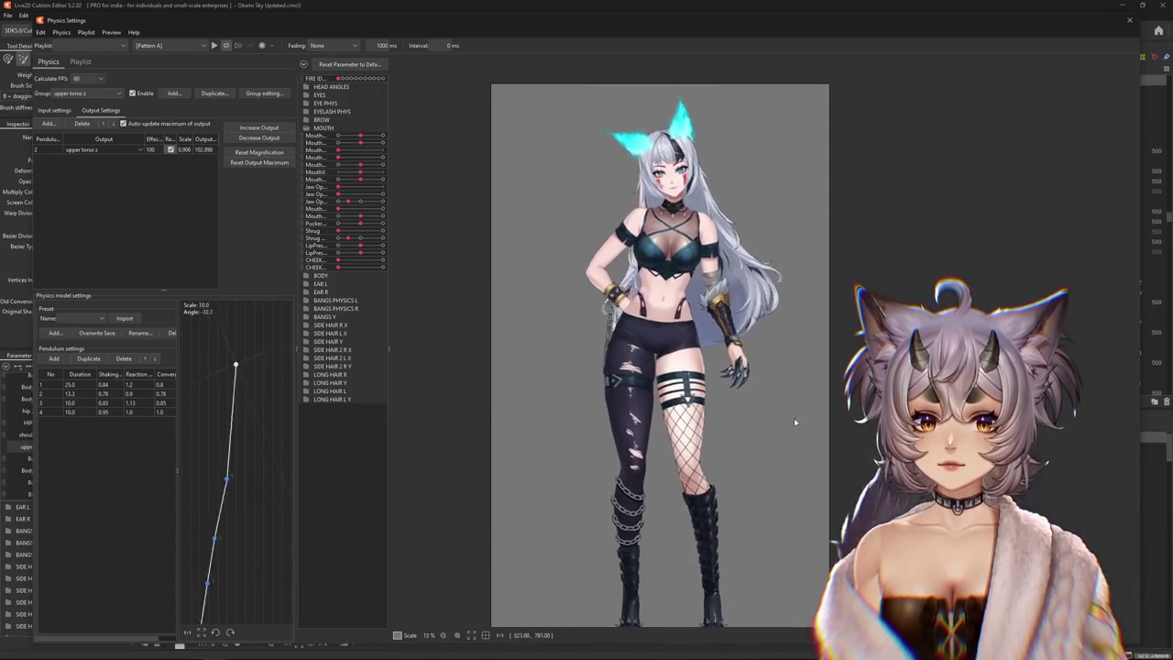
drag(794, 422, 368, 455)
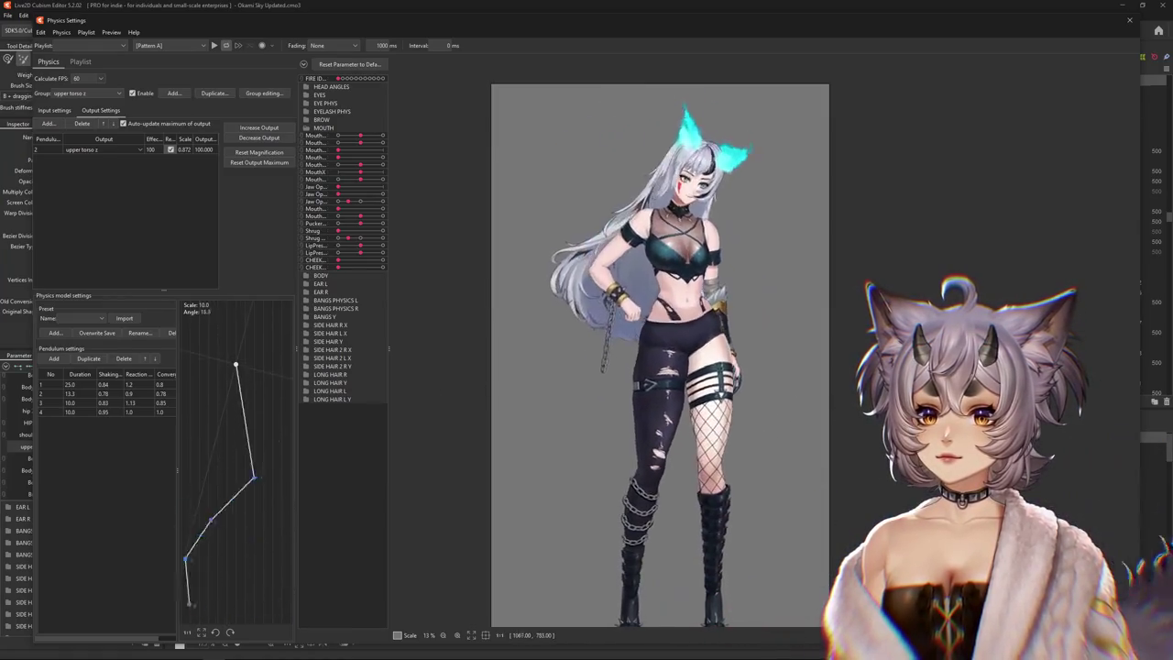
click(70, 95)
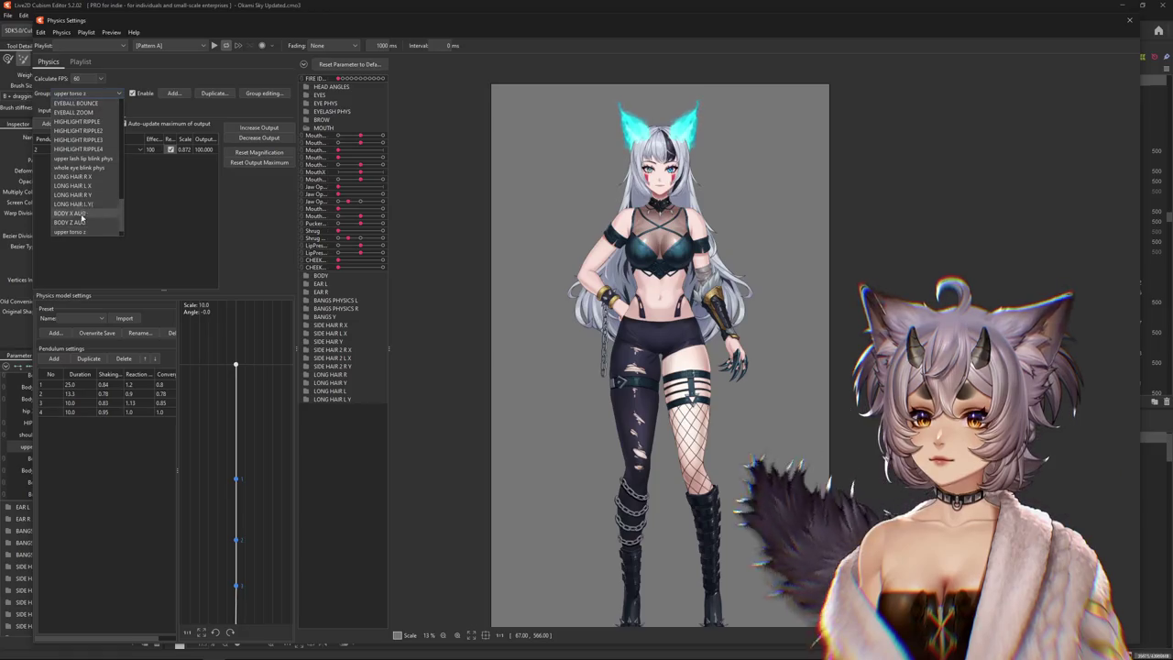
Review the inputs of the BODY Z AUG, BODY X AUG and shoulder sway physics groups
click(69, 222)
click(52, 110)
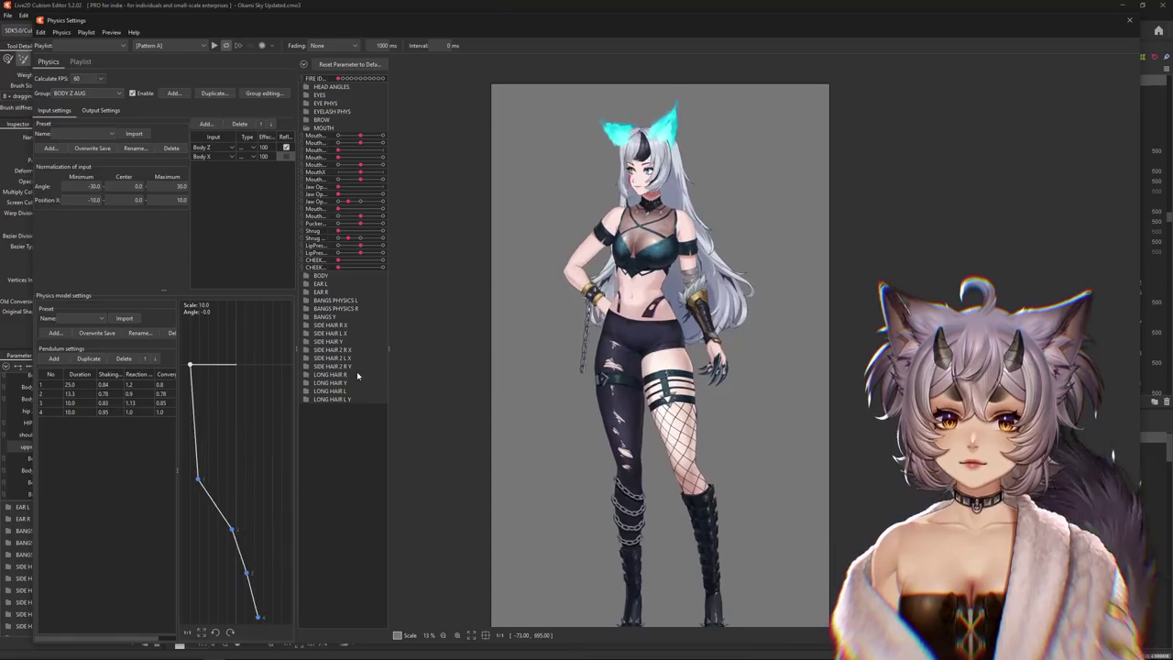
click(94, 94)
click(72, 212)
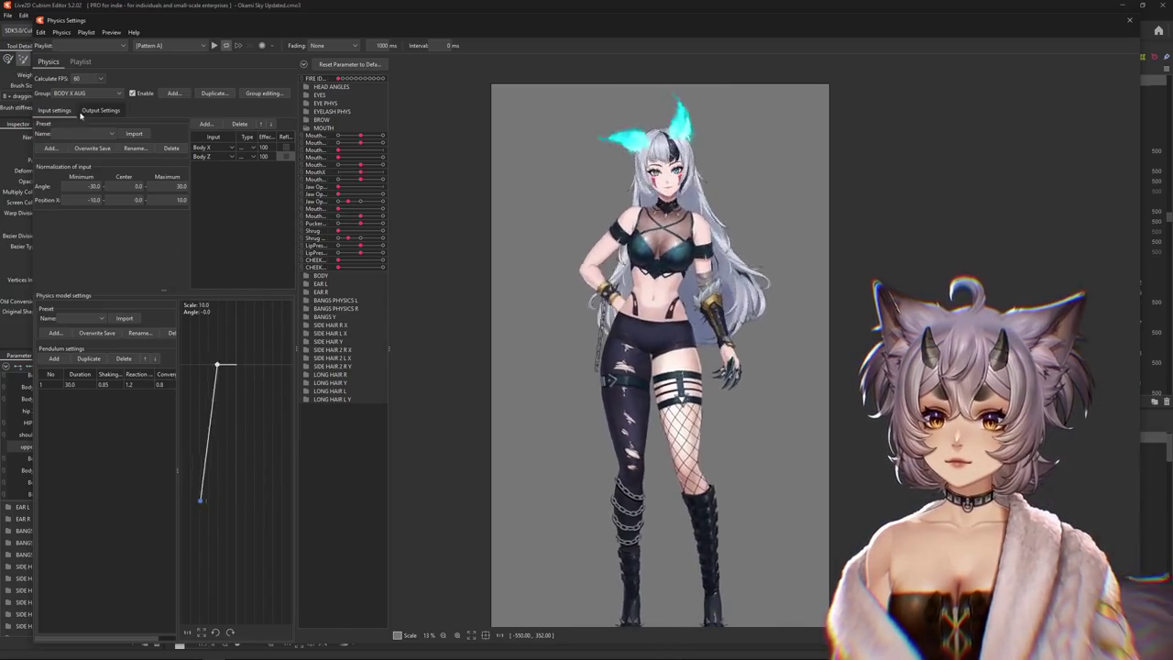
click(87, 93)
scroll(71, 229, down, 1)
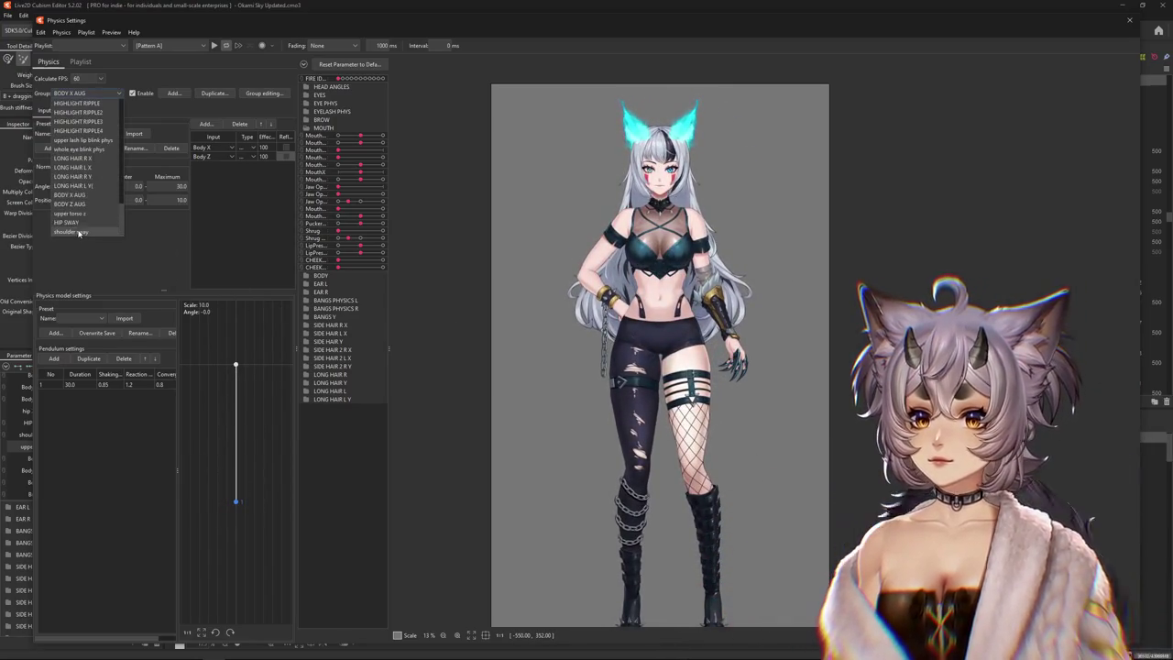
click(80, 232)
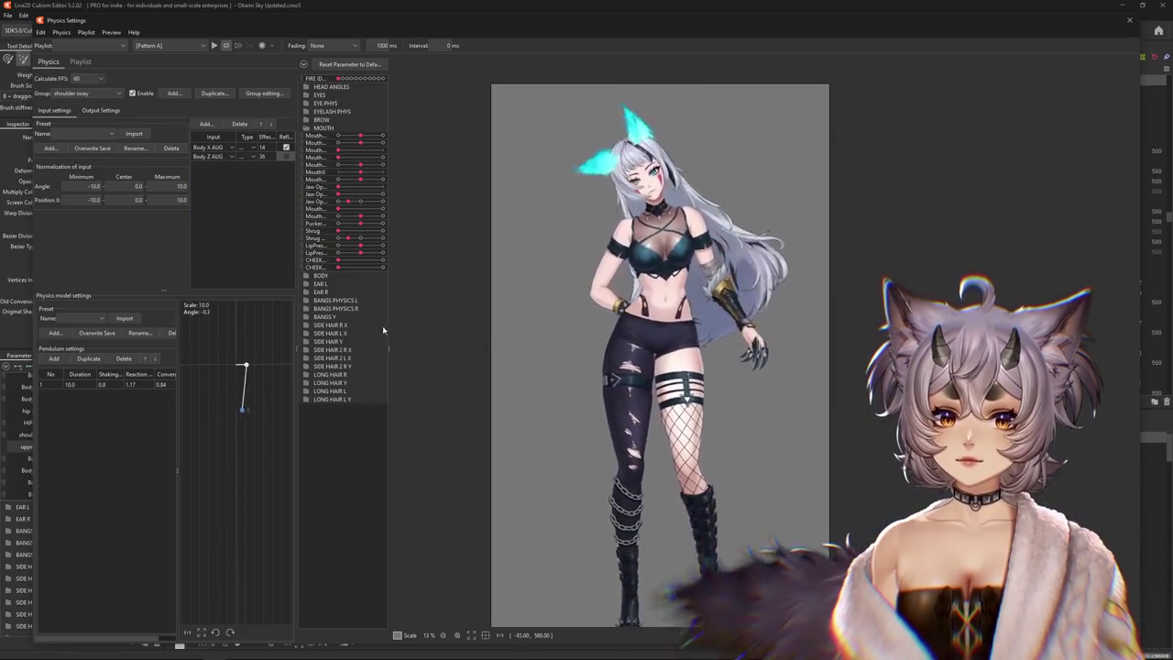
click(80, 92)
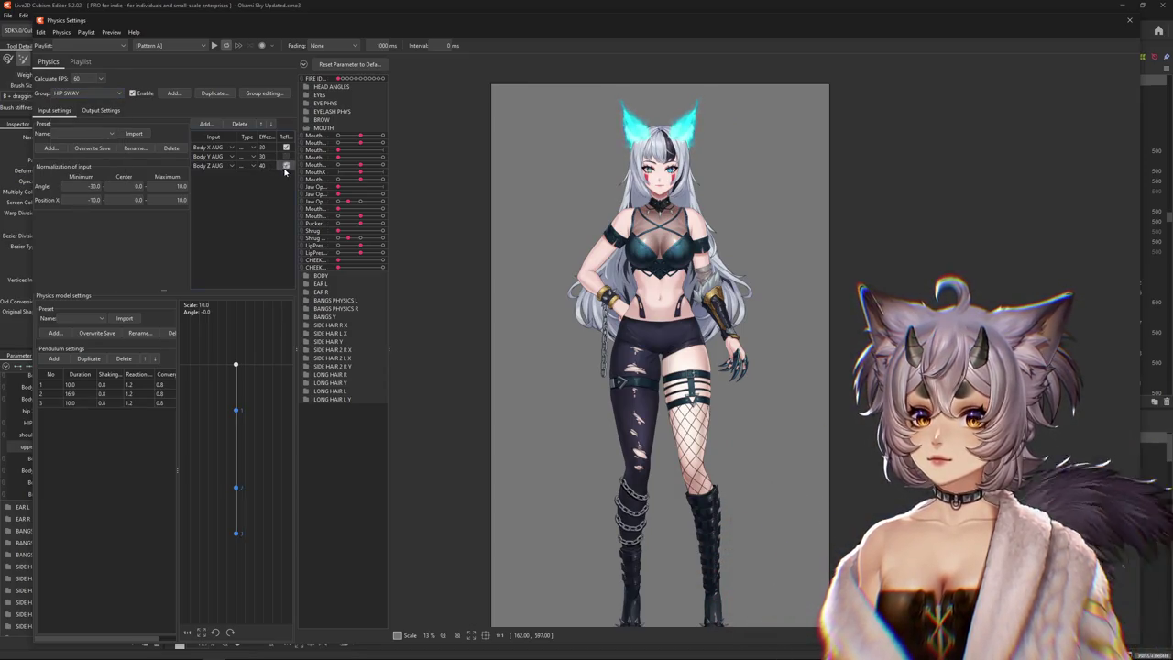
Turn on reflect for the Body Z AUG input in the shoulder sway and HIP SWAY groups
click(285, 166)
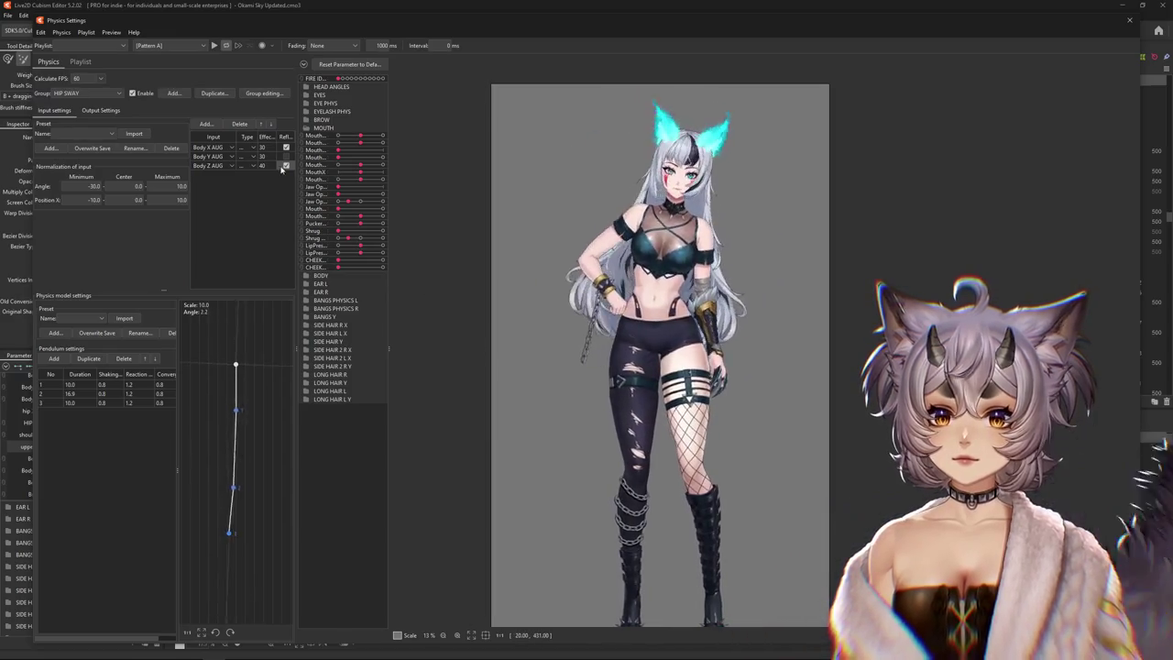
click(88, 111)
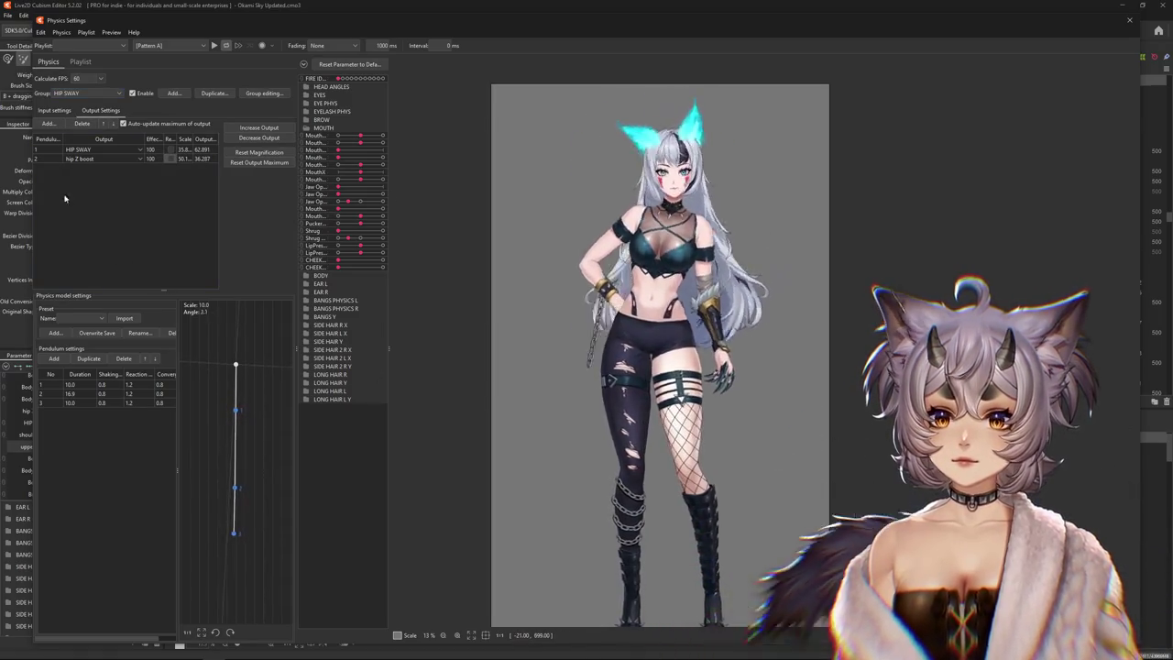
click(55, 110)
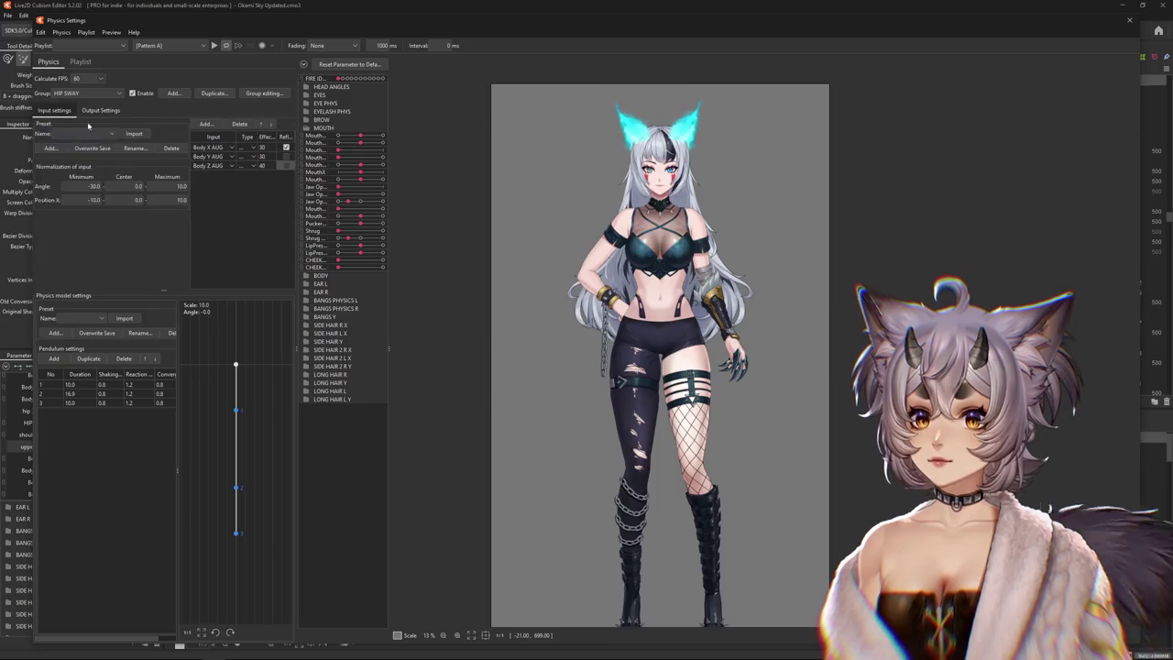
click(285, 166)
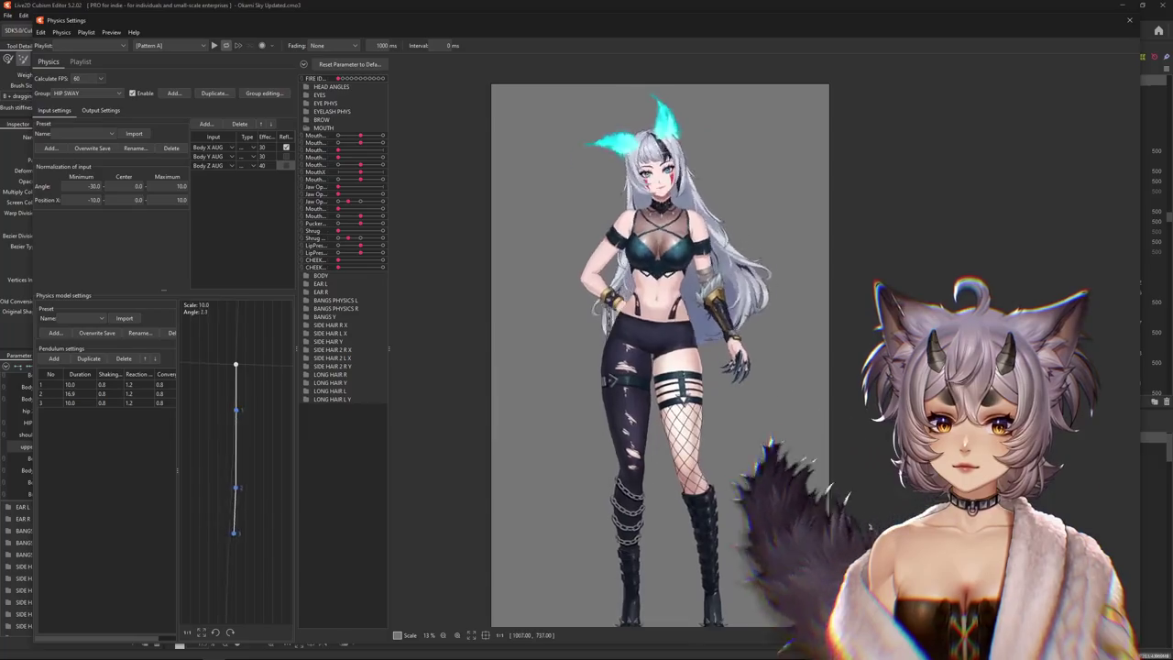
Compare the upper torso z group settings and raise the Body Z AUG input weight to 60
click(99, 94)
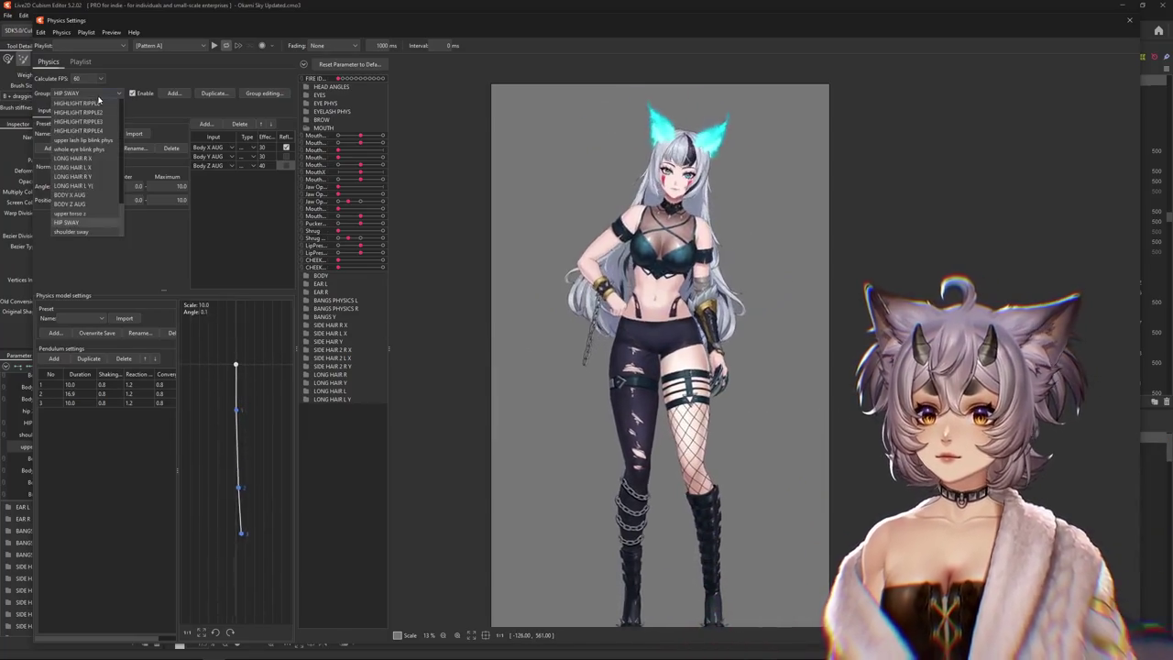
click(74, 213)
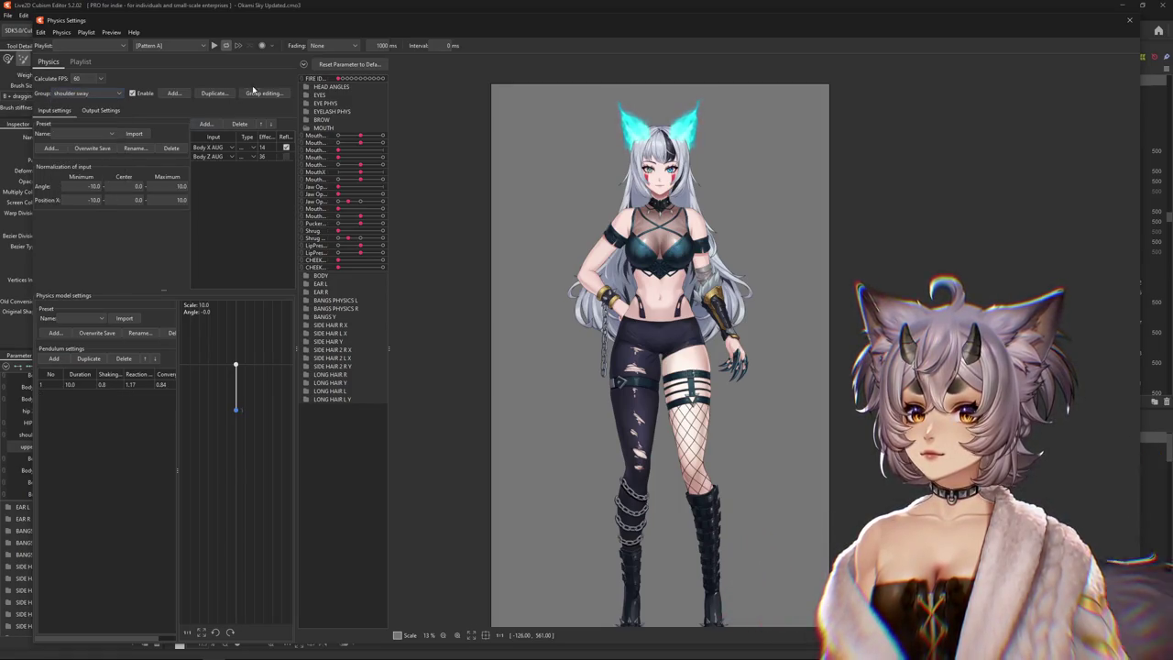
click(100, 110)
click(53, 110)
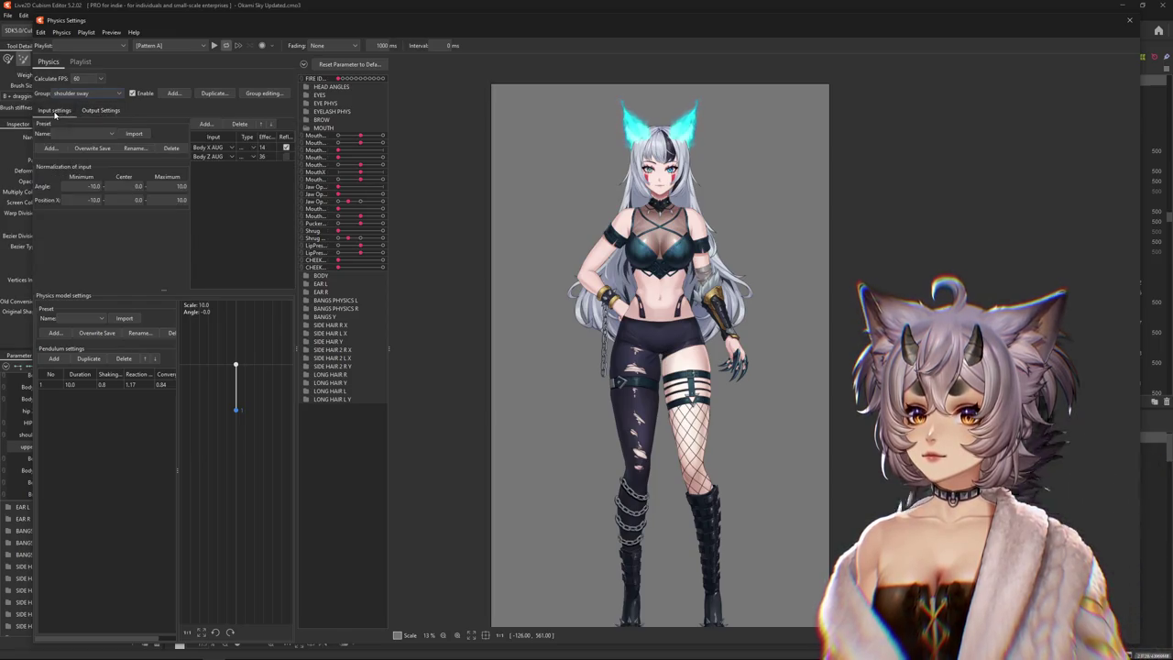
click(101, 110)
click(53, 110)
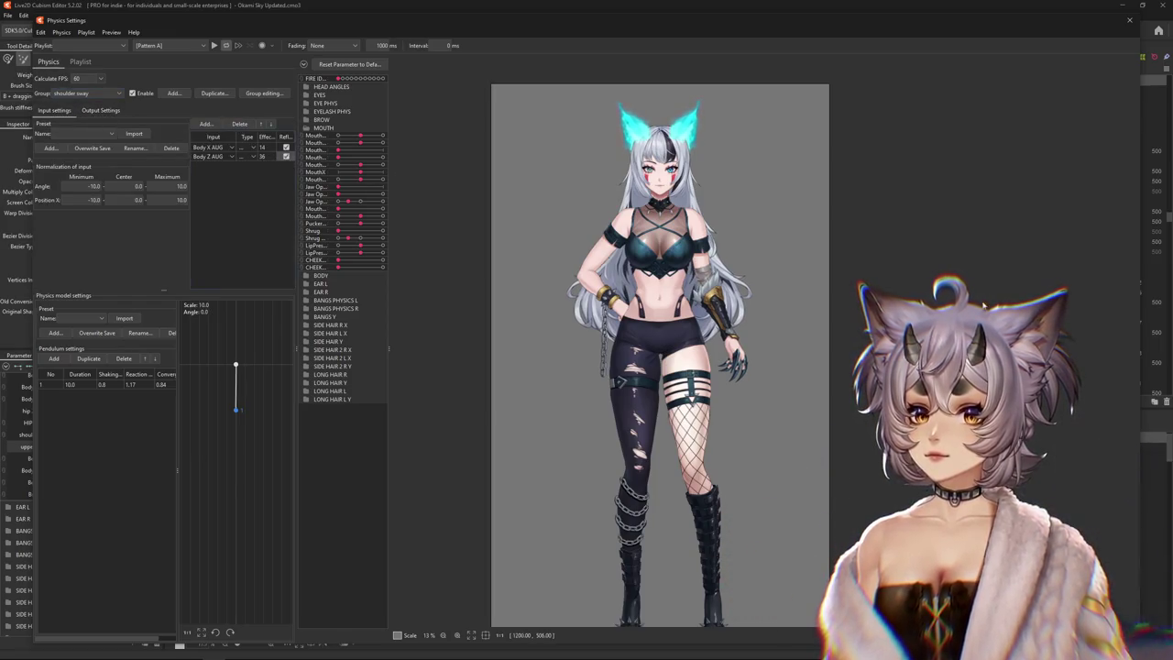
drag(264, 156, 362, 172)
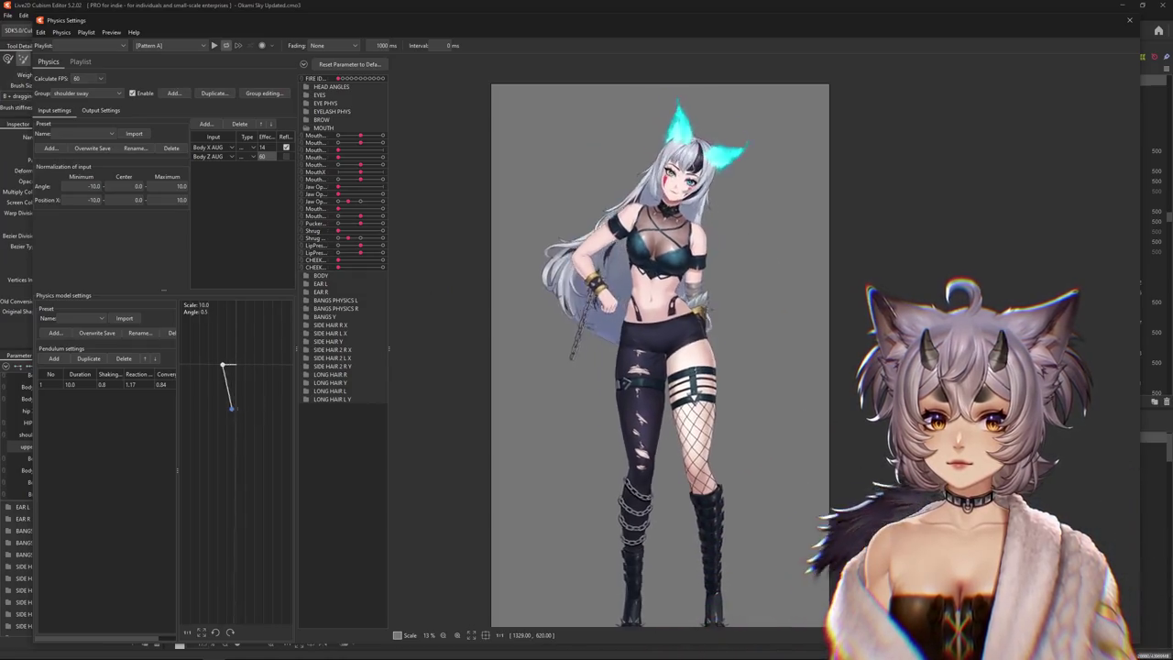
Show the output settings of the upper torso z physics group
click(91, 93)
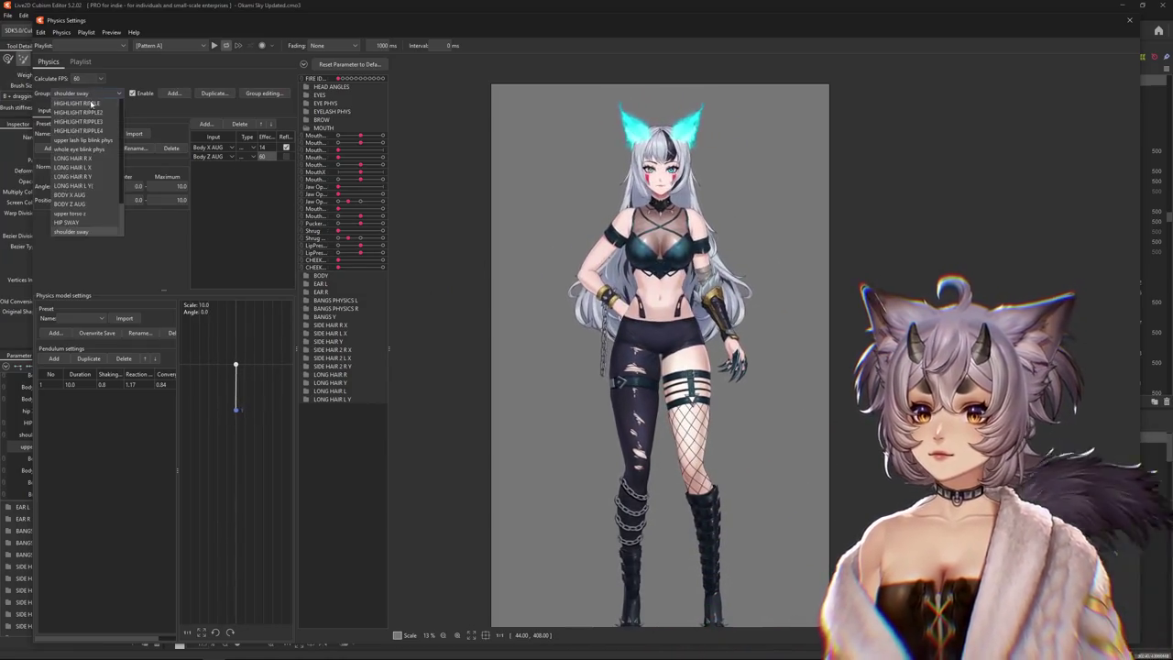
click(87, 214)
click(99, 110)
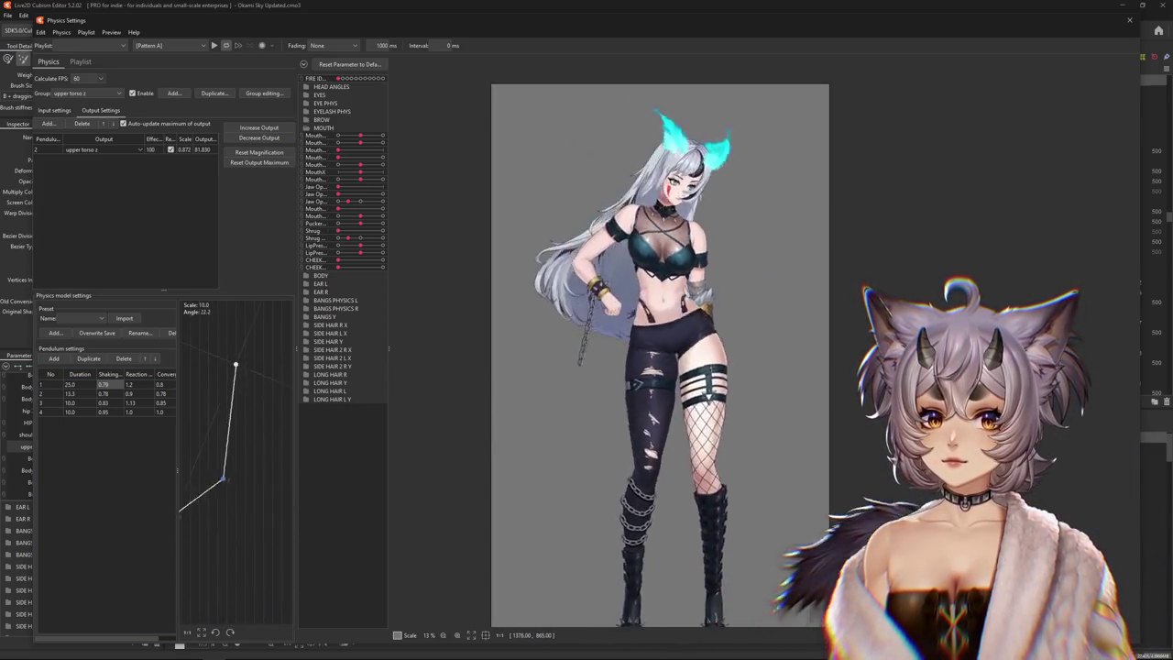
Add hip Z boost from the BODY parameters as a second upper torso z output
click(43, 111)
click(102, 111)
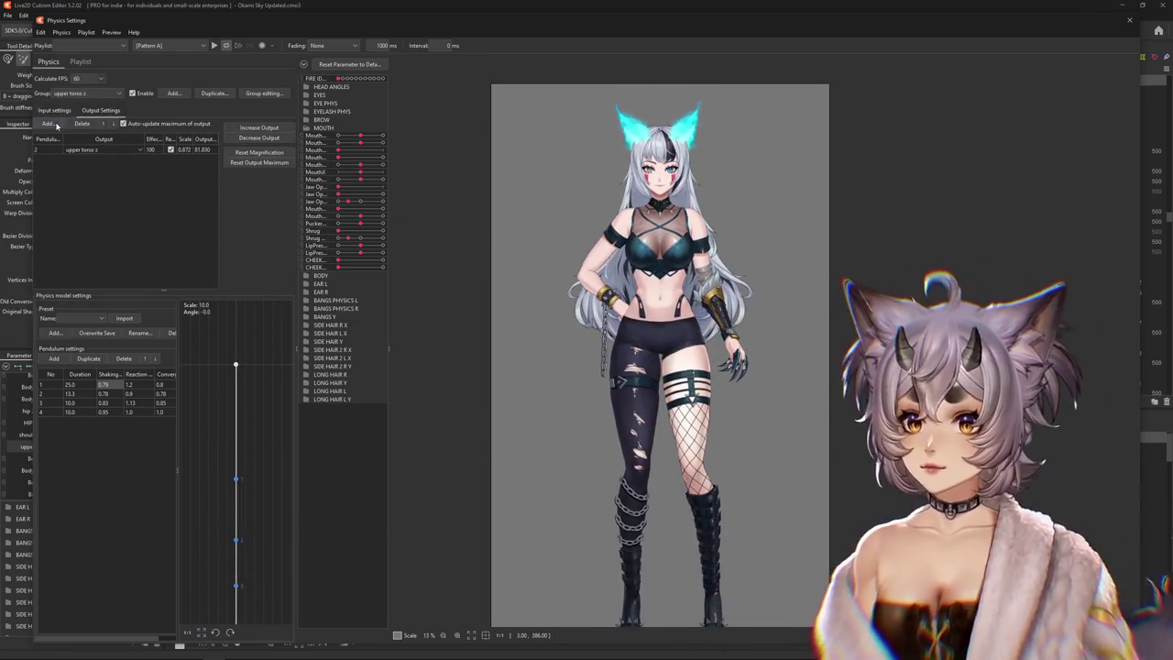
click(48, 124)
click(497, 226)
click(508, 325)
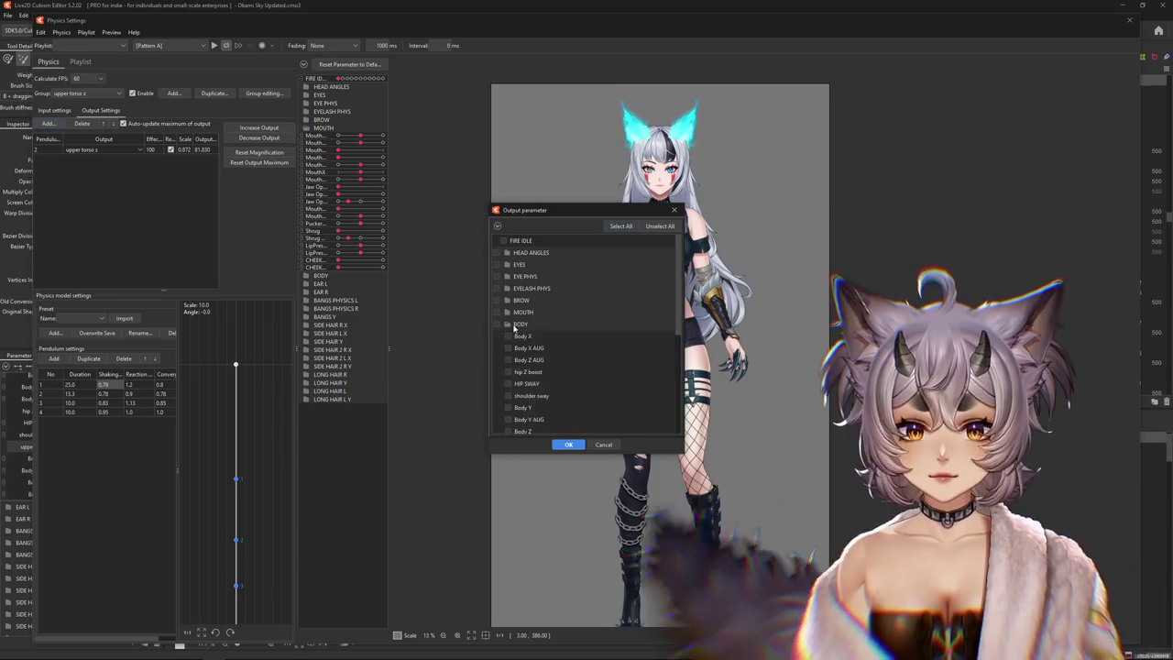
click(509, 372)
click(569, 444)
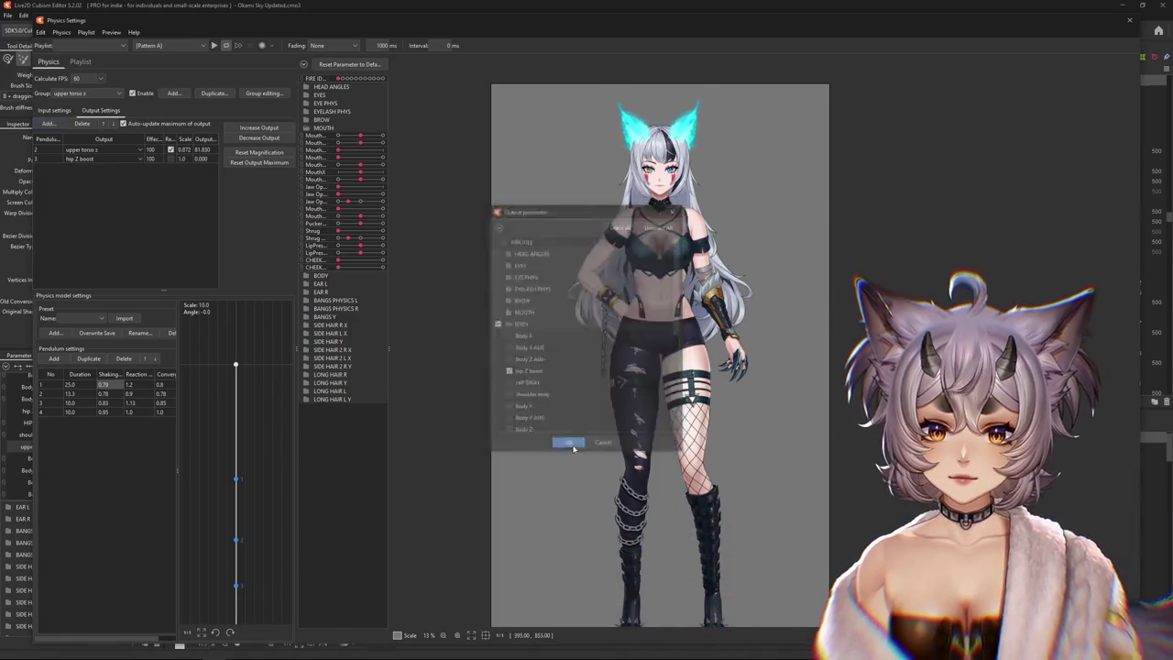
Sway the preview model and rescale both outputs to fit their parameter ranges
mouse_move(629, 410)
mouse_down()
mouse_move(514, 410)
mouse_move(402, 381)
mouse_up()
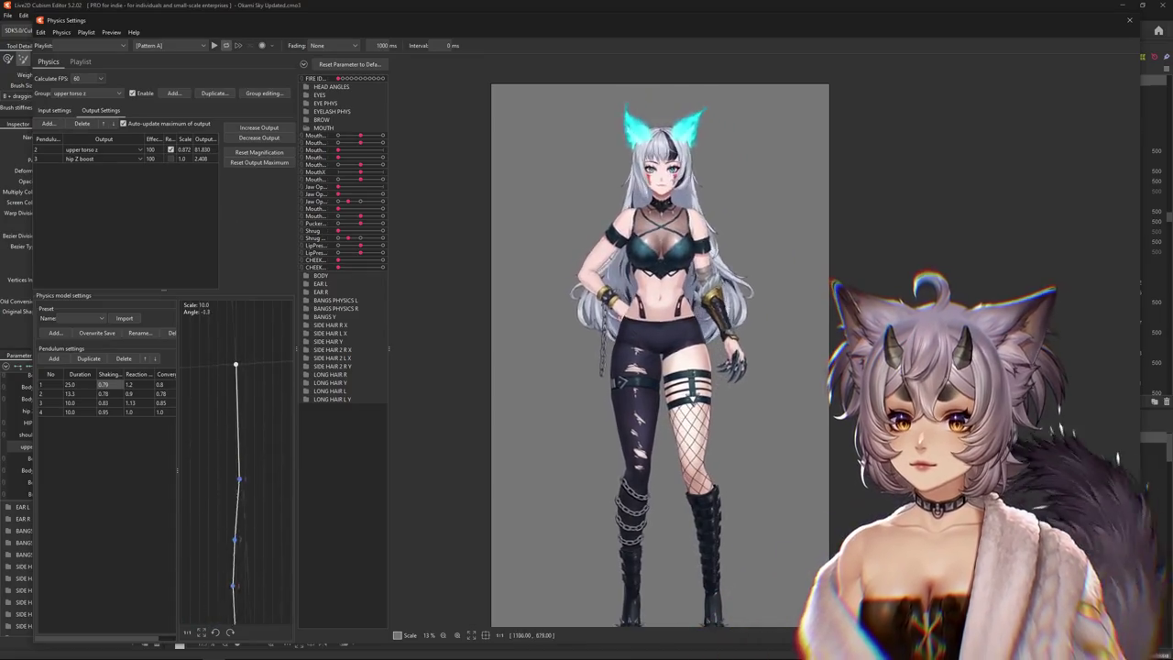
drag(613, 403, 153, 341)
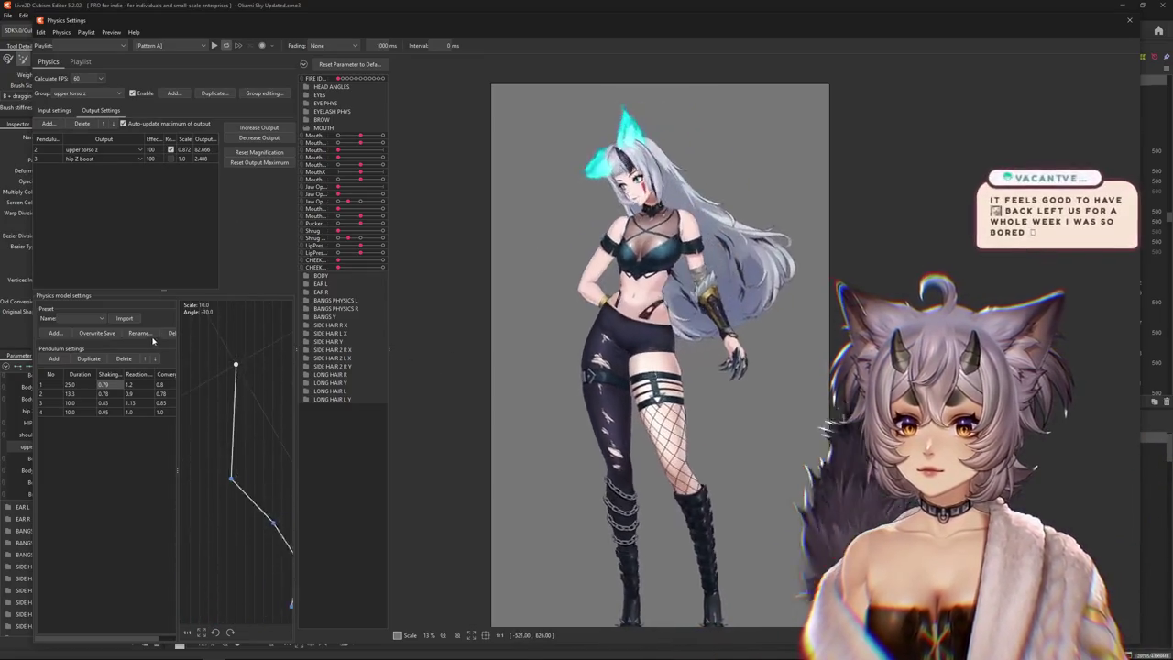
click(280, 131)
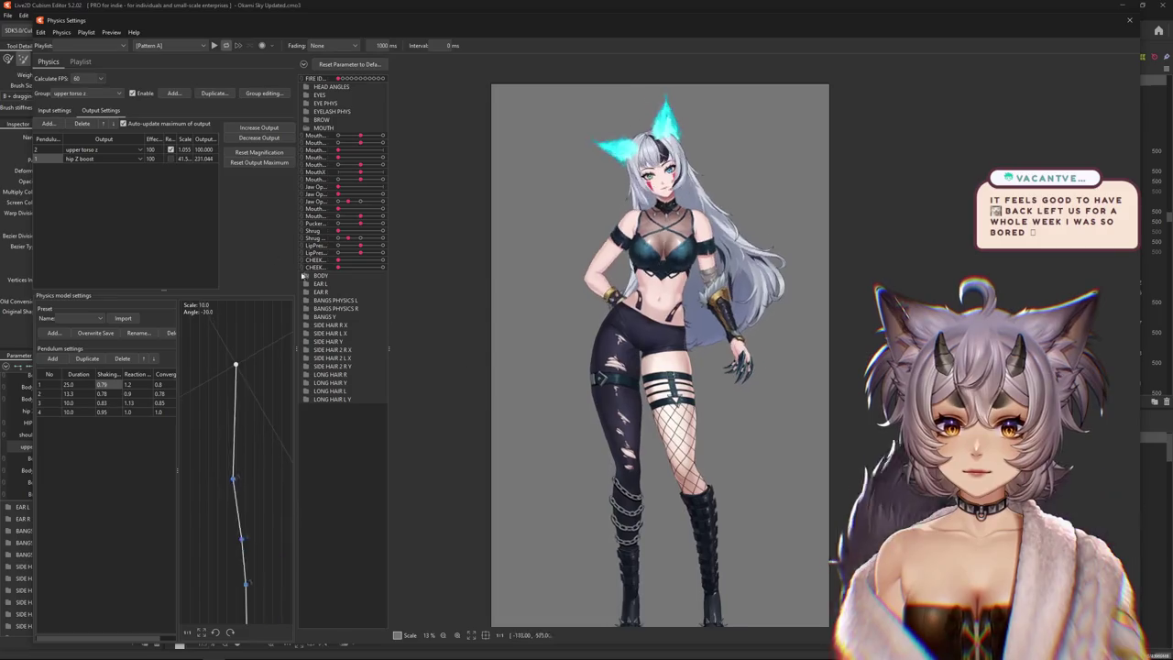
mouse_move(656, 300)
mouse_down()
mouse_move(1086, 404)
mouse_move(368, 346)
mouse_move(766, 365)
mouse_move(511, 364)
mouse_up()
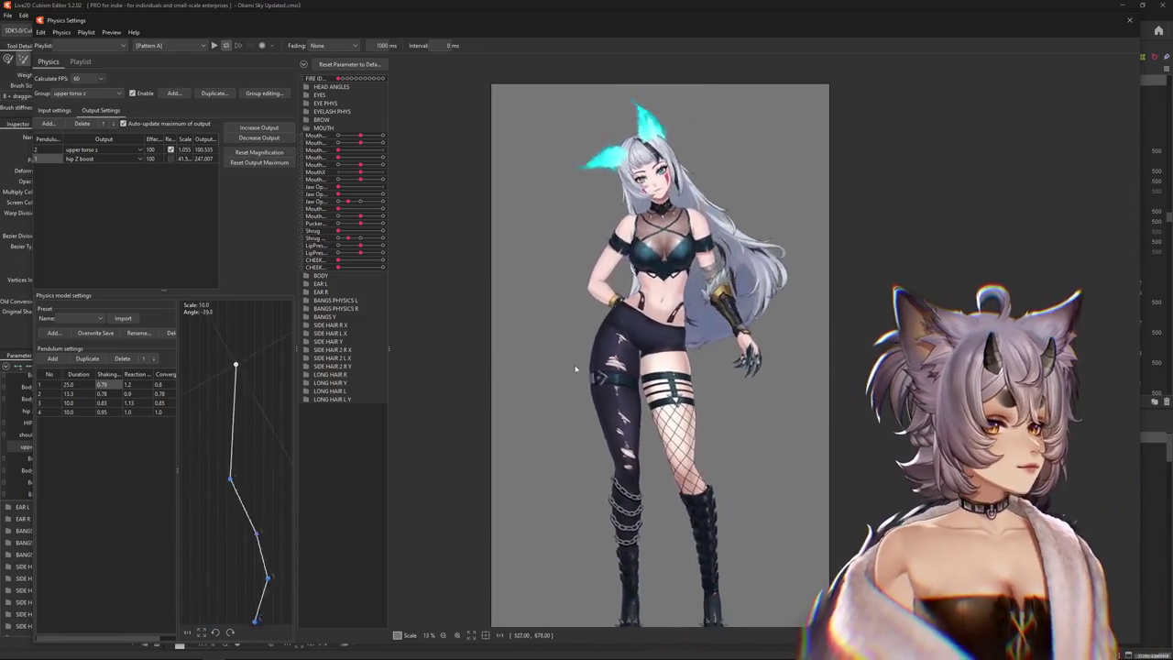
scroll(541, 364, up, 2)
scroll(485, 346, down, 2)
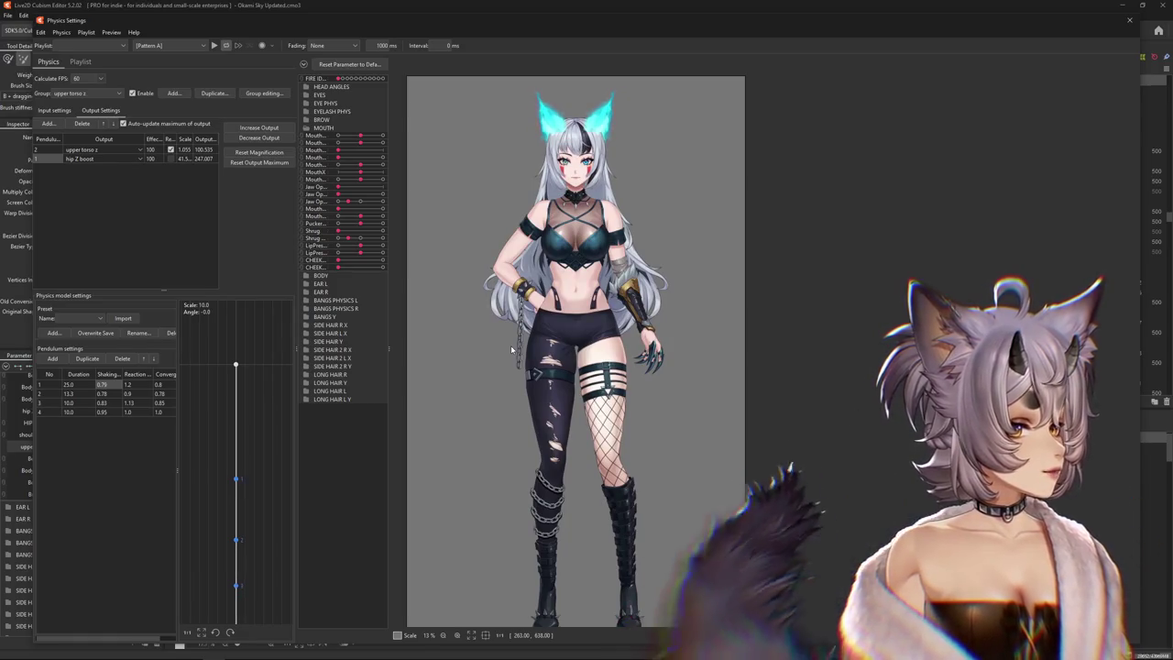
mouse_move(502, 324)
mouse_down()
mouse_move(705, 324)
mouse_move(431, 338)
mouse_up()
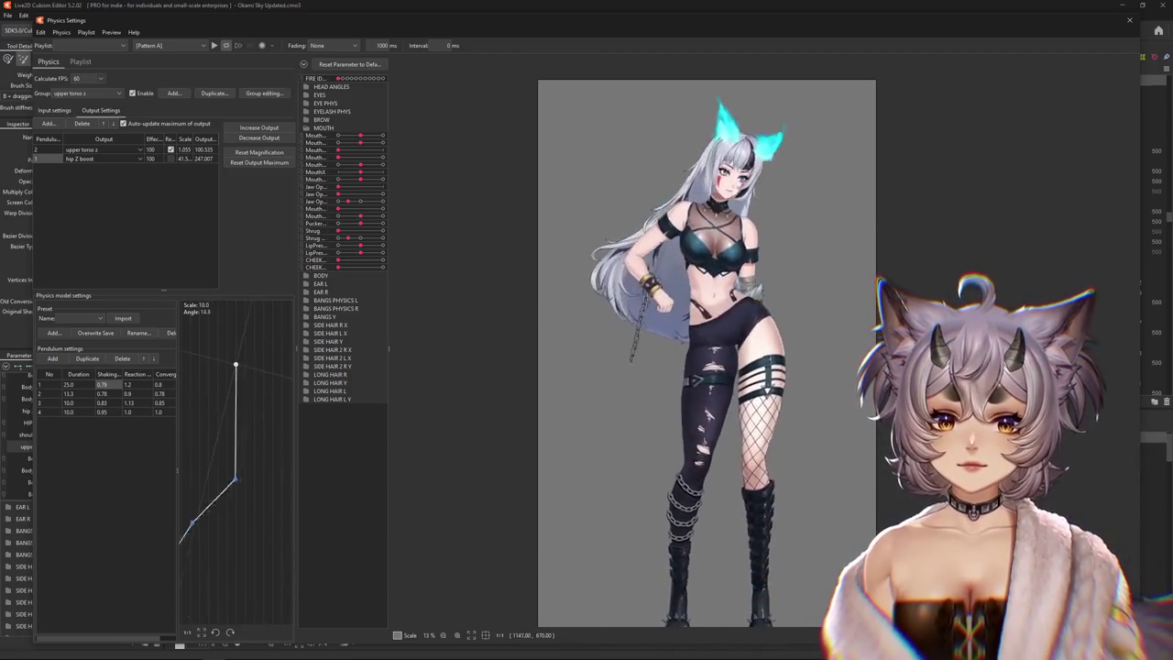
Accept fitting both outputs to their ranges and sway the preview model to check the hip motion
click(258, 162)
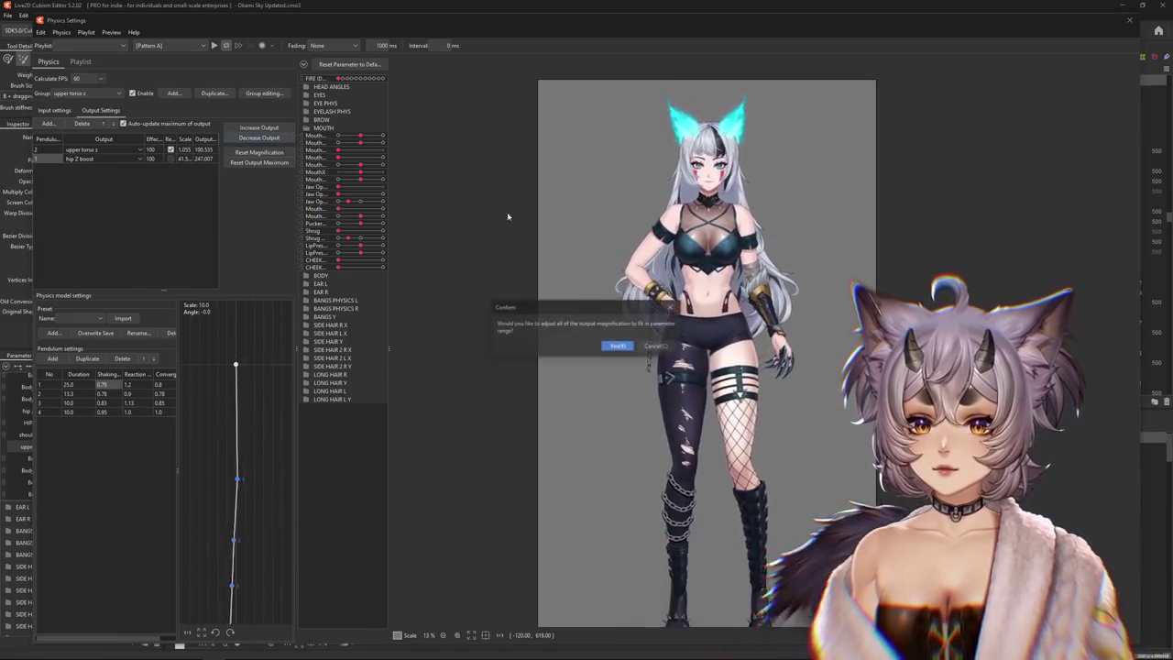
key(Return)
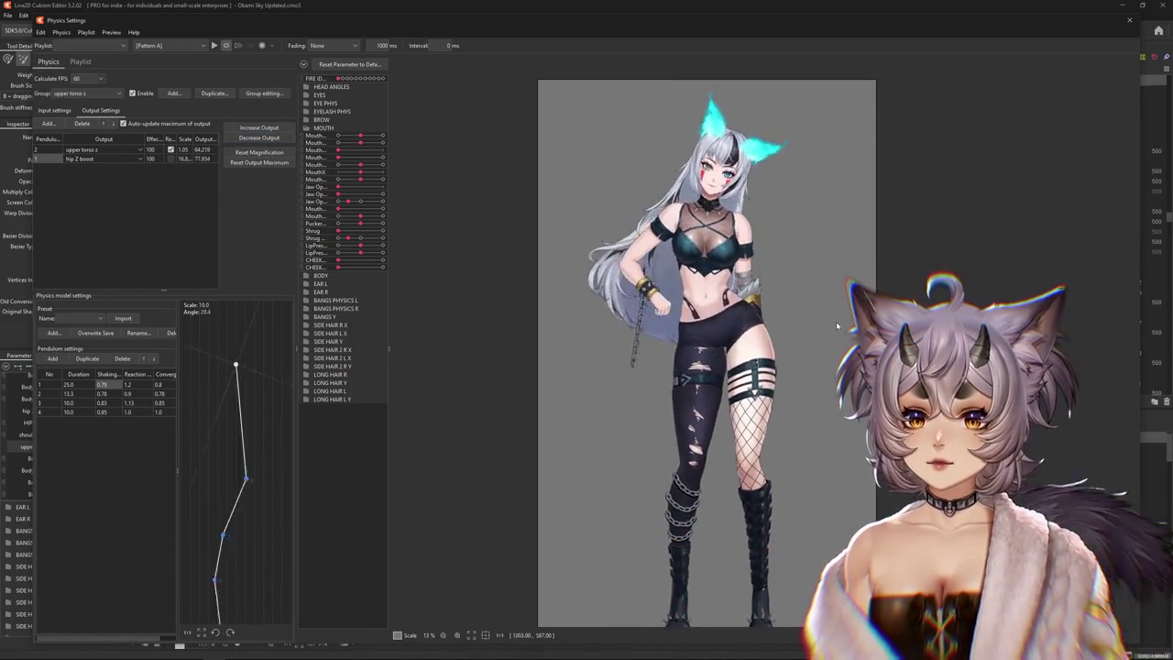
drag(836, 320, 390, 366)
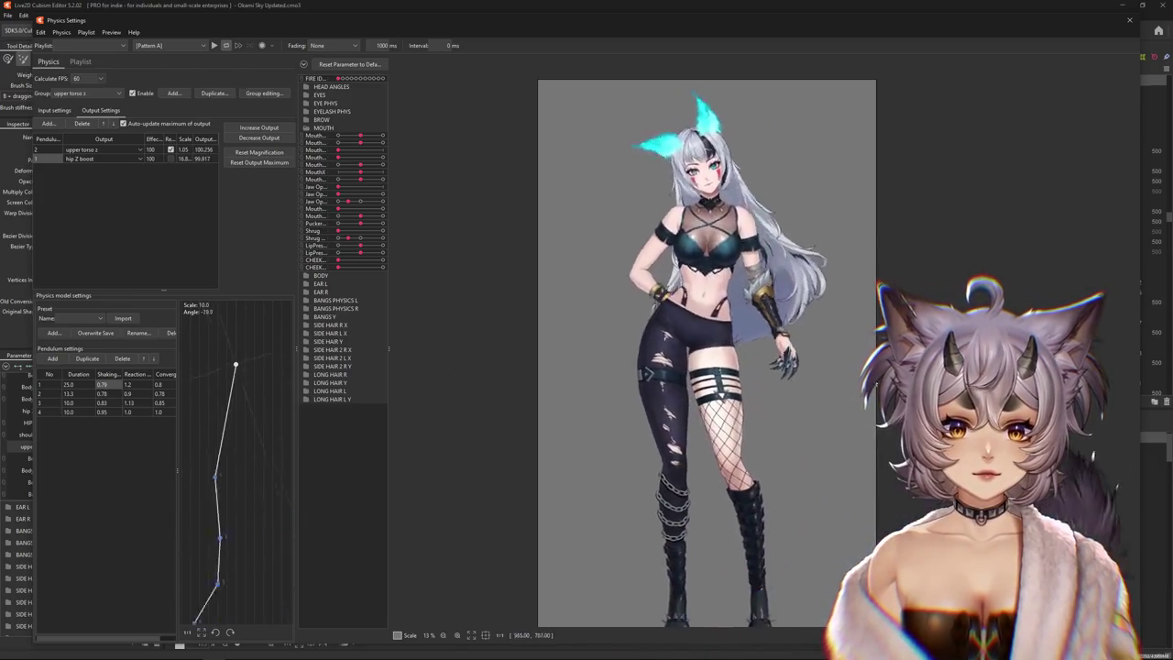
drag(389, 367, 825, 388)
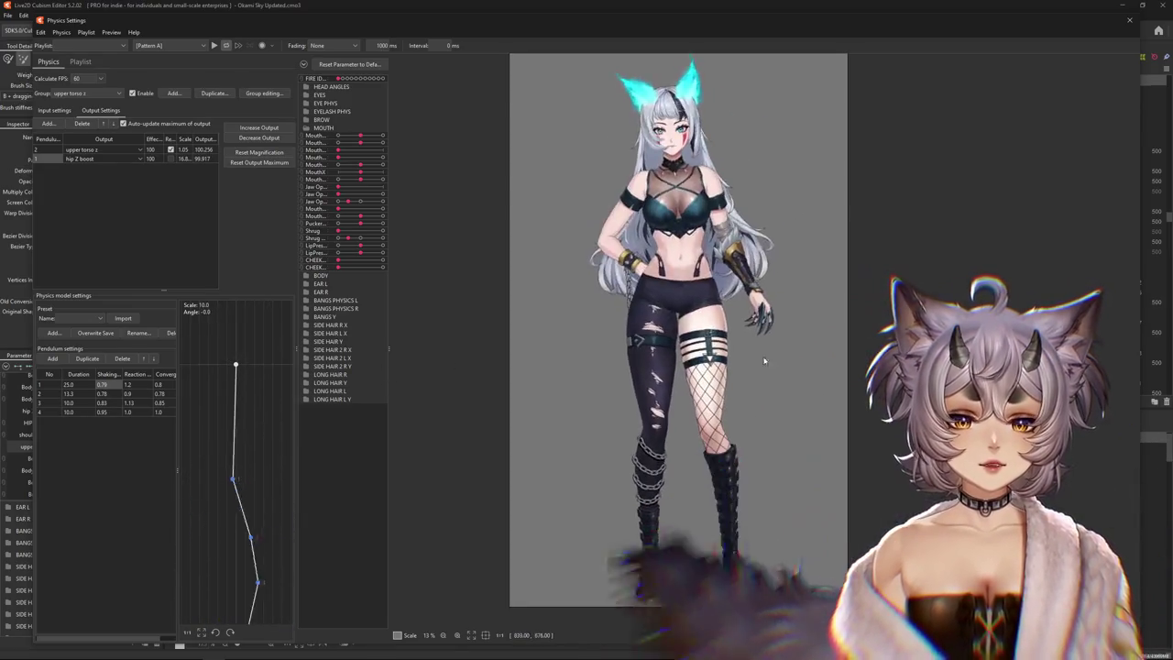
scroll(717, 315, up, 5)
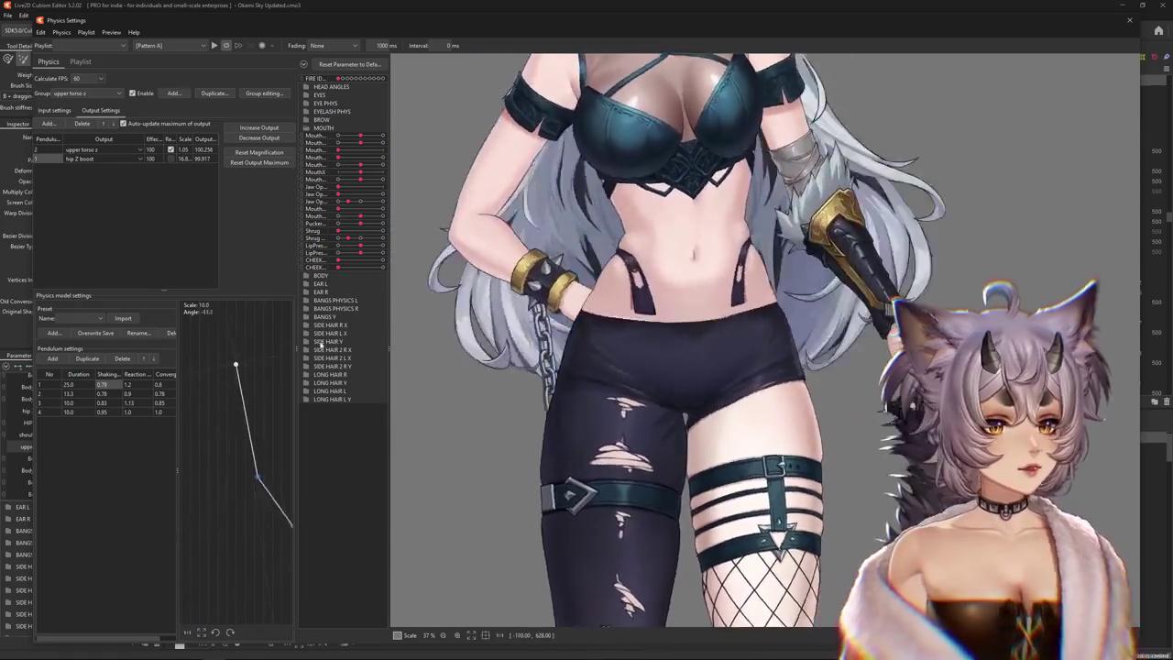
drag(321, 343, 811, 353)
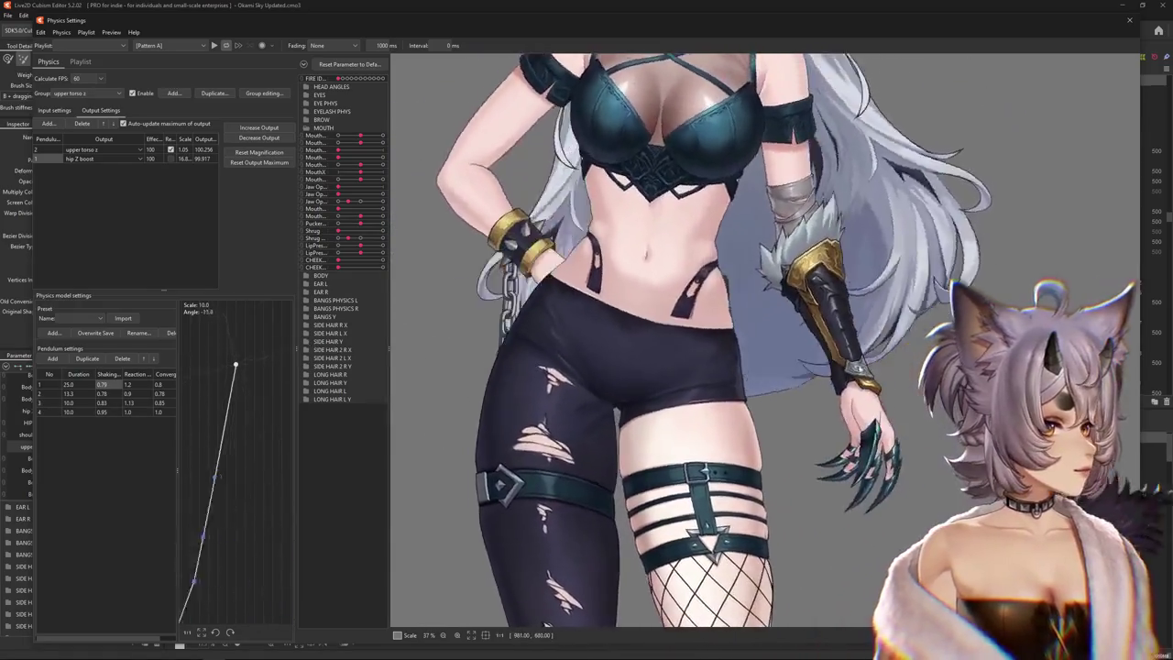
scroll(810, 351, down, 5)
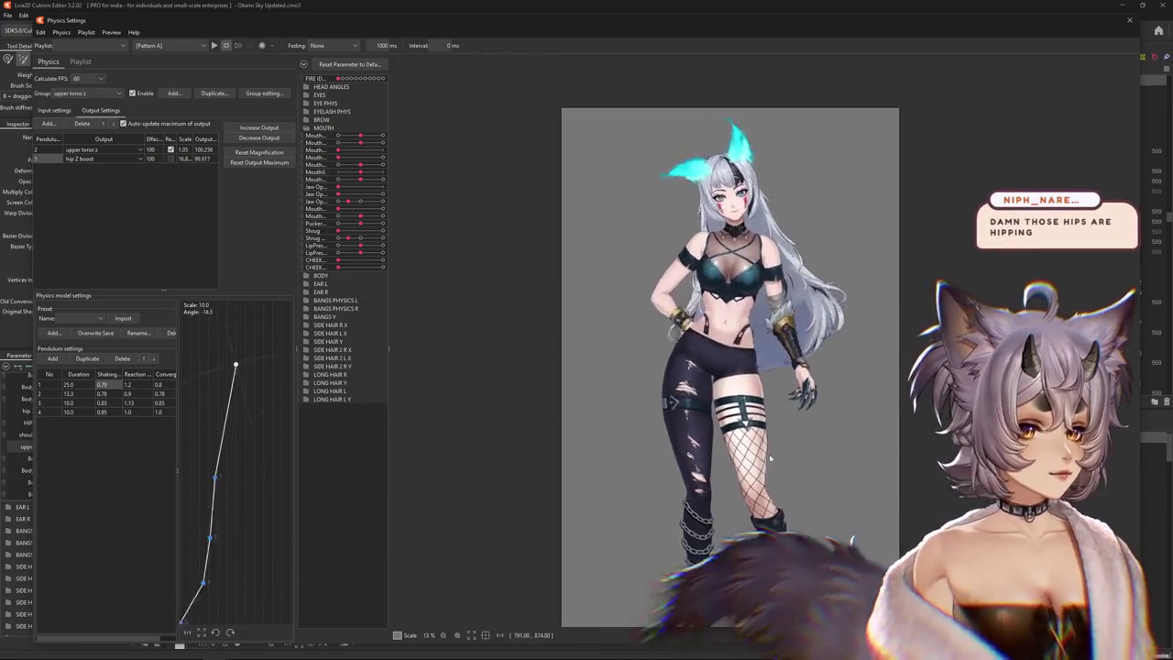
drag(793, 449, 647, 415)
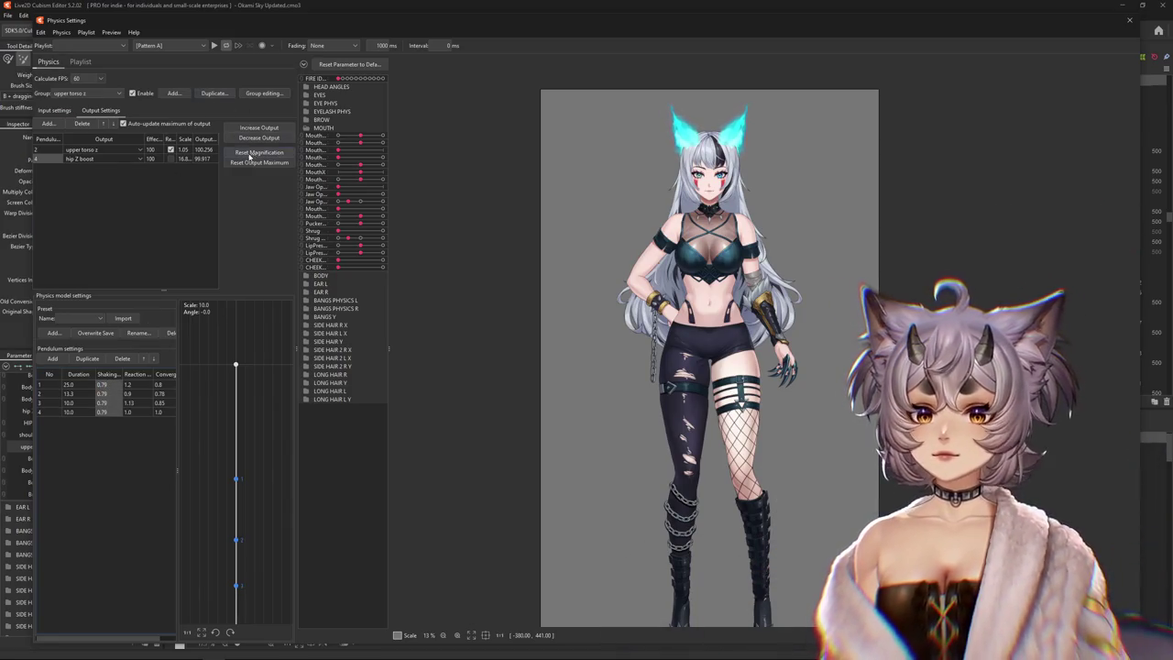
Set reaction and convergence to 0.9 for upper torso z pendulums 2–4 and preview the sway
click(625, 345)
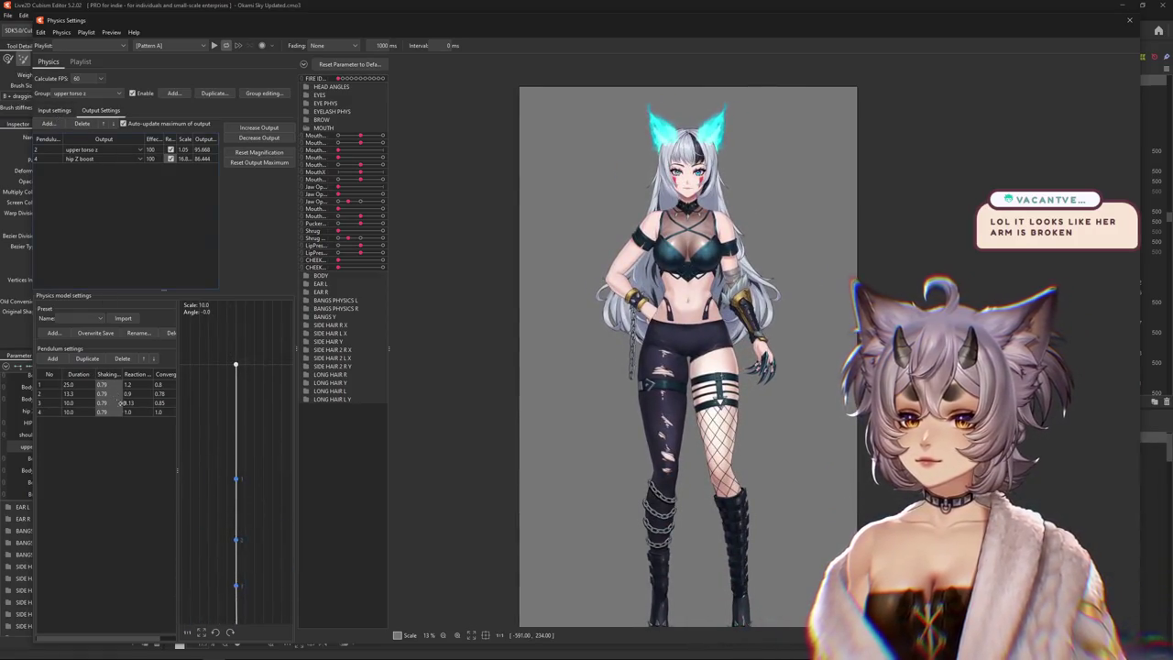
double_click(144, 382)
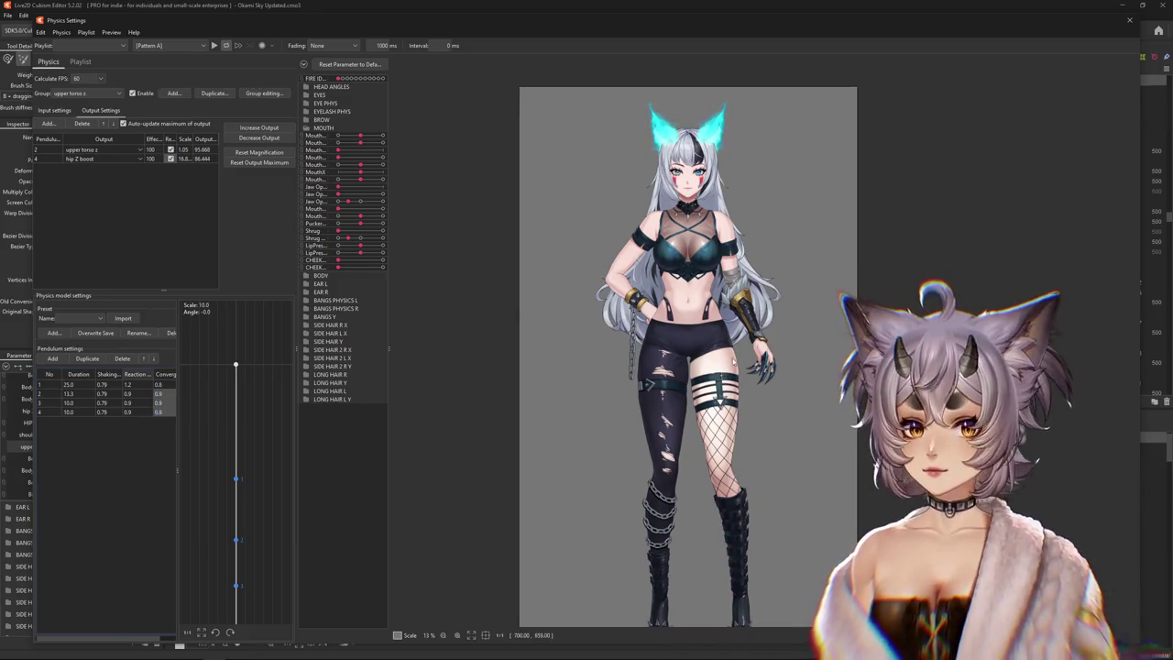
drag(733, 361, 614, 330)
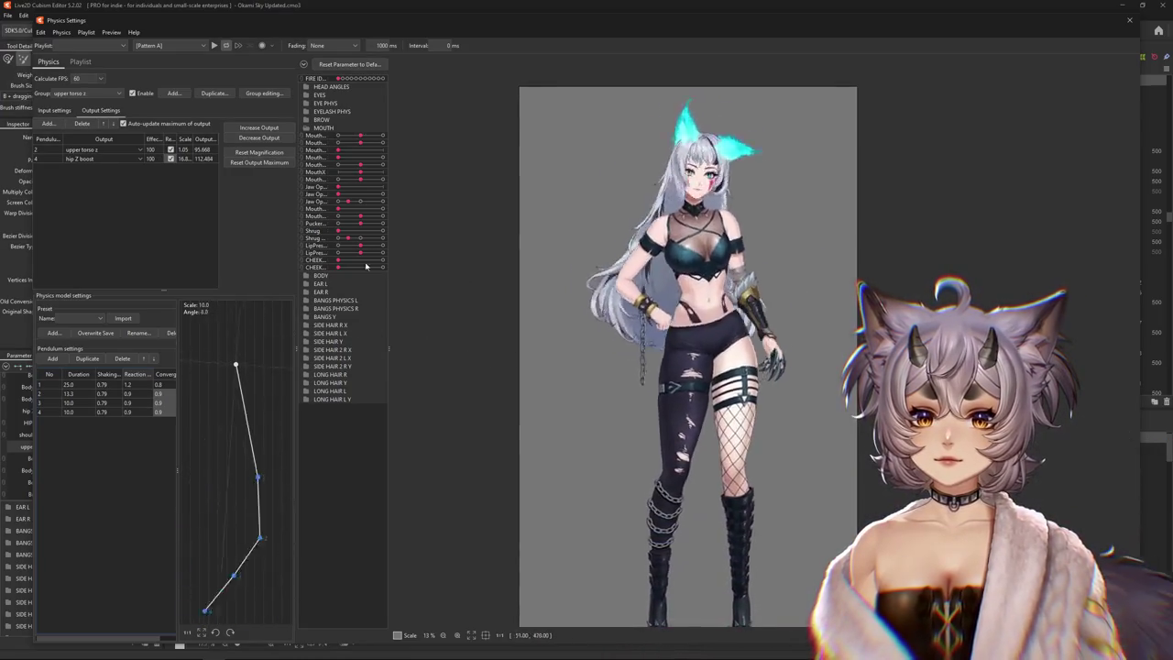
drag(825, 178, 816, 461)
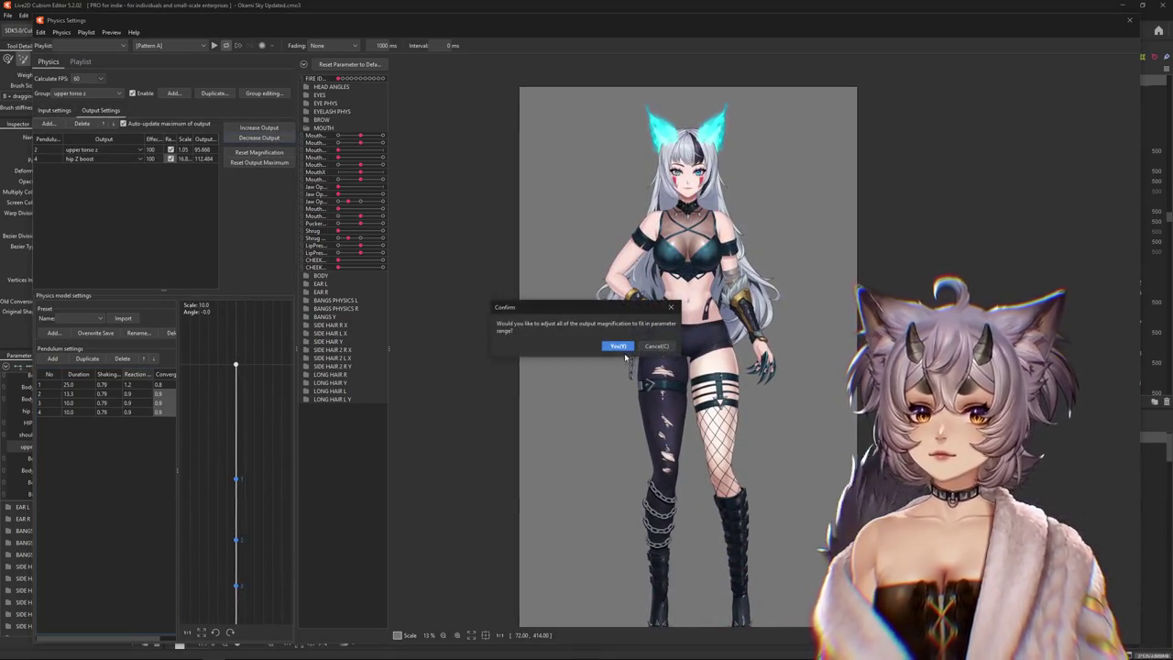
Fit the hip Z boost output maximum to 100 and review the group's input parameters
click(618, 346)
click(54, 110)
click(213, 147)
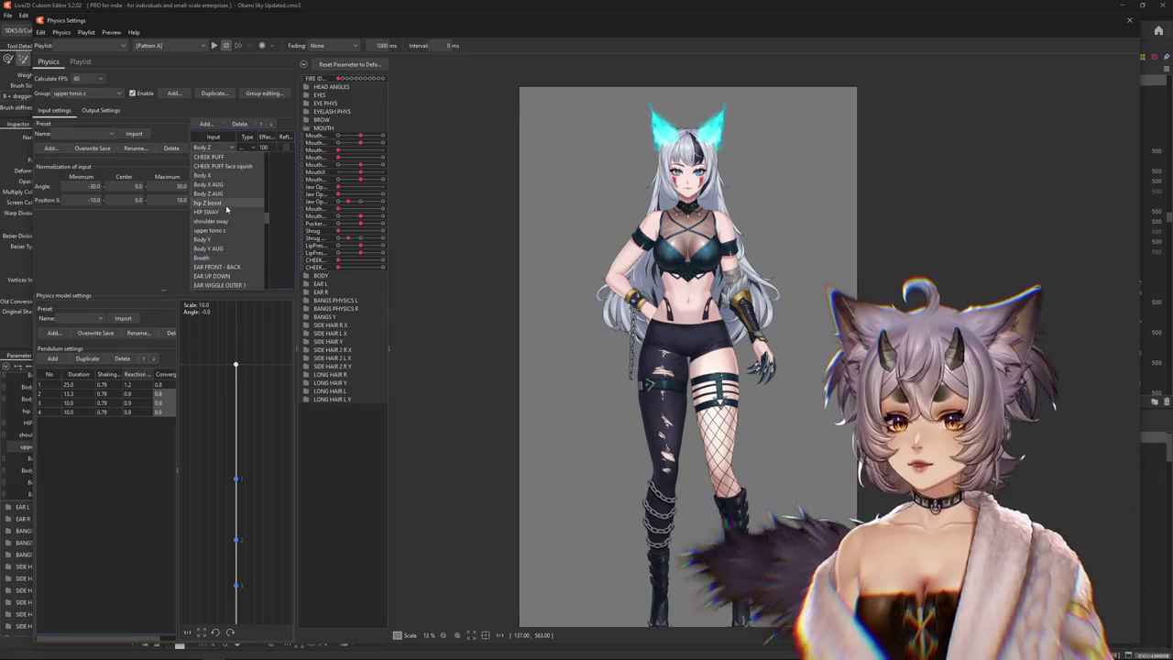
click(84, 109)
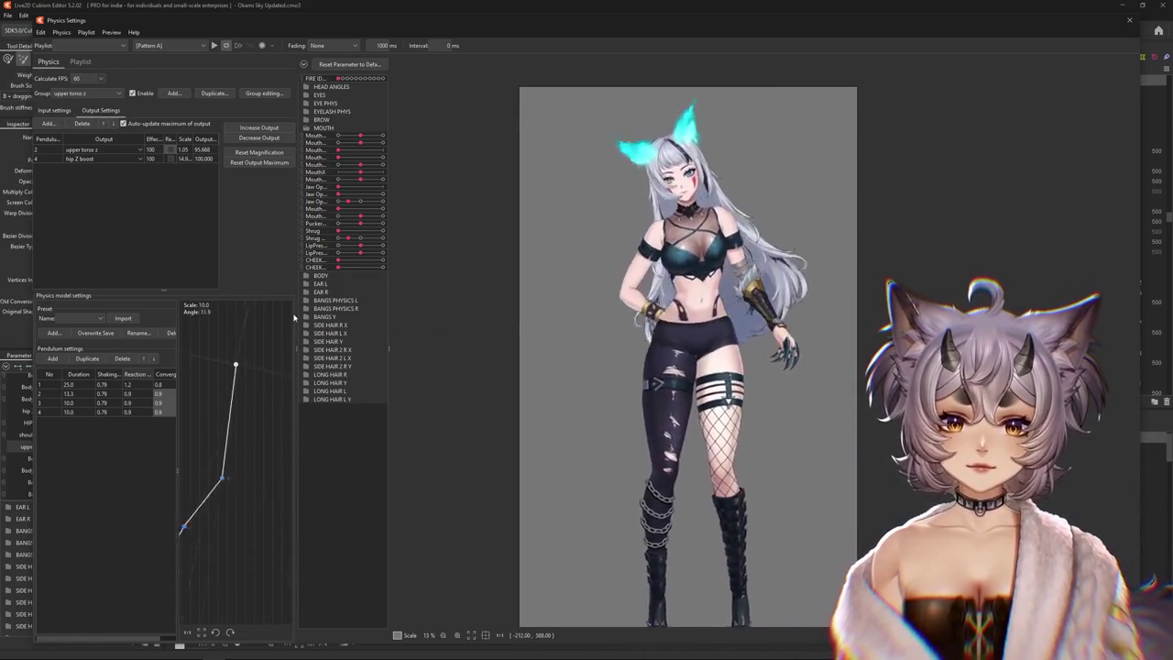
click(111, 96)
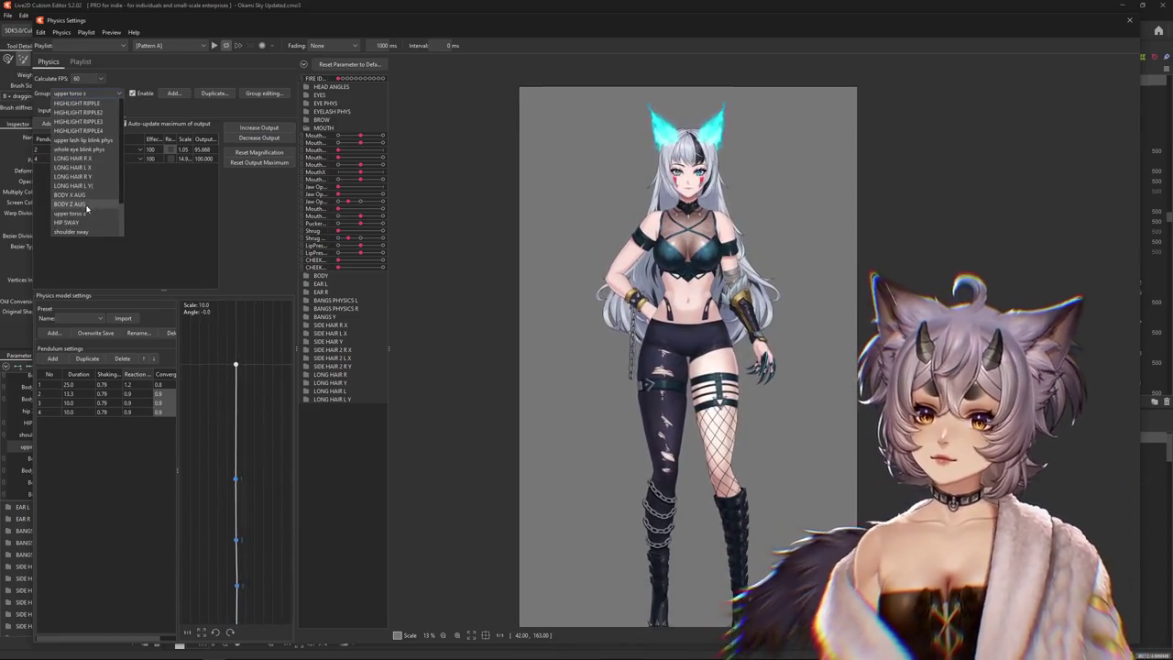
Select BODY X AUG, view its Body X and Body Z inputs, and swing the preview model to watch it settle
click(83, 195)
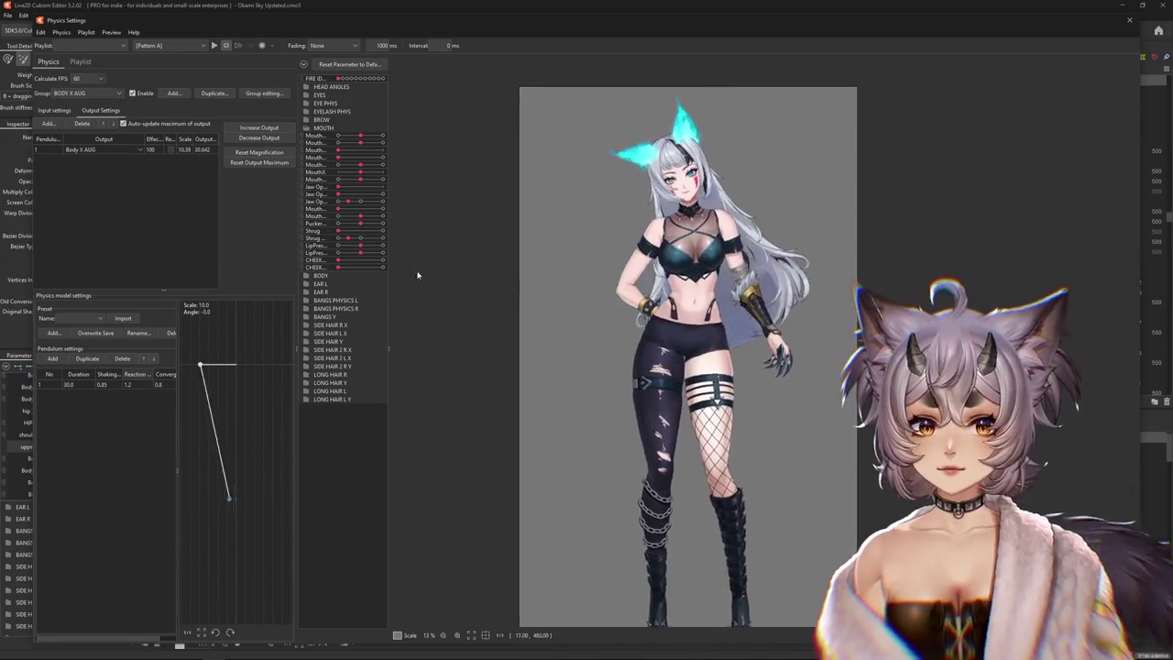
click(54, 110)
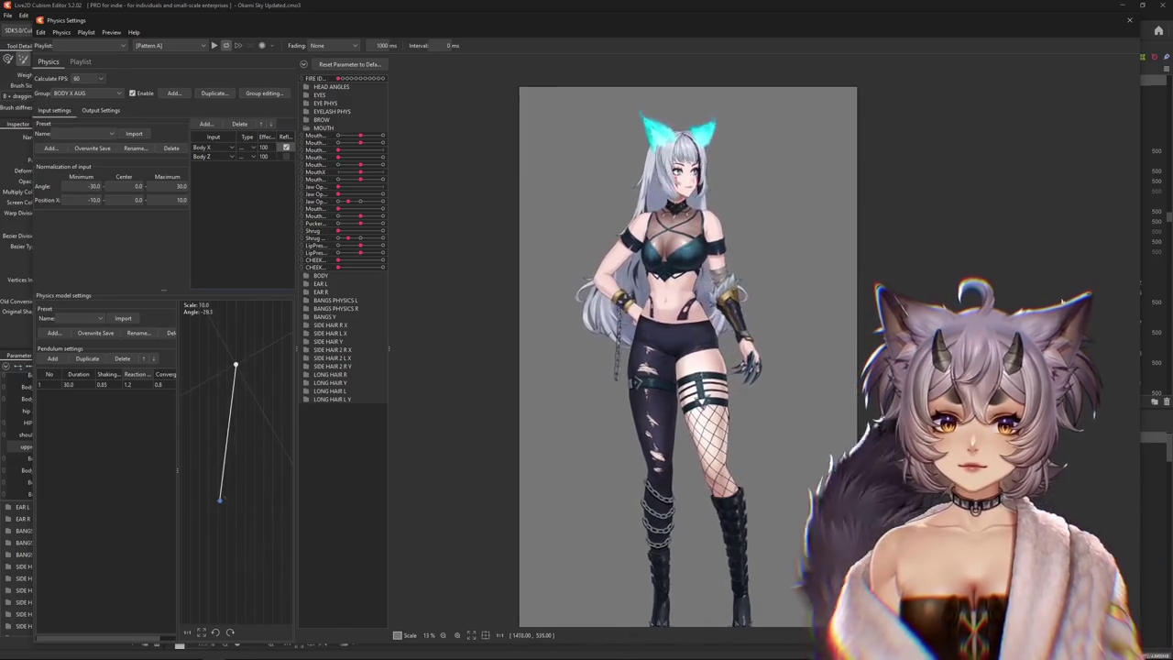
drag(749, 351, 1149, 359)
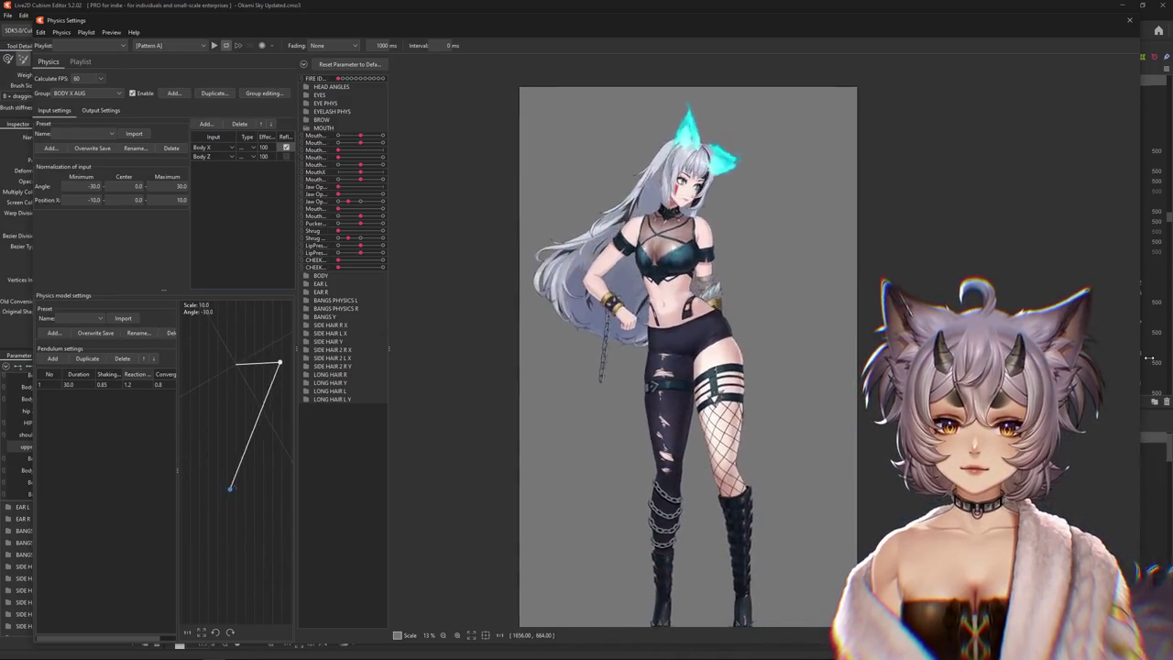
mouse_move(863, 363)
mouse_down()
mouse_move(525, 343)
mouse_move(565, 351)
mouse_up()
mouse_move(756, 401)
mouse_down()
mouse_move(825, 380)
mouse_move(479, 330)
mouse_up()
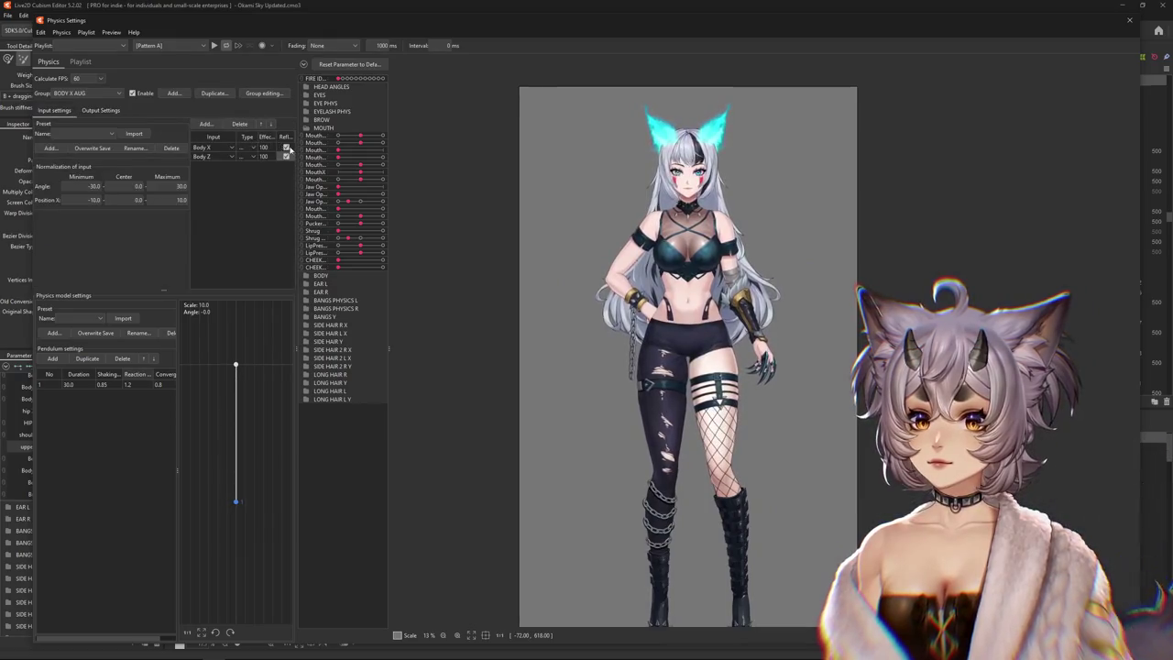
drag(852, 309, 921, 318)
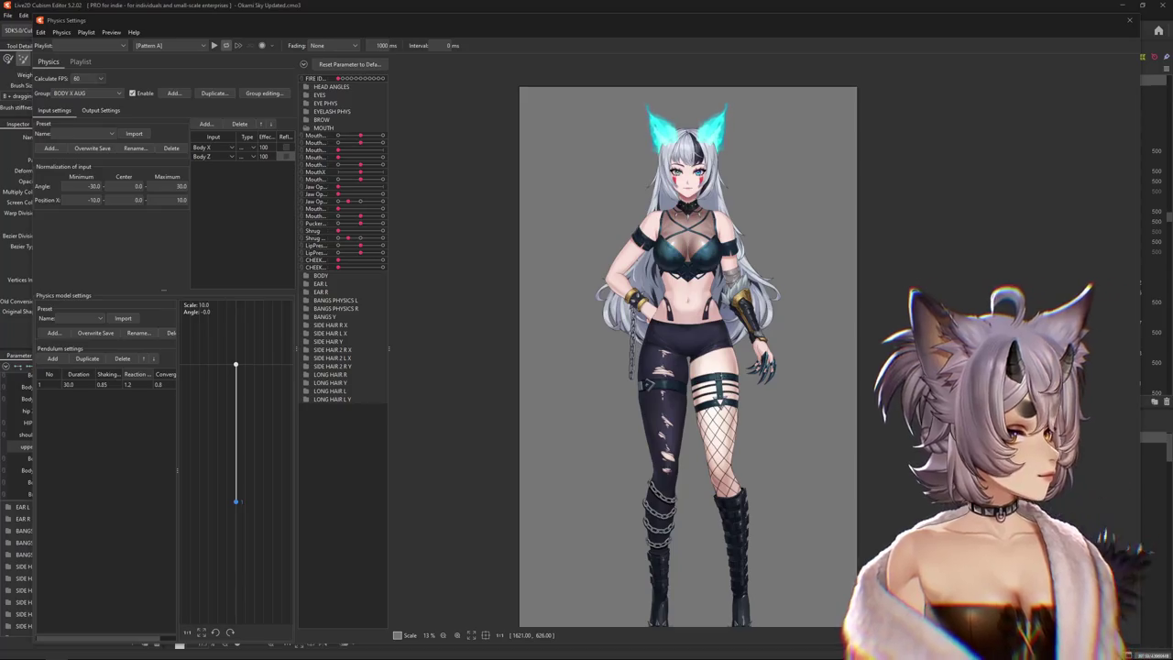
Resume the STIMULATION OVERLOAD DUB video in the maximized browser, then minimize the browser
key(alt+Tab)
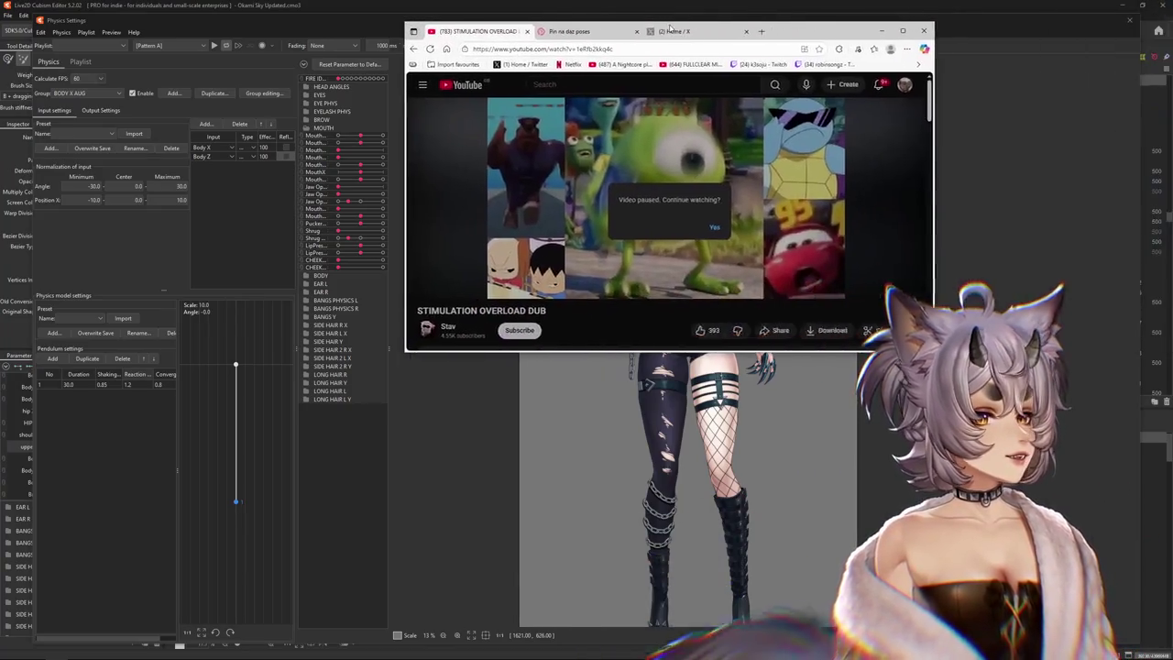
double_click(726, 64)
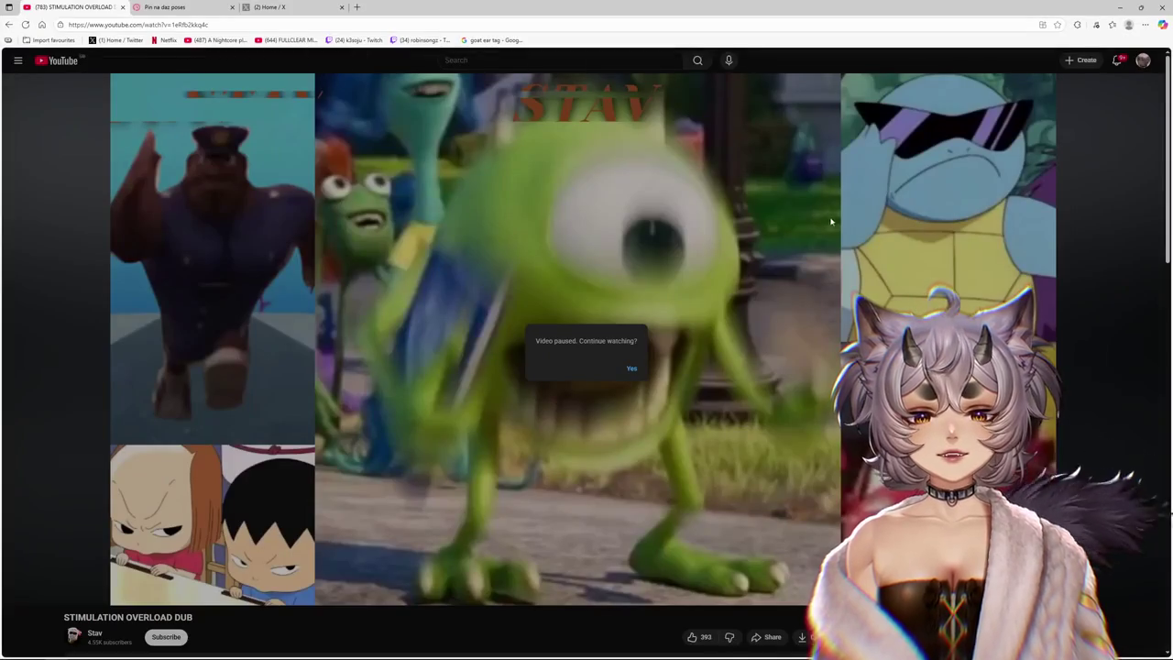
click(631, 367)
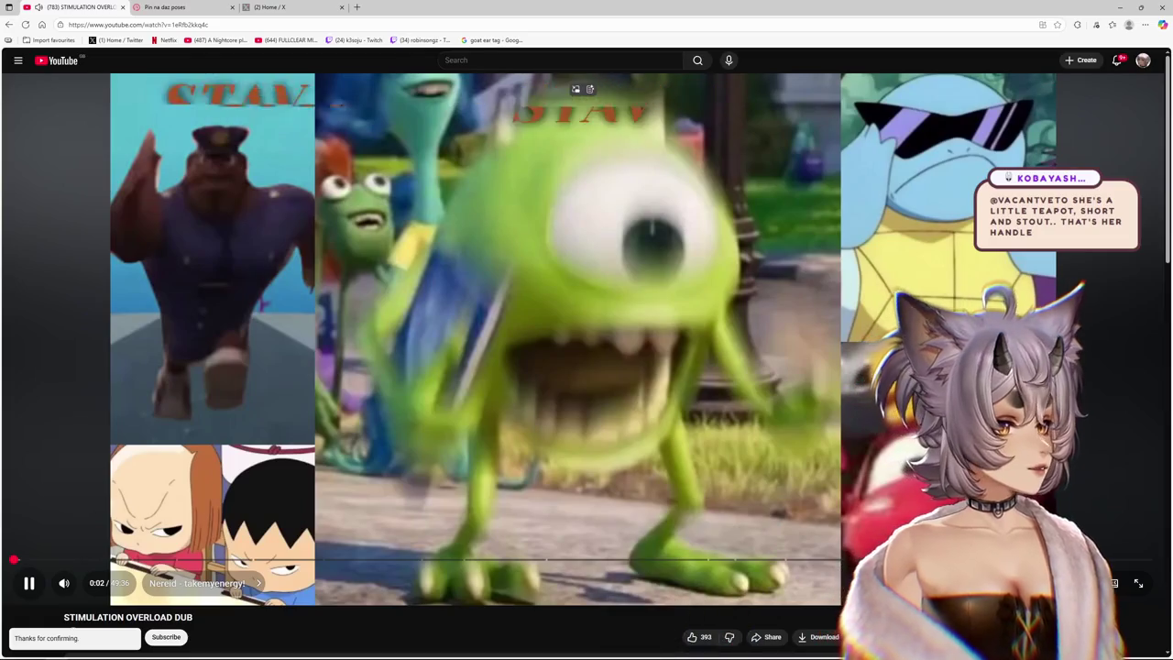
drag(459, 8, 459, 16)
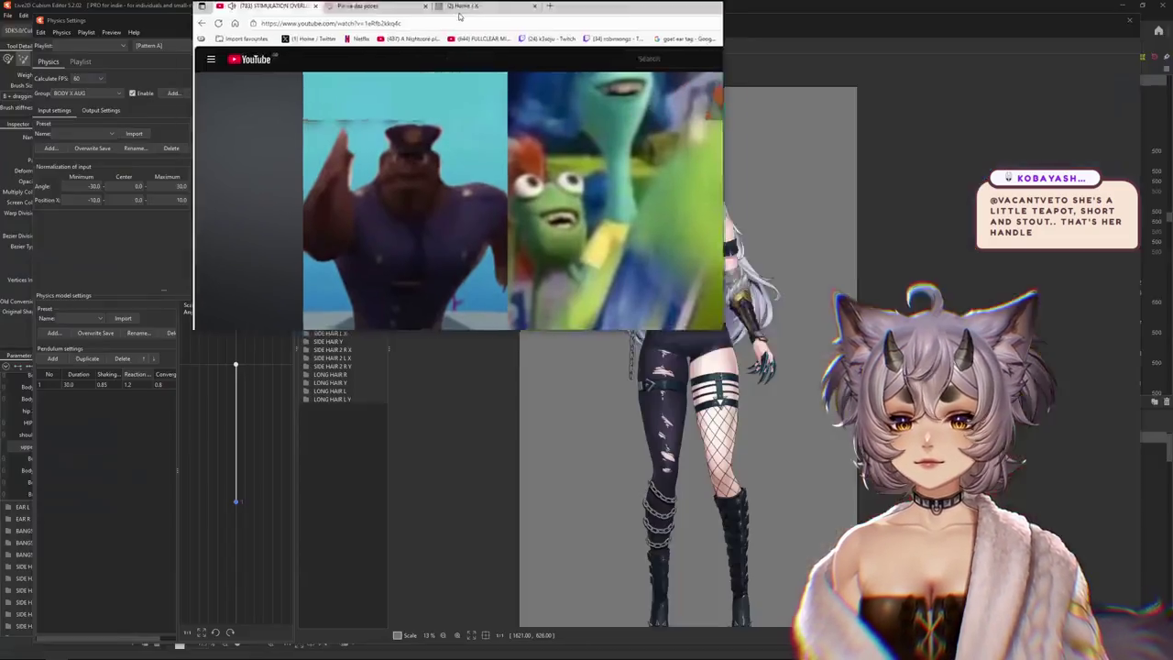
key(super+Down)
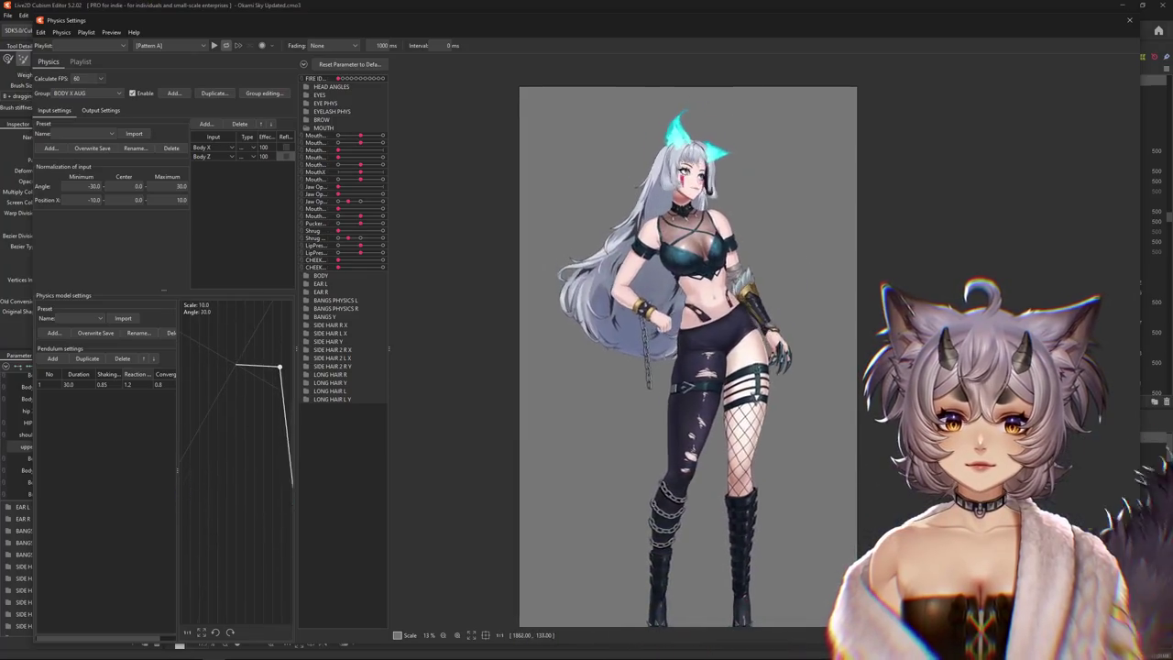
Select the BODY Z AUG group and lower its output maximum from 103.164 to 100
click(101, 110)
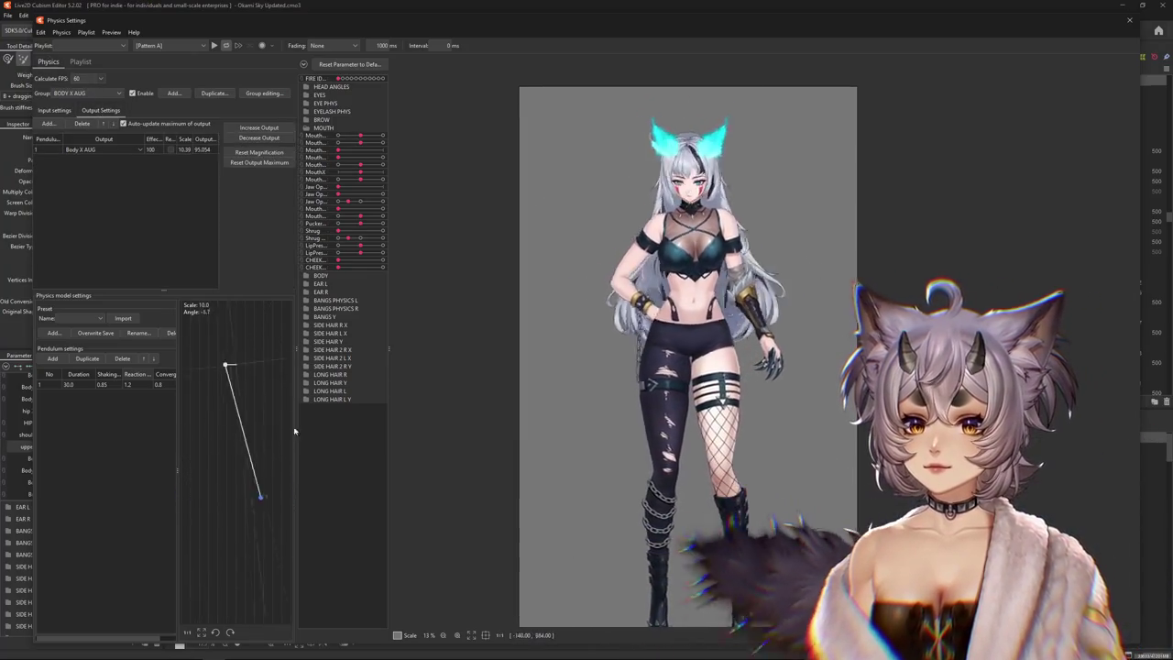
click(87, 93)
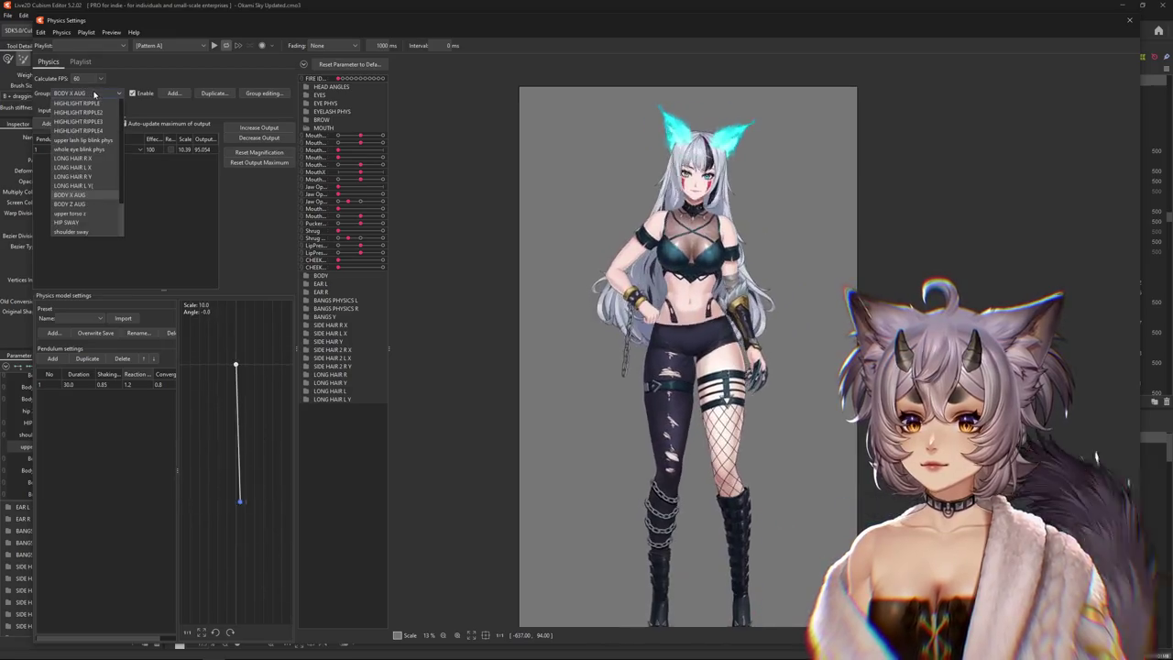
click(88, 204)
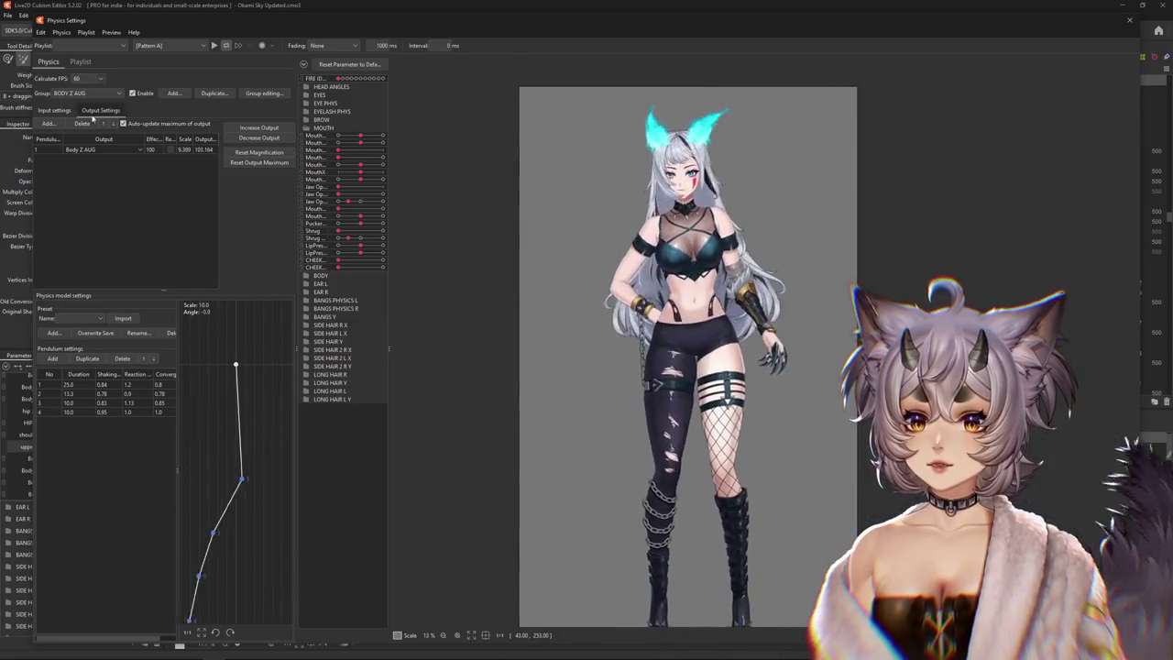
click(53, 110)
click(95, 110)
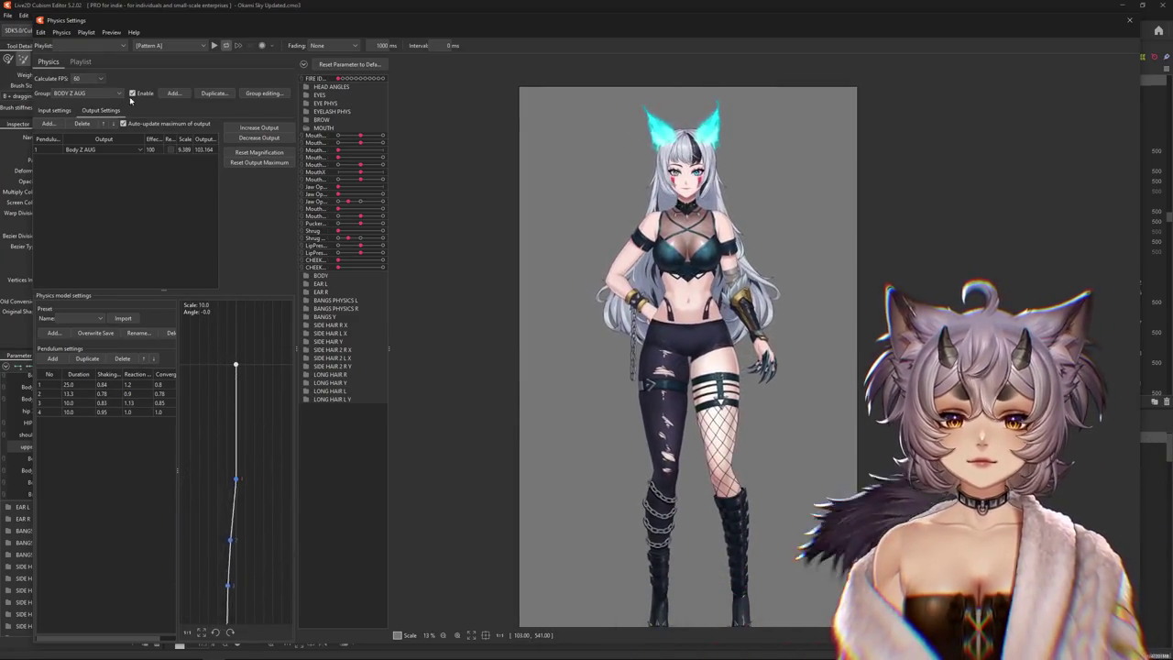
click(246, 140)
key(Return)
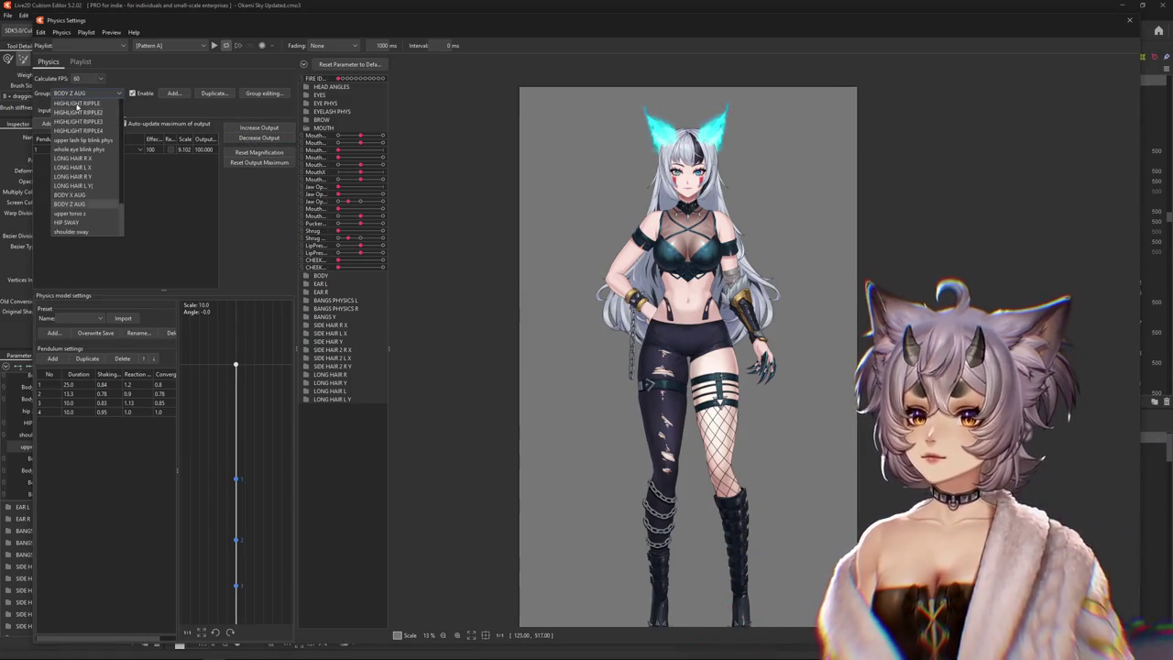
Cap the HIP SWAY output at 100 and switch its Body X AUG input to Position type
click(79, 224)
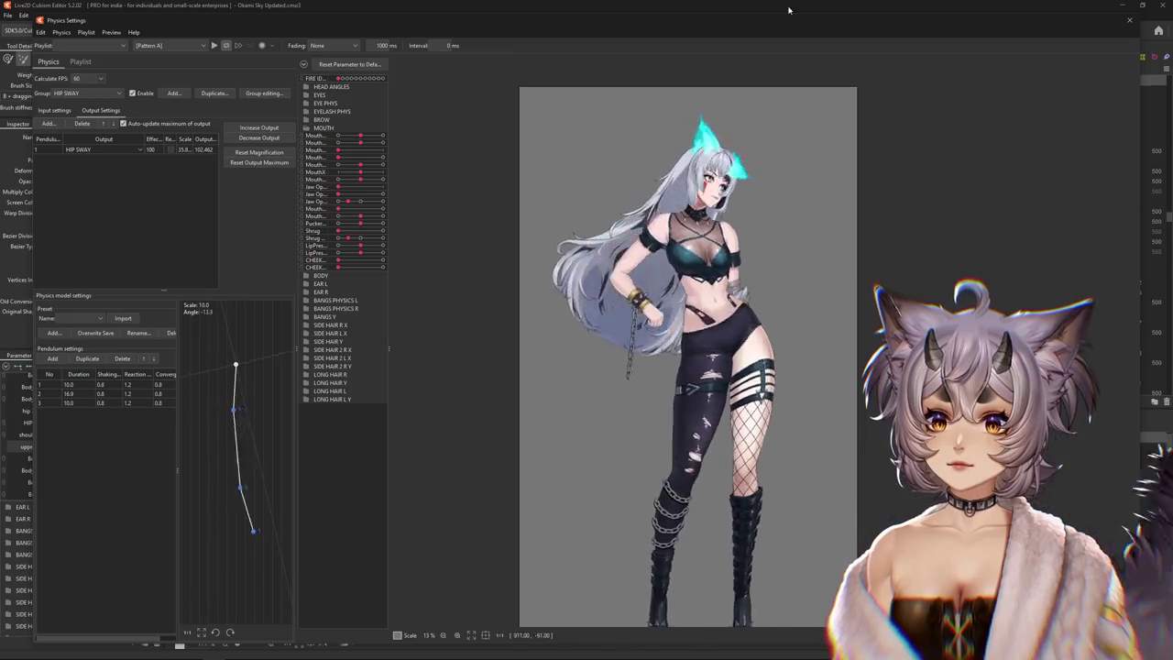
click(55, 110)
click(83, 110)
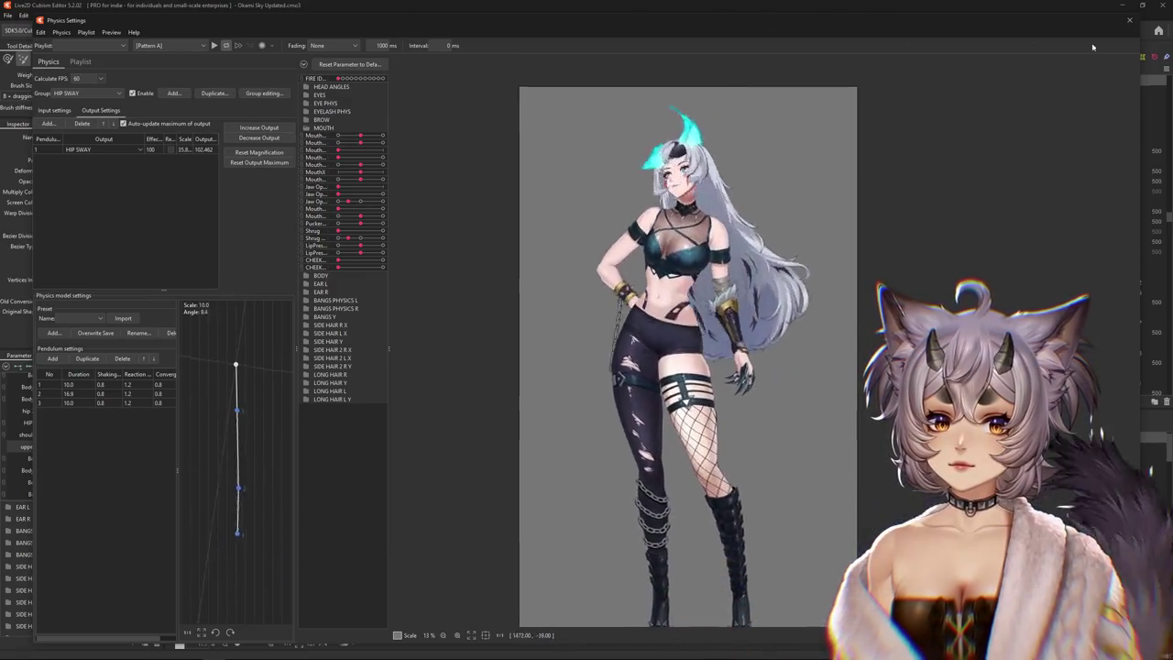
click(281, 138)
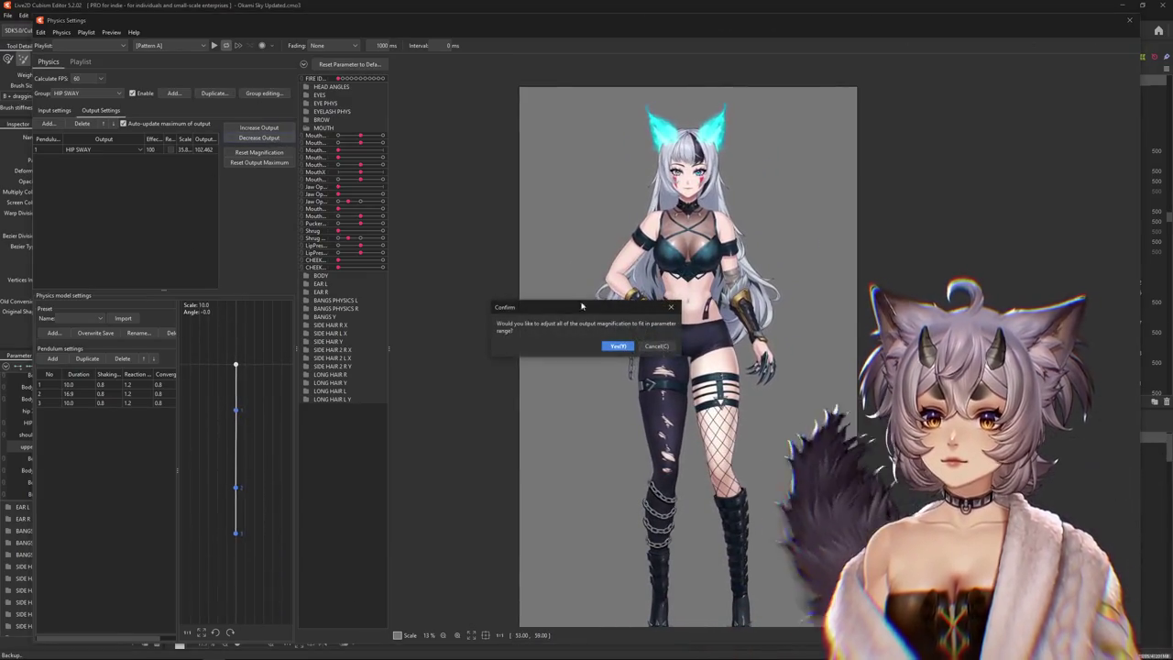
click(610, 343)
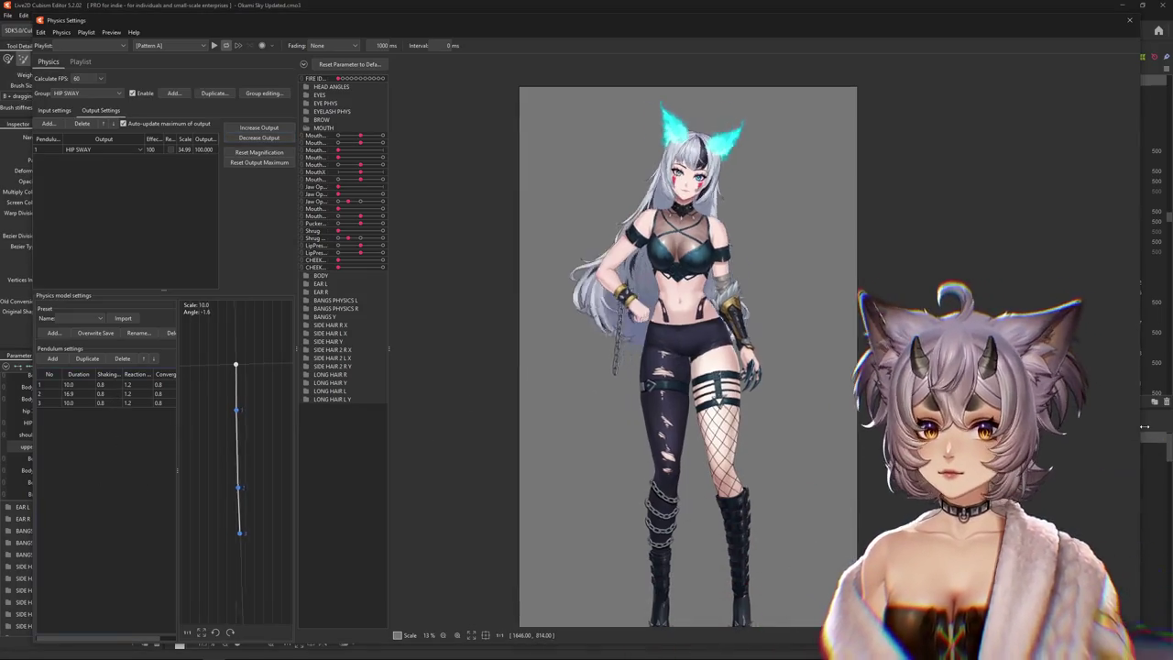
click(54, 110)
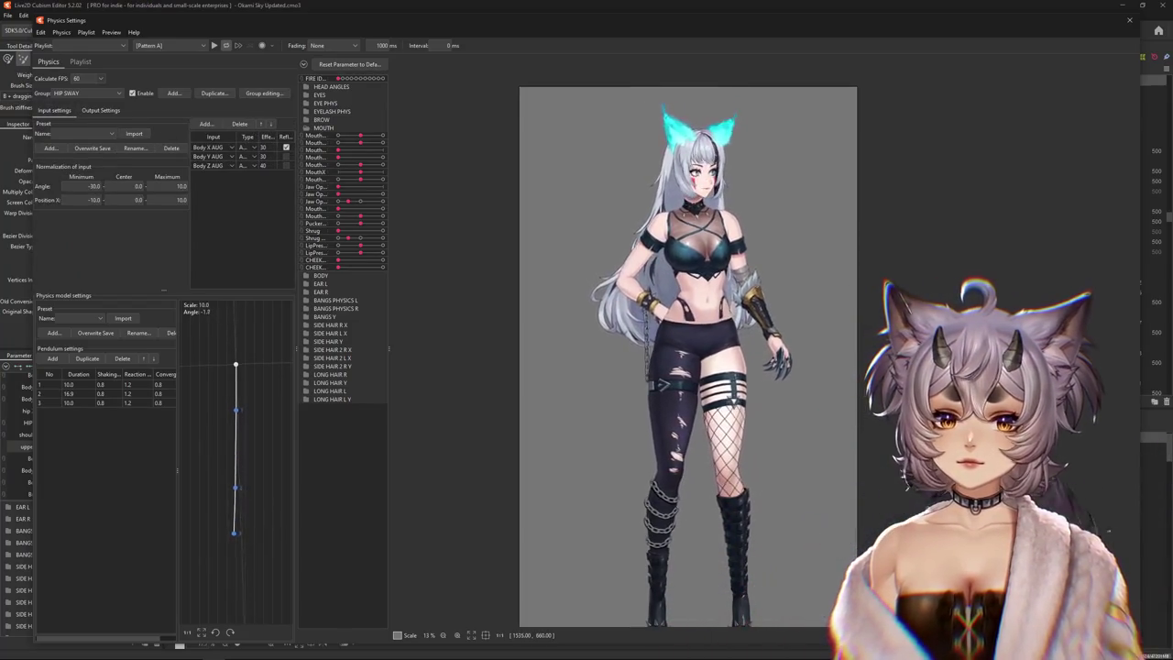
click(241, 147)
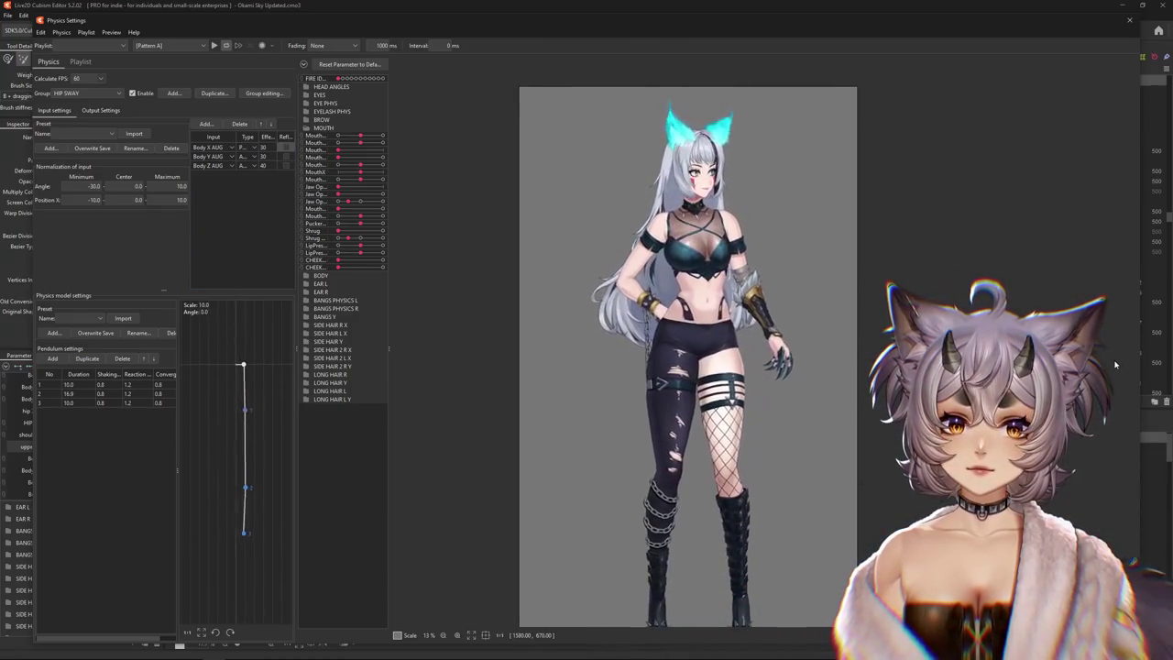
Set every HIP SWAY pendulum duration to 20 and swing the model to test the sway
click(101, 110)
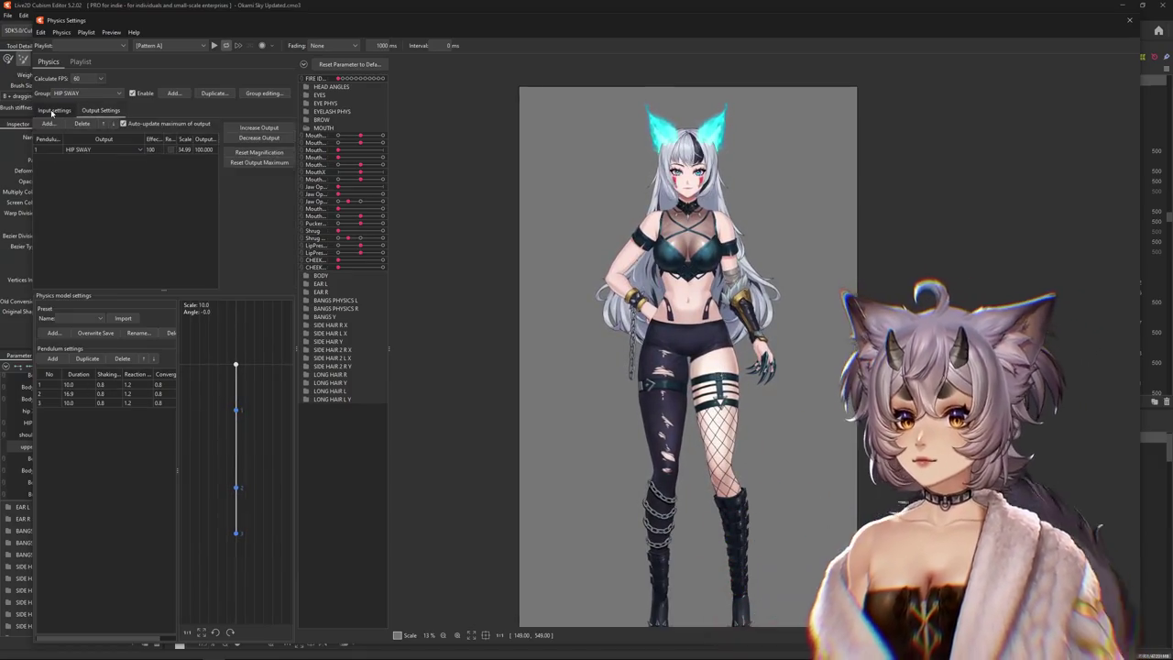
click(53, 110)
click(88, 376)
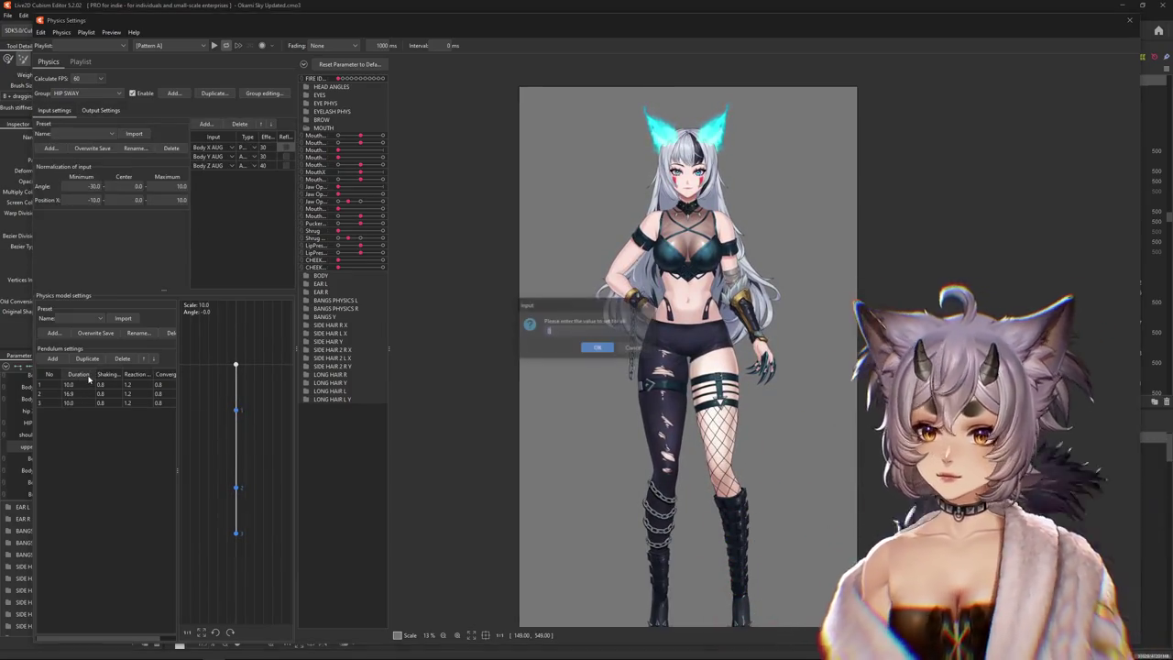
text(20)
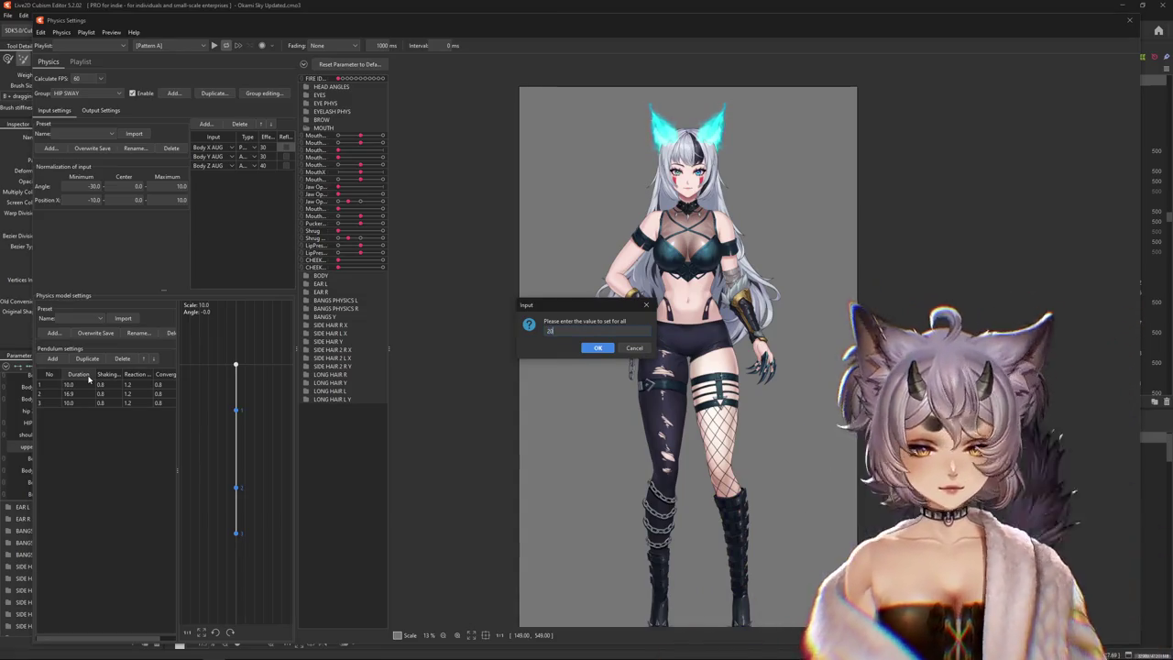
key(Return)
mouse_move(1112, 318)
mouse_down()
mouse_move(580, 323)
mouse_move(676, 321)
mouse_up()
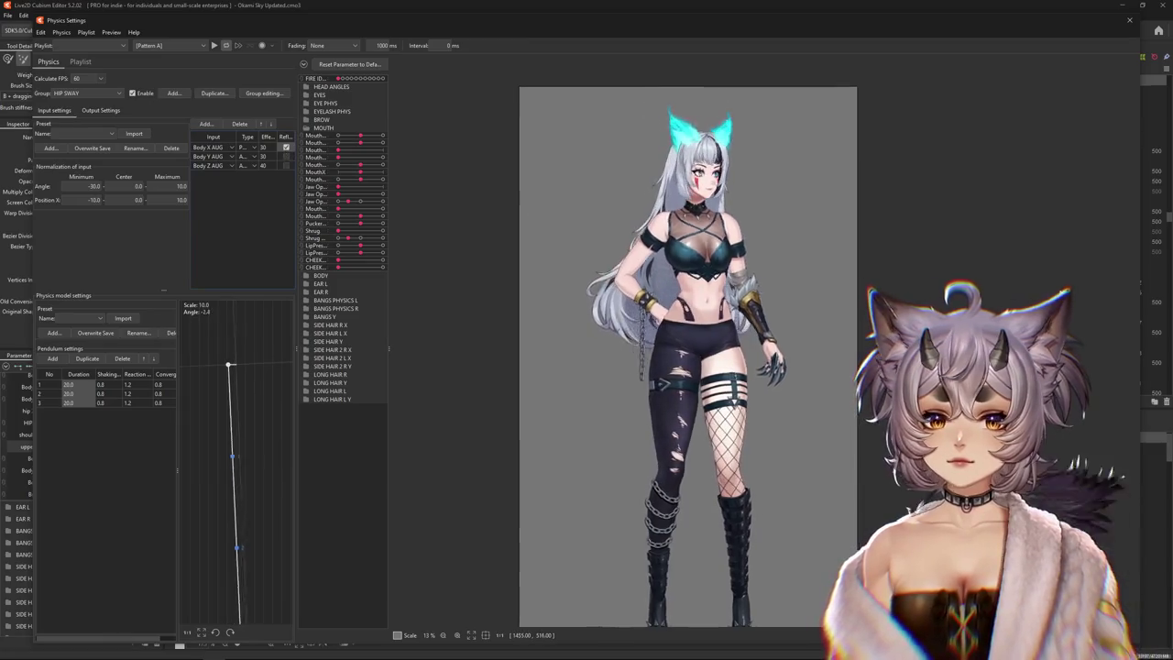
Review the HIP SWAY output and input settings and expand the BODY parameter group
click(99, 112)
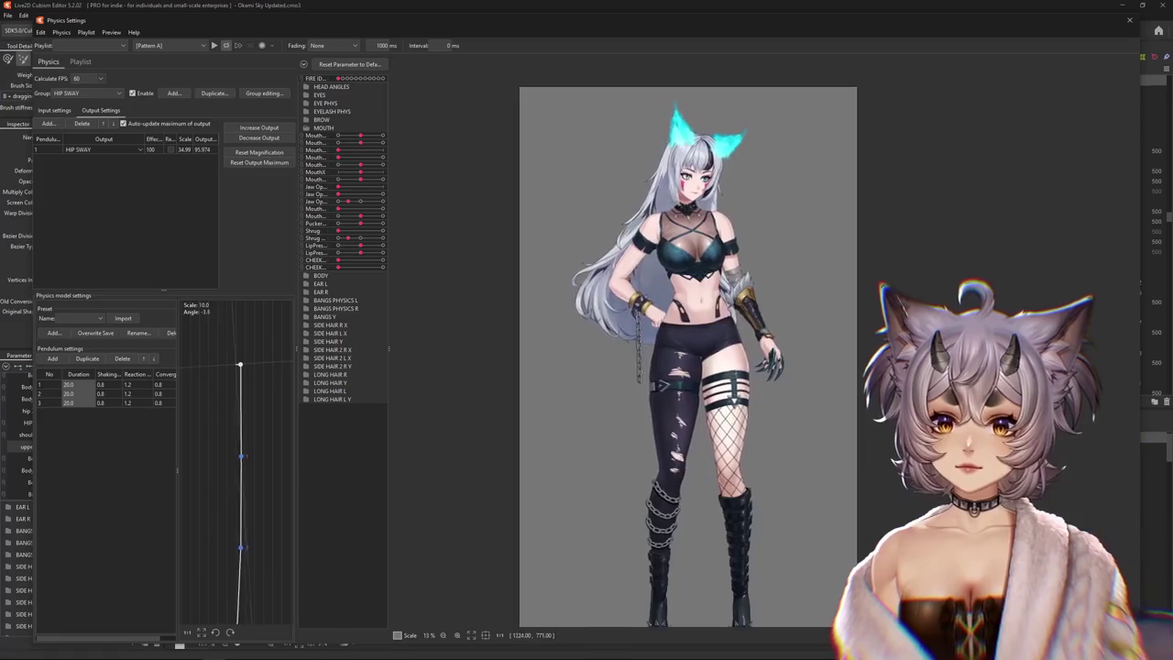
click(73, 110)
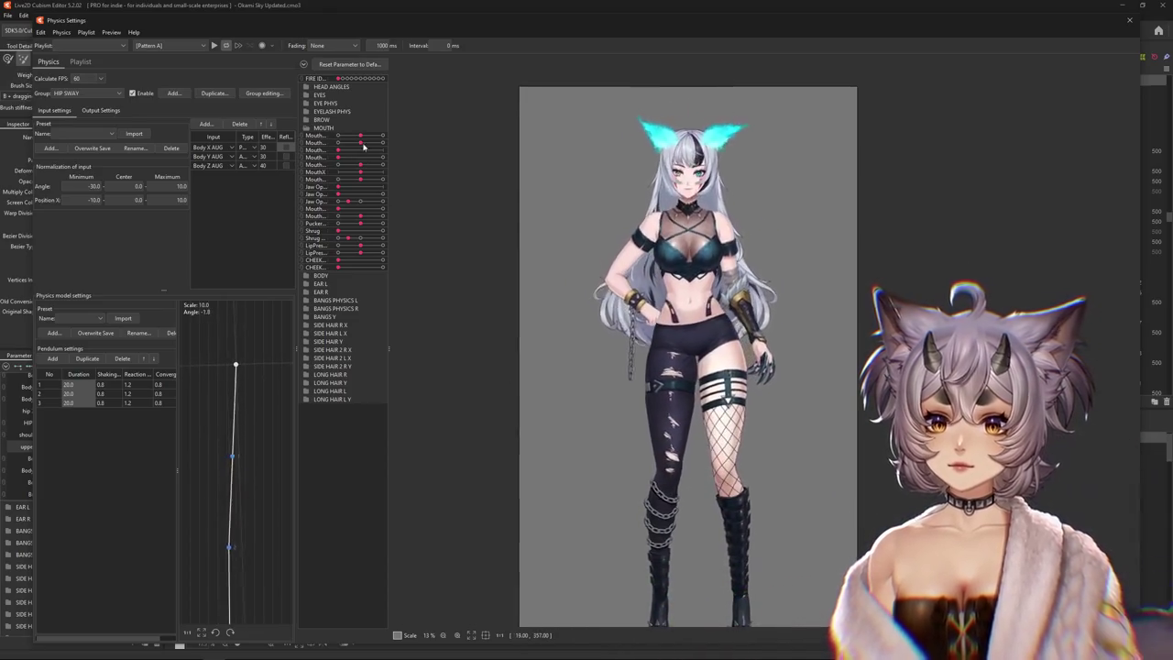
click(303, 66)
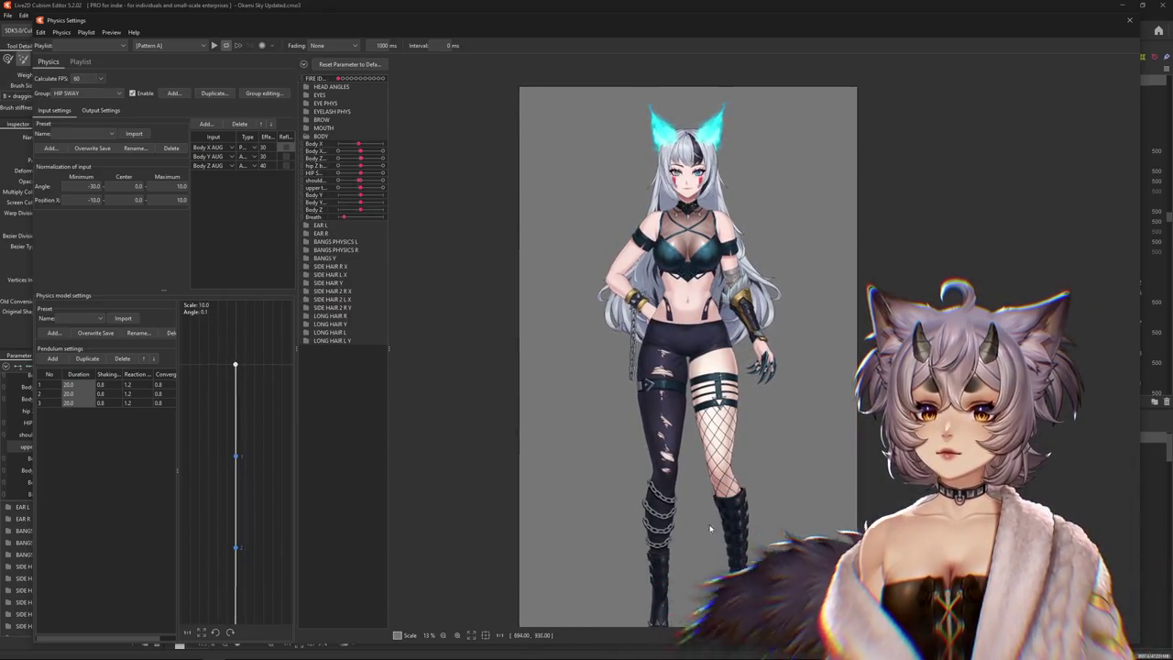
Rename the duplicated BODY X AUG group to BODY Y AUG
click(111, 32)
click(155, 92)
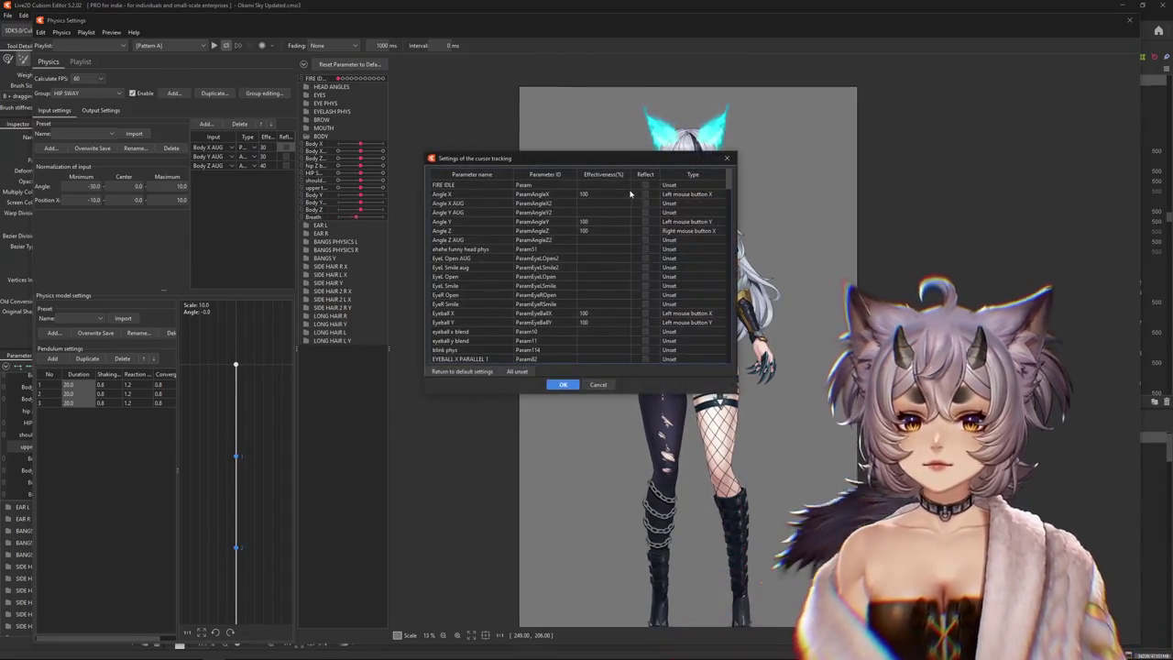
click(724, 161)
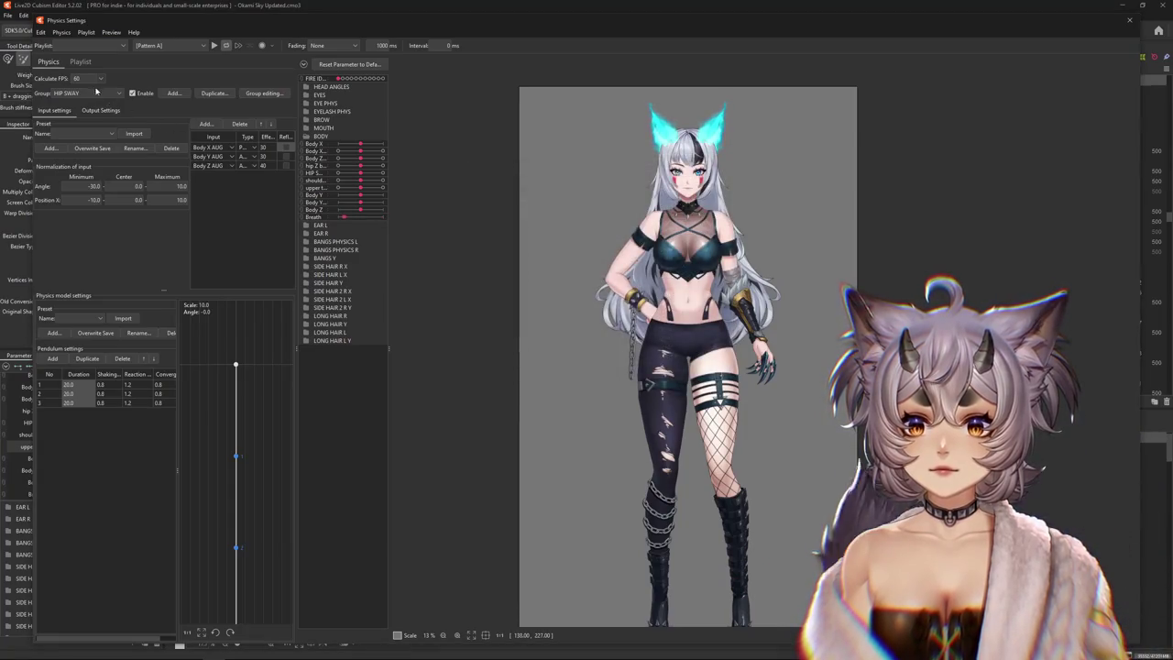
click(87, 92)
click(80, 203)
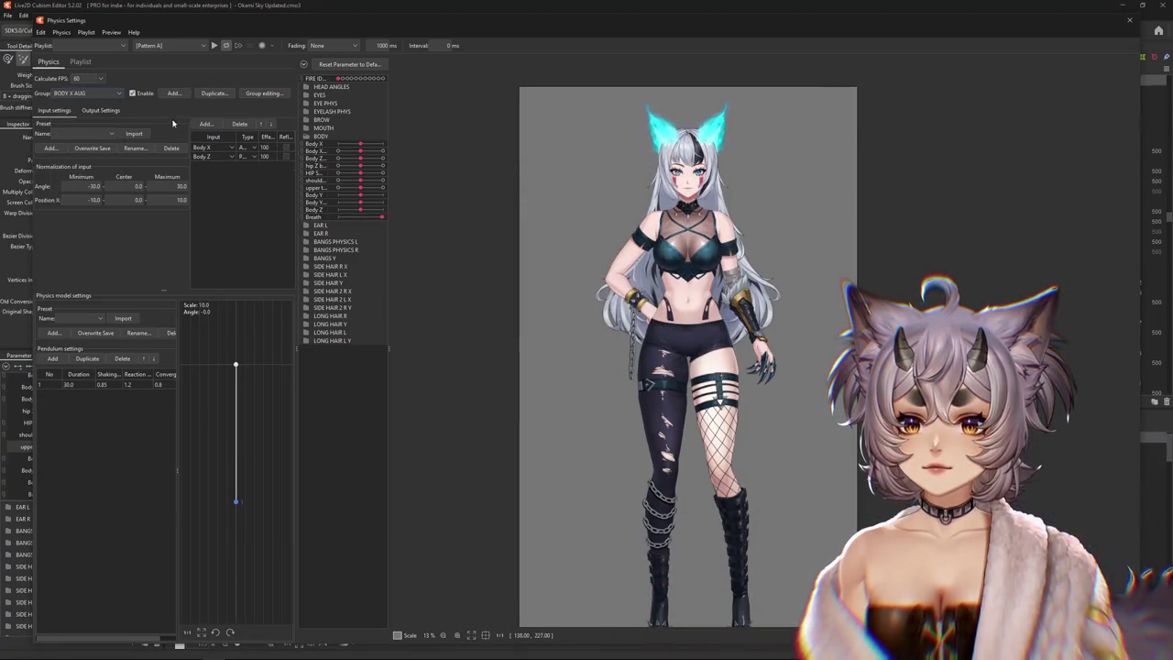
click(579, 325)
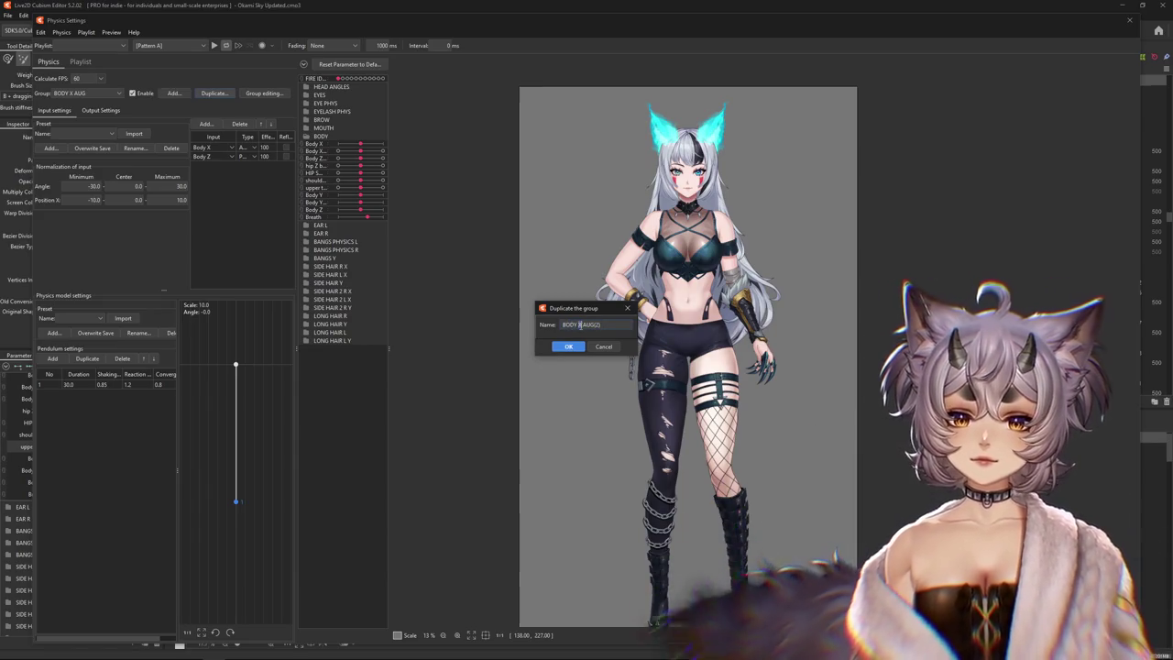
key(BackSpace)
text(Y)
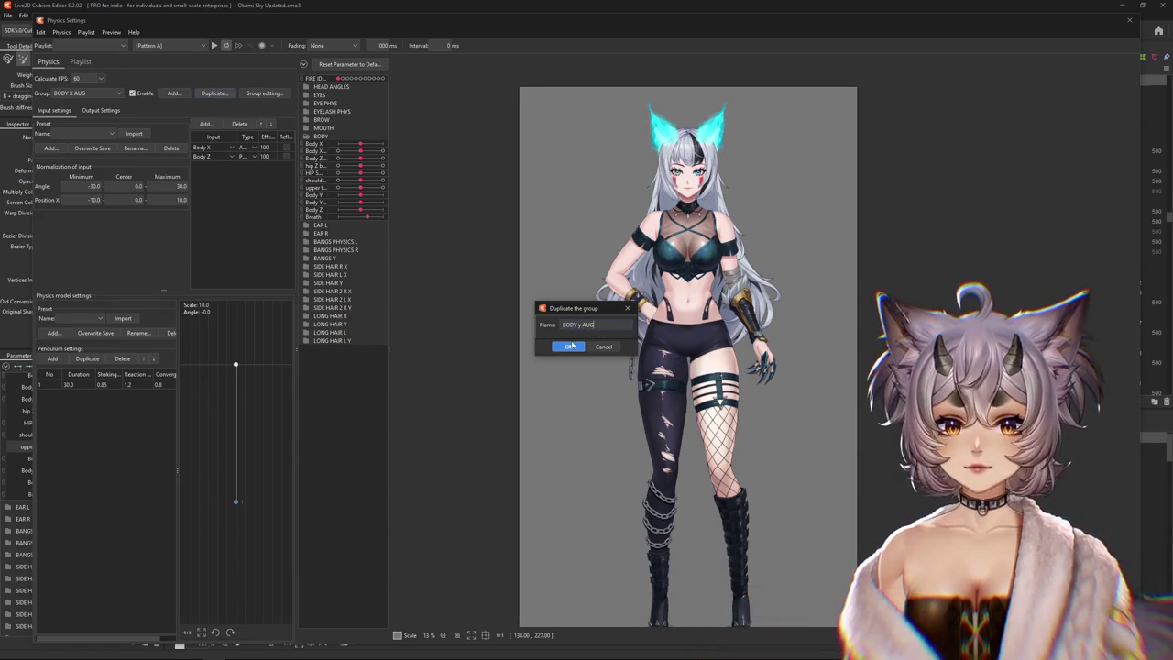
Replace the Body Z input with Body Y and set the output to Body Y AUG
click(237, 124)
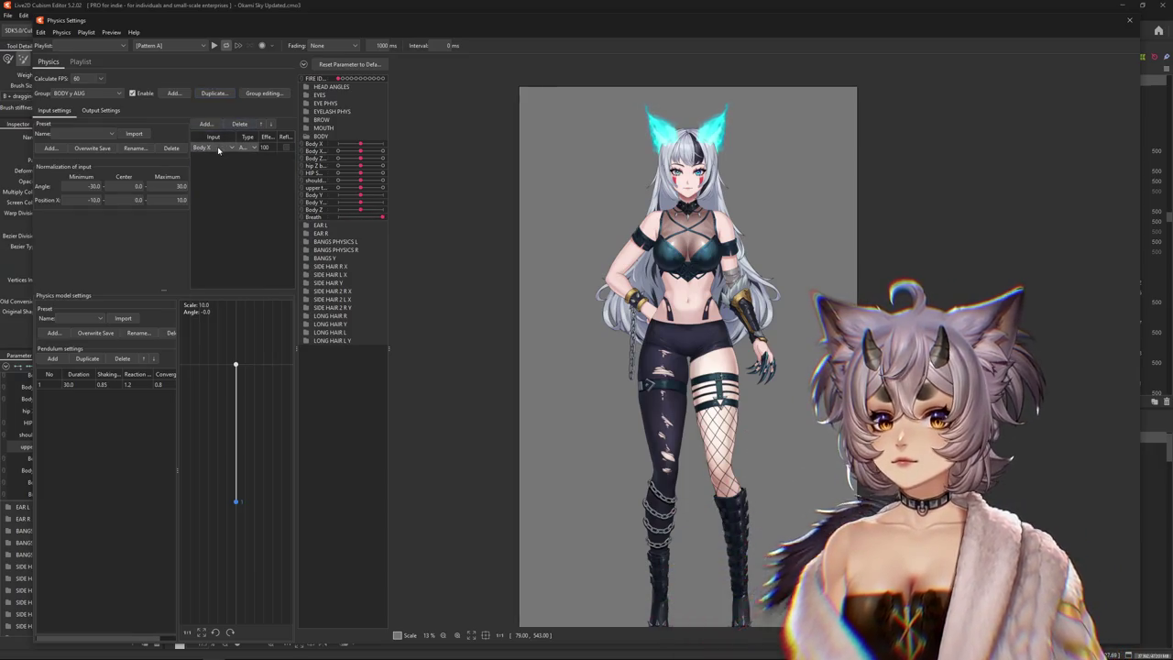
click(218, 150)
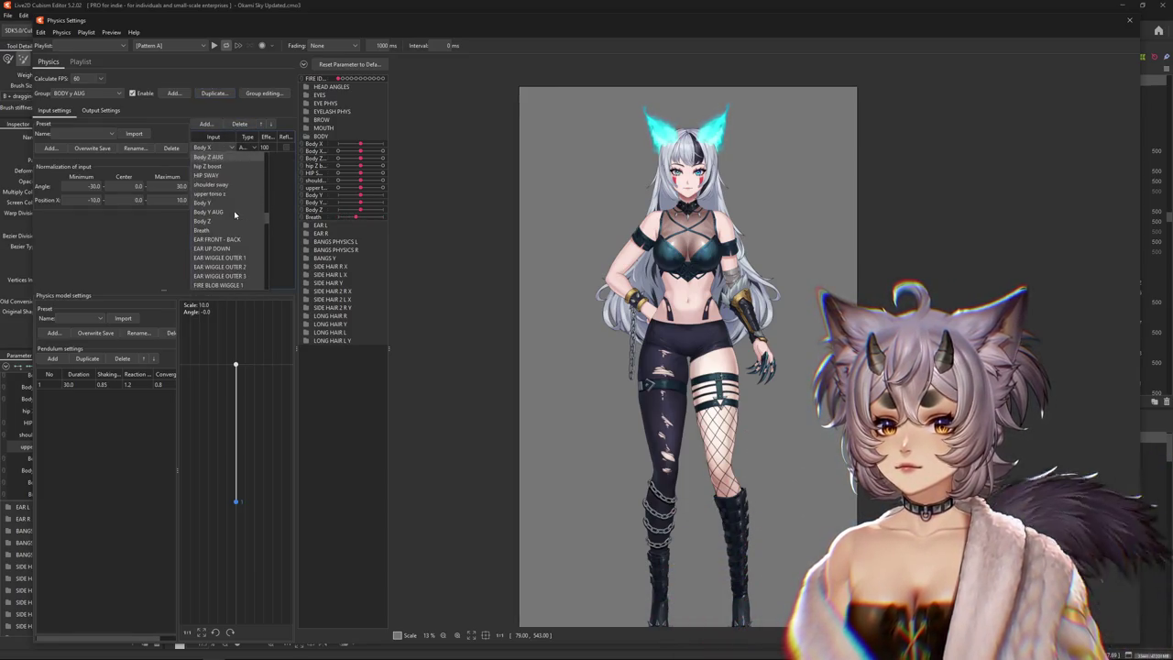
click(216, 202)
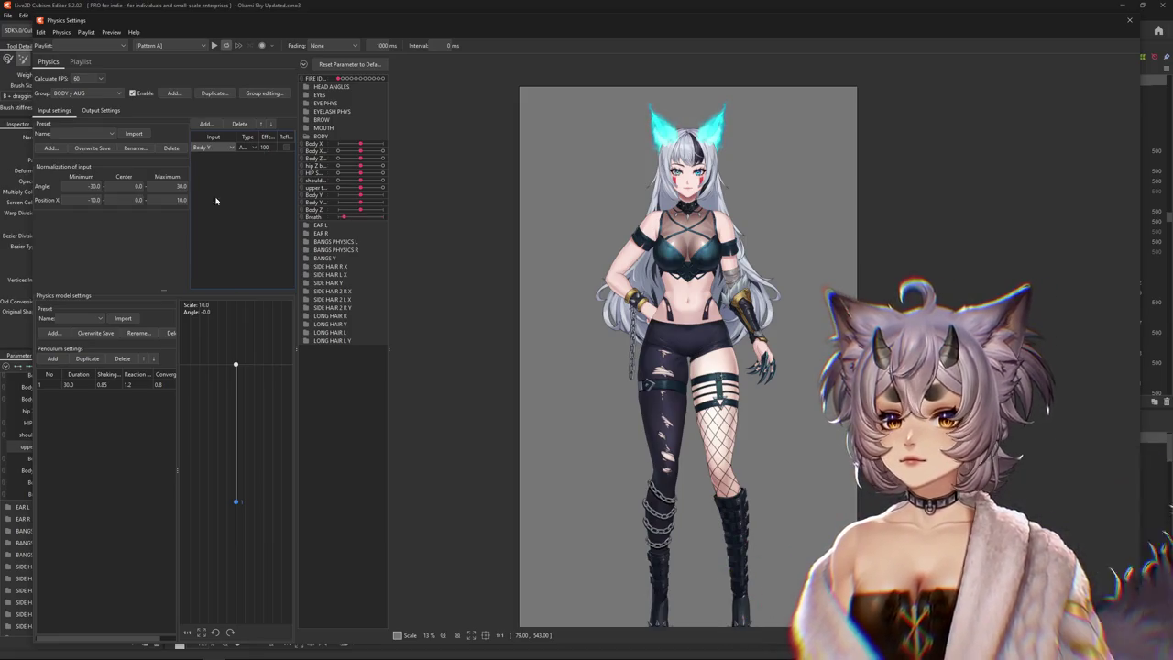
click(96, 109)
click(92, 151)
scroll(99, 205, down, 5)
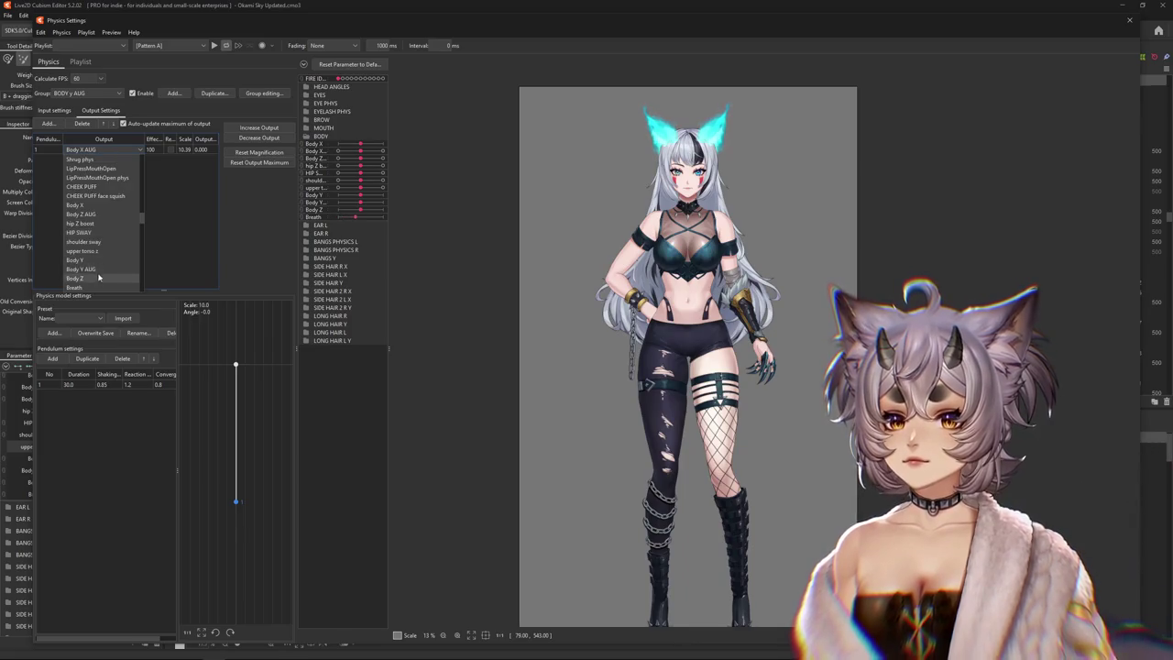
click(91, 269)
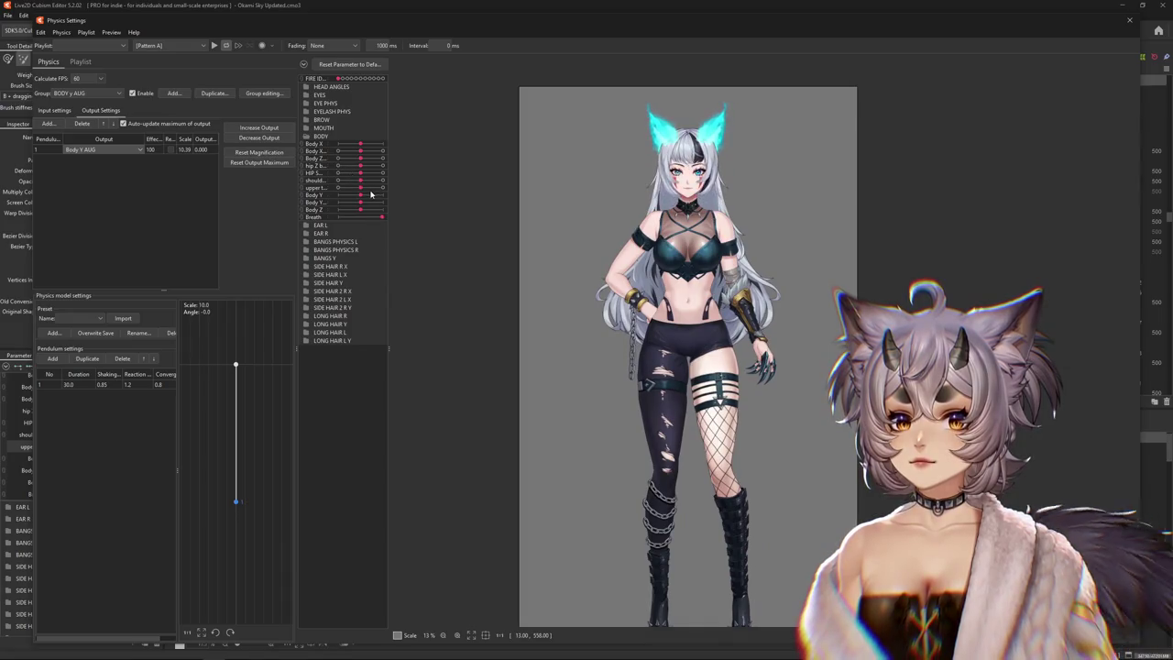
Confirm cursor tracking settings, cap the Body Y AUG output at 100, and show HIP SWAY
click(111, 32)
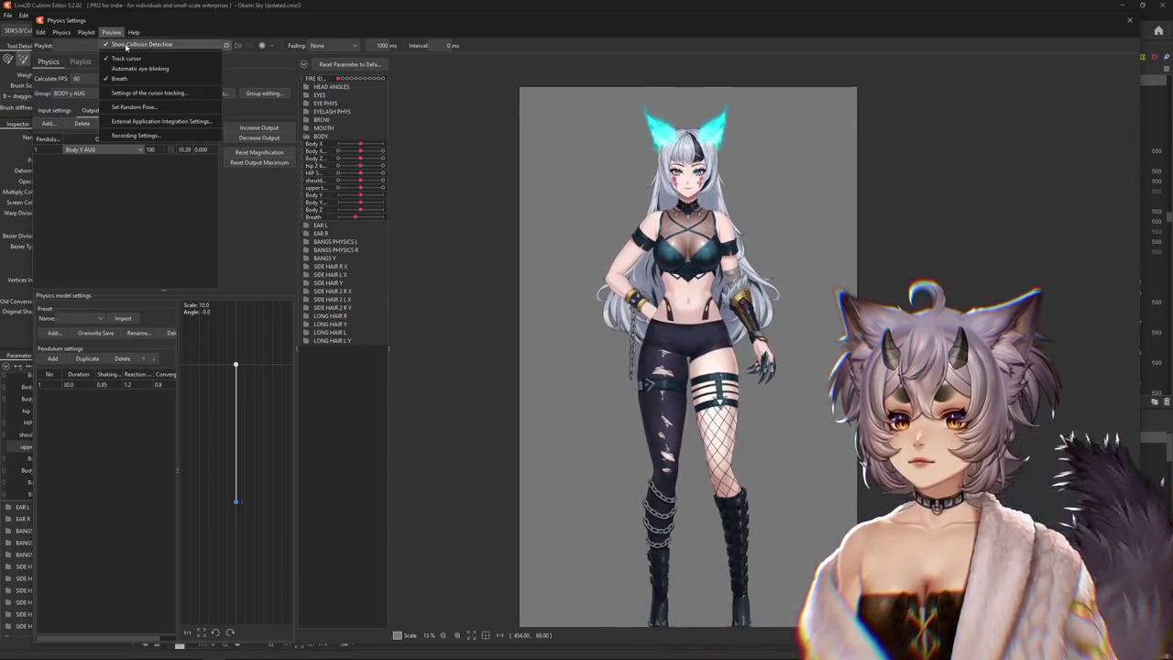
click(154, 95)
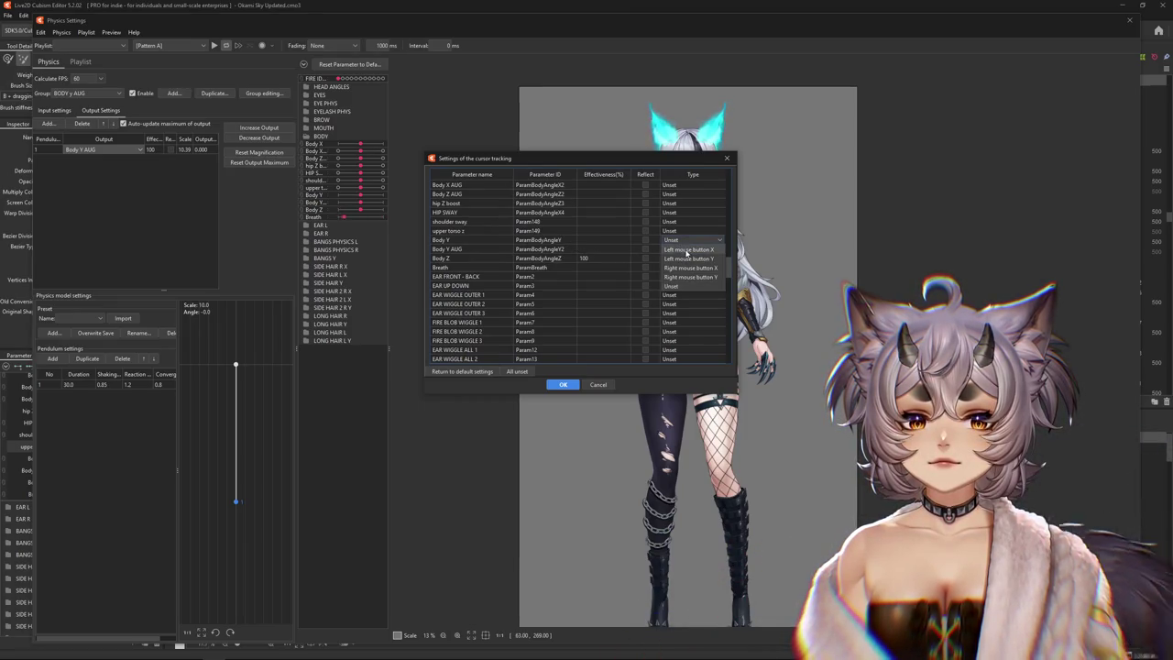
click(563, 384)
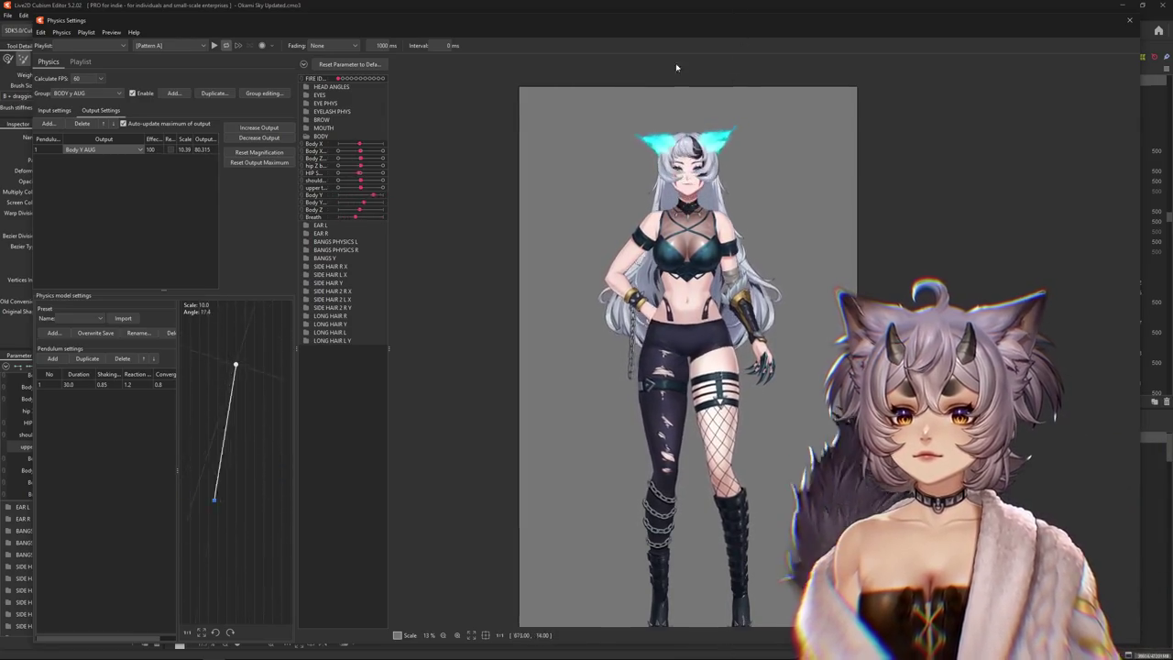
click(259, 127)
click(617, 346)
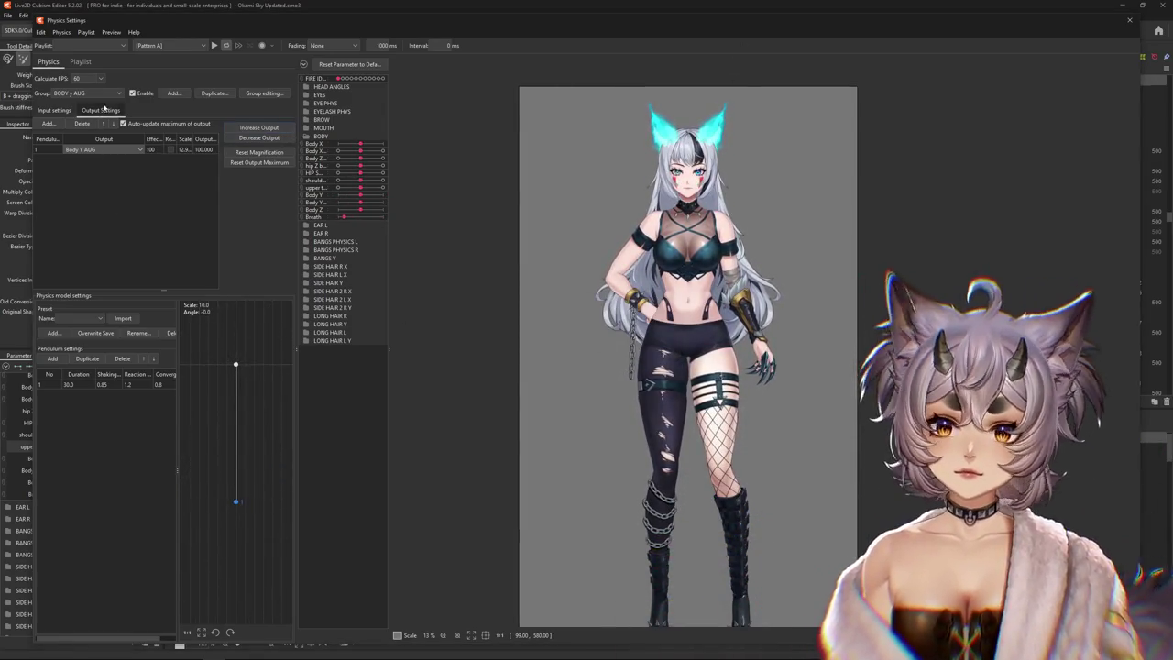
click(102, 95)
click(66, 231)
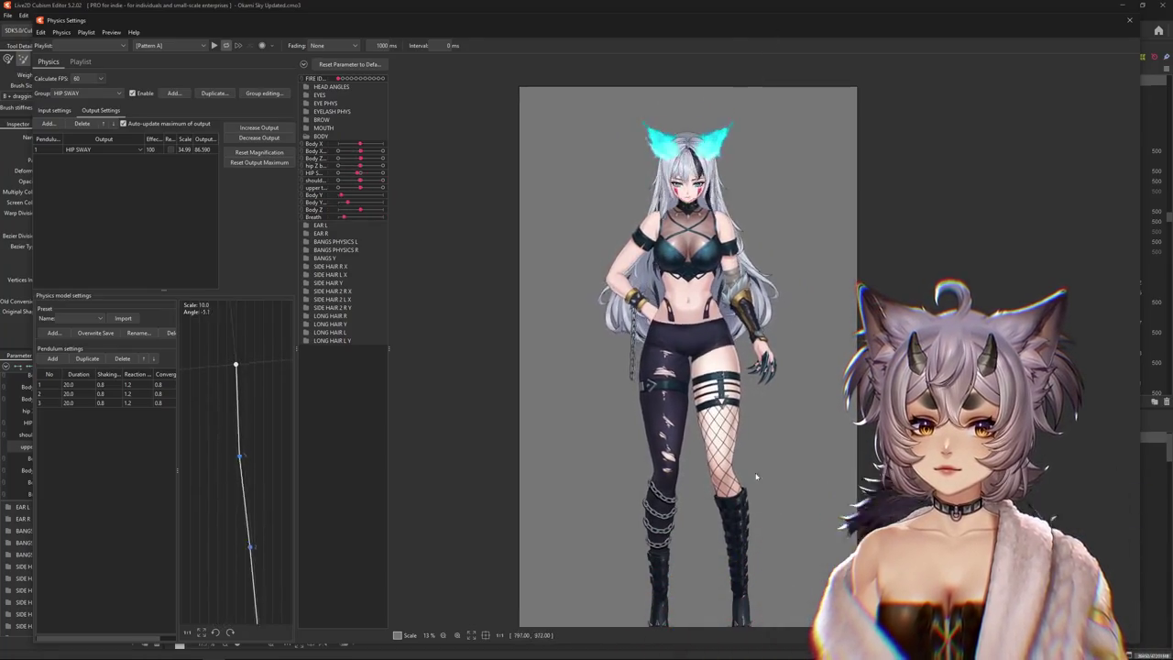
Compare HIP SWAY inputs and outputs and swing the body side to side to test
click(54, 110)
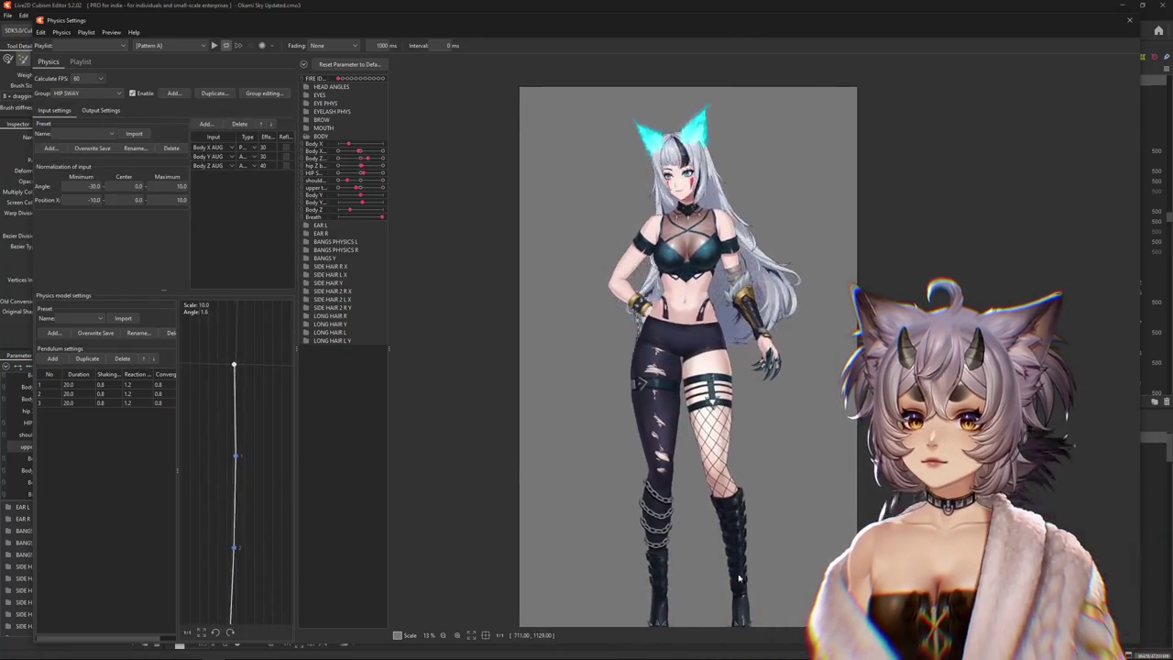
click(95, 110)
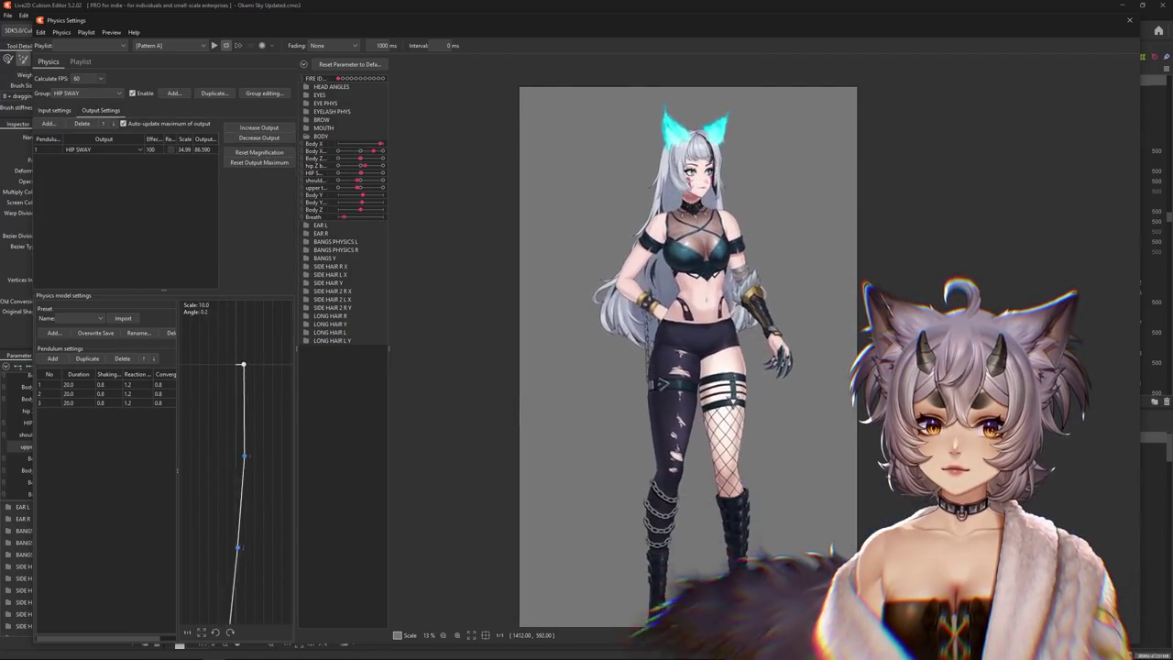
click(54, 110)
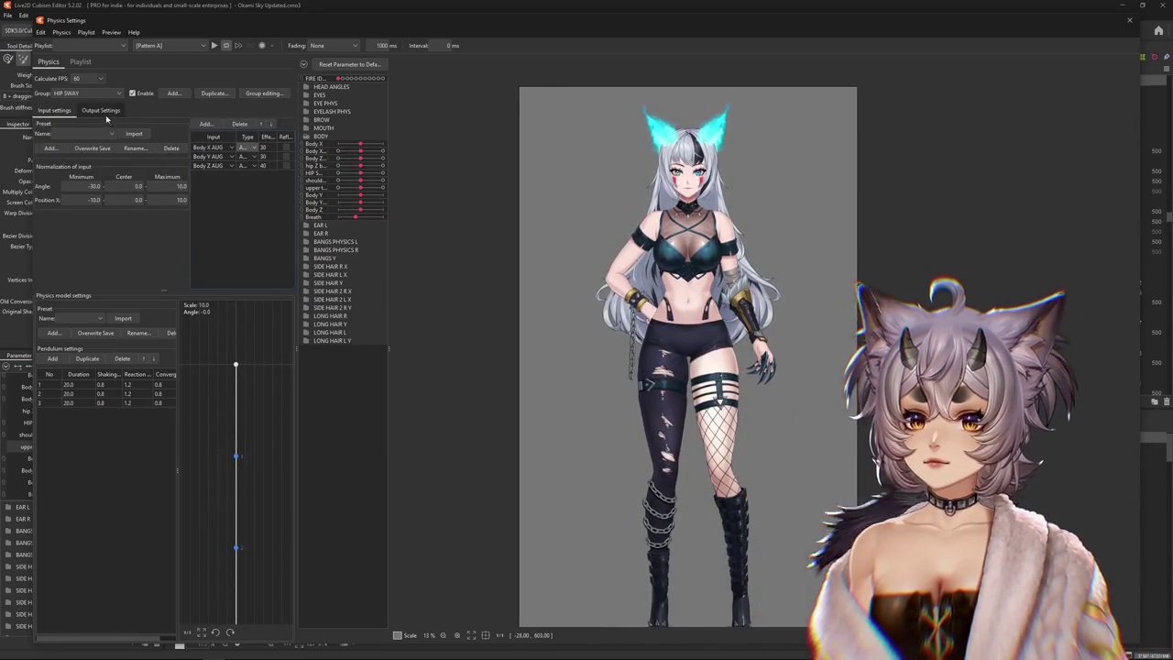
click(101, 110)
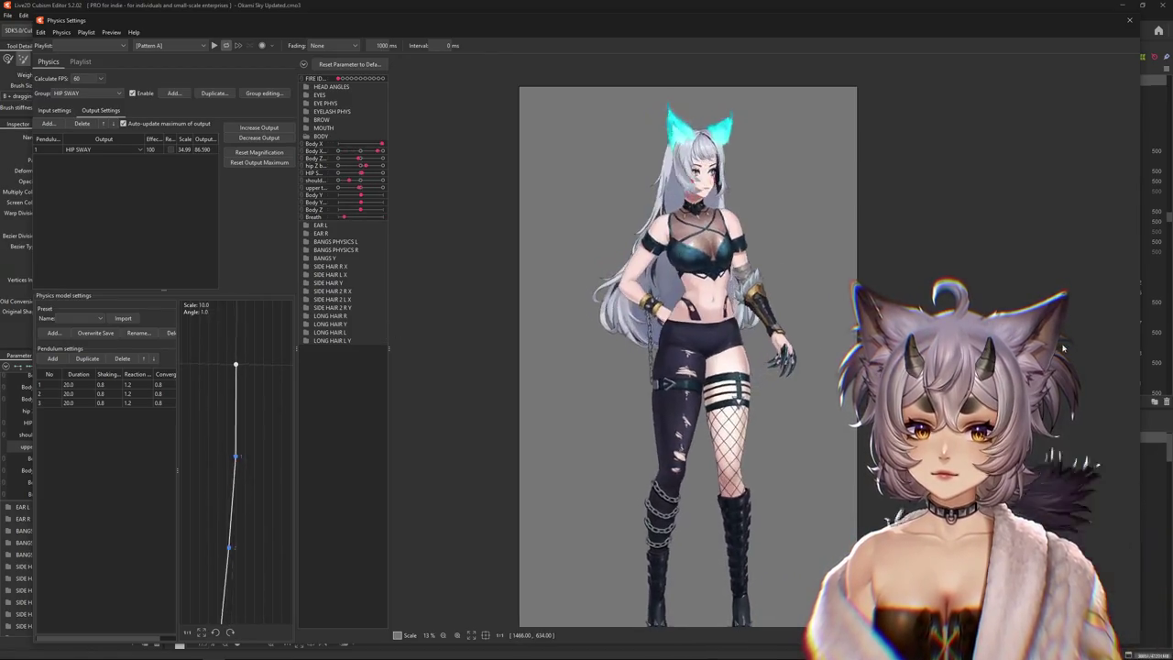
click(54, 110)
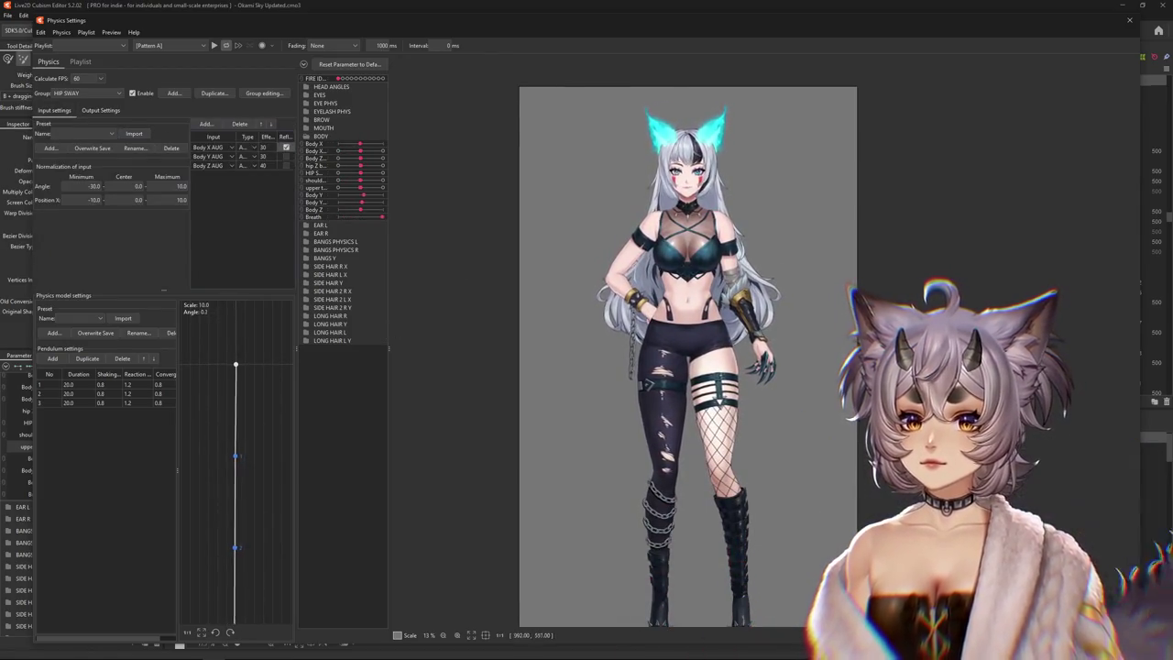
drag(555, 342, 1107, 371)
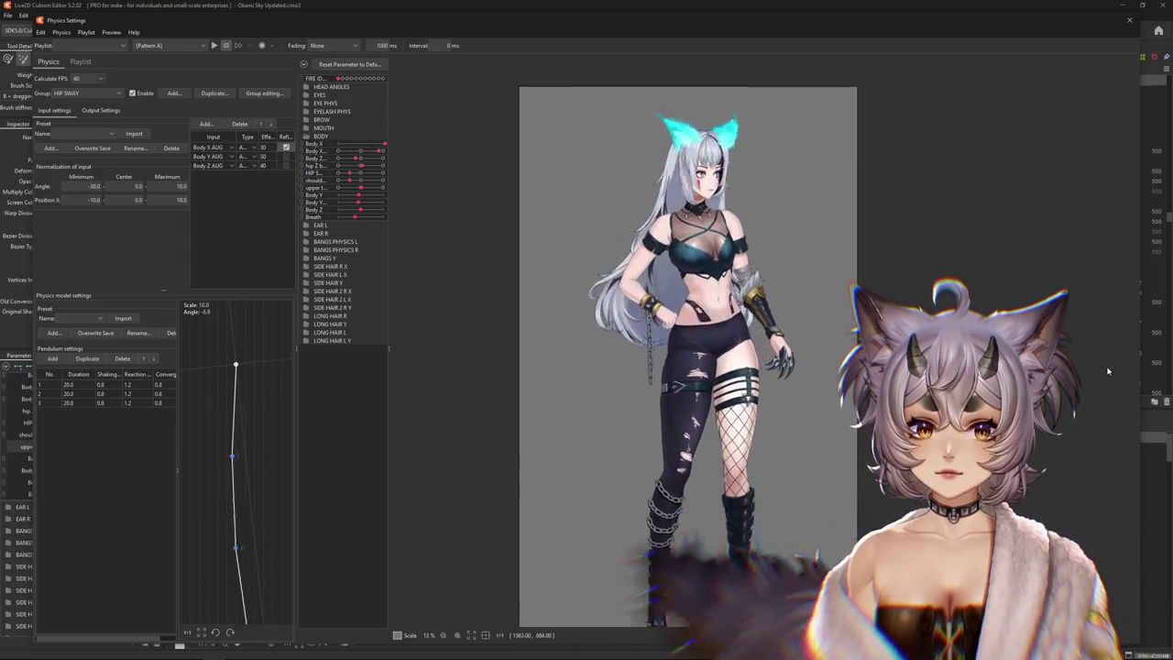
Set every HIP SWAY pendulum duration to 10.0 and recheck the input and output settings
click(82, 376)
text(10)
key(Return)
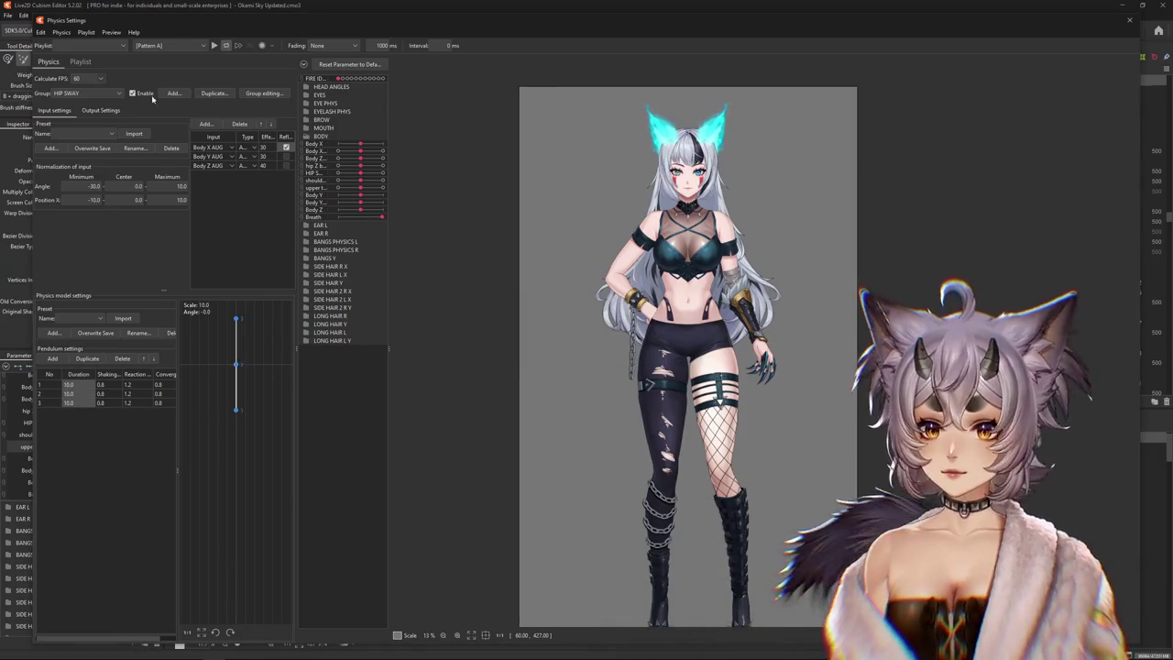
click(103, 110)
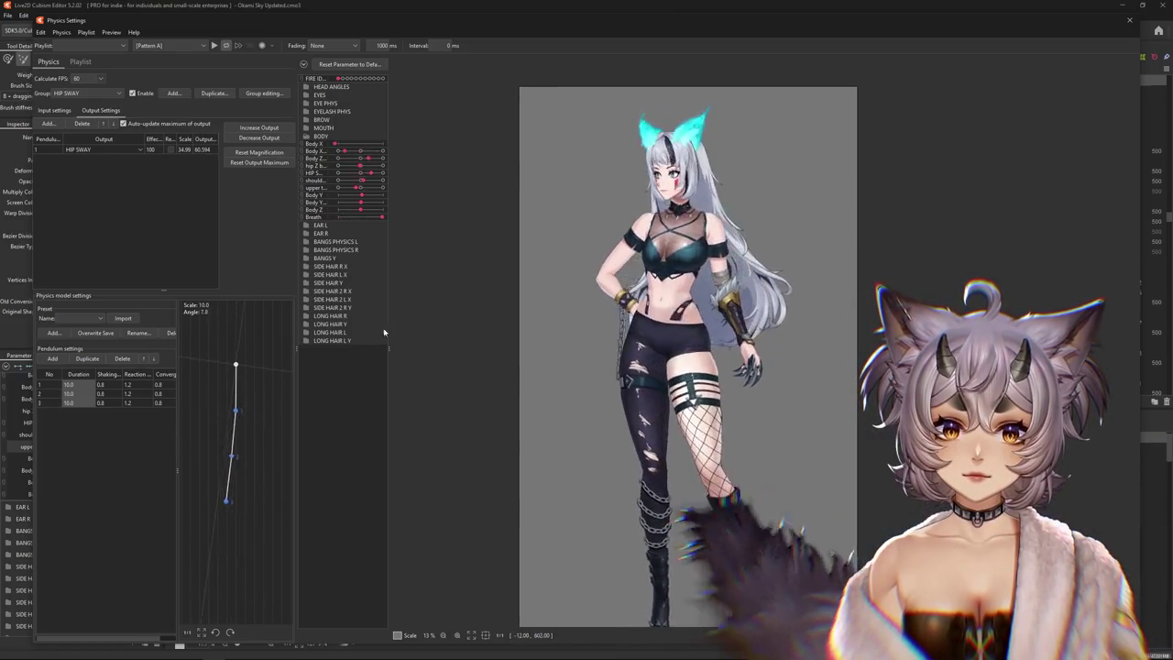
click(54, 110)
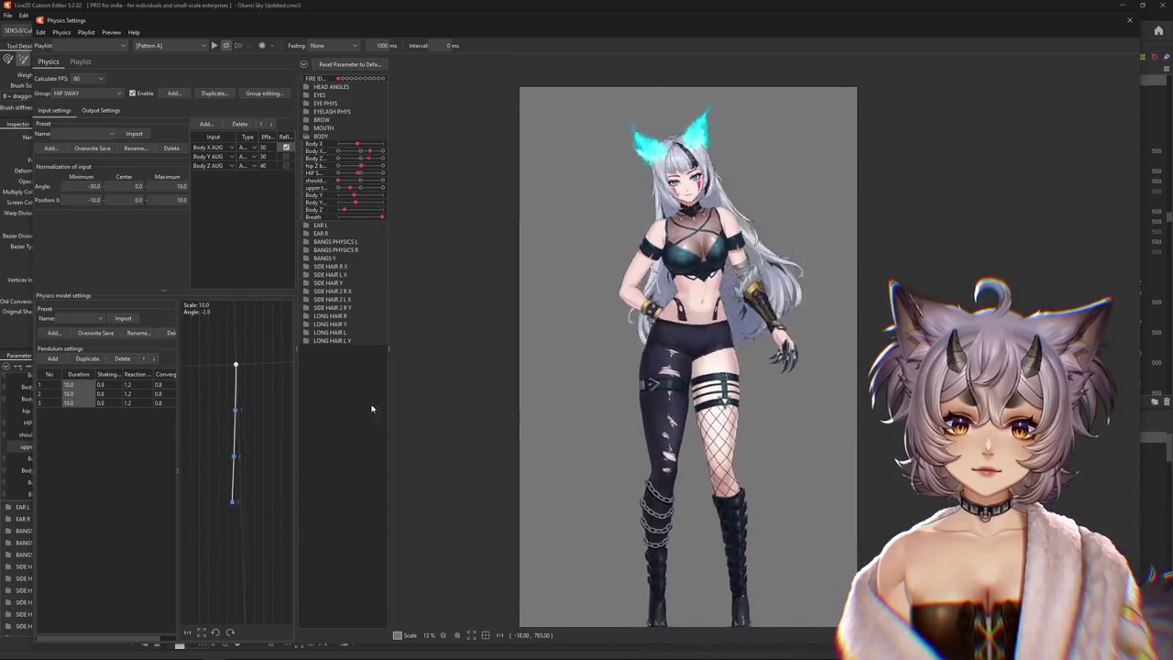
click(113, 111)
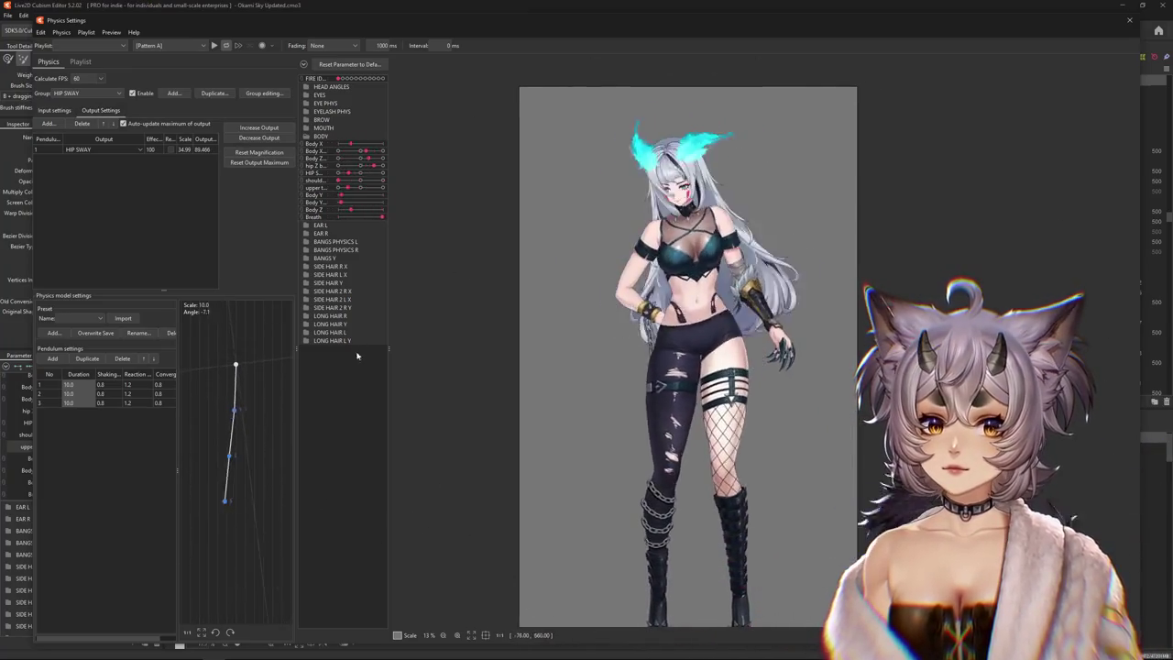
click(54, 110)
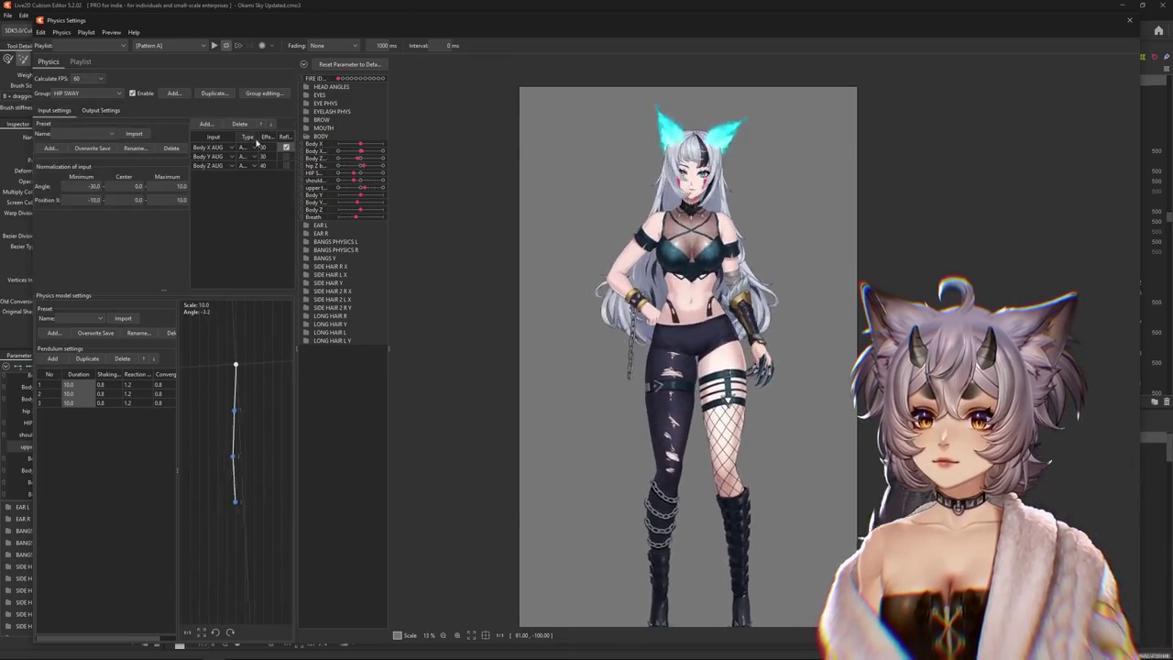
click(91, 92)
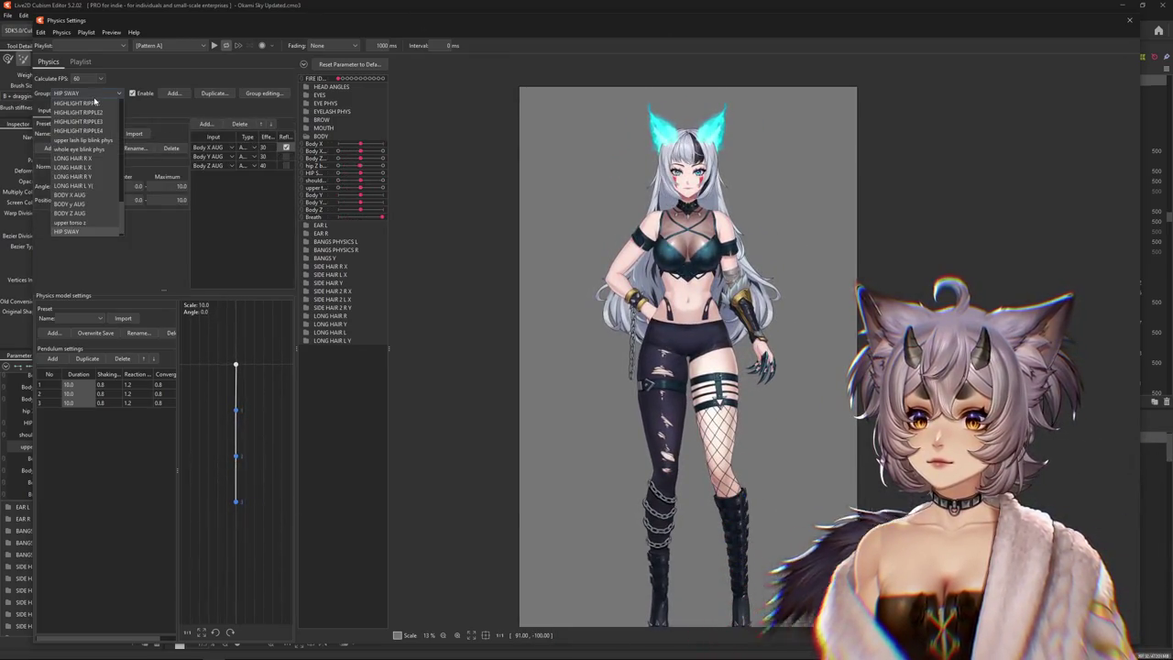
Select upper torso z and add a reversed Body X AUG input weighted 70
click(68, 223)
click(101, 110)
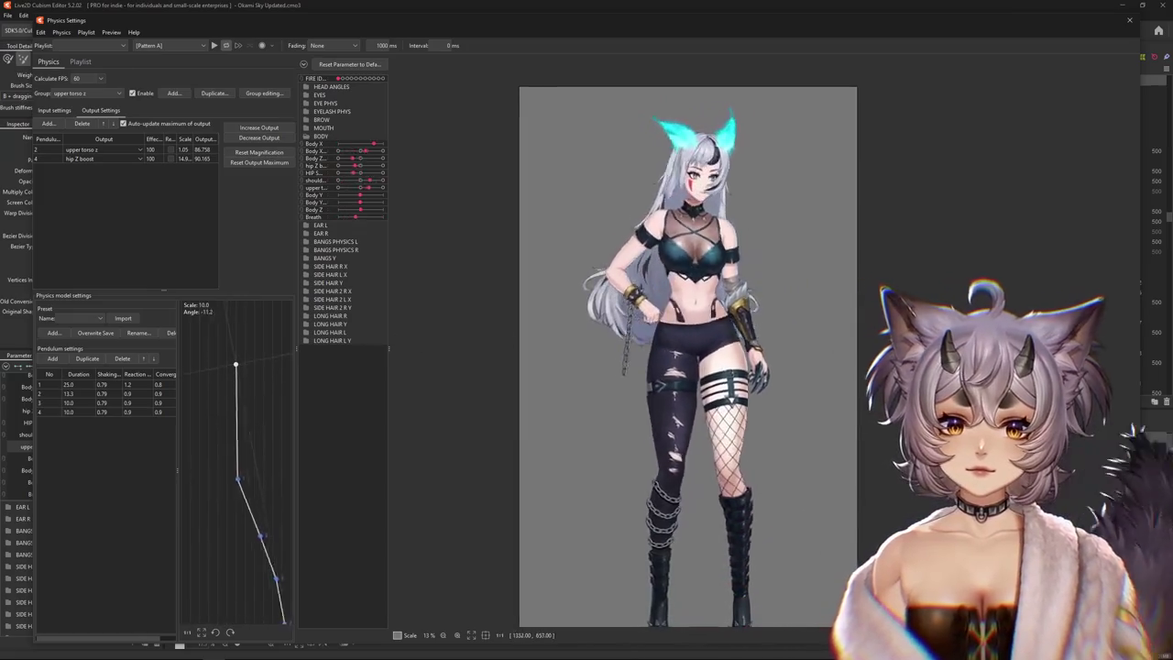
click(54, 110)
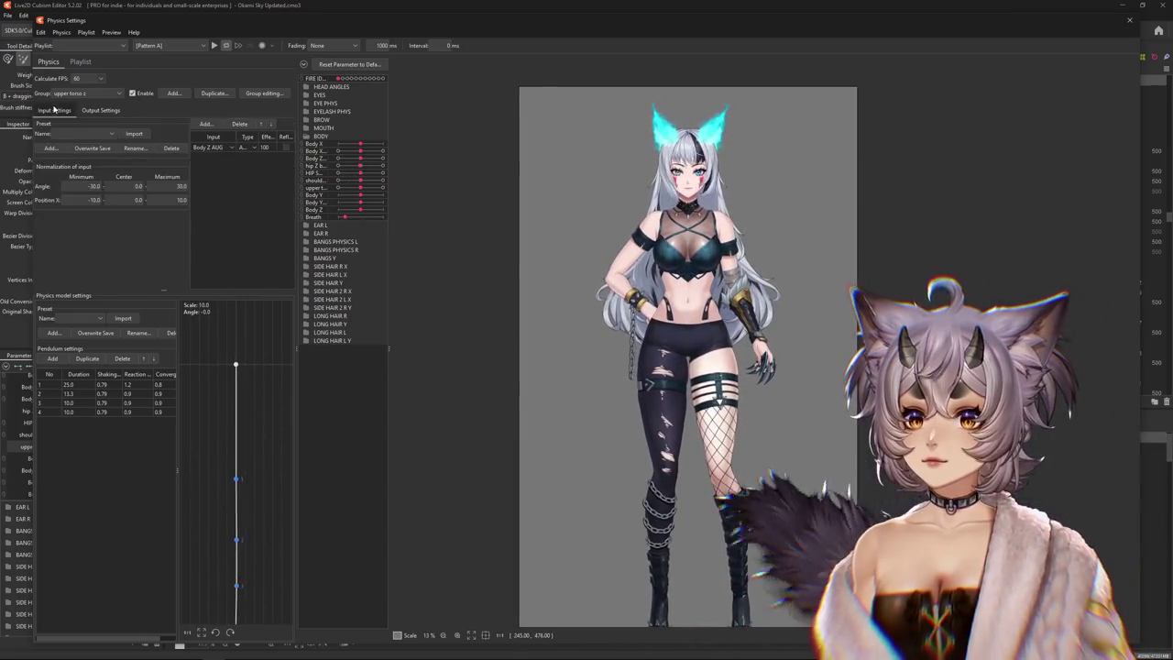
click(205, 123)
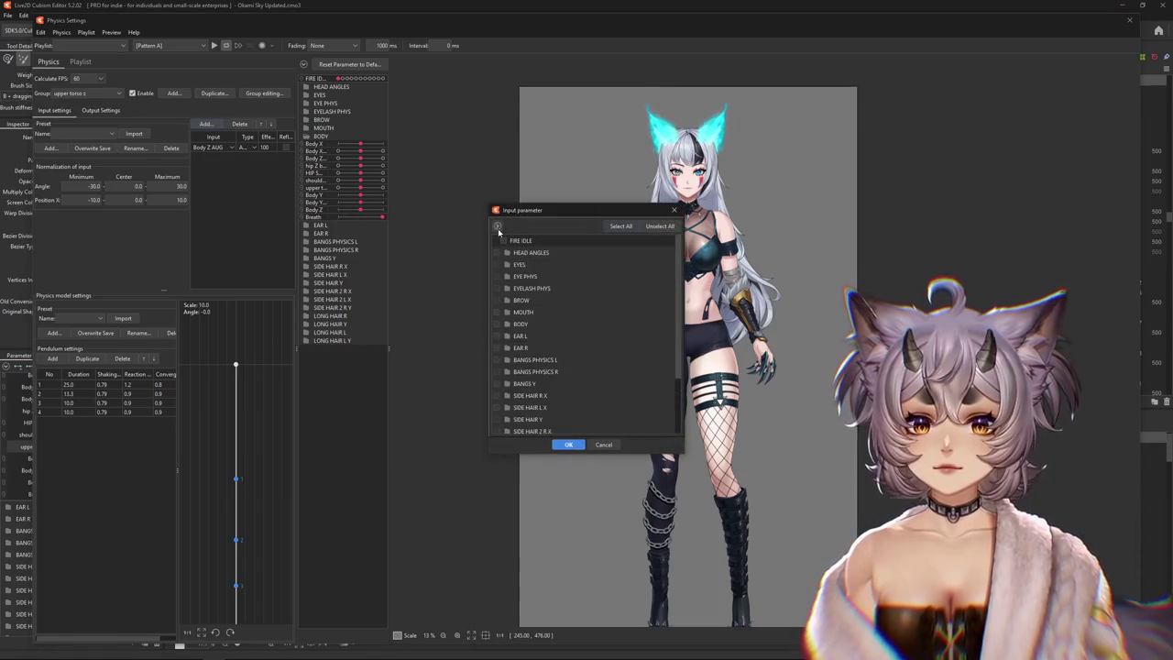
double_click(520, 323)
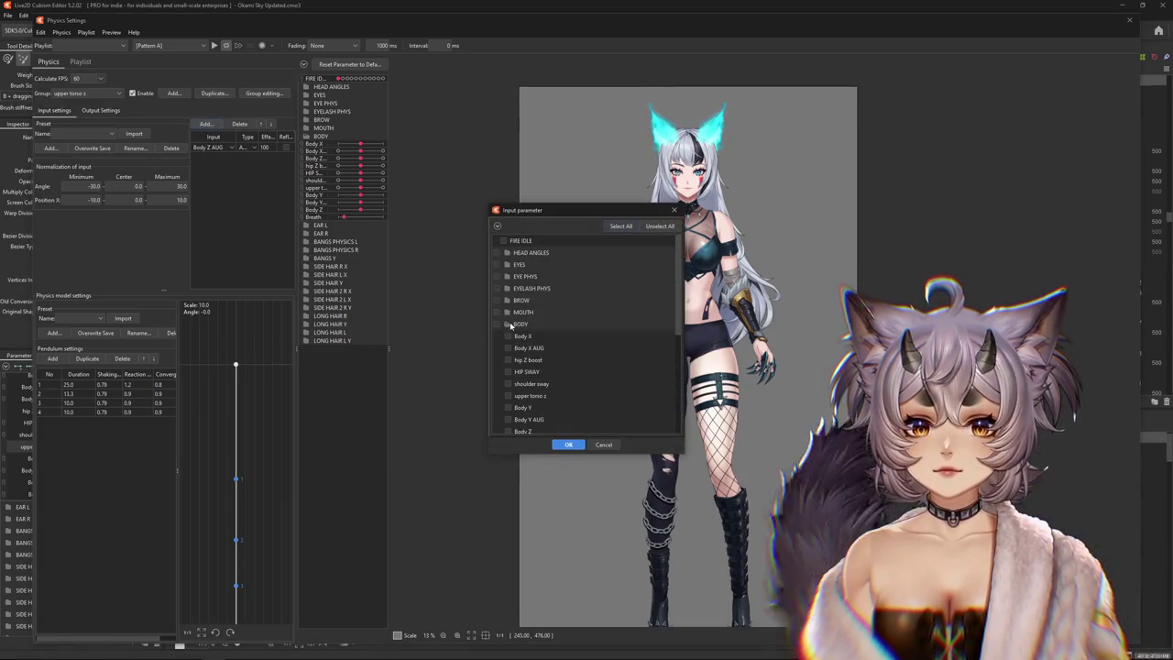
click(570, 444)
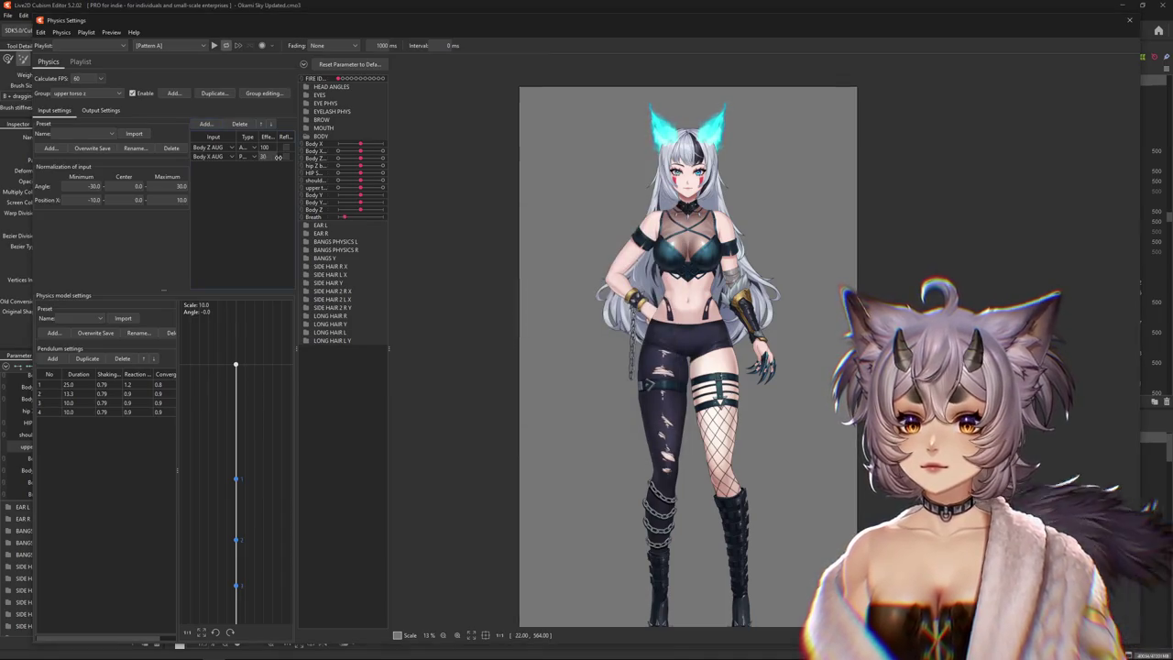
drag(278, 157, 1087, 418)
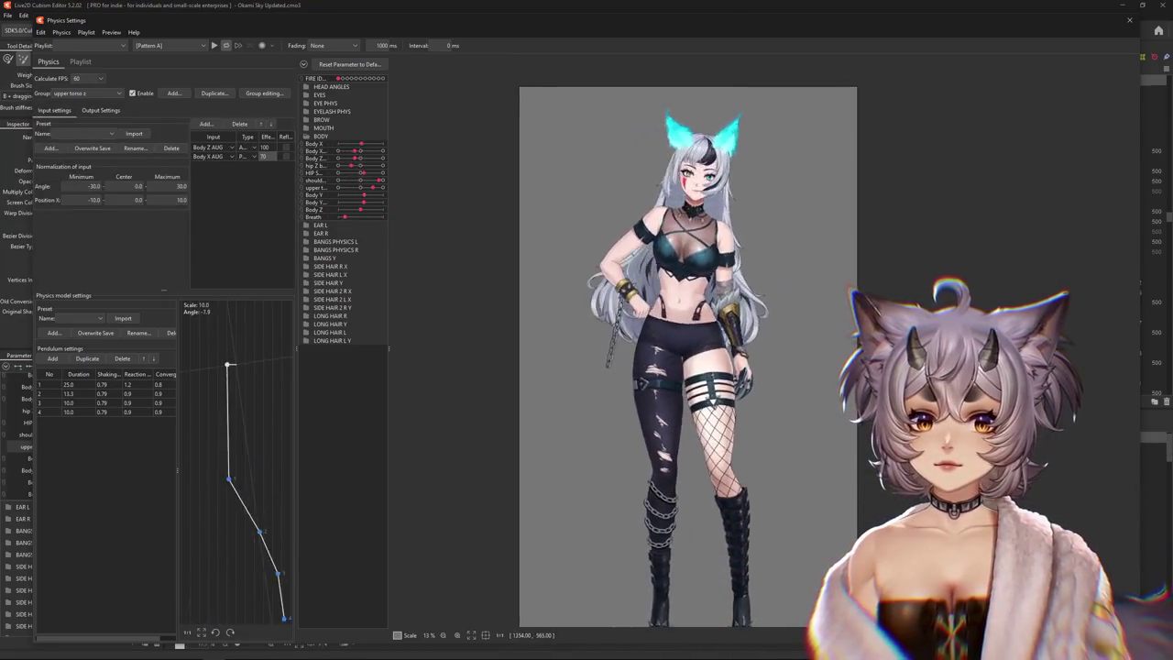
click(286, 157)
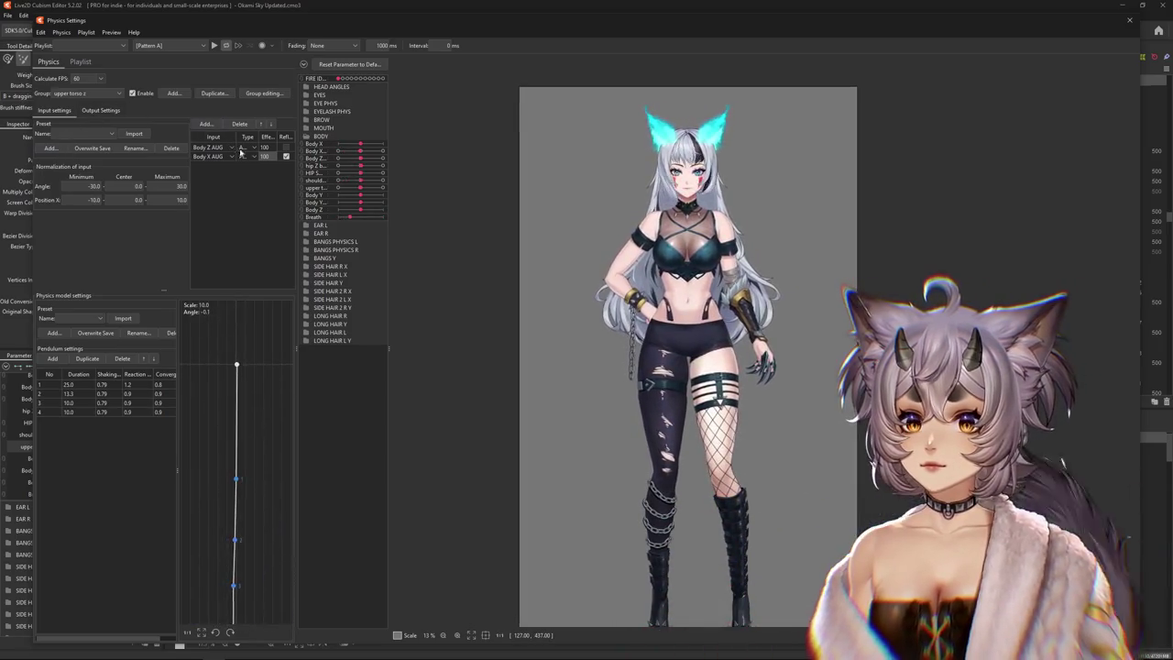
Review the upper torso z group's output and input settings
click(101, 110)
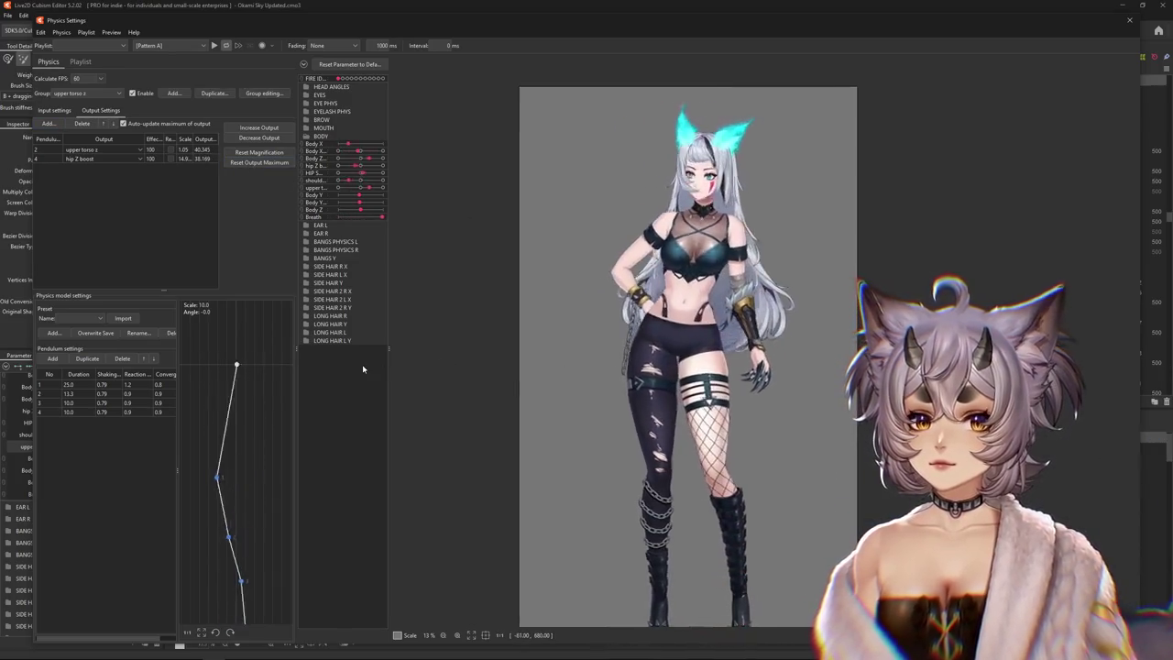
click(55, 110)
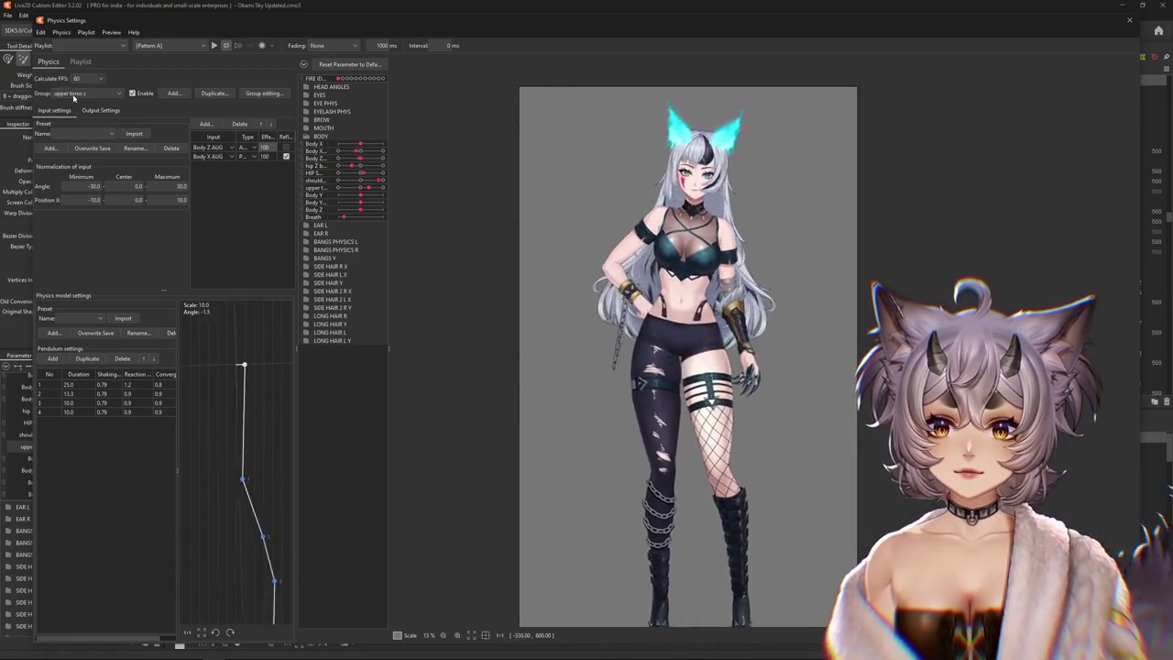
click(101, 110)
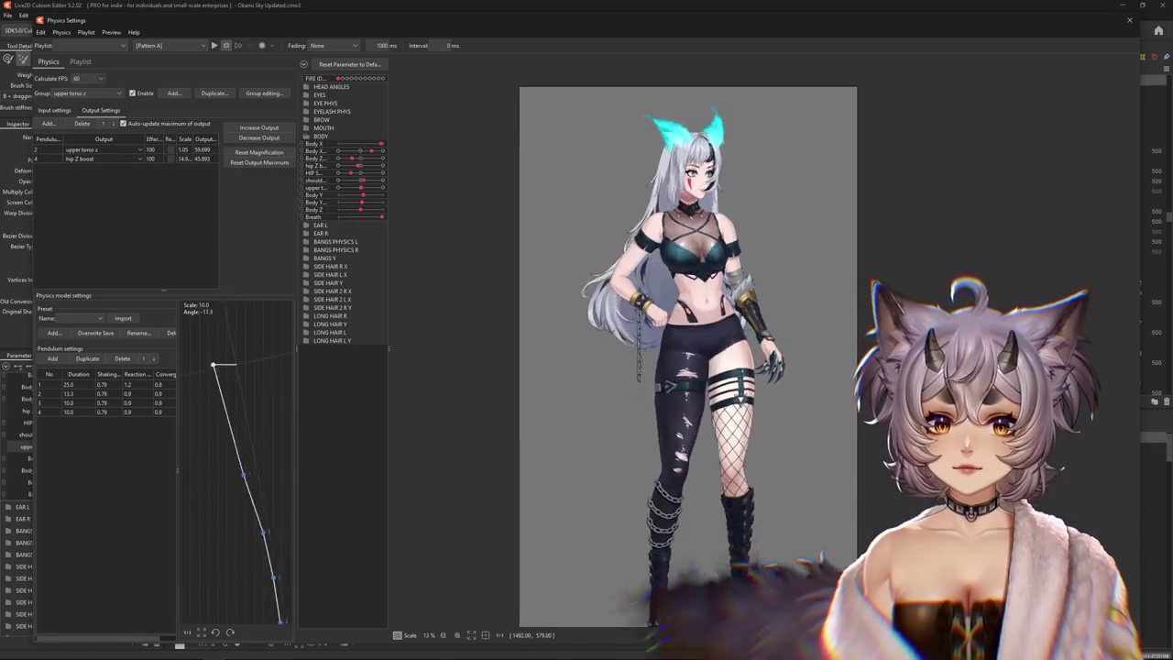
click(54, 109)
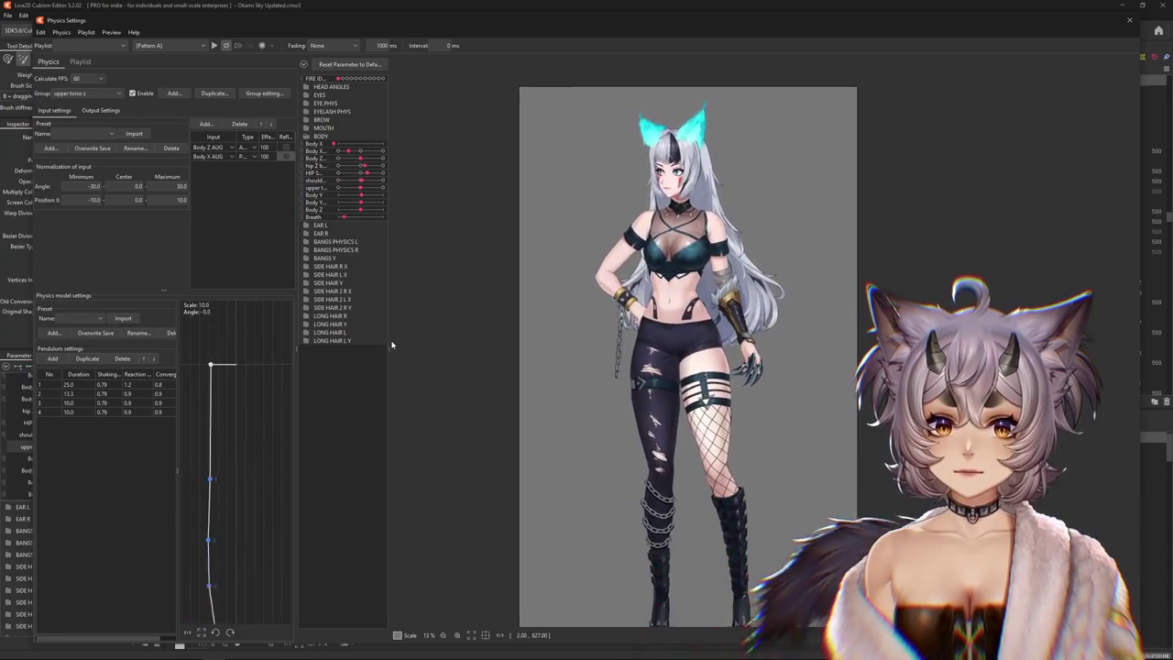
click(61, 93)
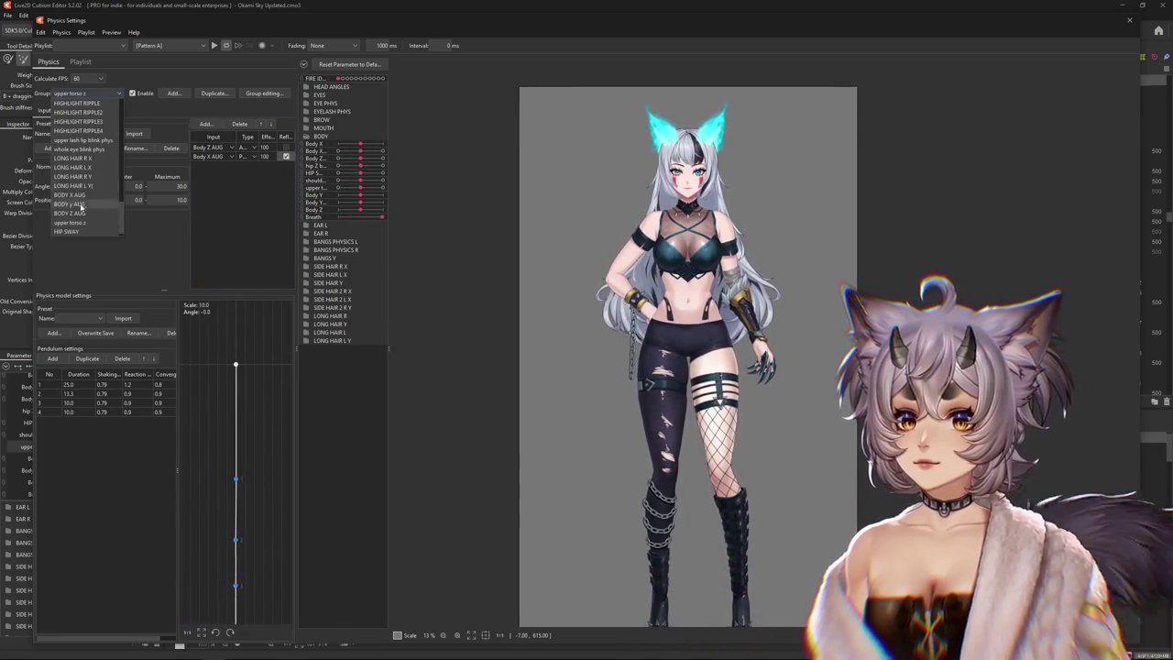
Reflect the Body X input in the BODY Z AUG group and check its outputs
click(80, 214)
click(286, 156)
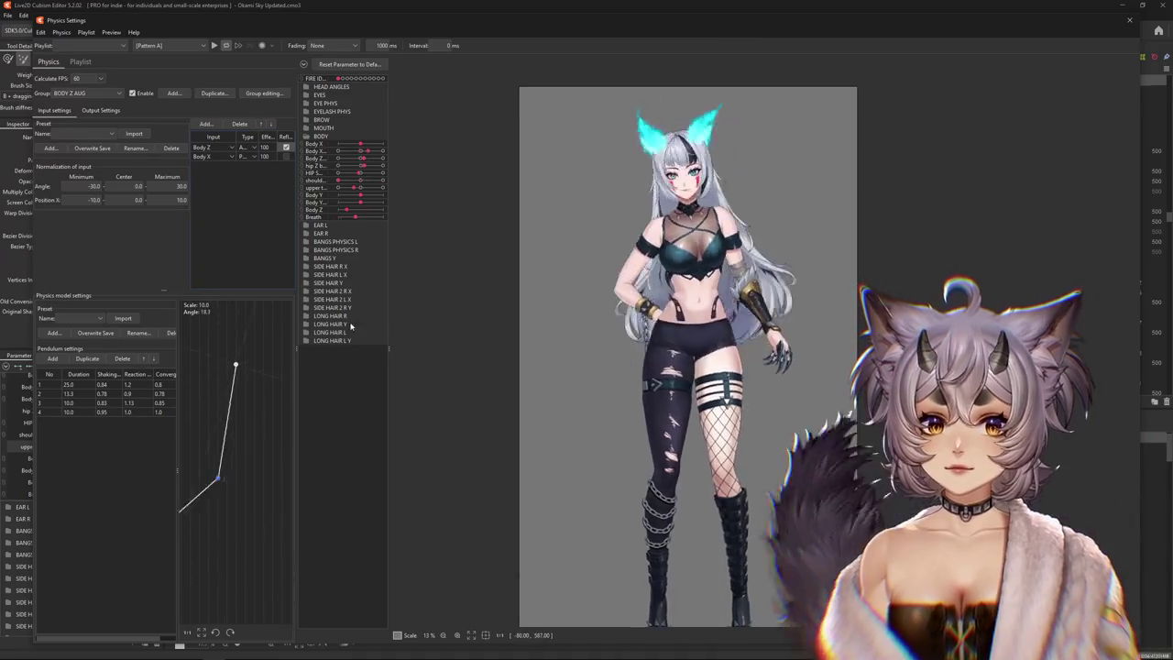
click(101, 110)
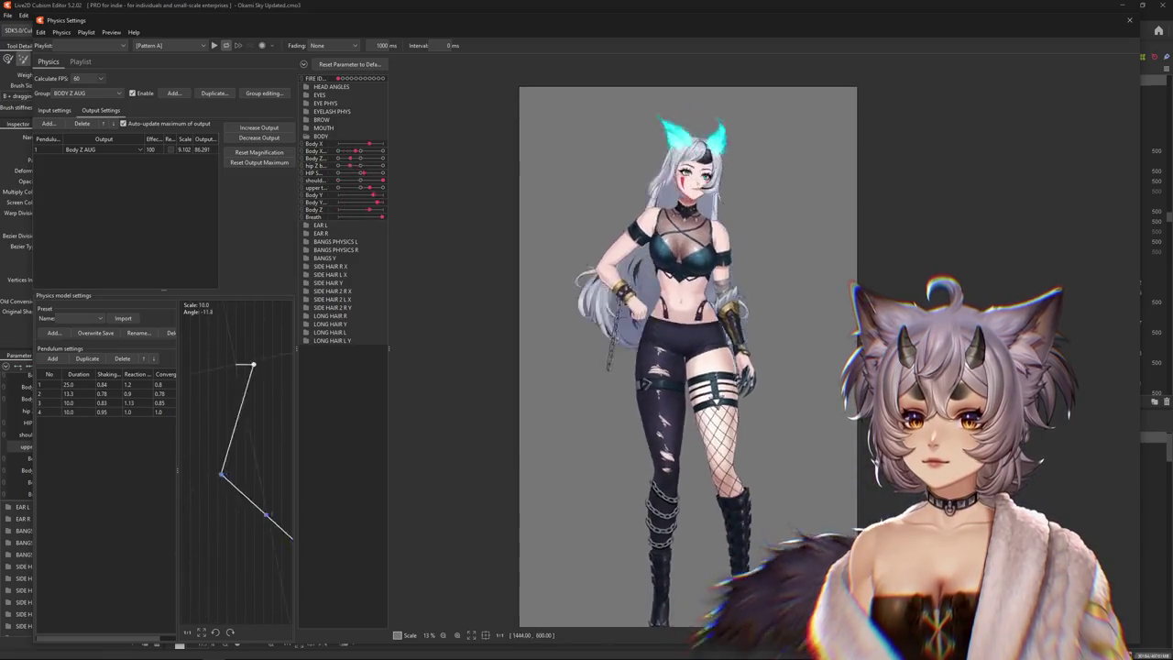
Switch to the BODY X AUG group and view its input settings
click(73, 94)
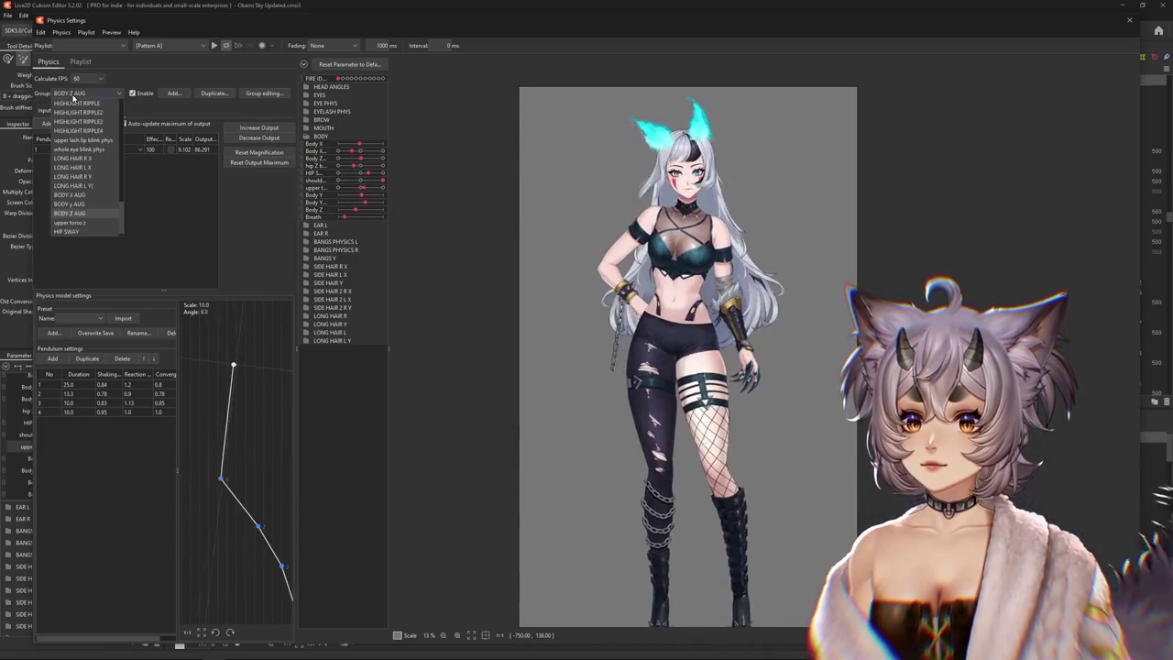
click(75, 194)
click(58, 109)
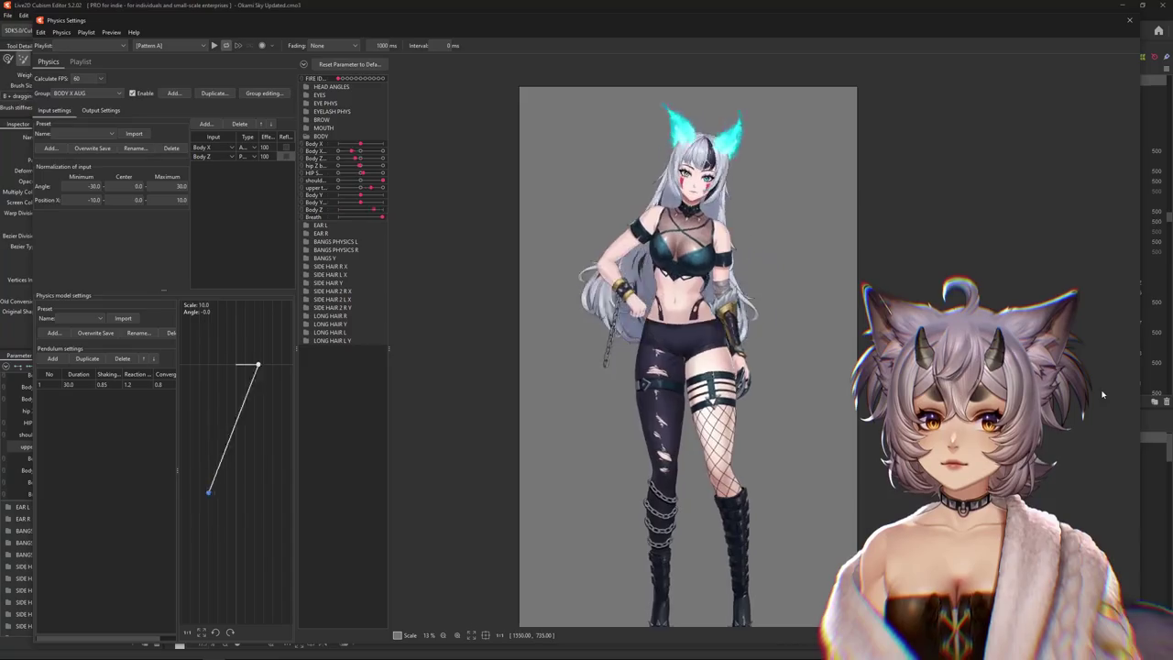
click(80, 92)
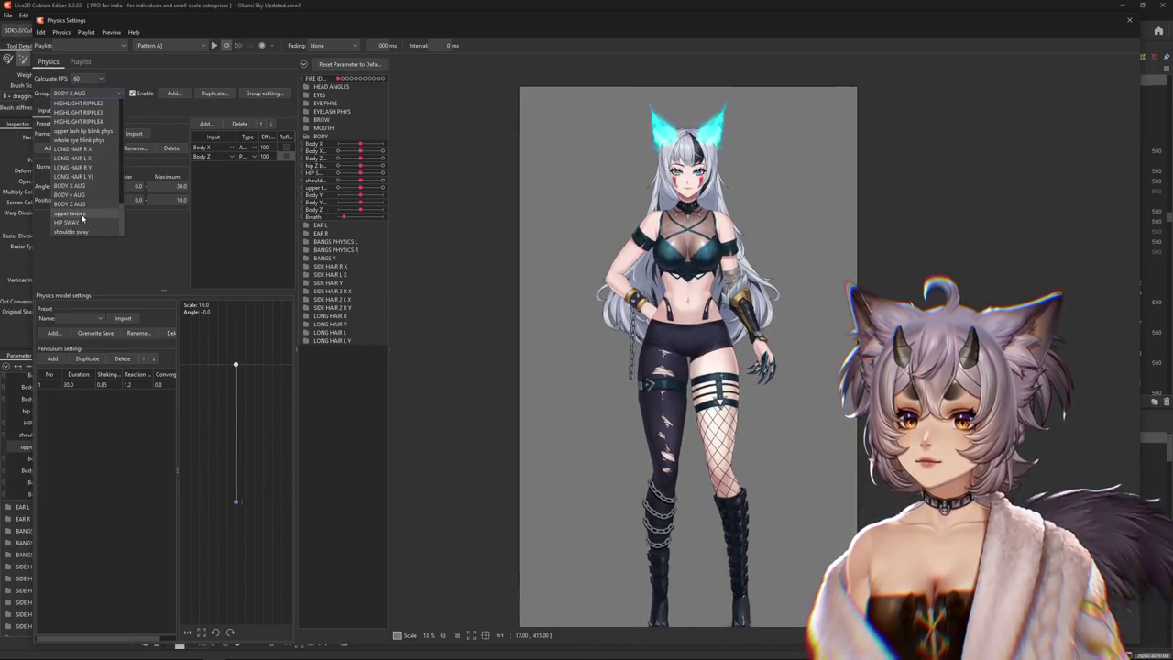
Select the shoulder sway group, reflect Body Z AUG and make it an Angle input
click(81, 231)
click(286, 157)
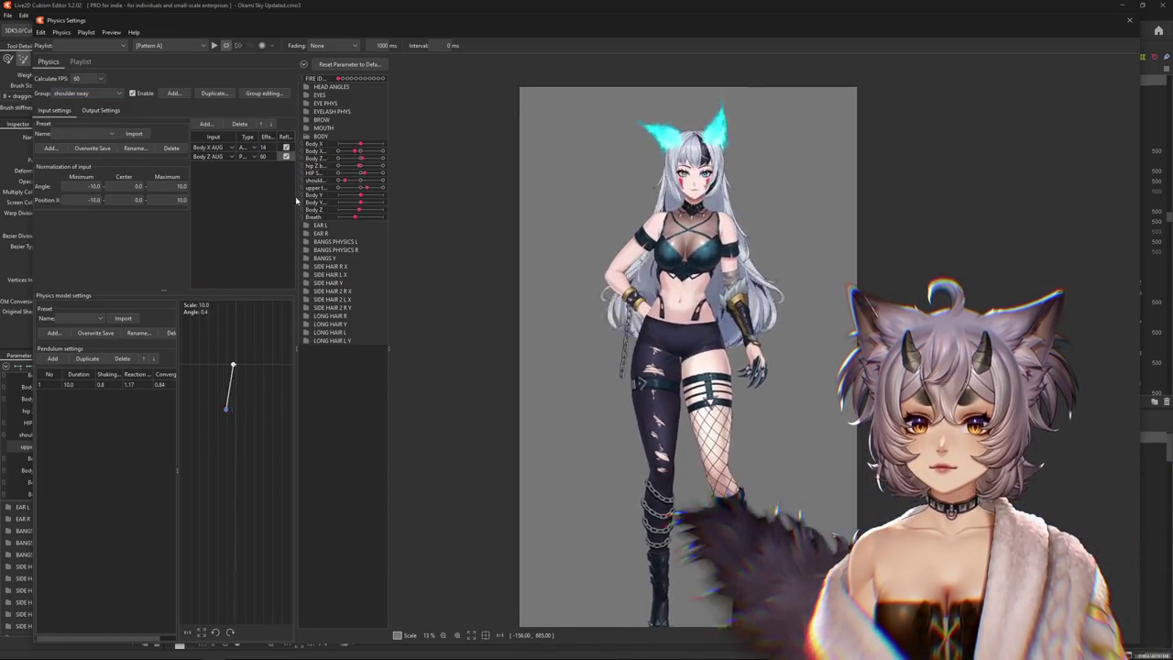
scroll(263, 157, up, 1)
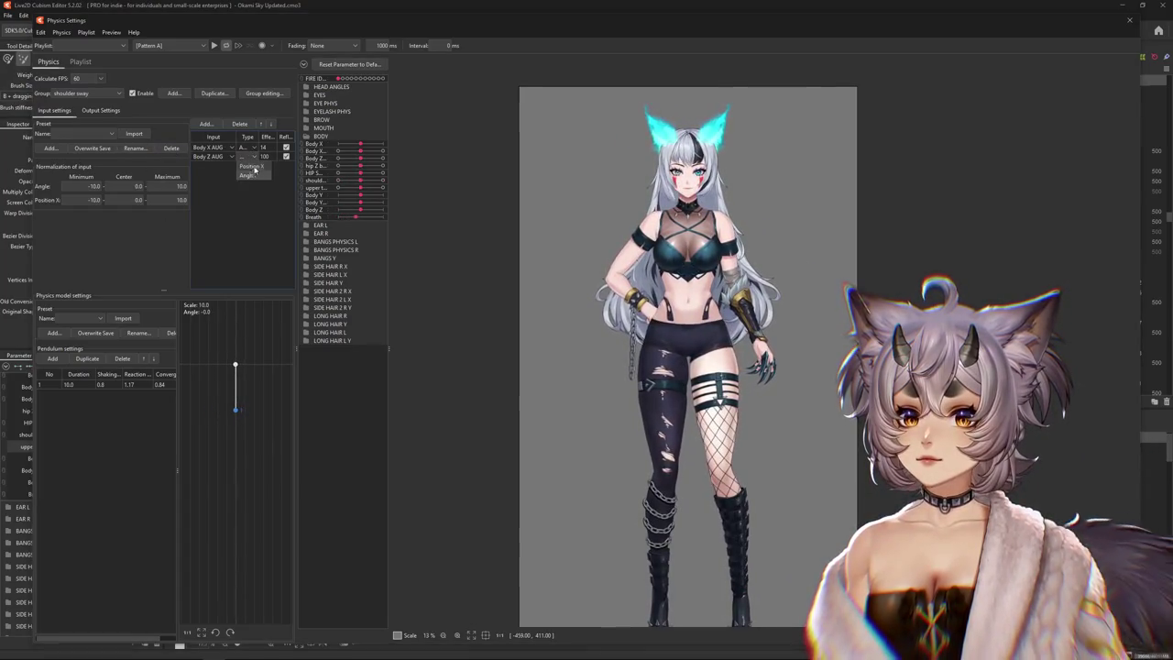
click(249, 174)
text(55)
key(Return)
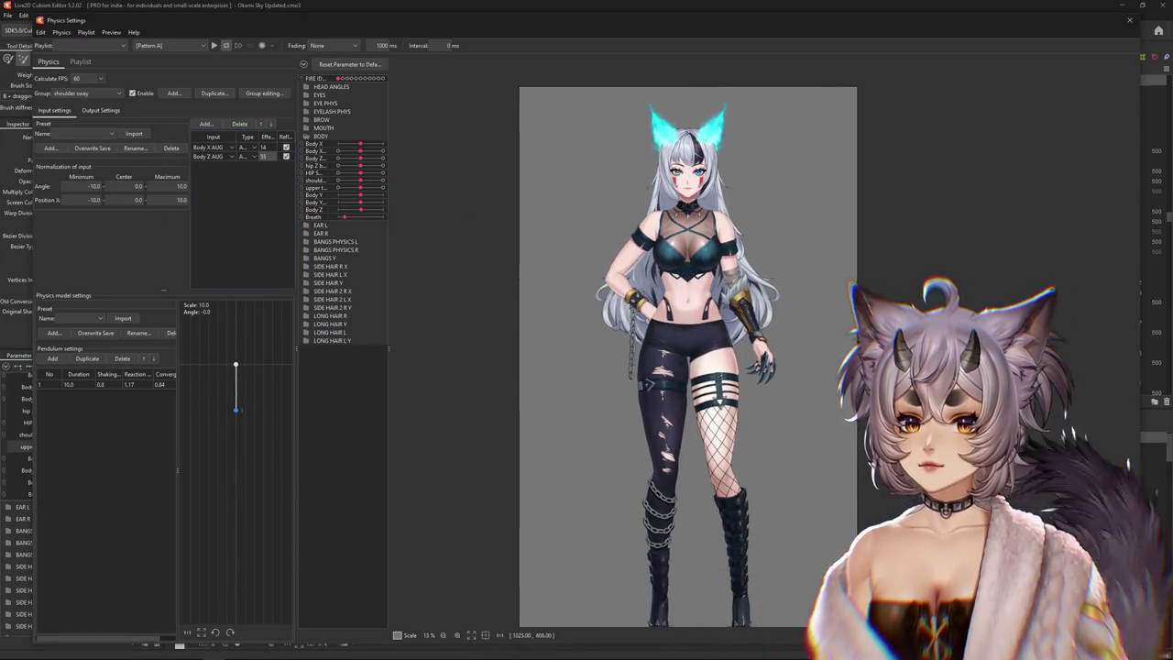
Compare shoulder sway input and output settings while swaying the preview body right and left
click(93, 111)
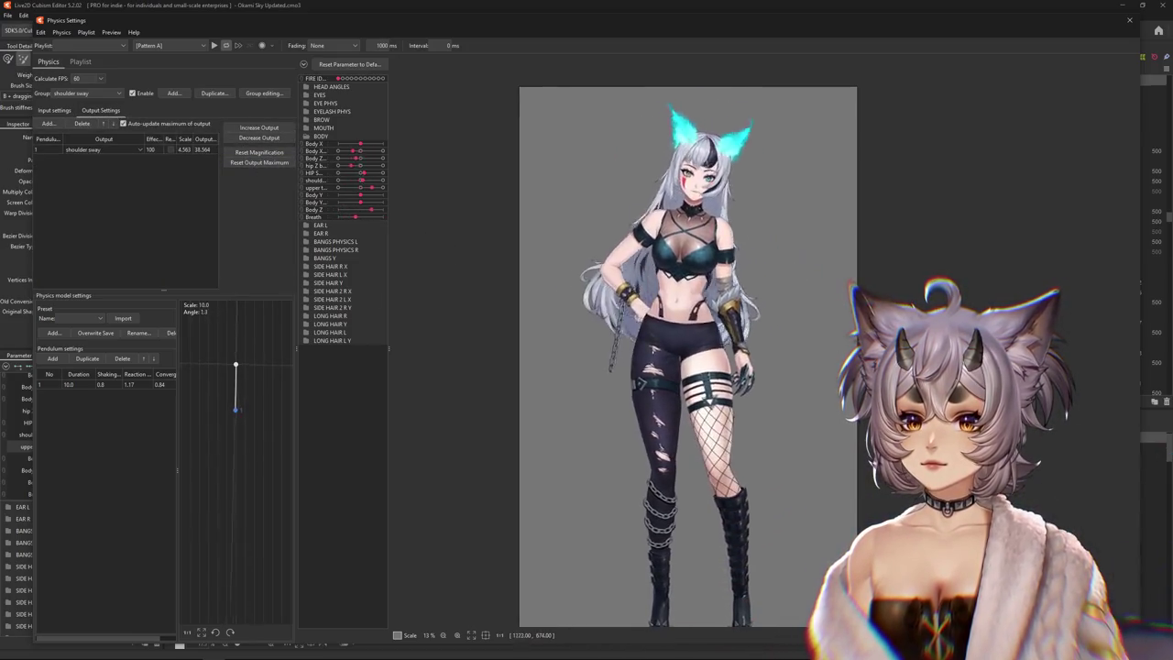
click(54, 111)
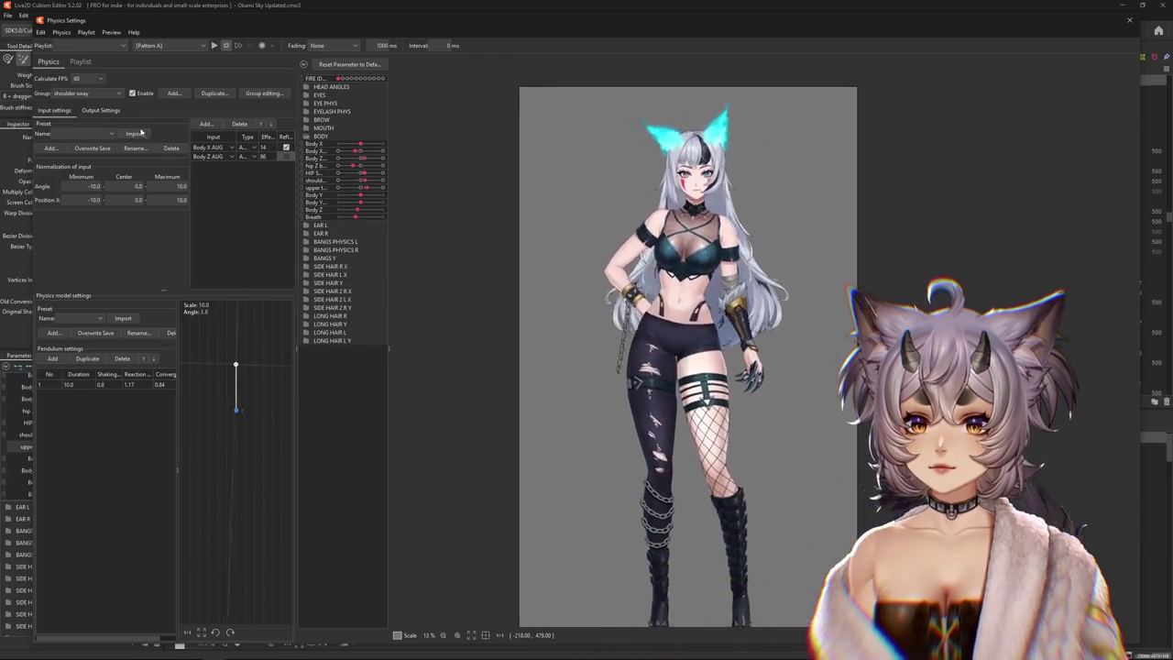
click(100, 111)
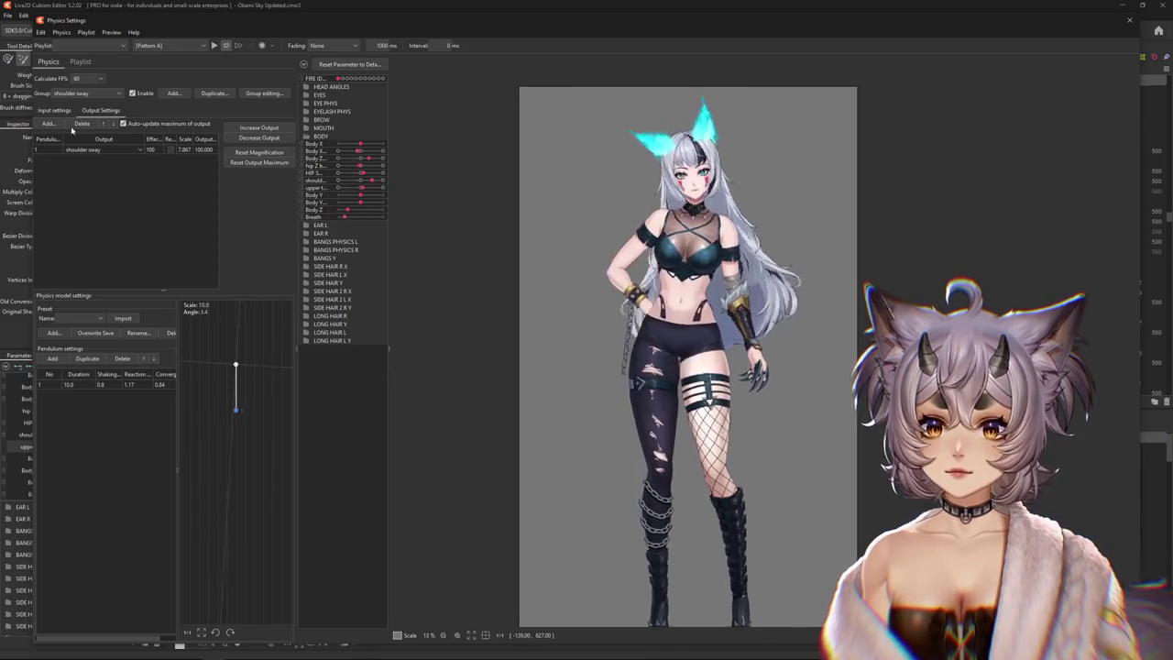
click(52, 110)
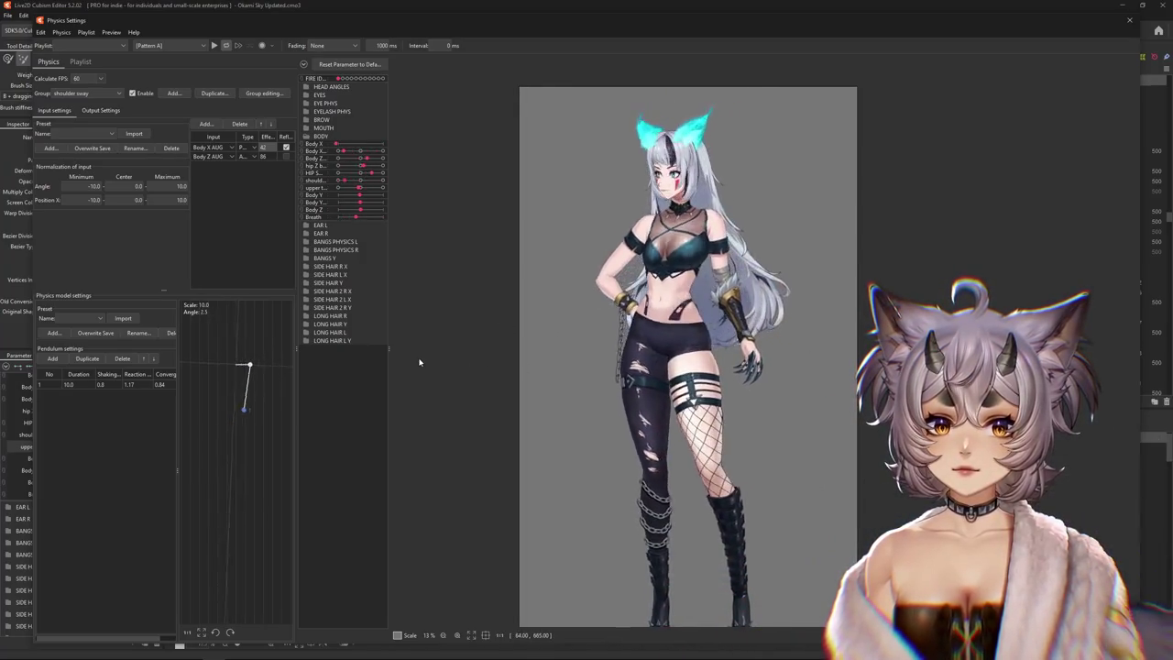
drag(415, 362, 563, 362)
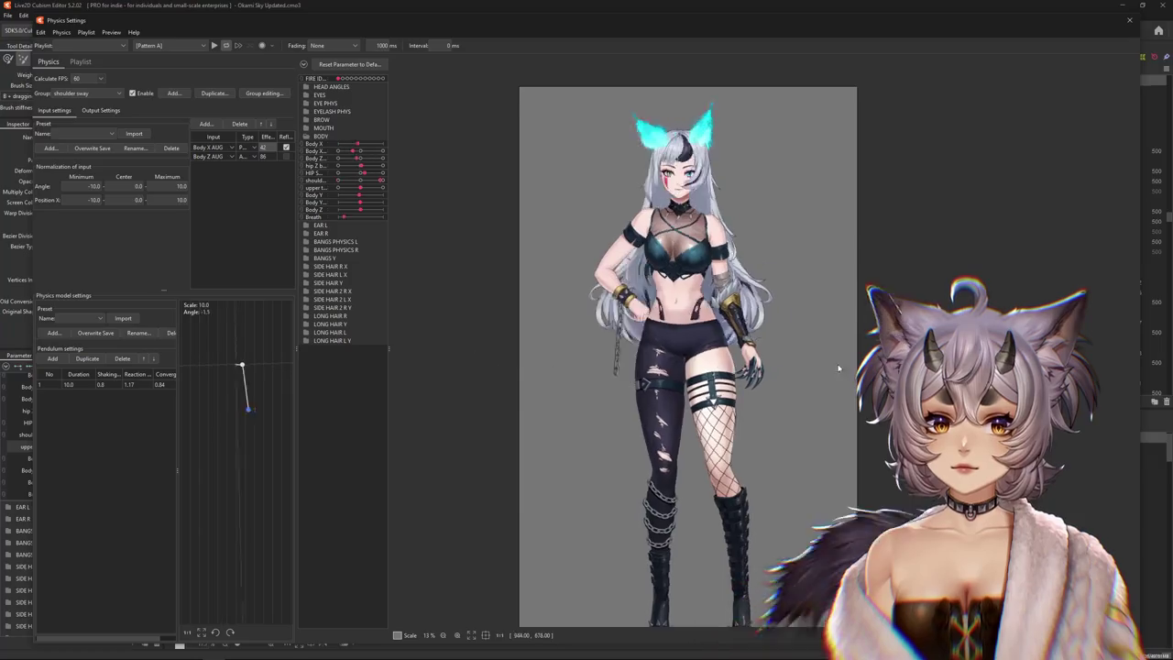
drag(838, 368, 499, 351)
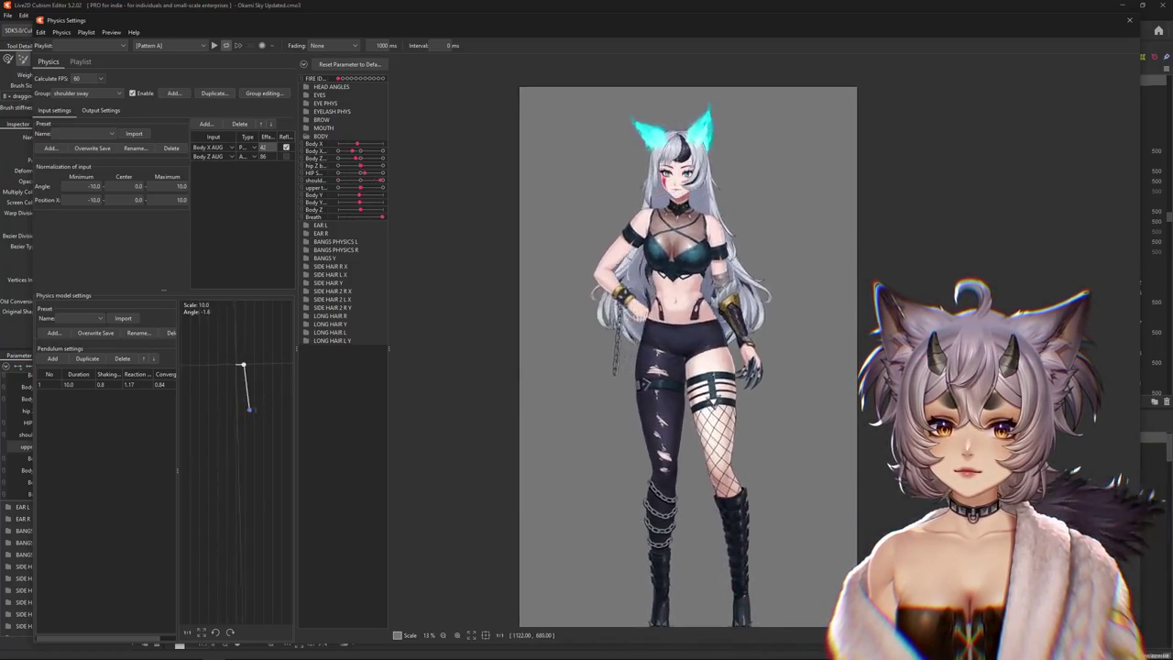
Recheck shoulder sway outputs while swinging the preview model, and check the physics frame rate
click(101, 110)
click(53, 110)
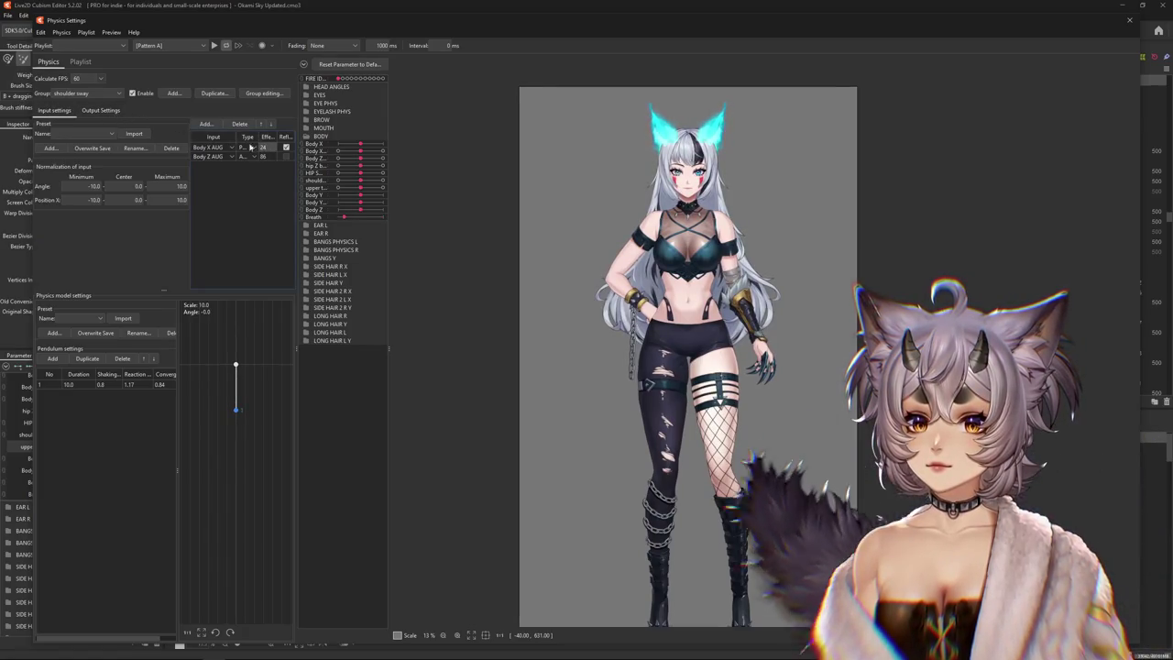
click(100, 109)
drag(714, 287, 816, 337)
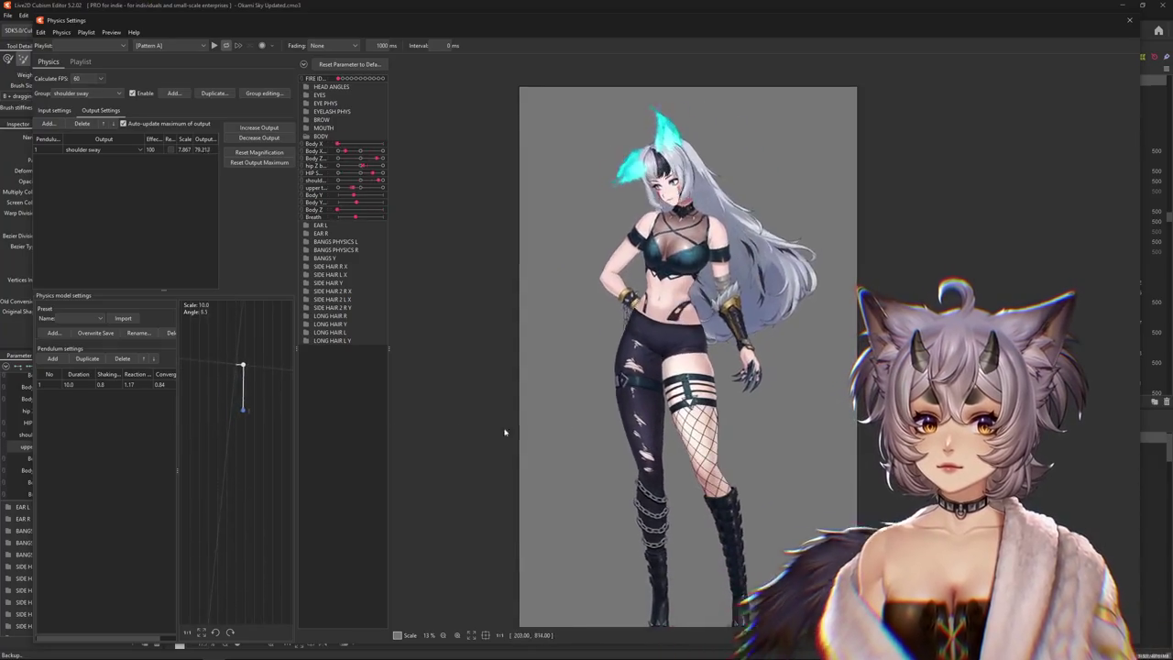
click(53, 111)
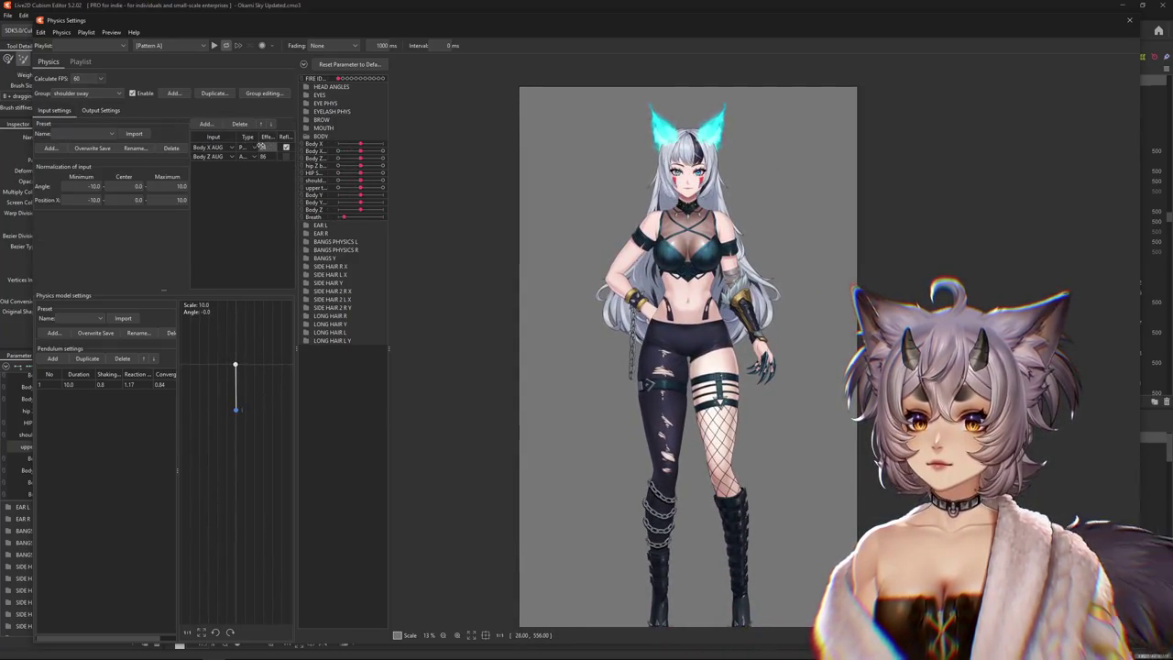
drag(642, 367, 519, 371)
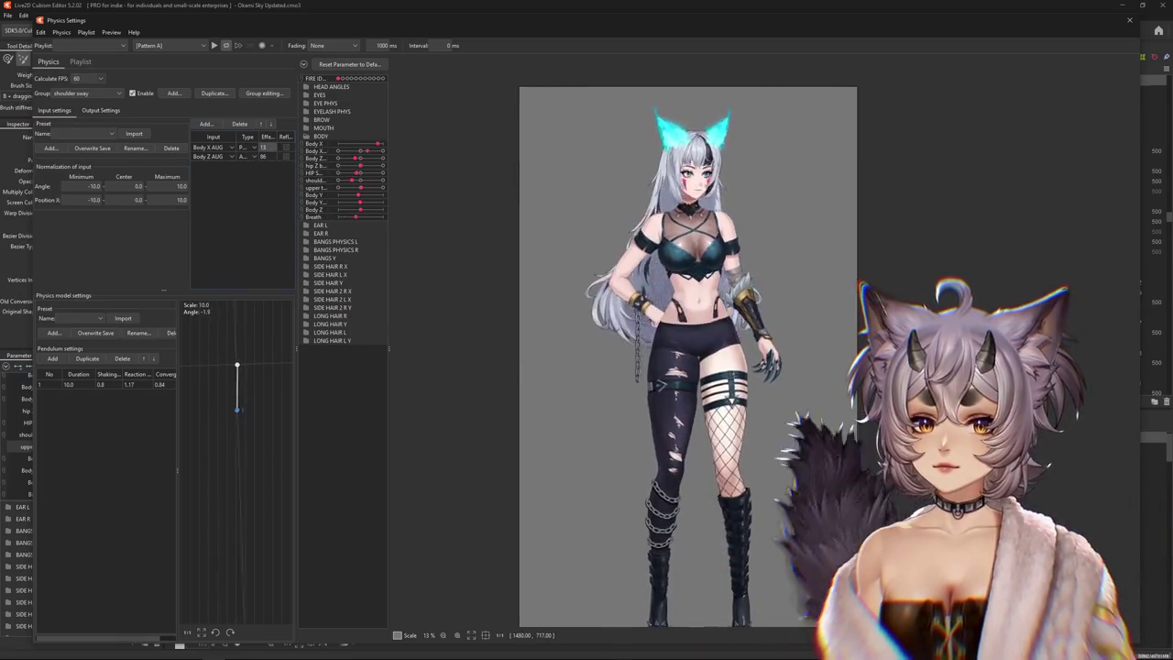
click(92, 77)
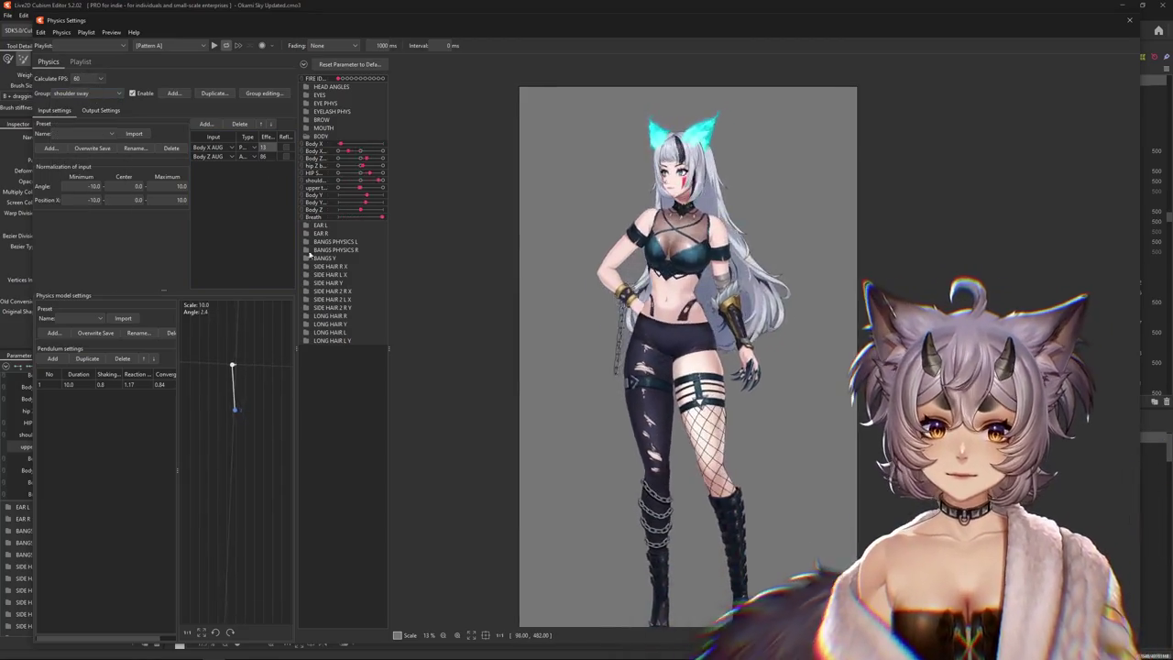
click(92, 92)
Select the upper torso z group, reflect Body X AUG, and sway the preview to test it
click(79, 216)
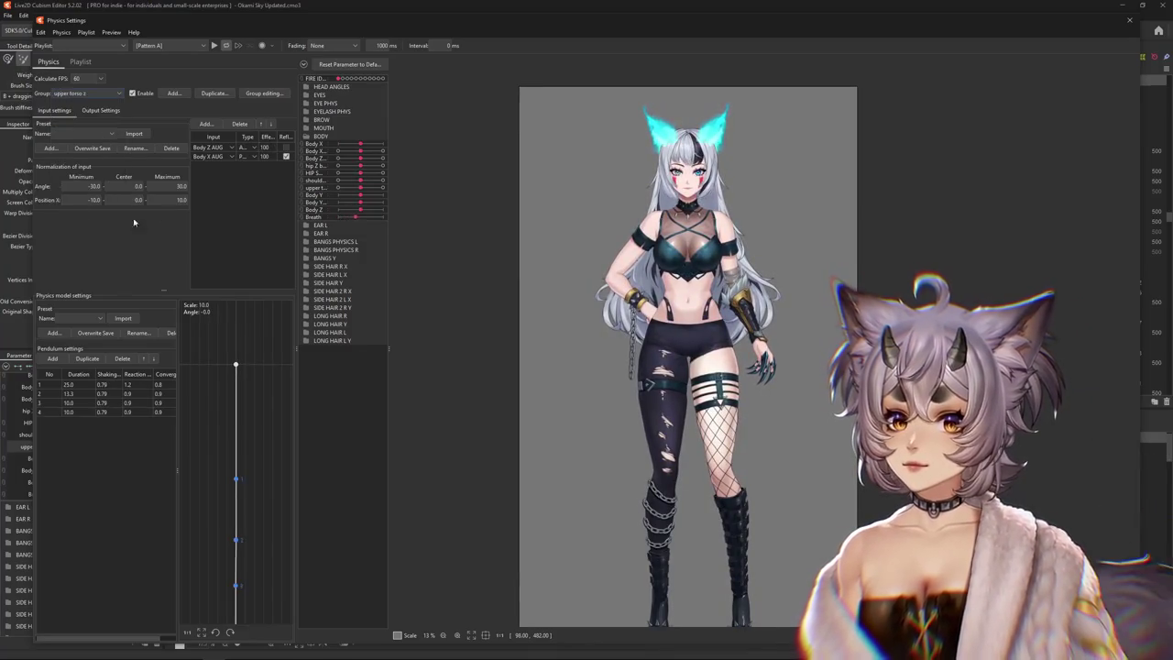
click(286, 156)
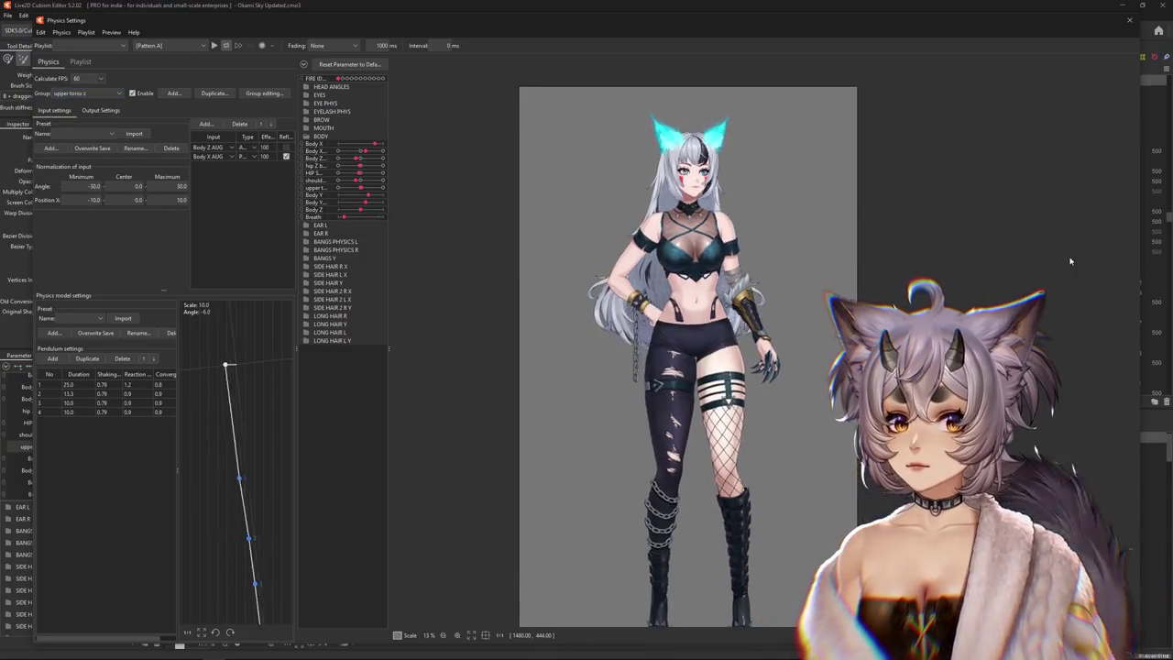
click(79, 110)
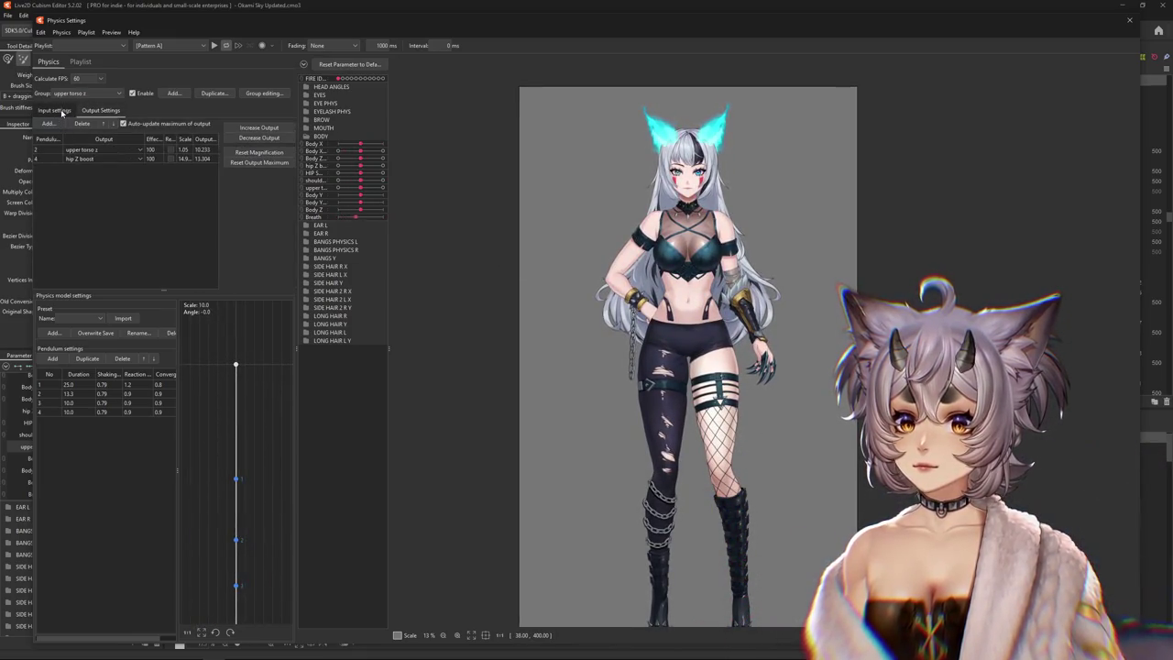
click(61, 111)
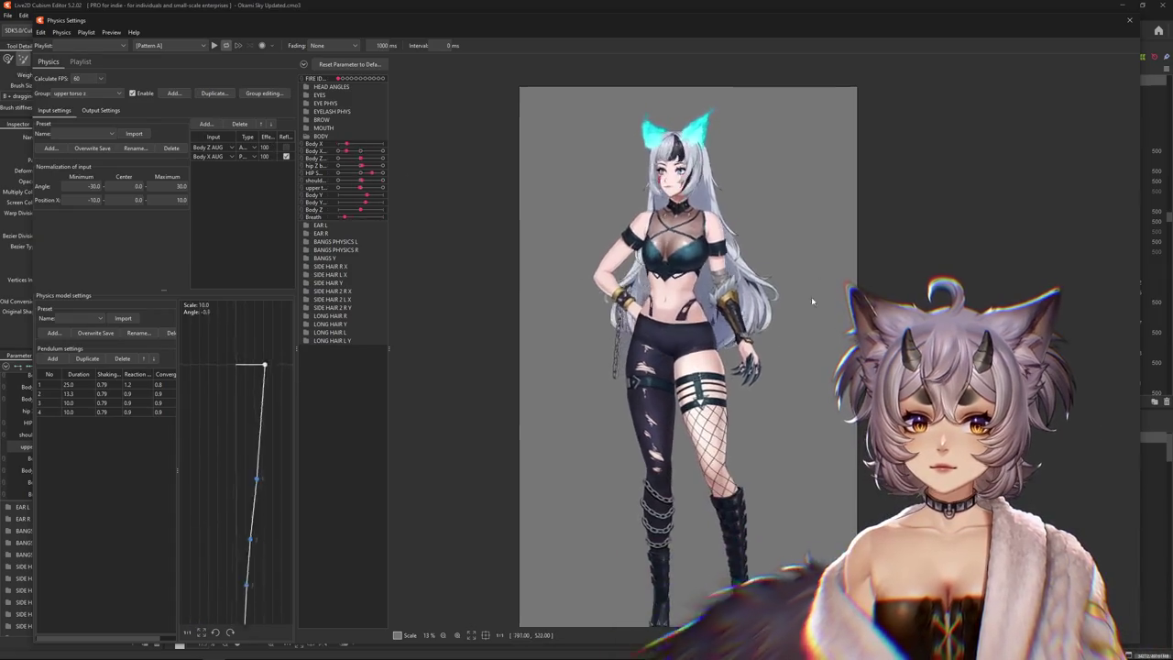
click(100, 110)
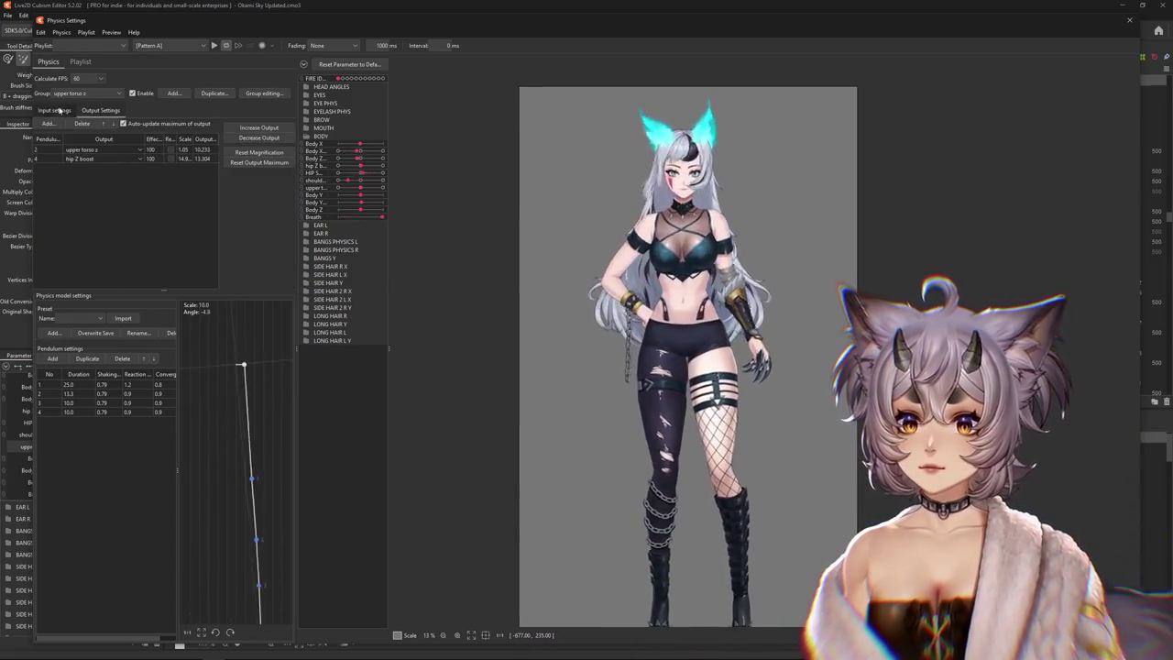
click(54, 110)
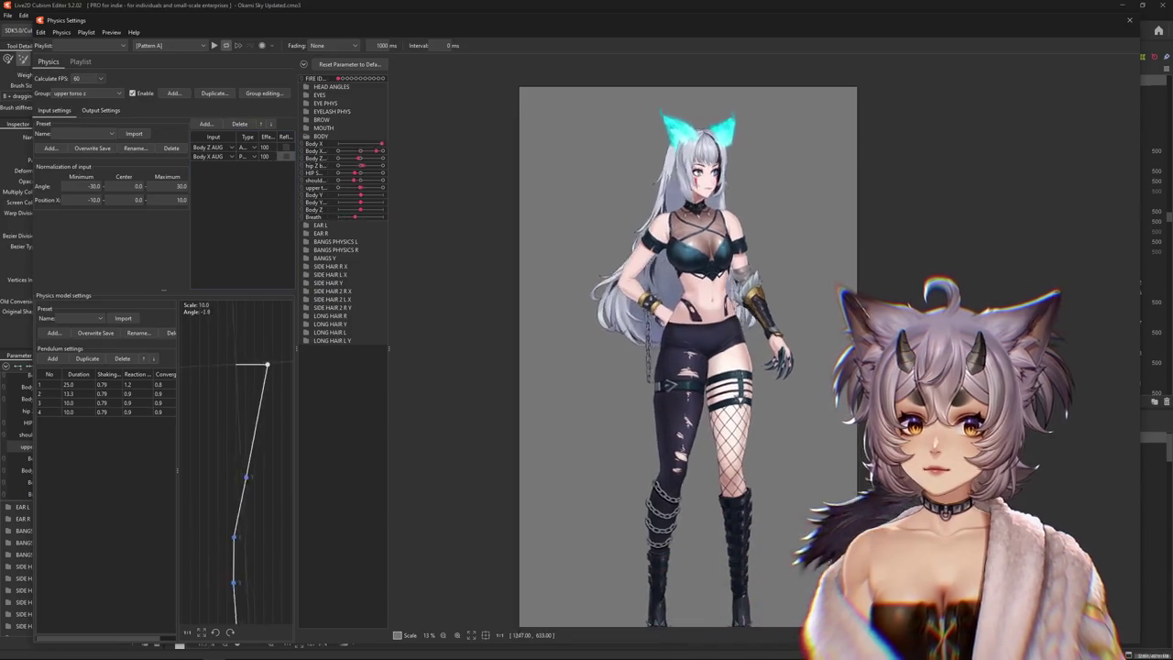
mouse_move(688, 348)
mouse_down()
mouse_move(553, 330)
mouse_move(712, 340)
mouse_move(525, 378)
mouse_up()
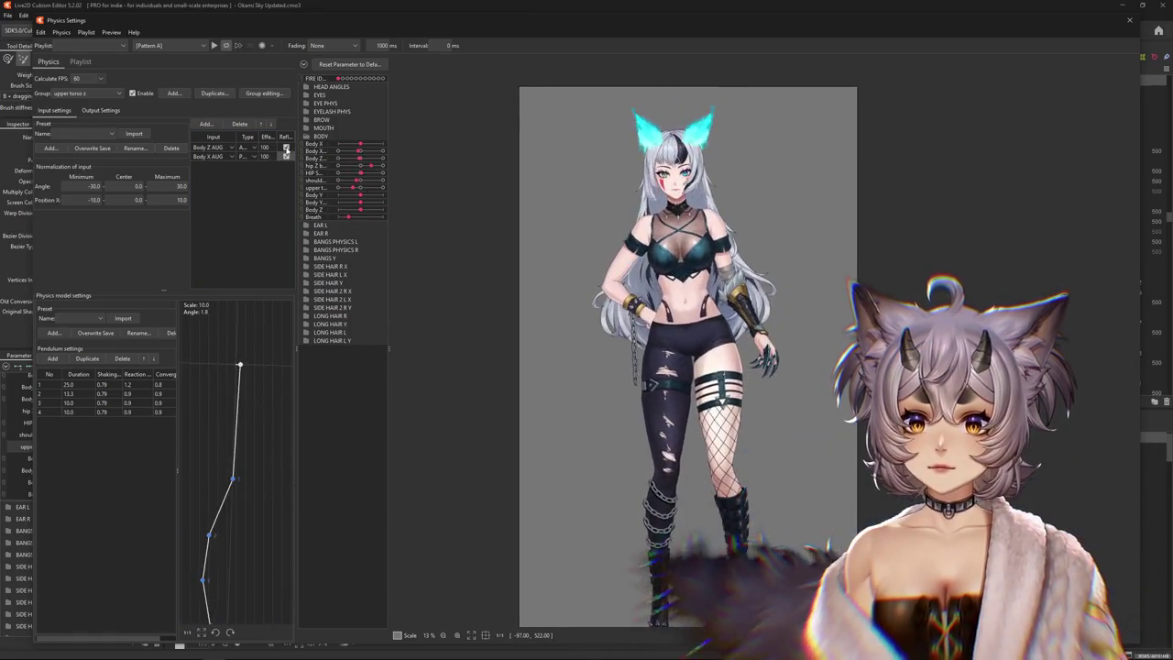
Toggle Body X AUG reflect again and swing the model while viewing the outputs
click(286, 157)
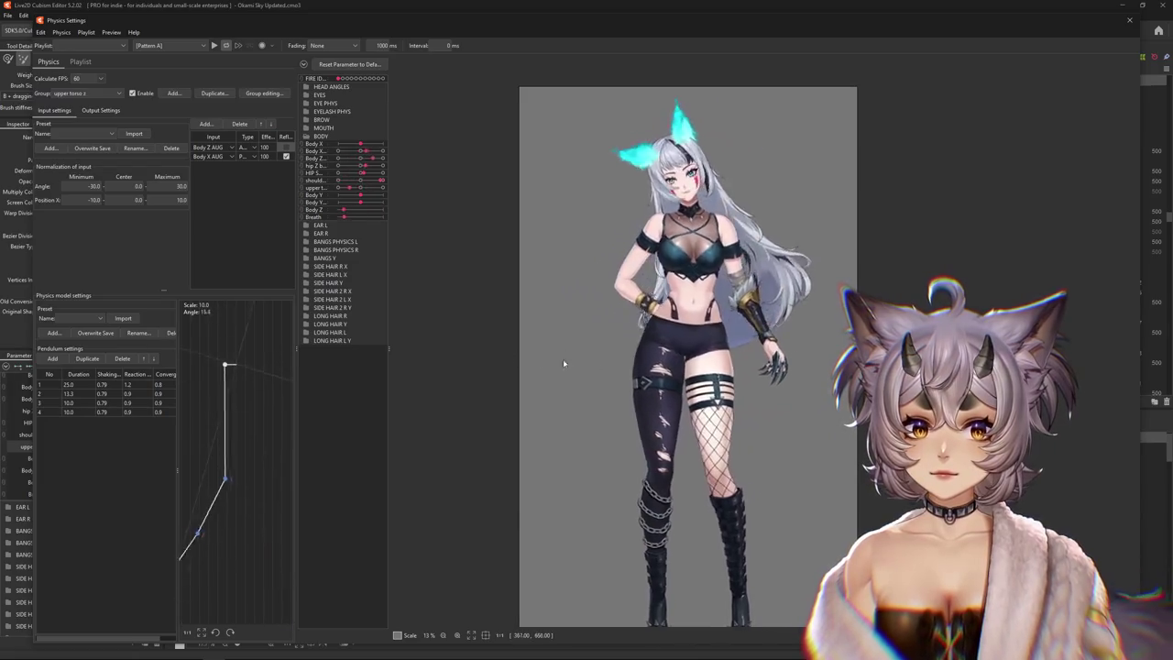
mouse_move(563, 359)
mouse_down()
mouse_move(641, 348)
mouse_move(395, 379)
mouse_up()
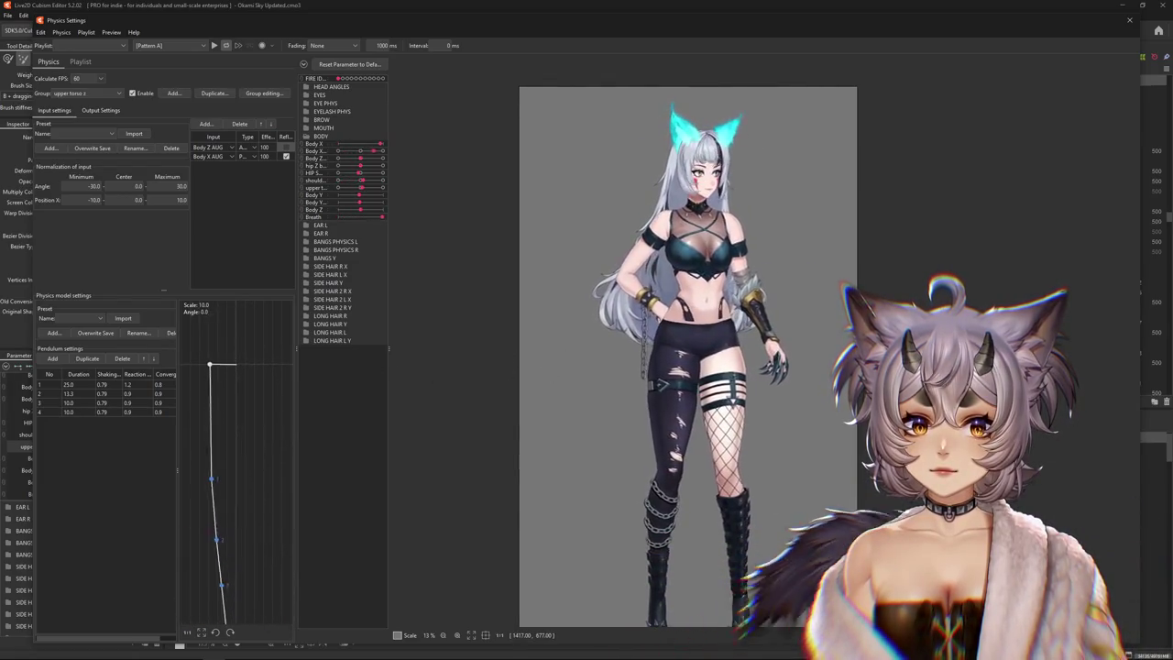
click(101, 110)
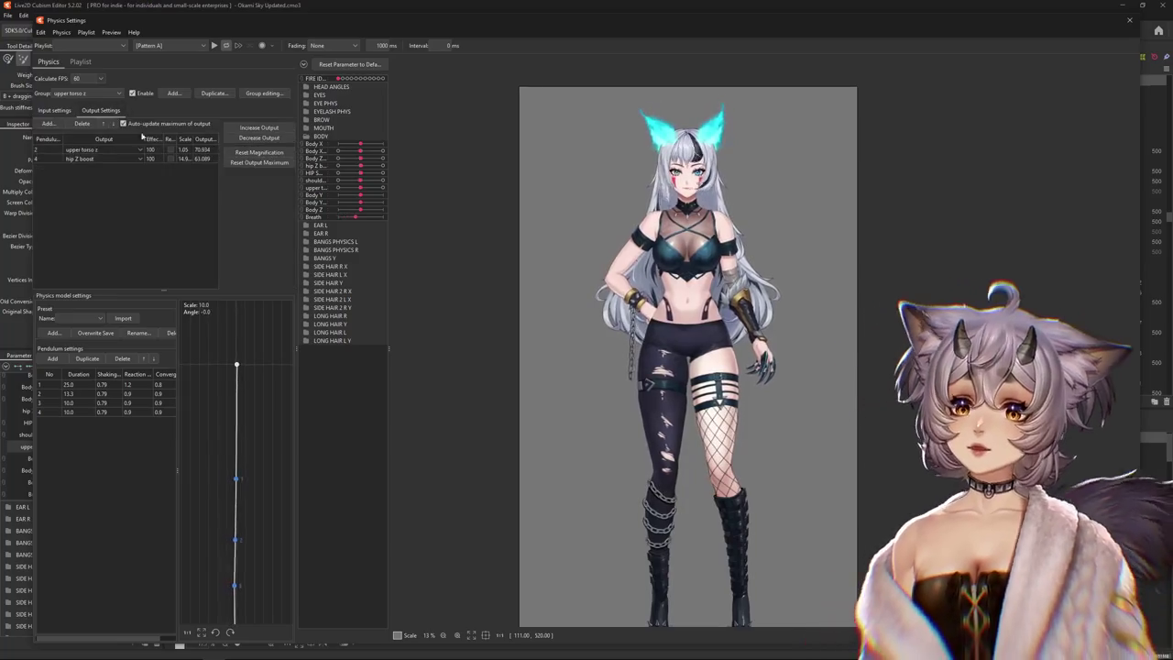
drag(832, 534, 400, 242)
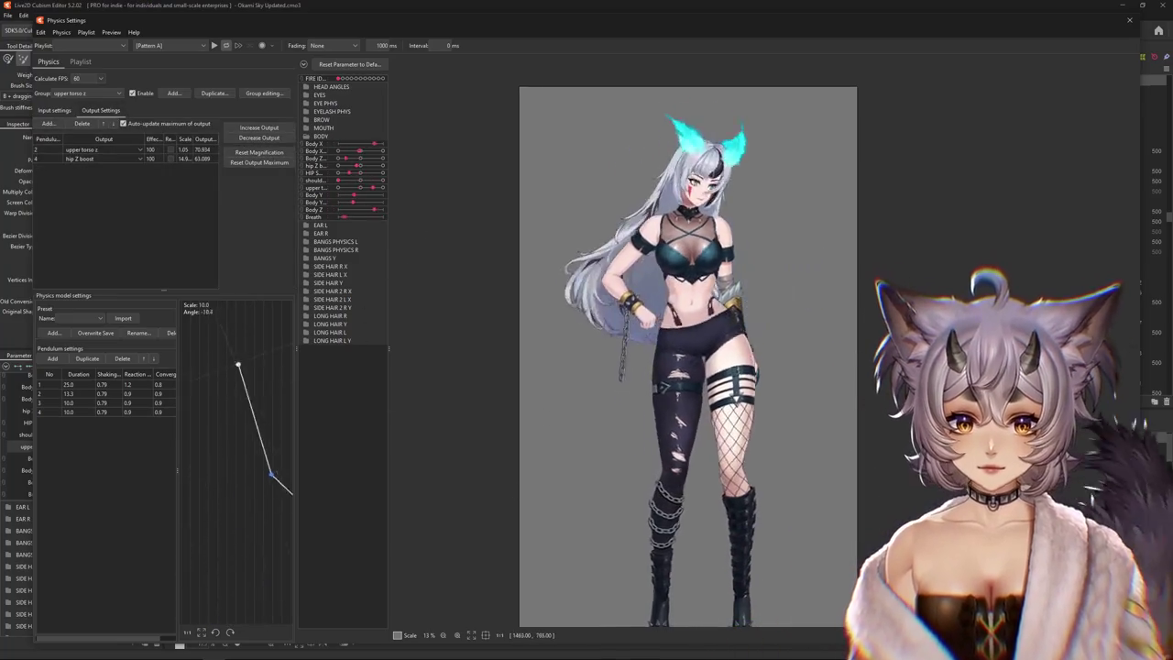
scroll(513, 401, down, 2)
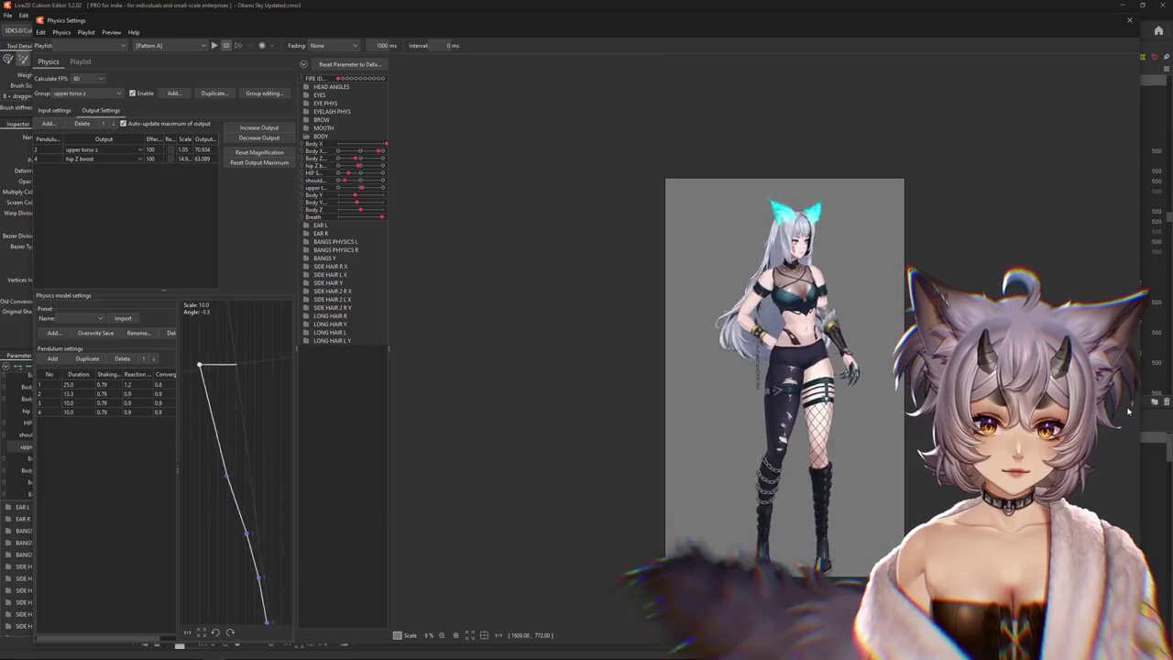
drag(374, 405, 229, 372)
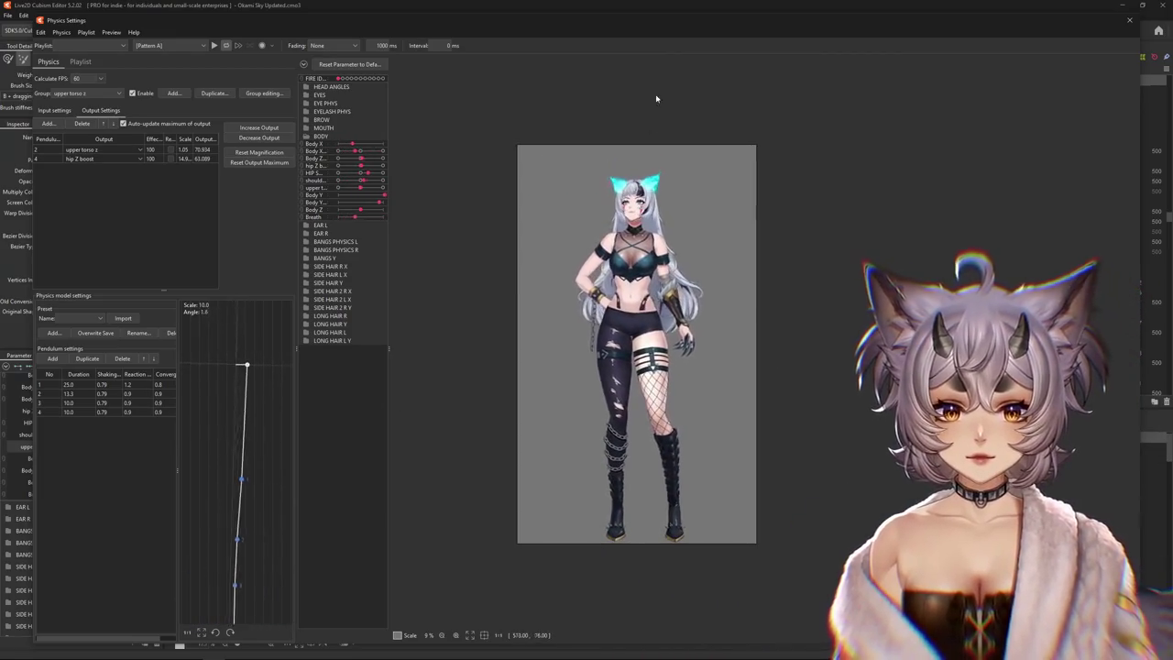
Close Physics Settings, select the BOOBA L warp deformer and set Body X AUG to -10
click(1129, 19)
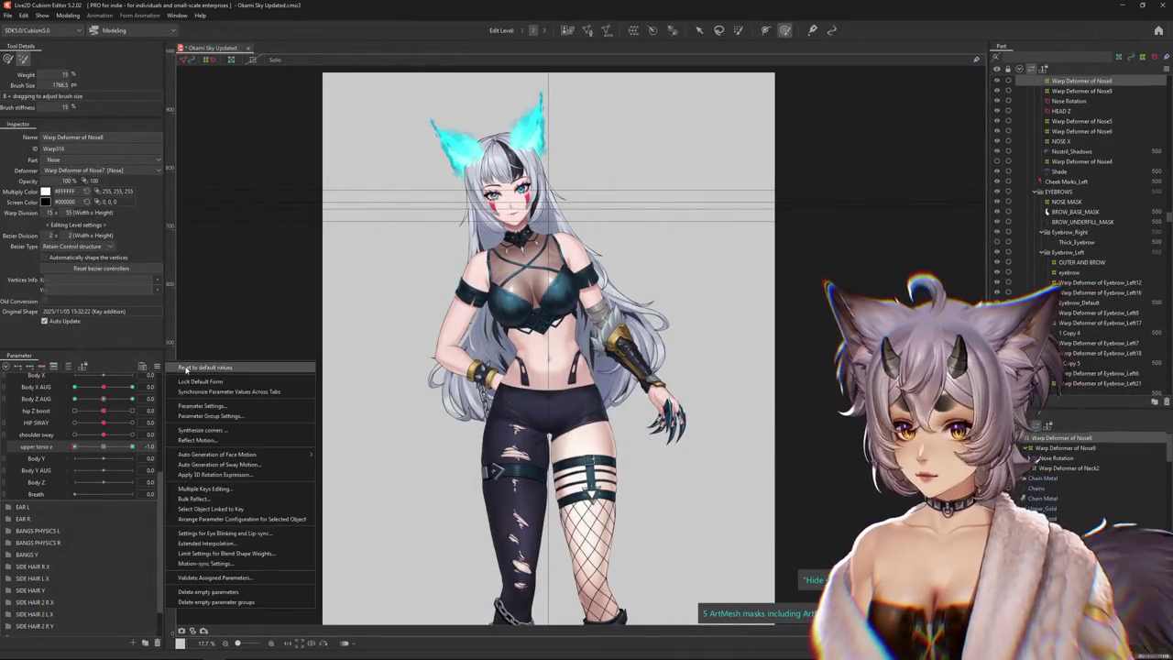
scroll(522, 279, up, 2)
scroll(534, 274, up, 2)
right_click(519, 330)
click(546, 355)
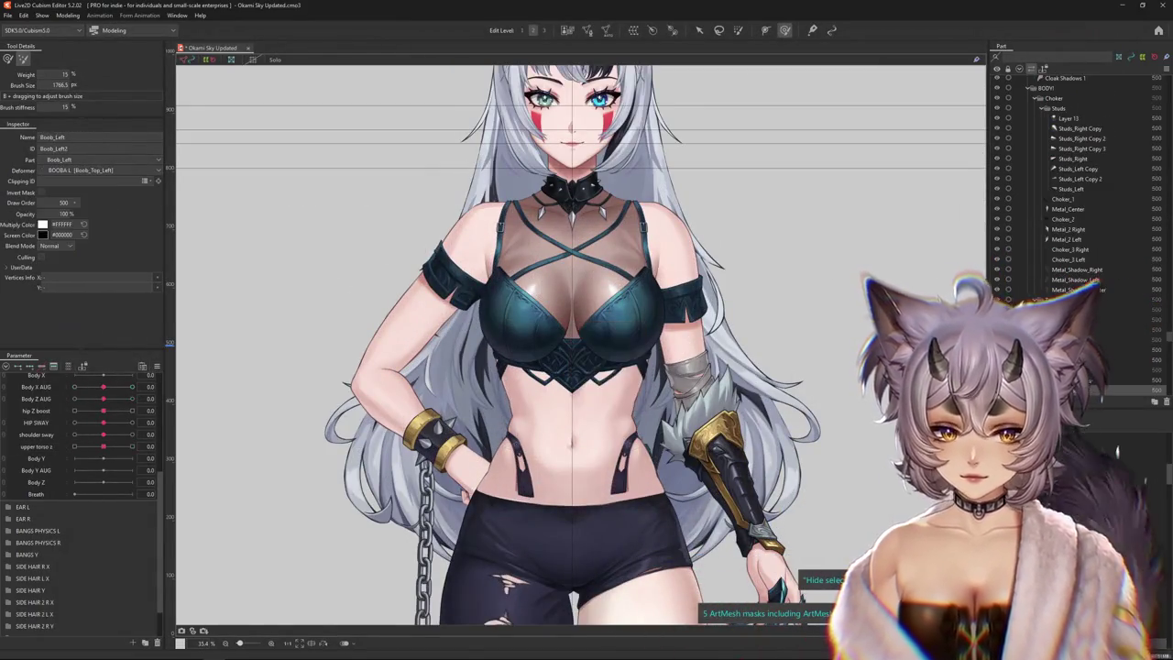
click(1090, 380)
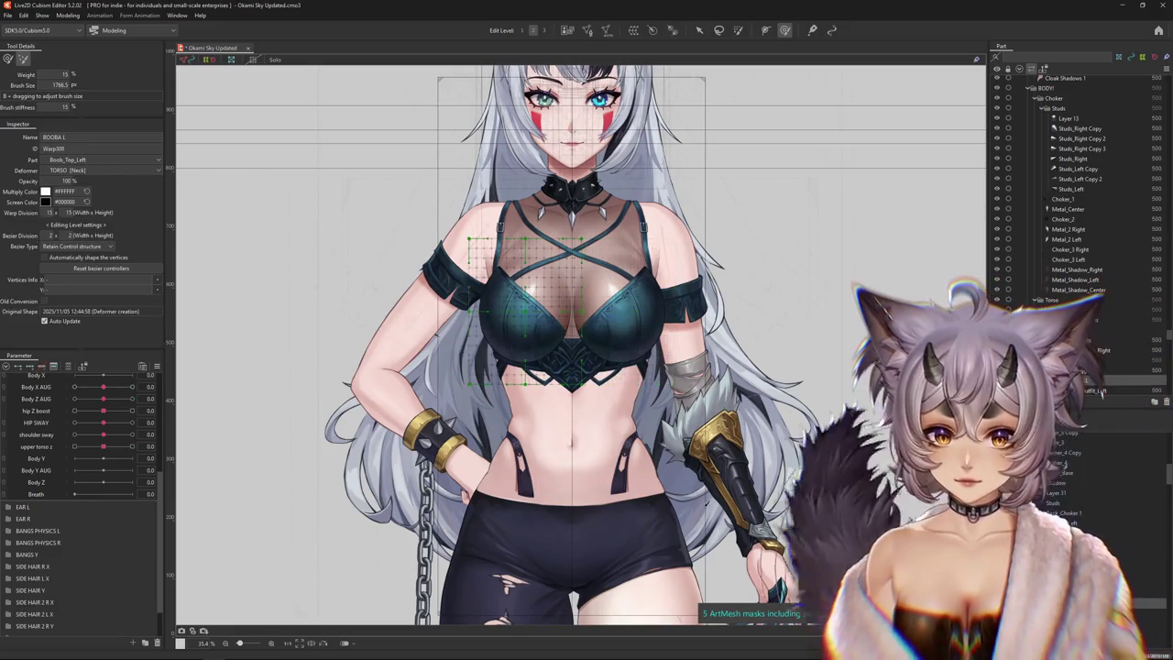
scroll(55, 477, up, 2)
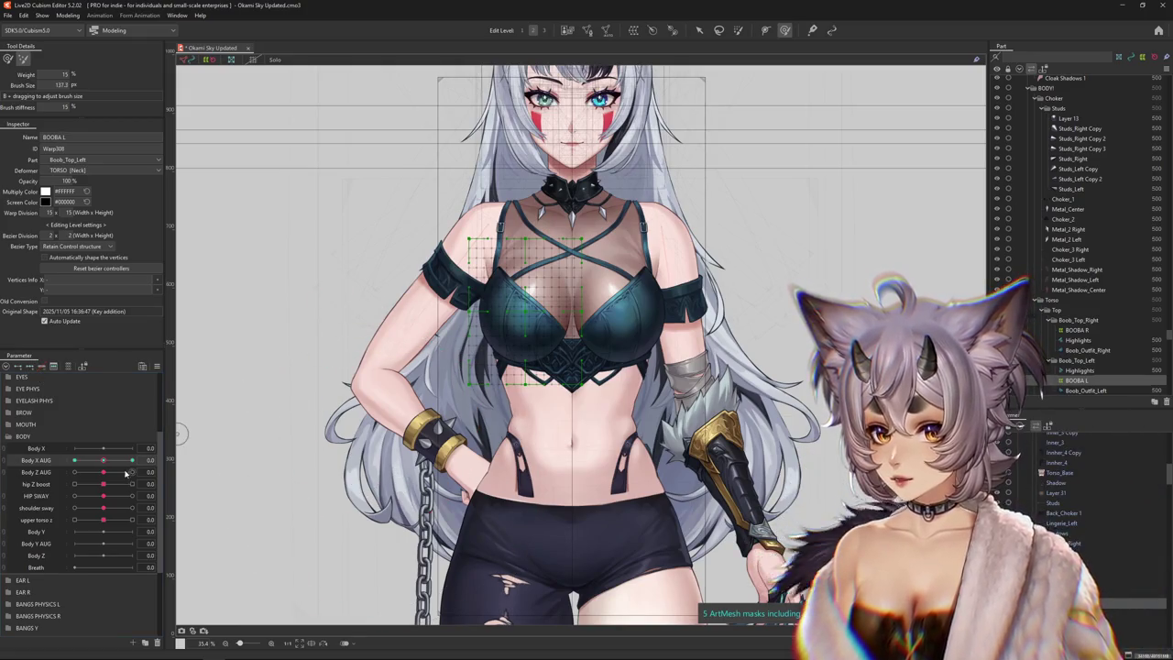
click(41, 460)
Enlarge the warp brush and push the BOOBA L chest grid to follow the body turn
scroll(441, 263, up, 2)
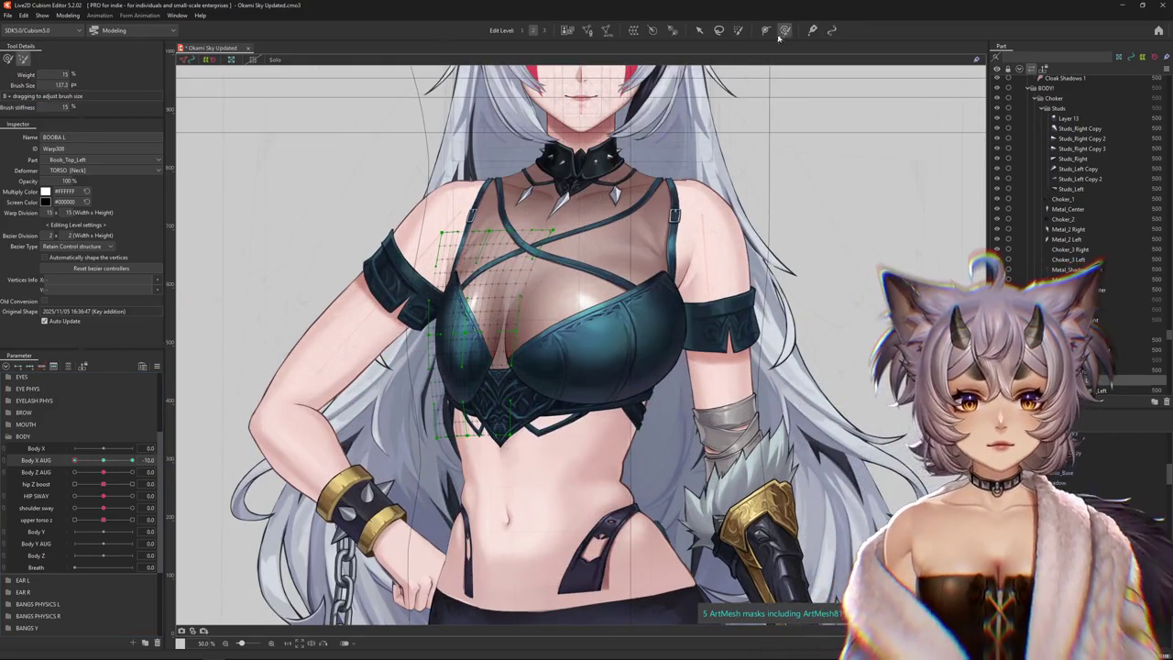
drag(426, 307, 451, 317)
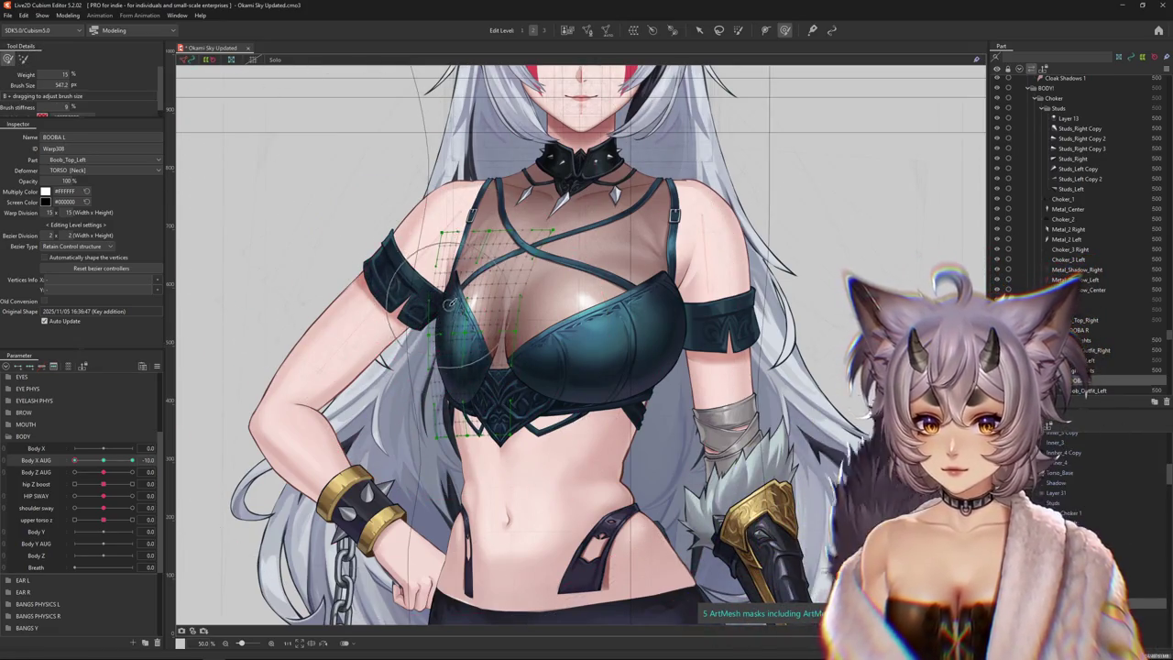
drag(449, 302, 463, 332)
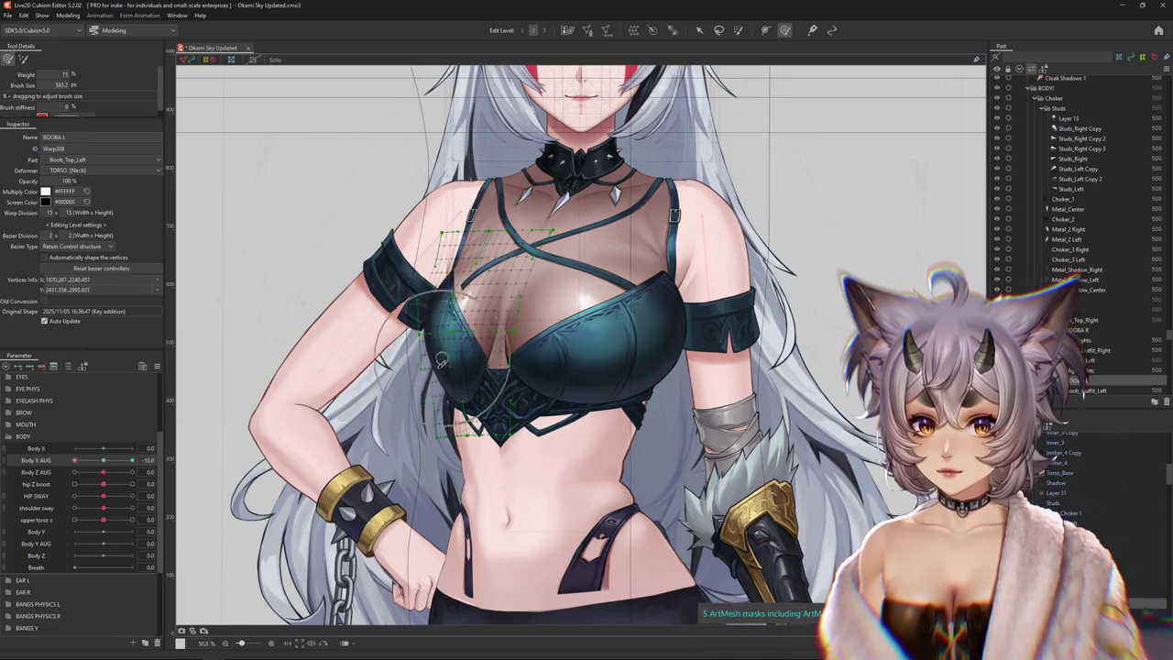
drag(433, 388, 417, 321)
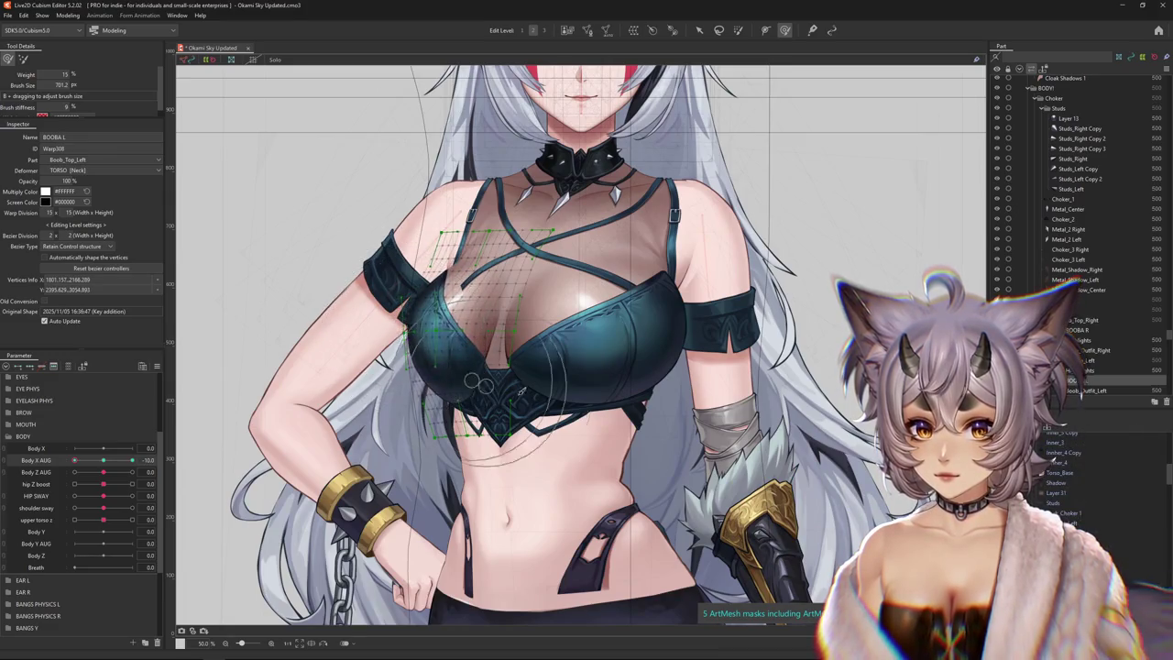
drag(501, 359, 476, 341)
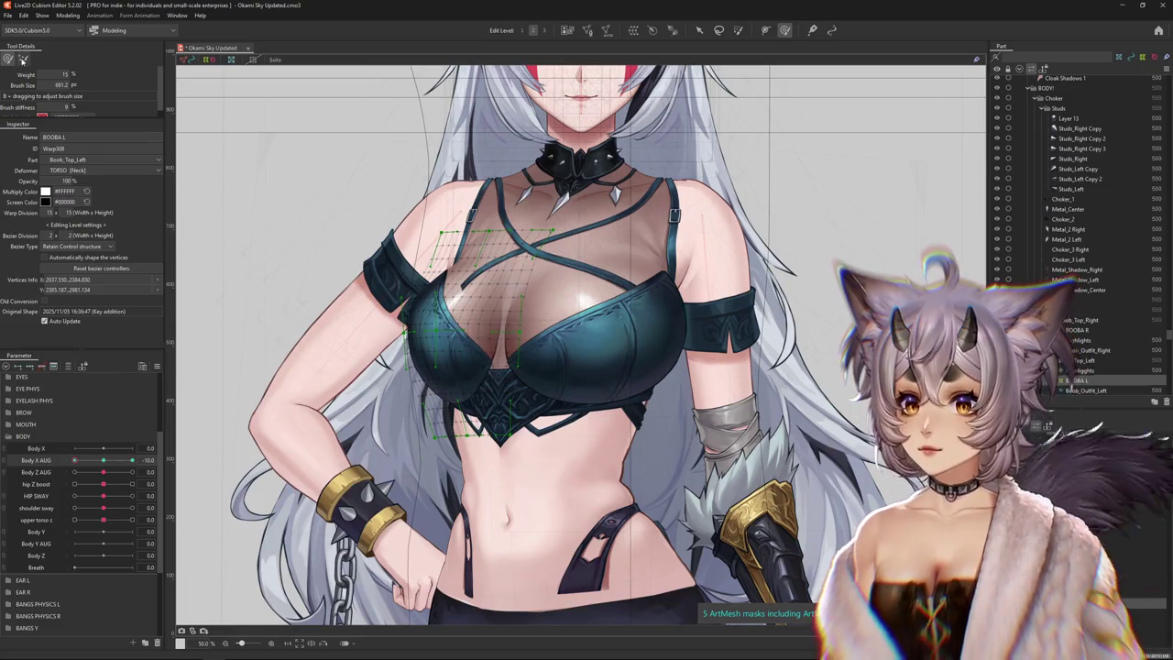
drag(431, 302, 488, 187)
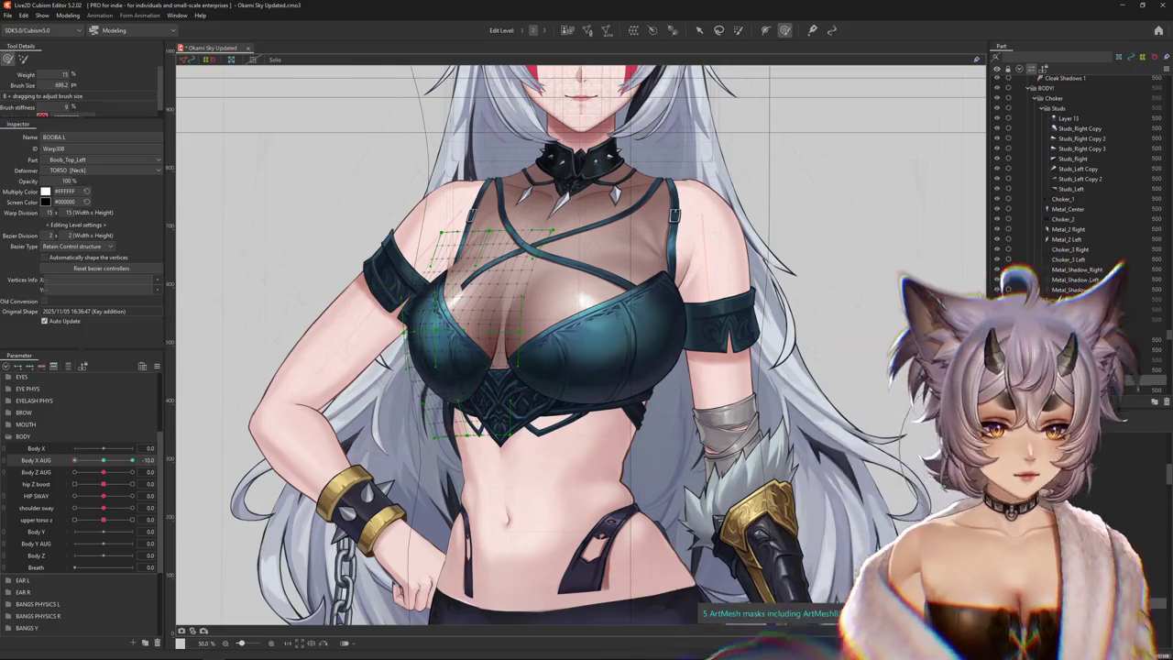
drag(424, 350, 447, 435)
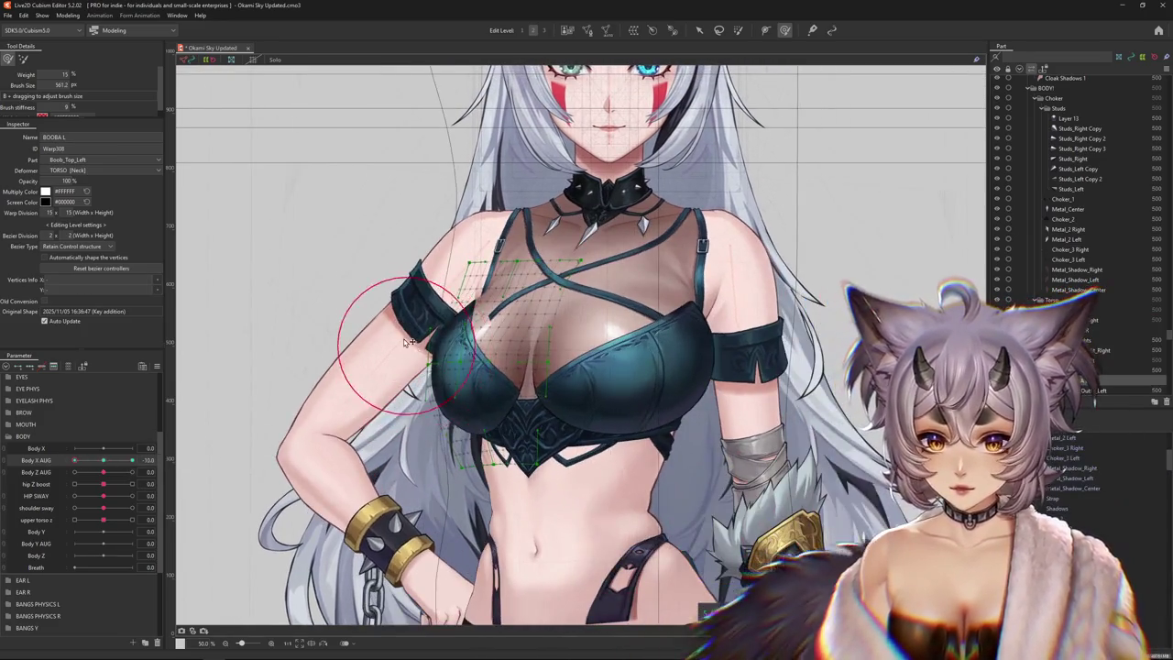
Refine the BOOBA L grid edges and lower chest, scrubbing Body X AUG to check motion
drag(406, 342, 444, 383)
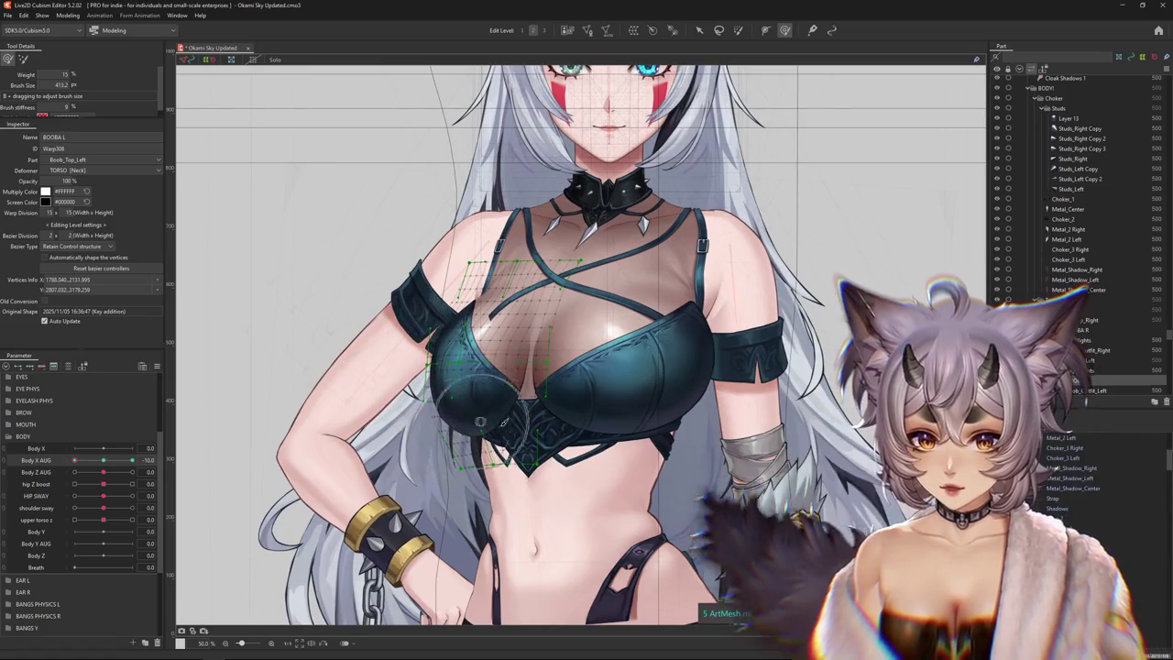
drag(458, 444, 516, 456)
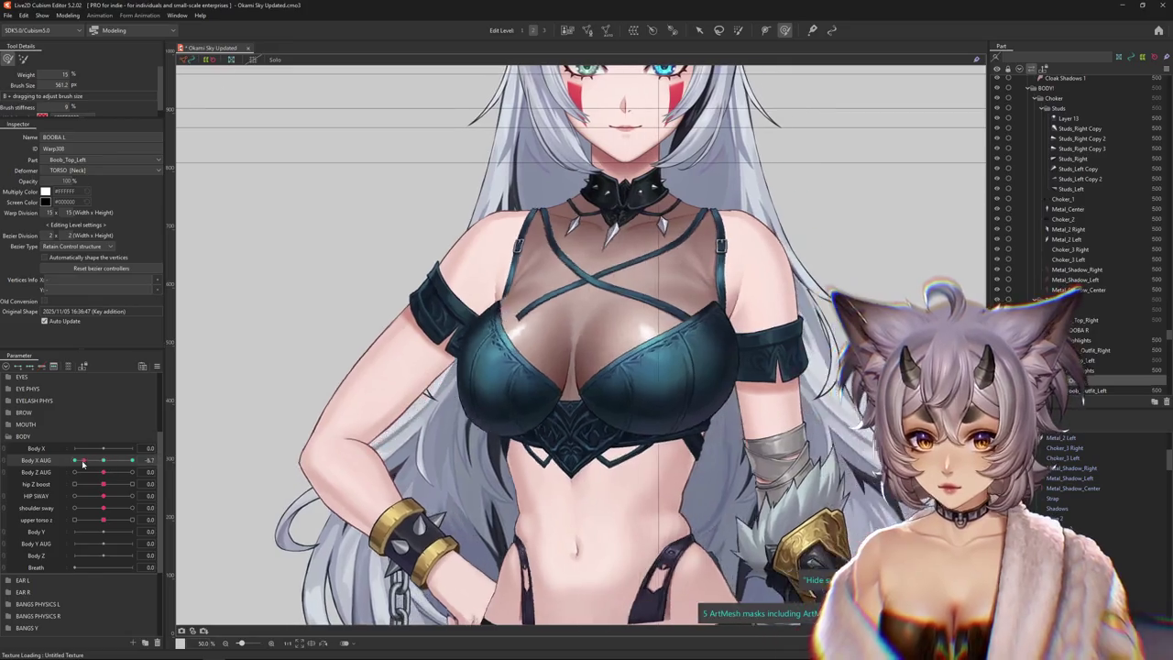
drag(403, 306, 416, 321)
drag(571, 351, 606, 344)
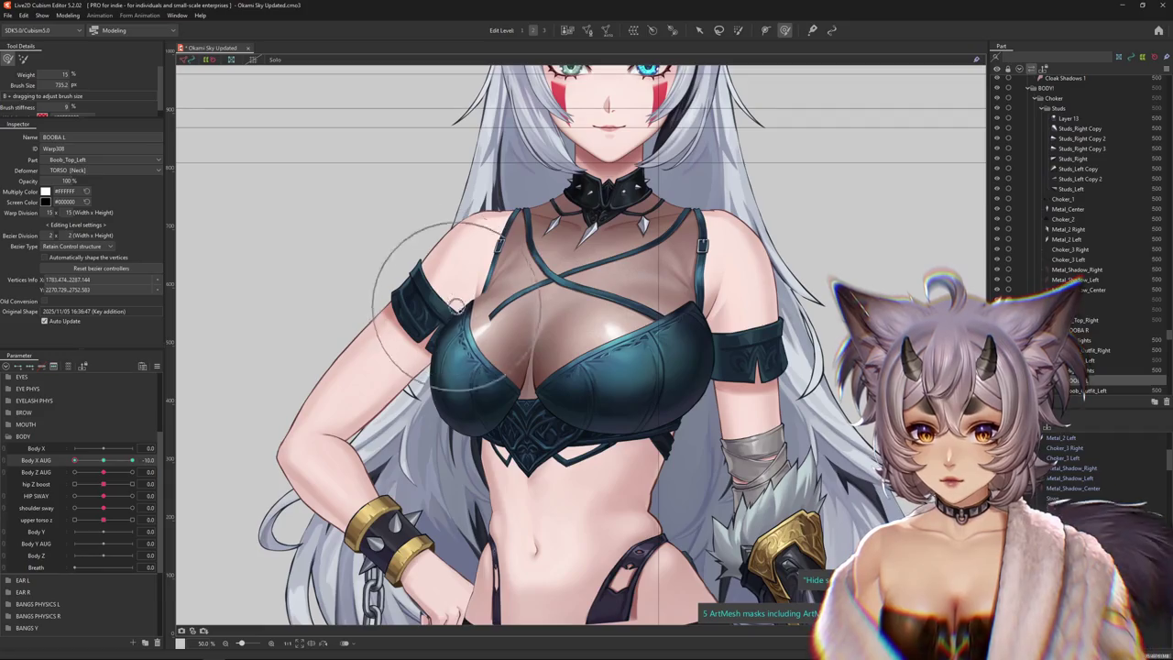
drag(449, 371, 471, 394)
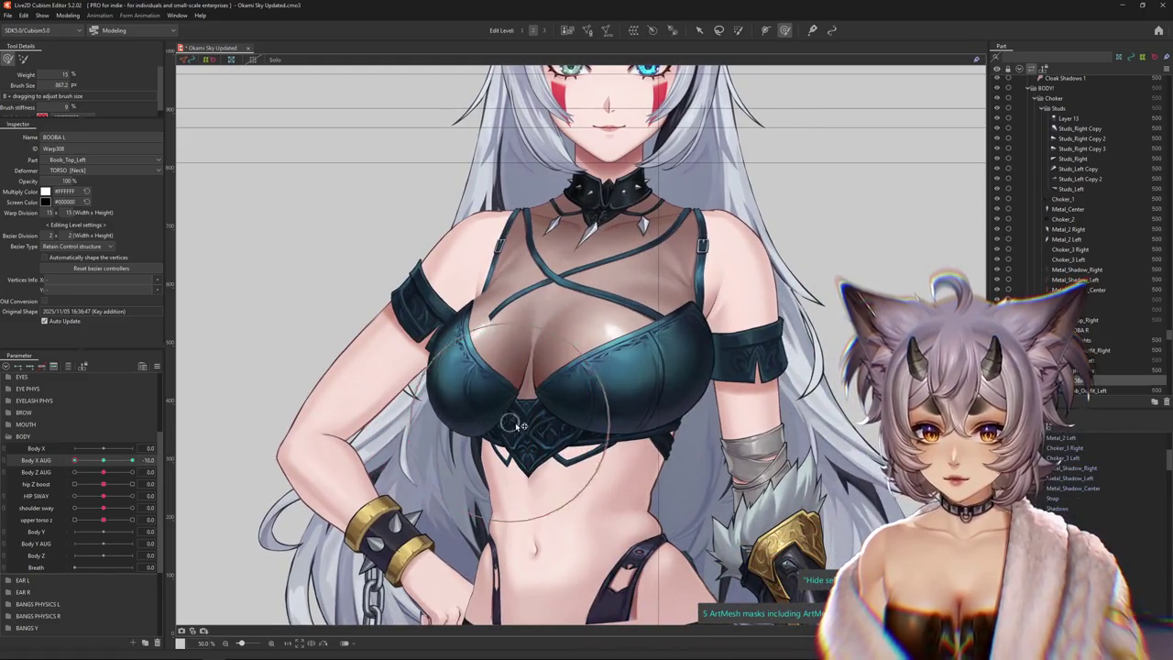
scroll(518, 425, down, 2)
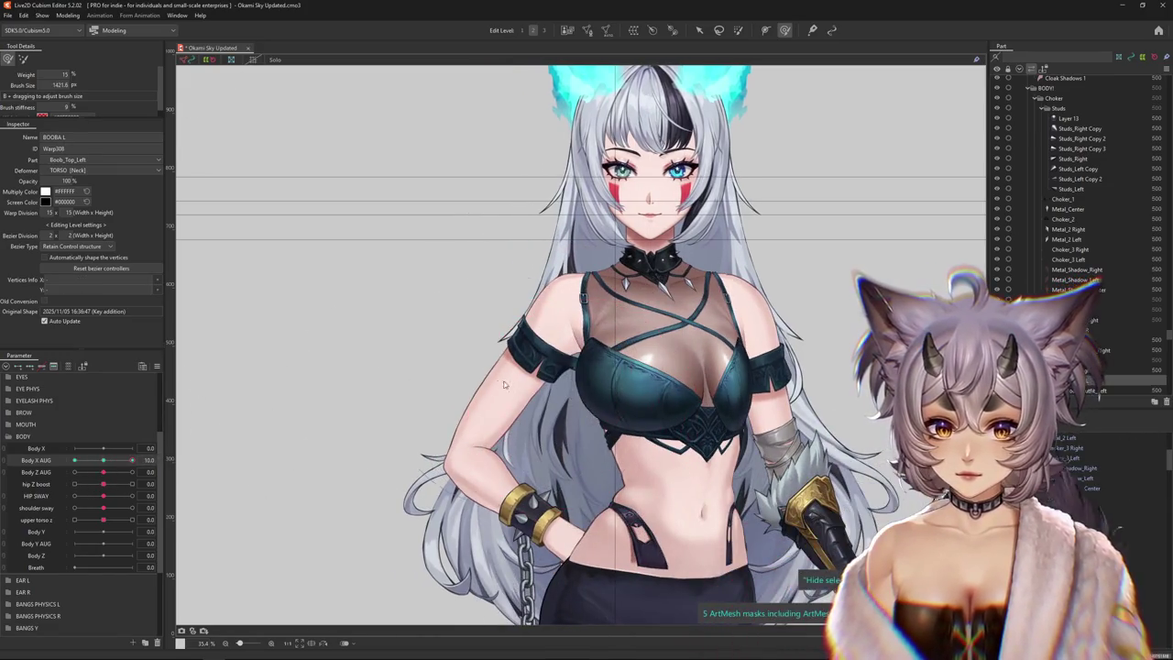
Switch Body X AUG to the opposite key and reshape the BOOBA L grid for that turn
mouse_move(449, 394)
mouse_down()
mouse_move(519, 394)
mouse_move(587, 328)
mouse_move(639, 464)
mouse_up()
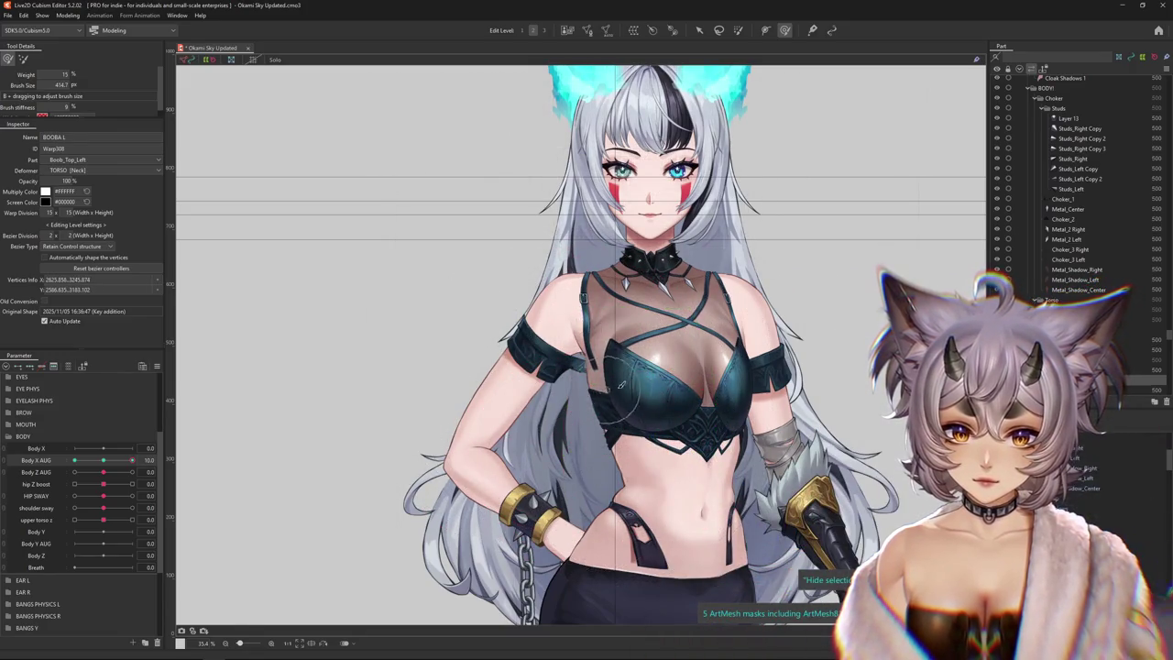
drag(619, 397, 674, 365)
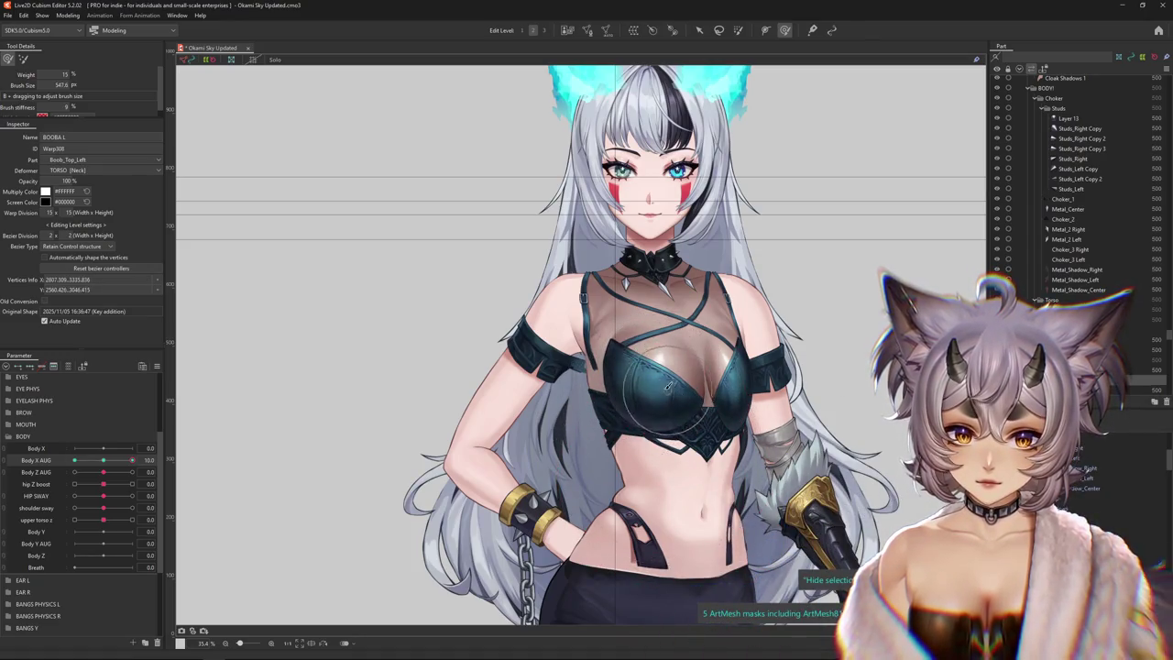
drag(772, 425, 740, 371)
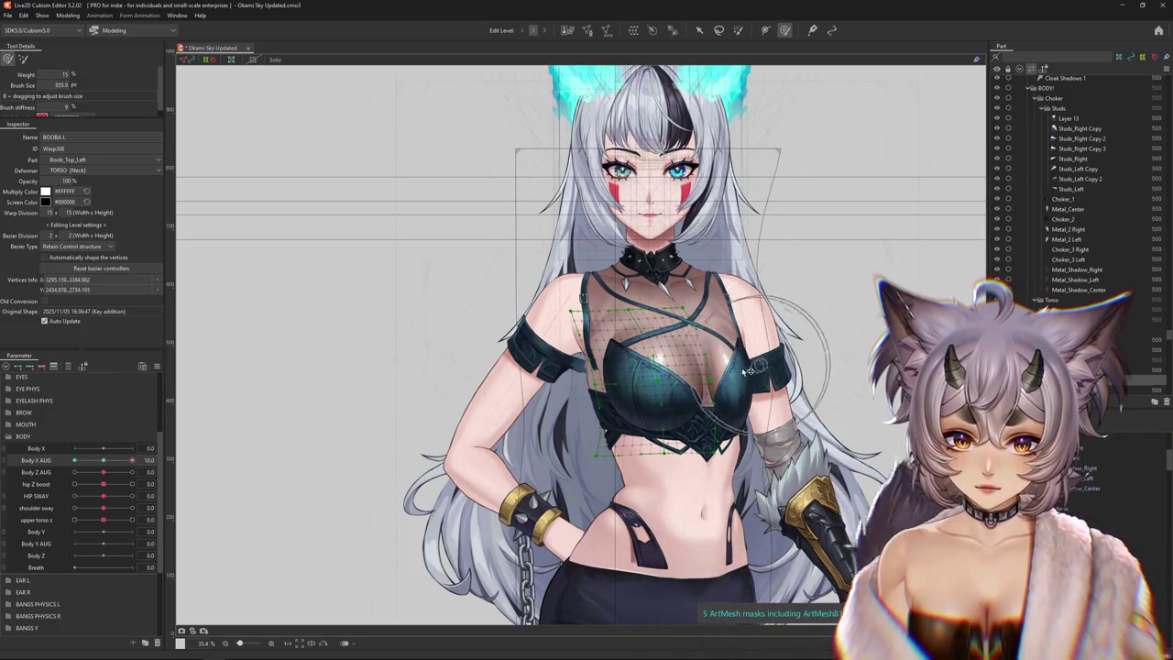
drag(748, 370, 669, 389)
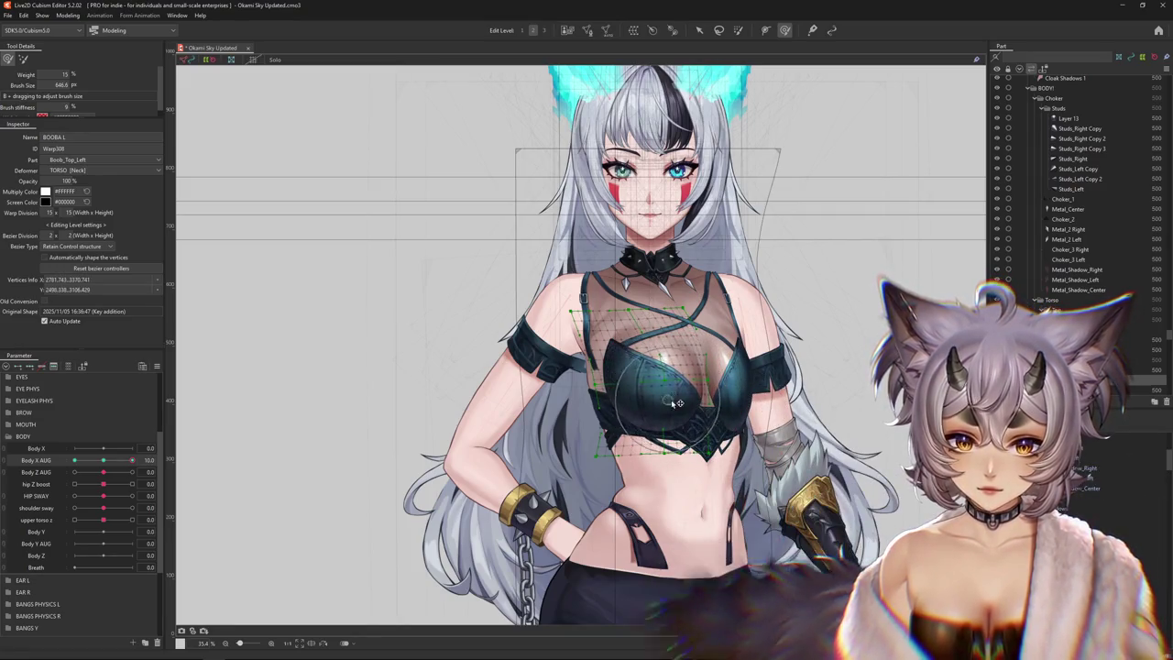
drag(664, 381, 664, 394)
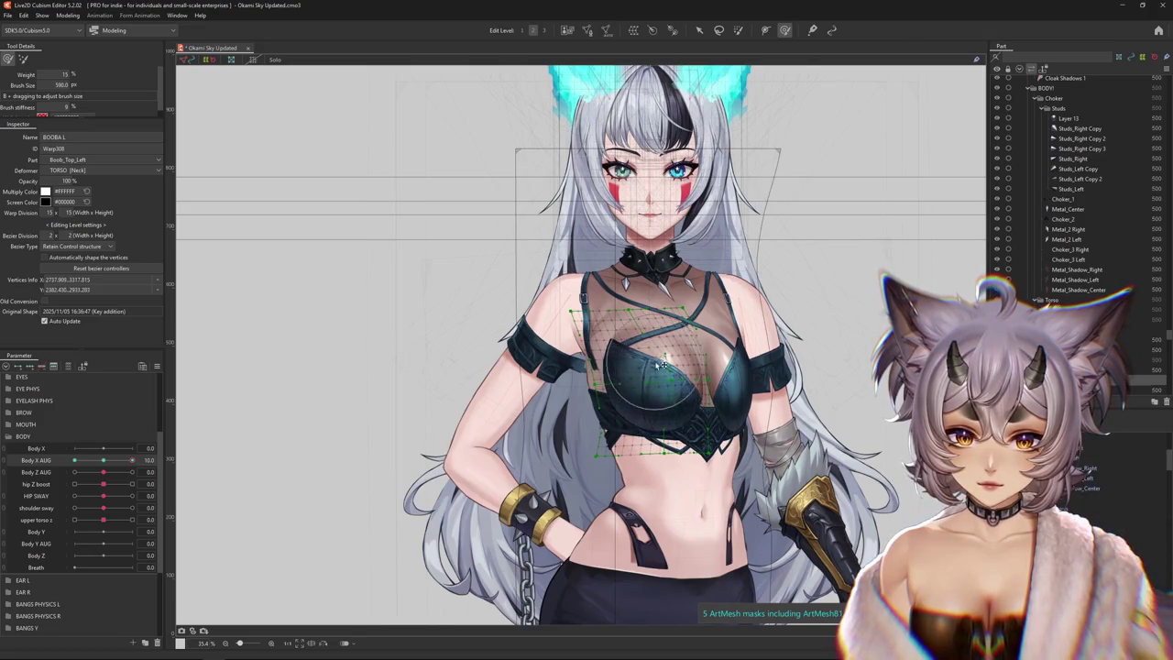
drag(671, 391, 757, 417)
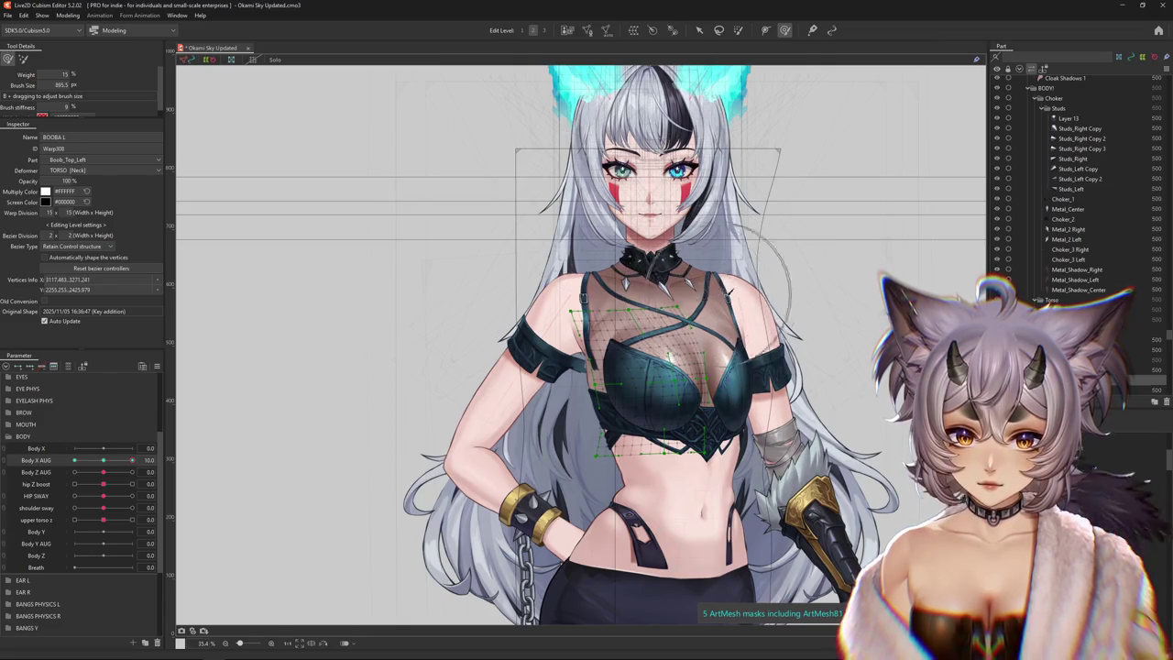
drag(697, 275, 507, 328)
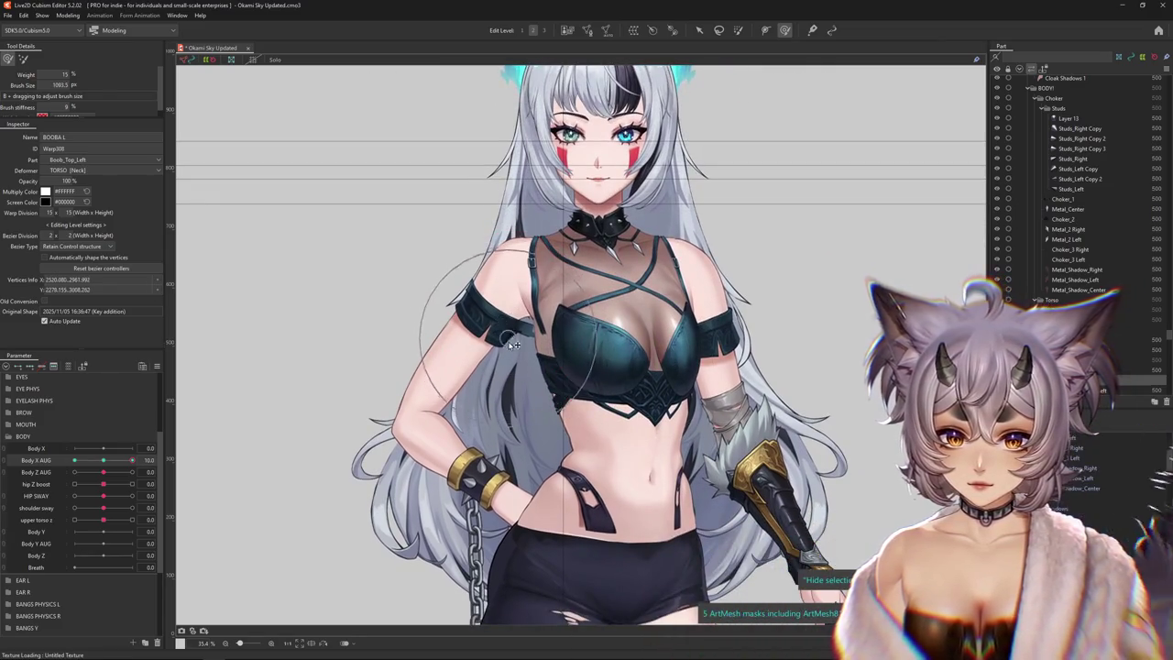
Select the torso warp, turn Body X AUG to -10 and reshape the left chest
drag(151, 461, 355, 407)
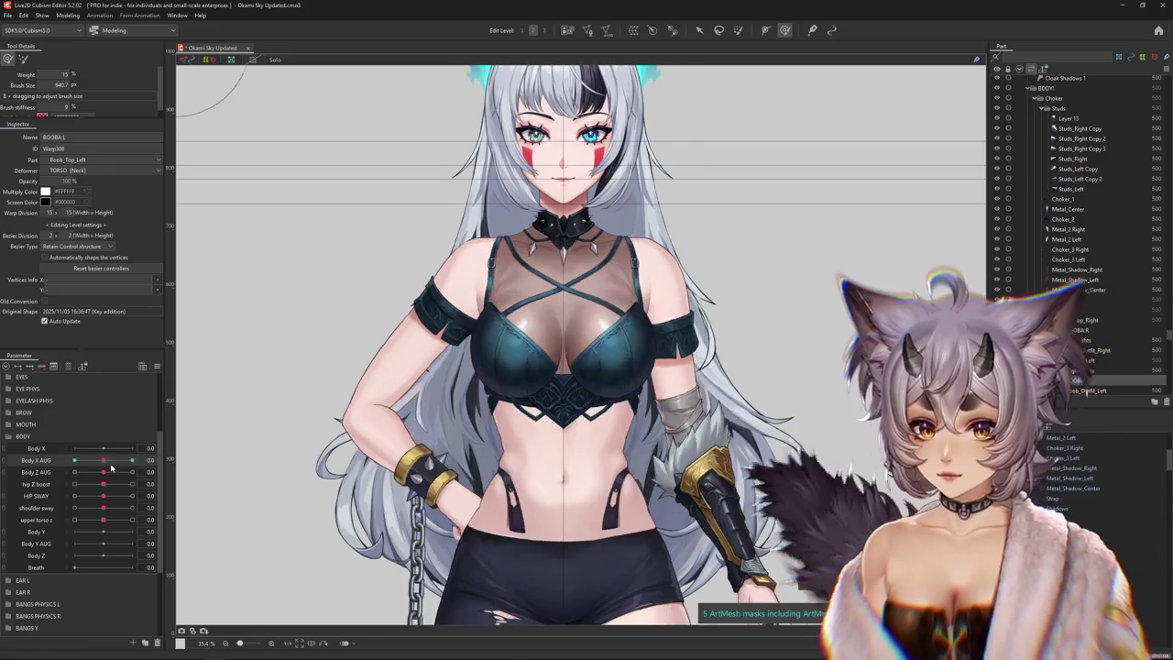
click(489, 295)
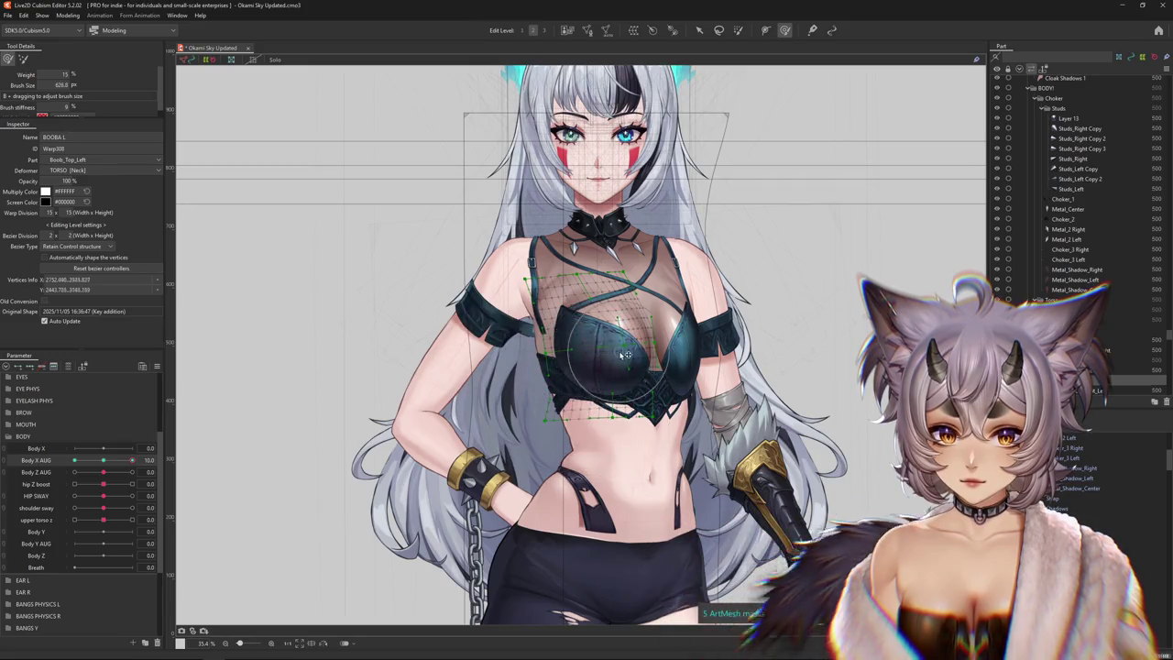
mouse_move(132, 460)
mouse_down()
mouse_move(118, 467)
mouse_move(132, 460)
mouse_up()
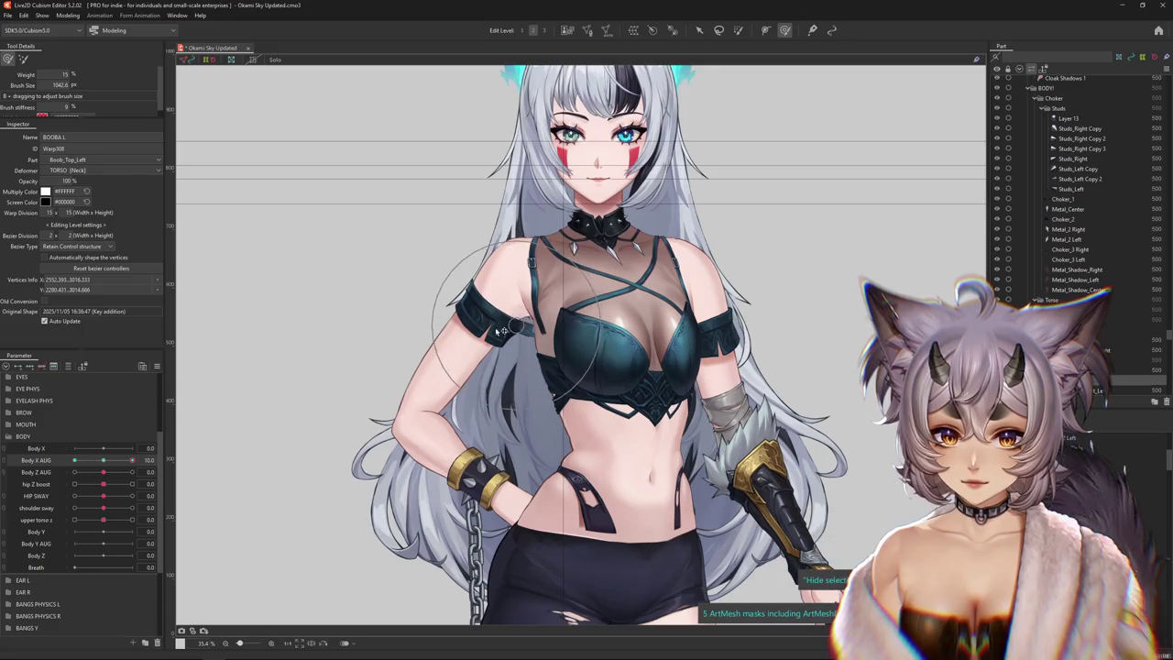
drag(129, 465, 60, 465)
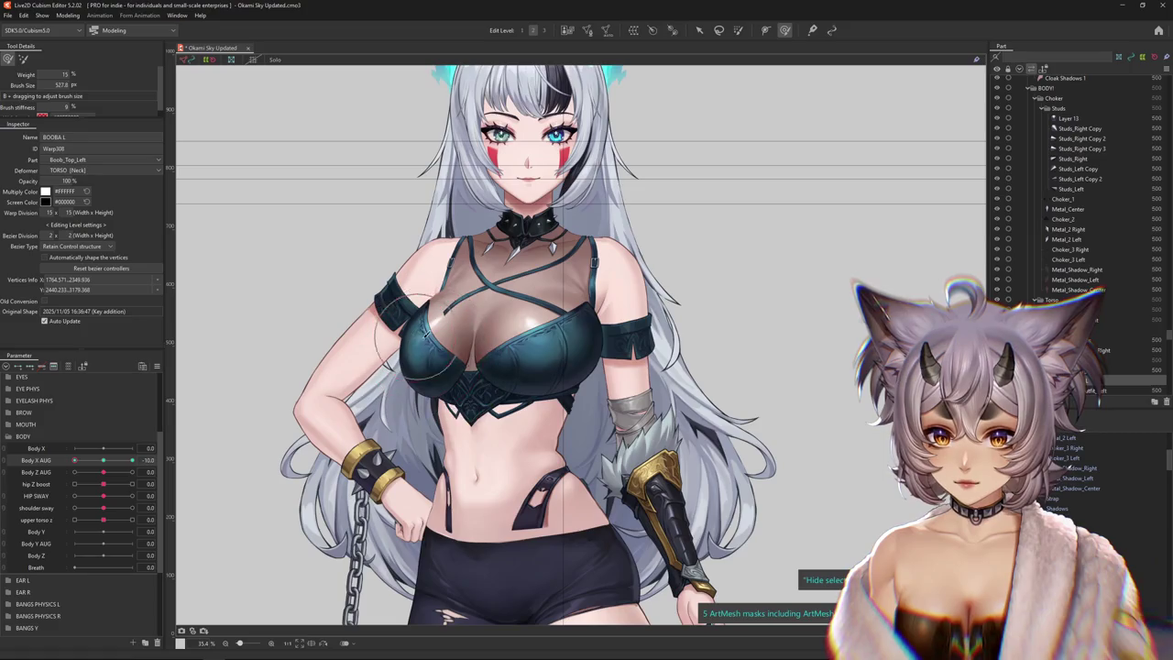
drag(414, 361, 493, 389)
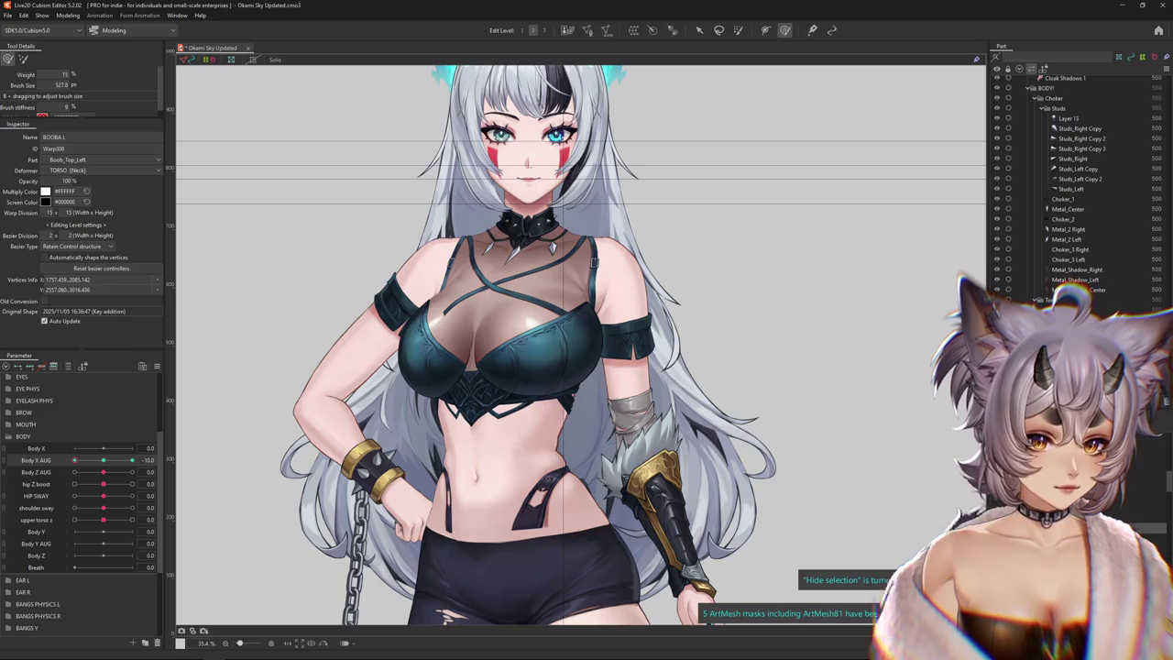
Select BOOBA R, zoom in, turn Body X AUG to -10 and ease it back to neutral
click(1076, 330)
click(102, 464)
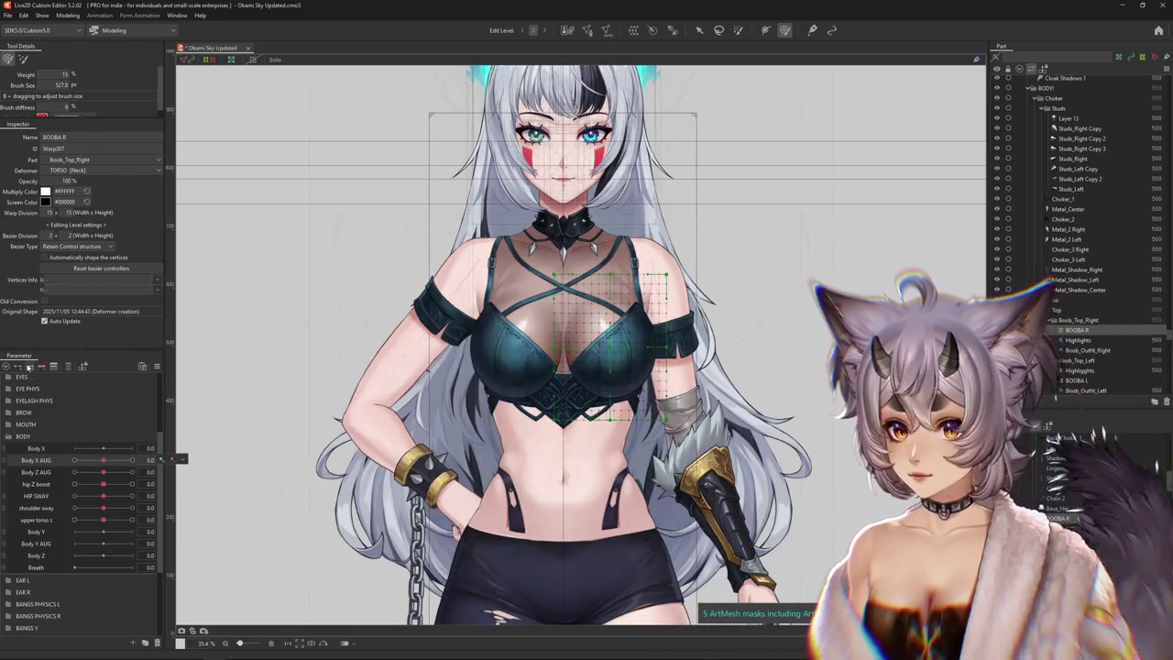
scroll(624, 313, up, 2)
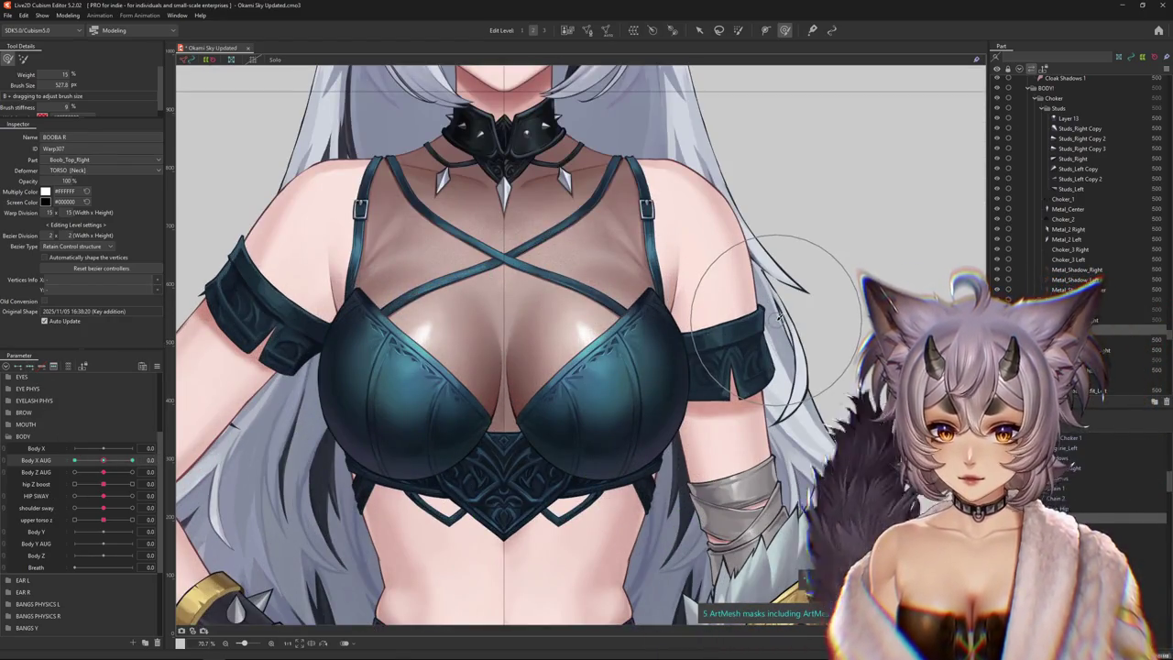
scroll(474, 402, up, 1)
scroll(474, 401, up, 2)
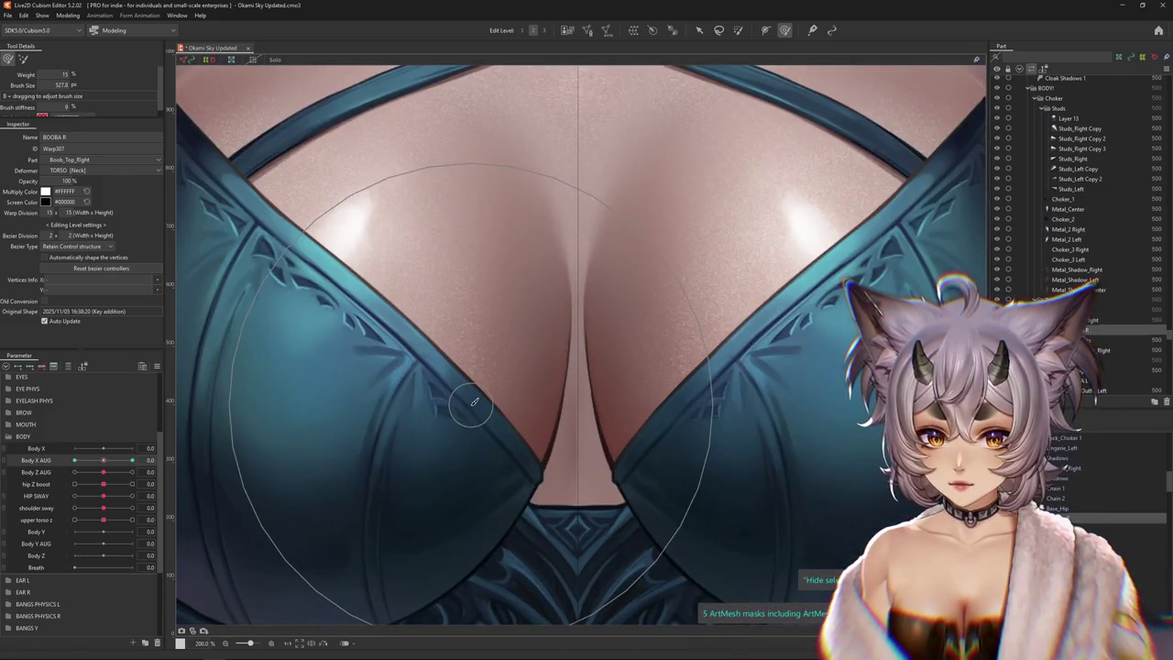
scroll(474, 401, down, 3)
scroll(474, 401, down, 2)
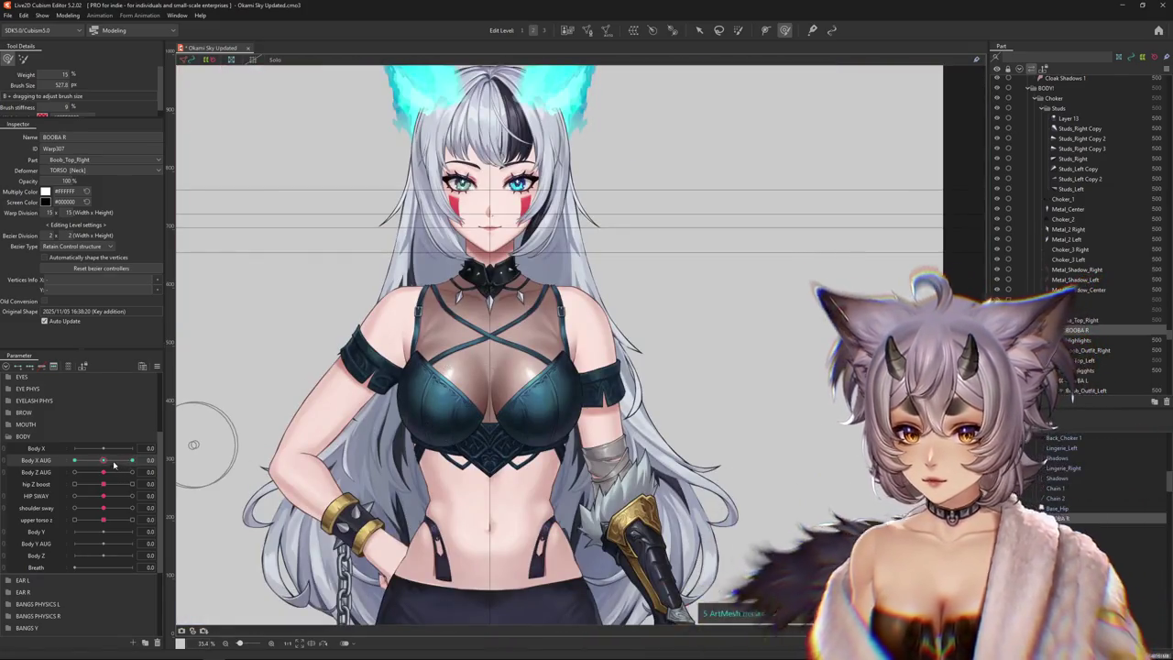
mouse_move(151, 459)
mouse_down()
mouse_move(15, 466)
mouse_move(103, 469)
mouse_up()
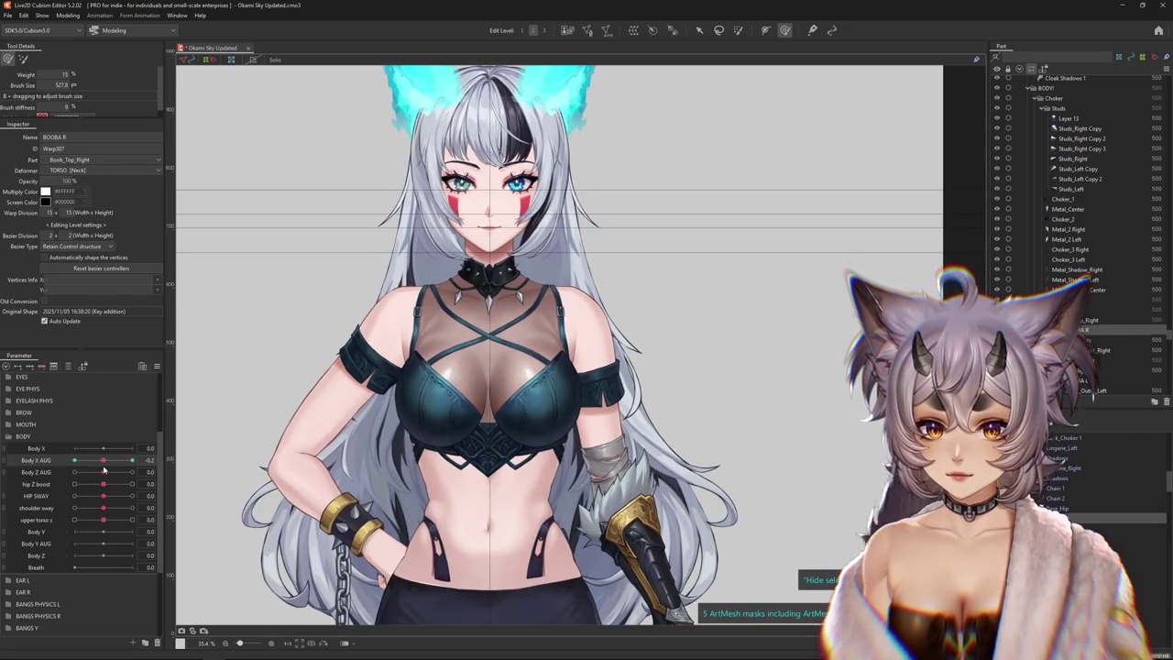
drag(103, 469, 103, 469)
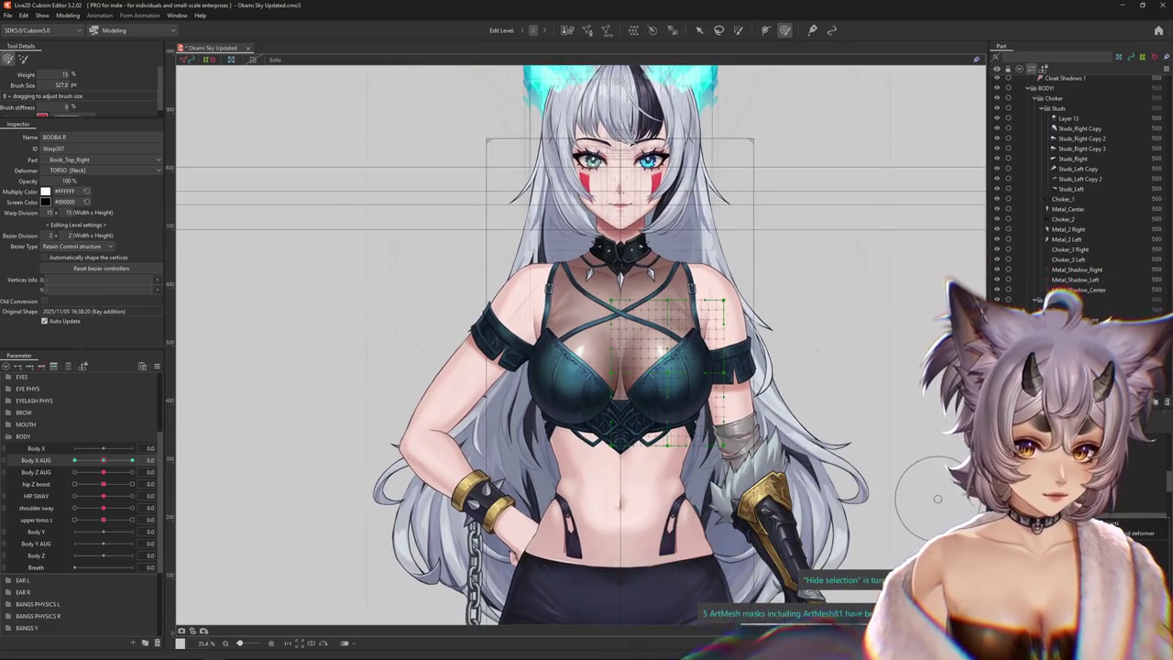
click(573, 357)
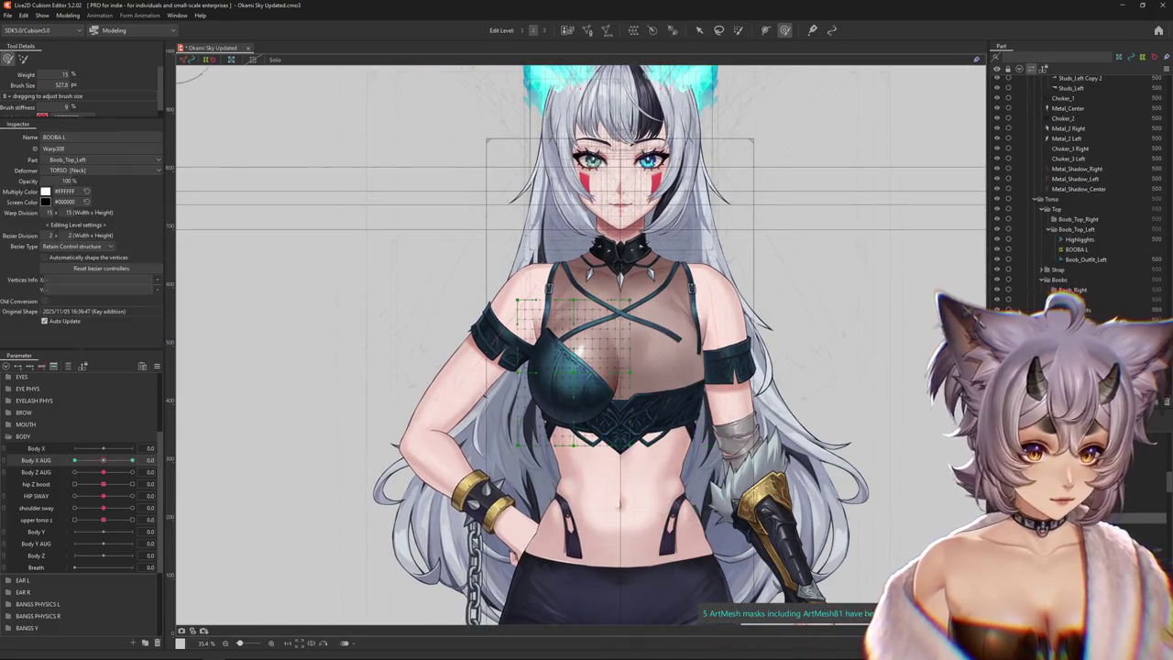
Paste the copied chest deformation and mirror it onto the left side with Reflect
double_click(573, 358)
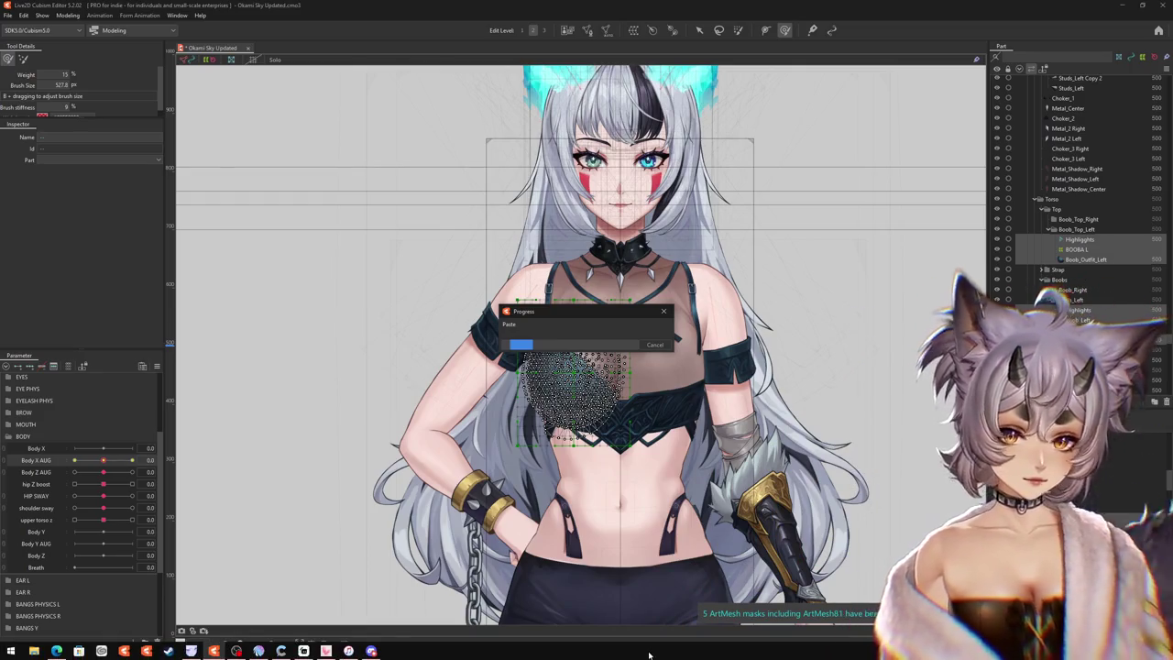
right_click(637, 591)
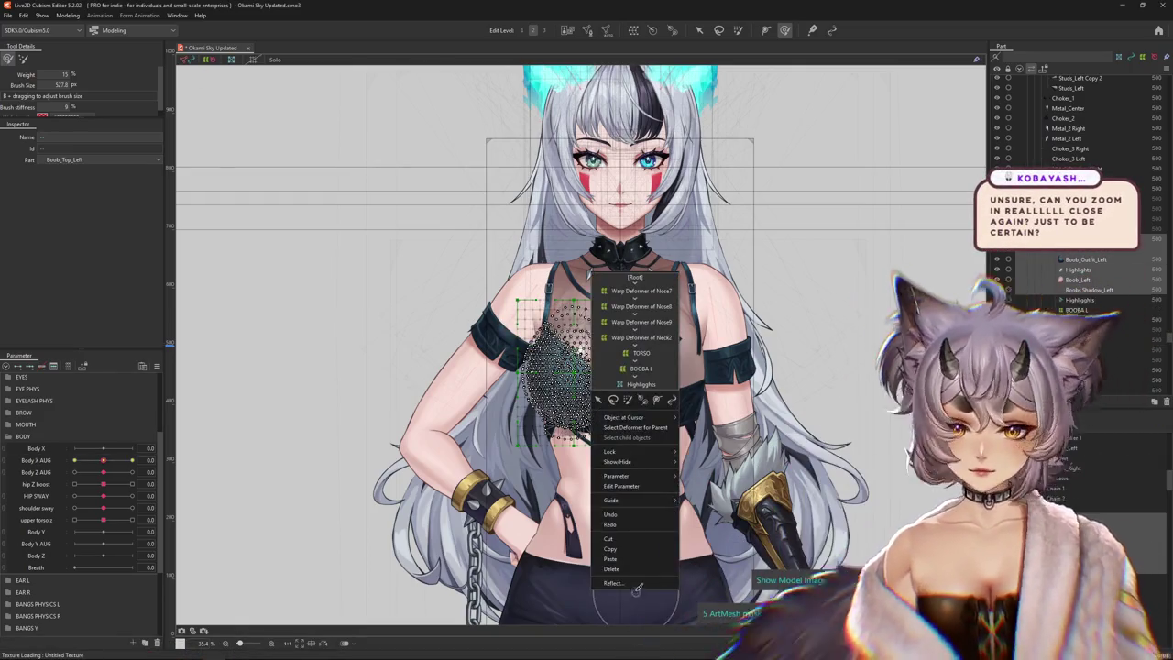
click(635, 584)
click(567, 415)
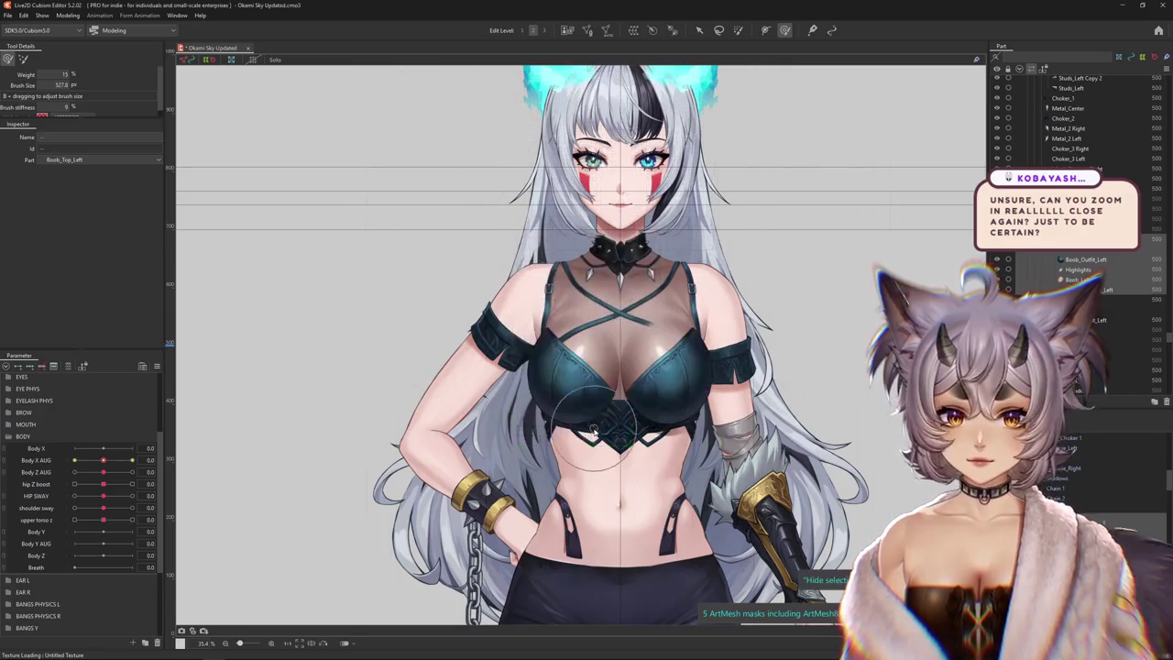
Select BOOBA L, switch to the deform brush, enlarge it, and sweep Body X AUG to -10
key(v)
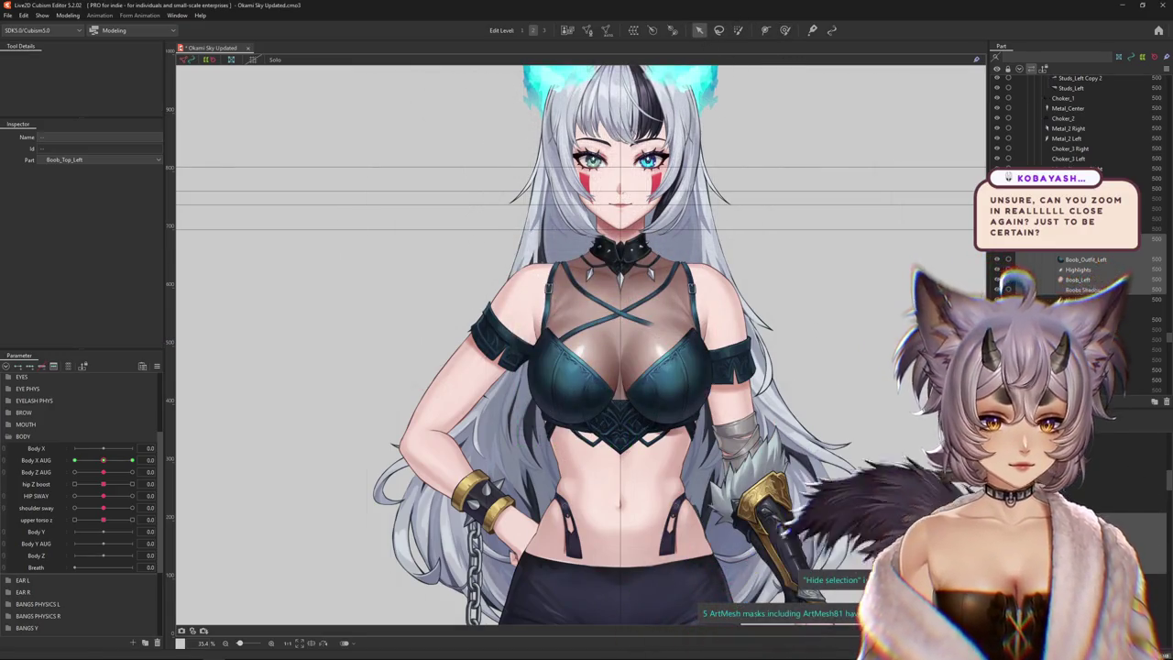
click(687, 339)
scroll(696, 366, up, 3)
scroll(718, 395, up, 2)
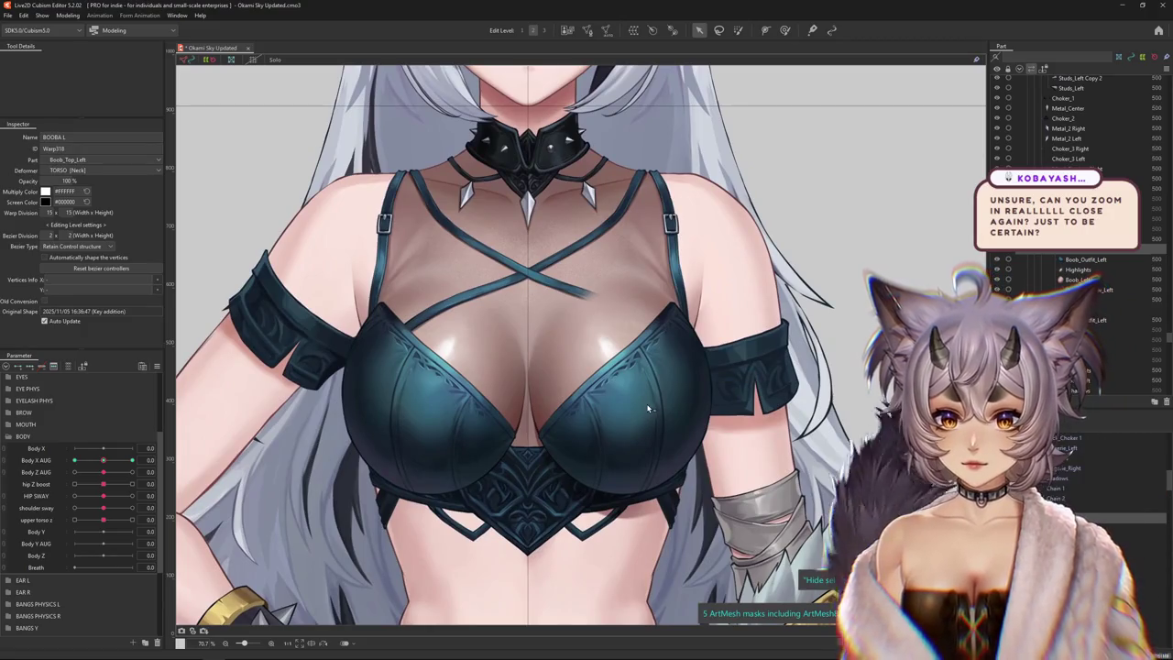
key(b)
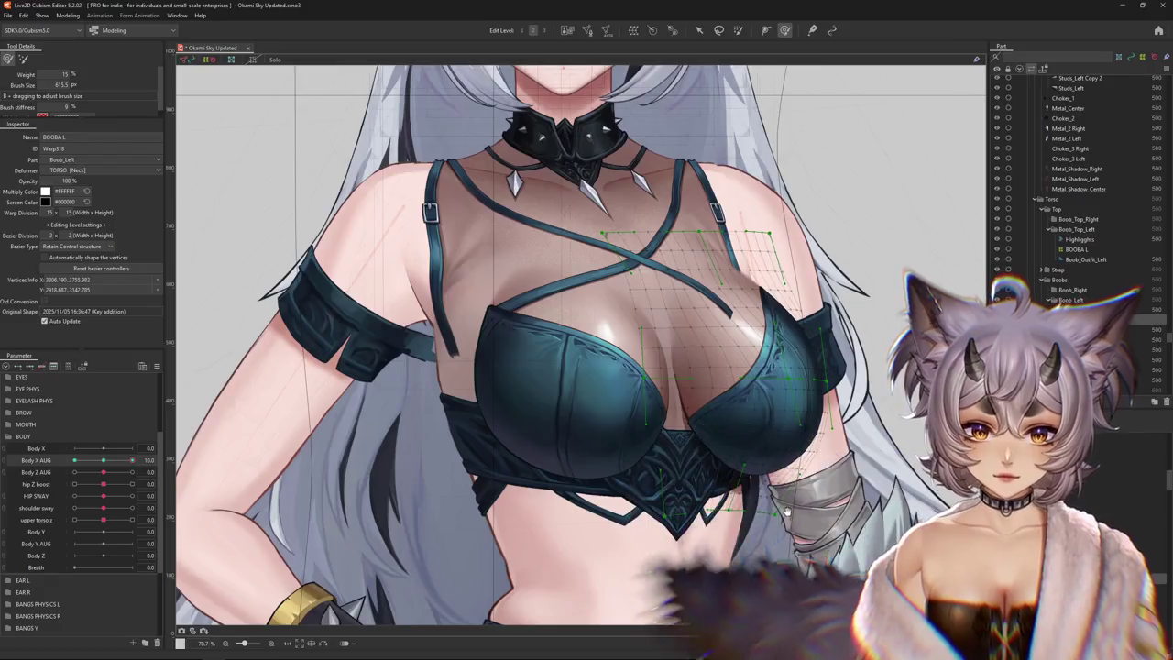
drag(787, 511, 742, 488)
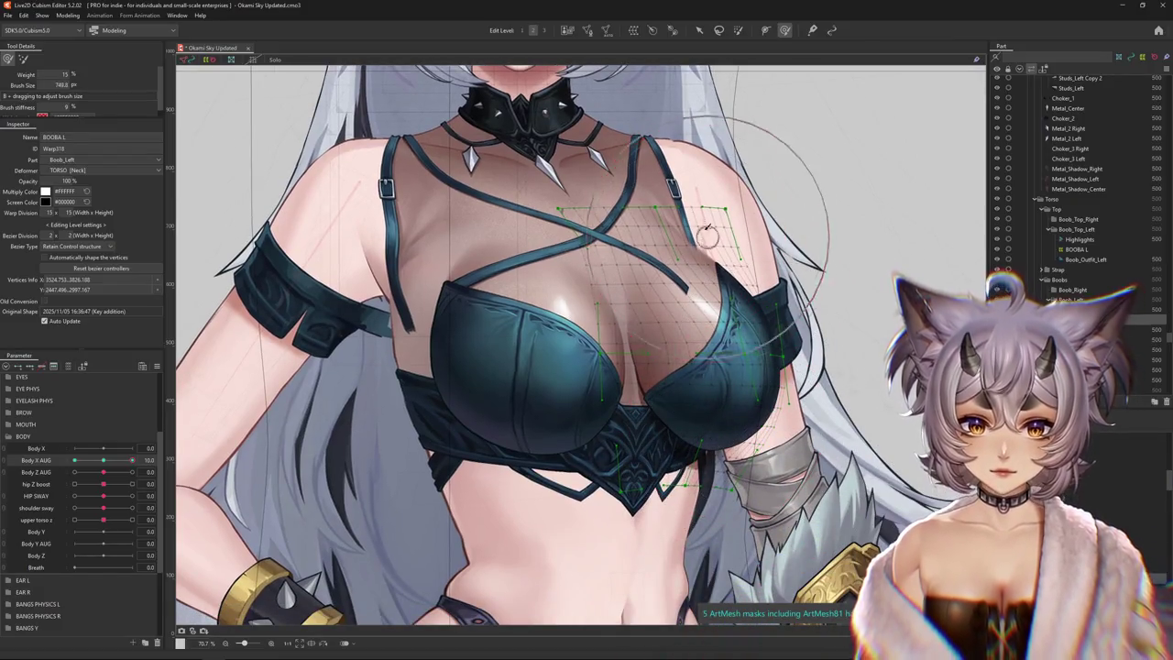
scroll(606, 284, down, 2)
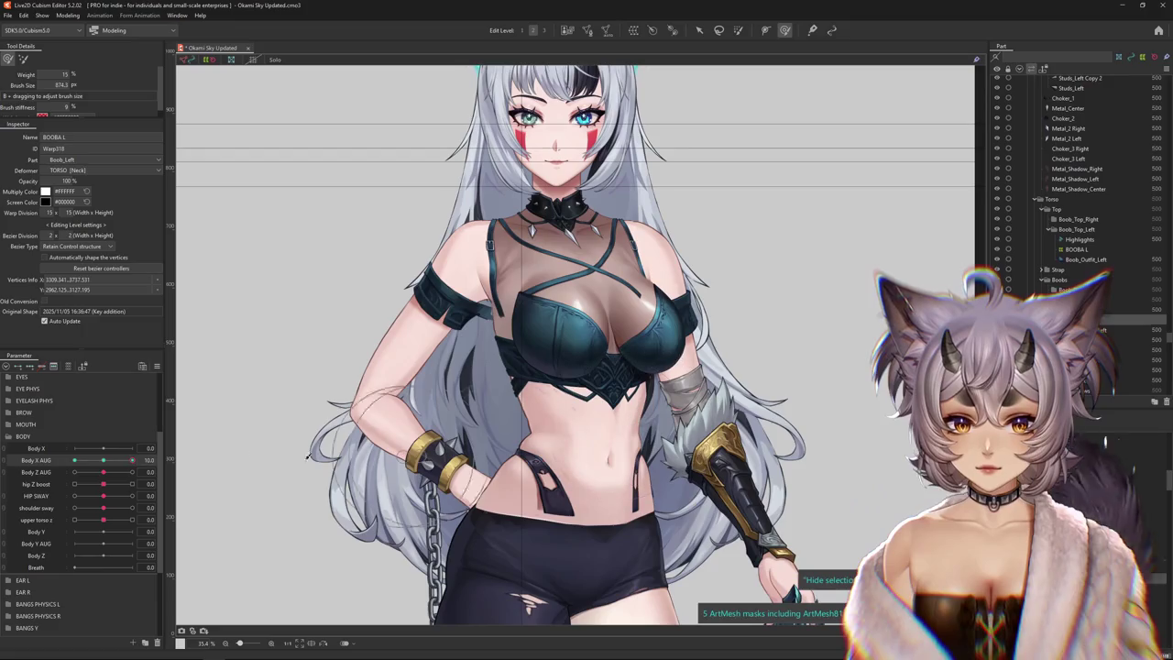
mouse_move(131, 460)
mouse_down()
mouse_move(108, 461)
mouse_move(154, 456)
mouse_up()
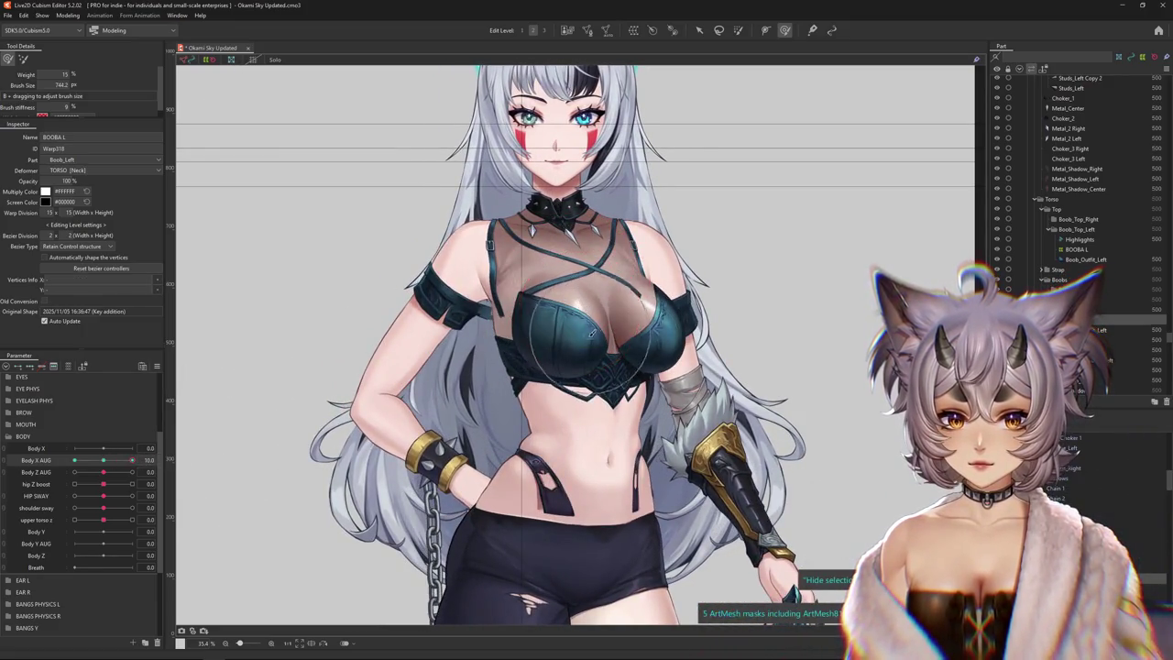
drag(629, 325, 658, 320)
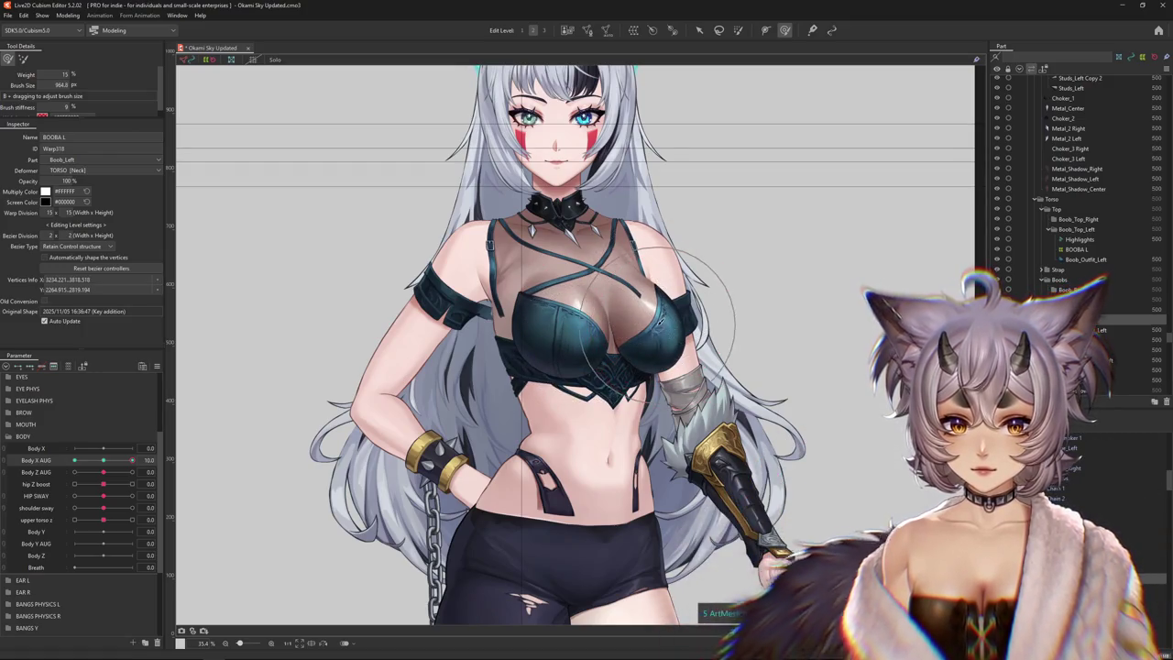
drag(132, 460, 74, 460)
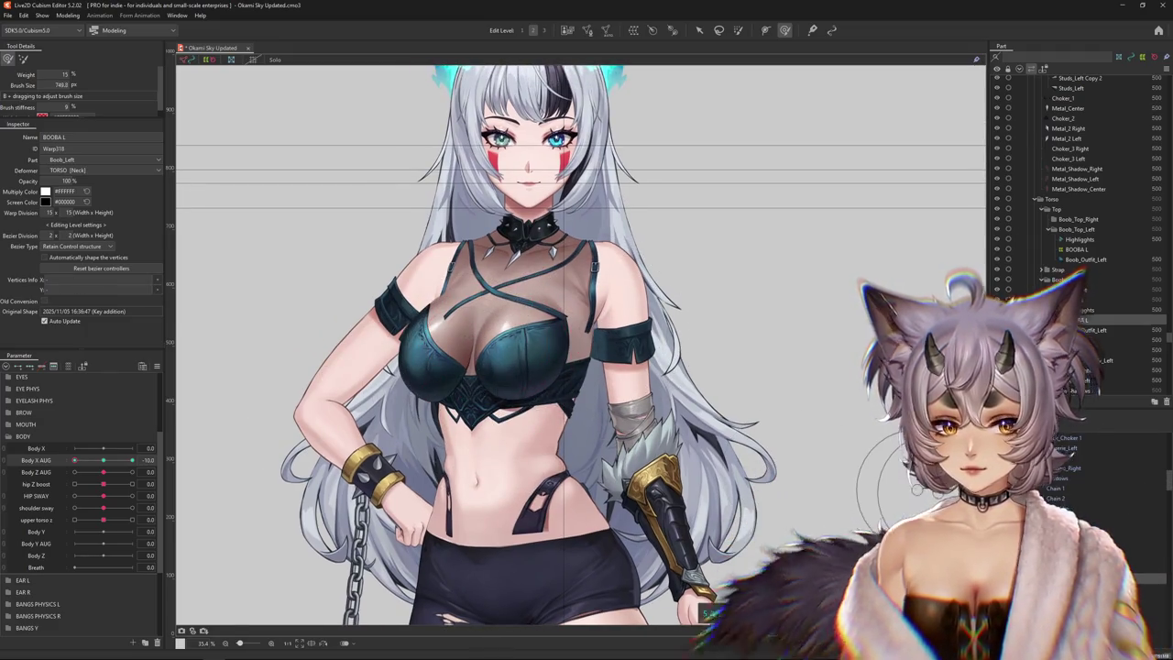
Turn Body X AUG to 10 and brush the BOOBA L bust grid upward, refining its lower part
scroll(458, 324, up, 2)
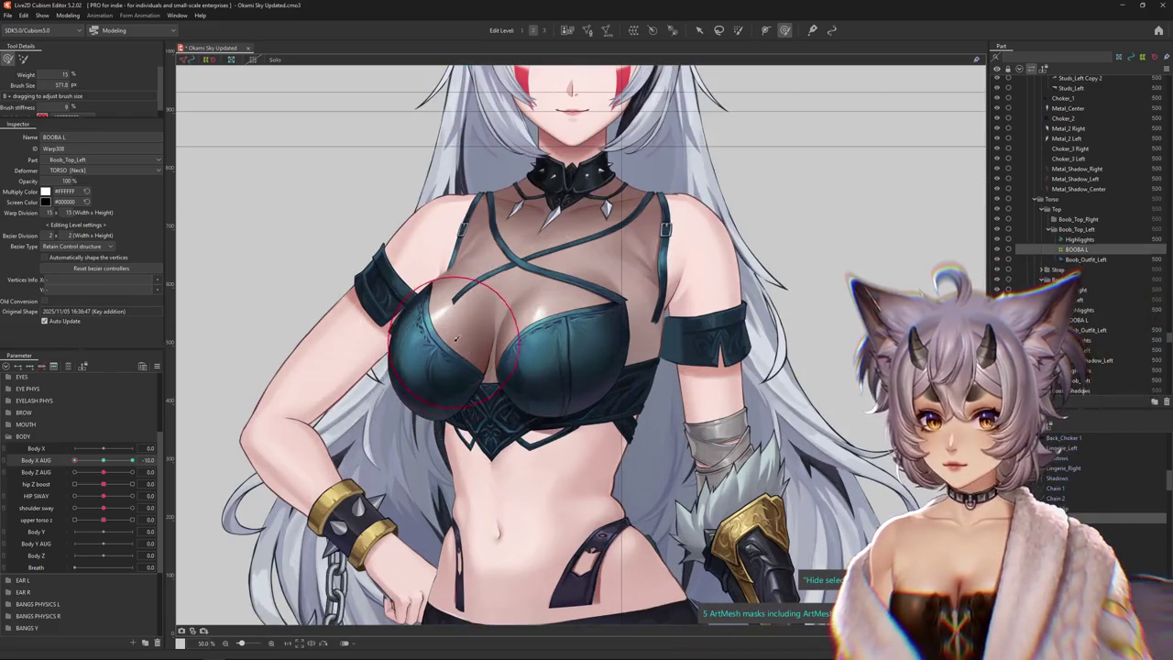
drag(487, 390, 335, 303)
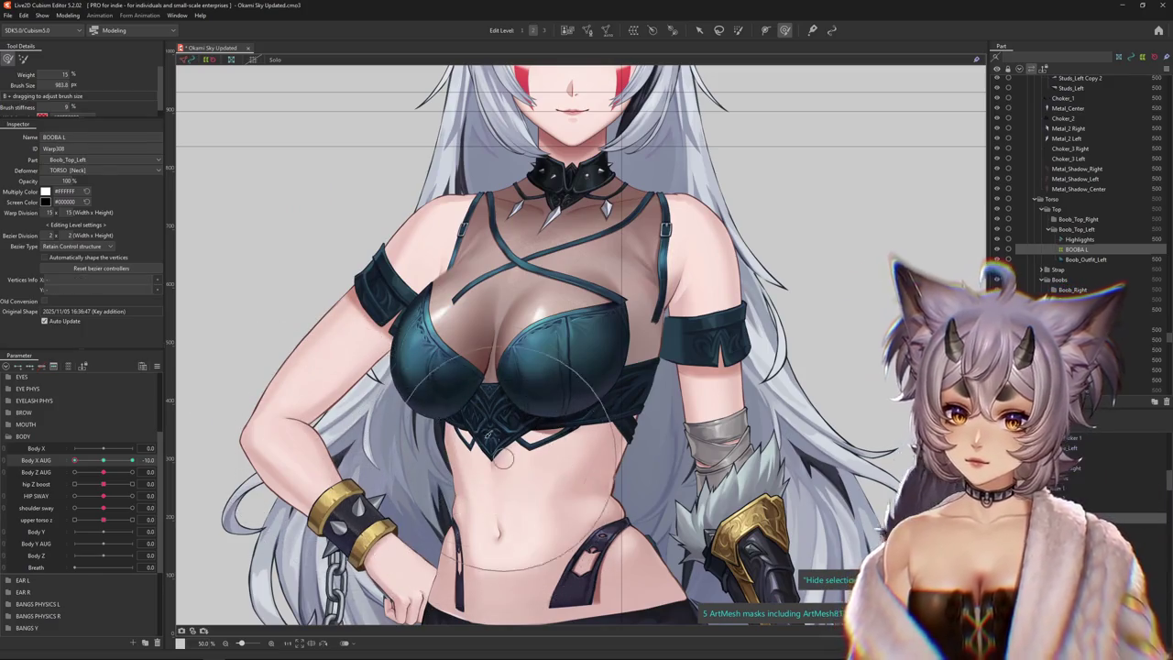
drag(502, 458, 448, 358)
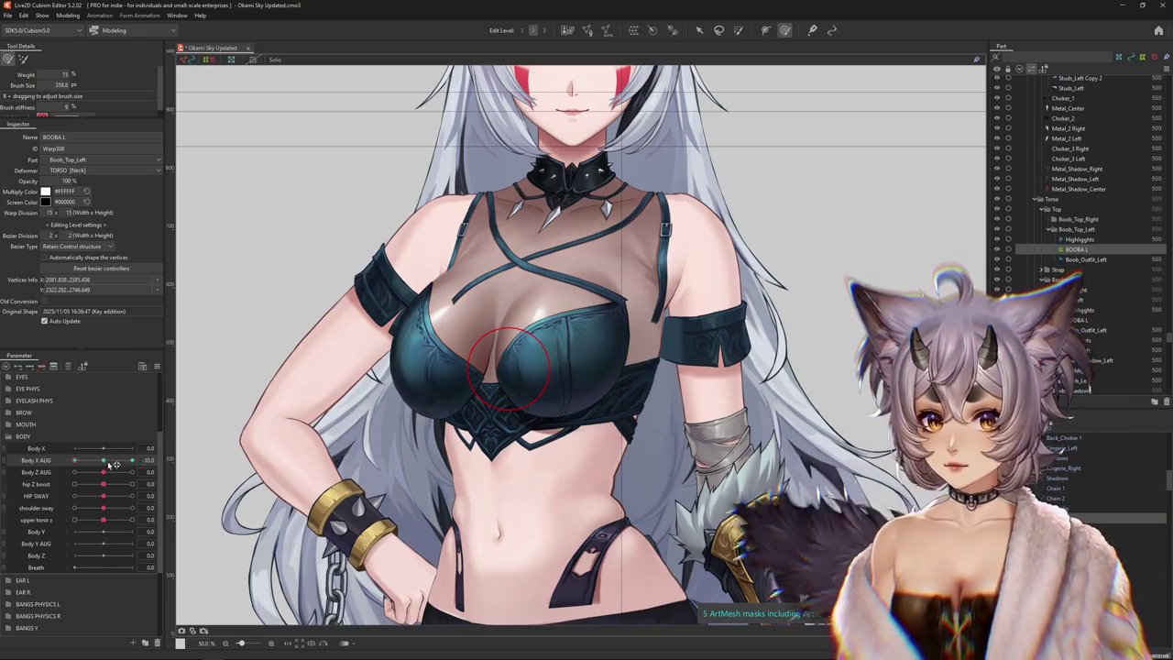
drag(109, 461, 133, 460)
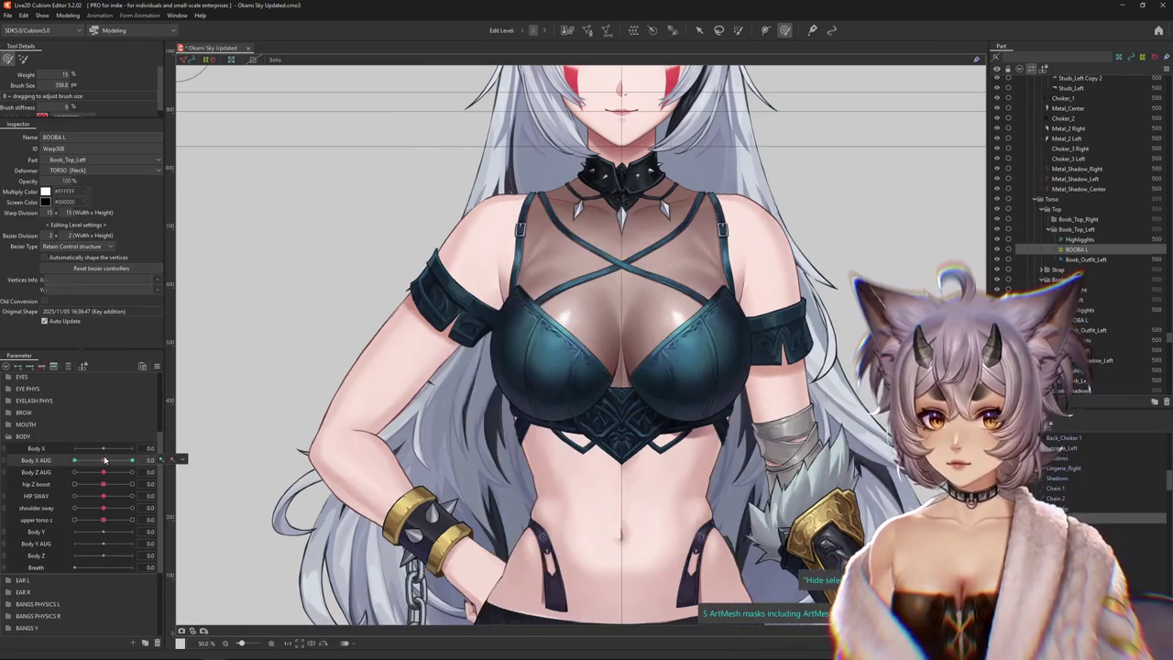
drag(547, 312, 524, 403)
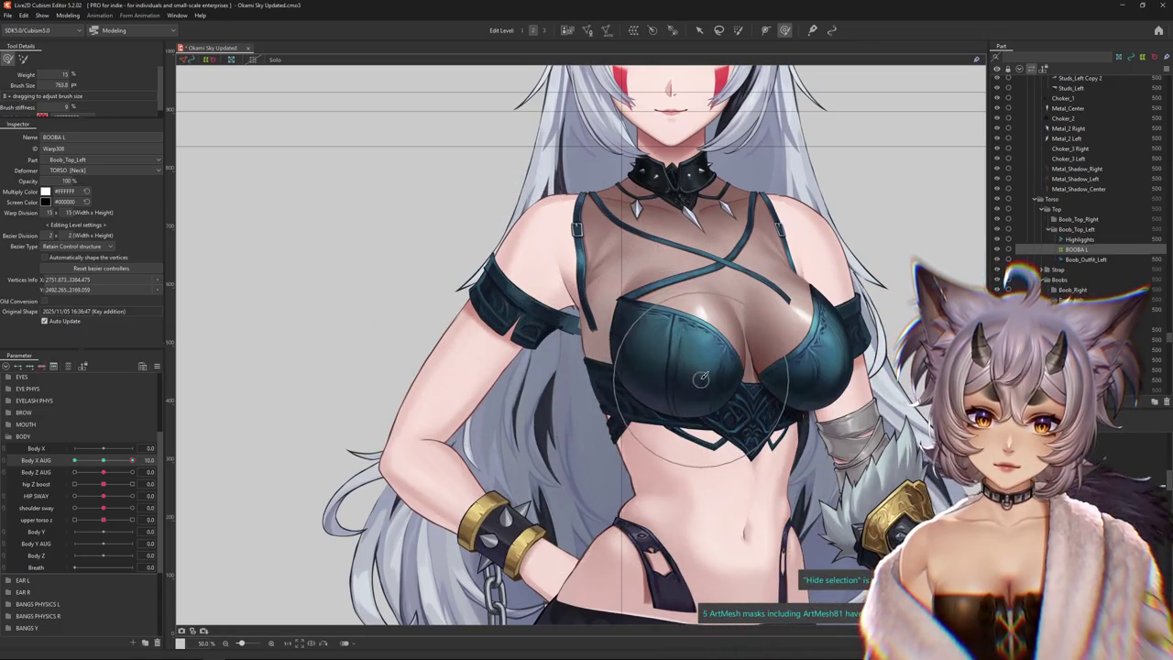
drag(701, 378, 700, 291)
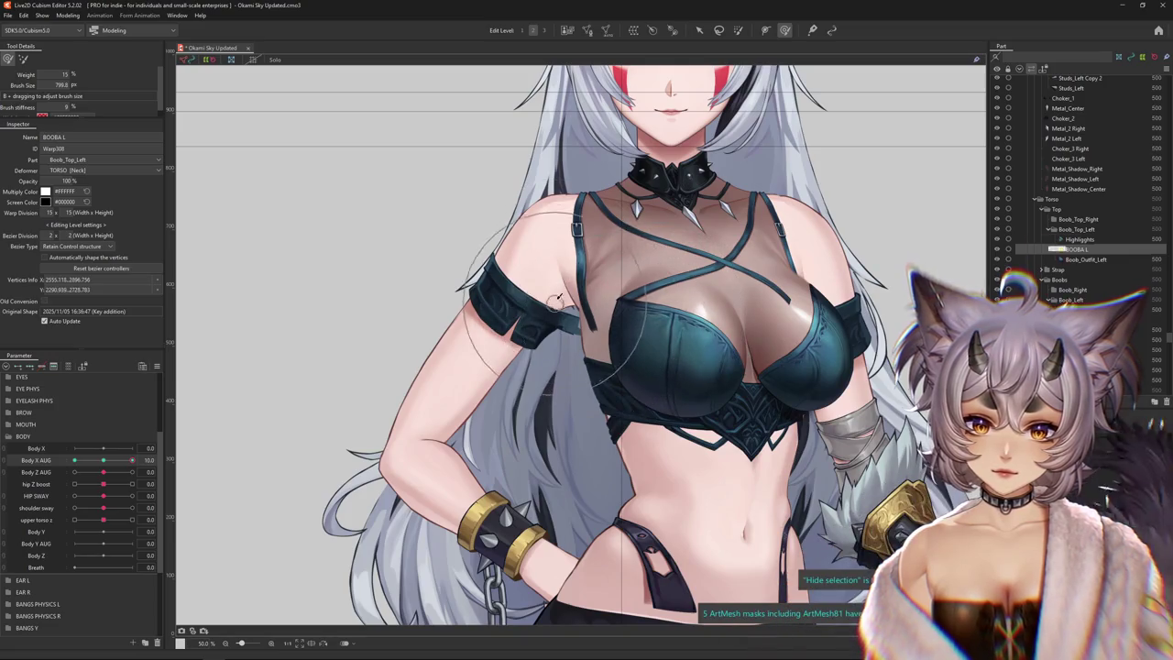
drag(557, 301, 571, 375)
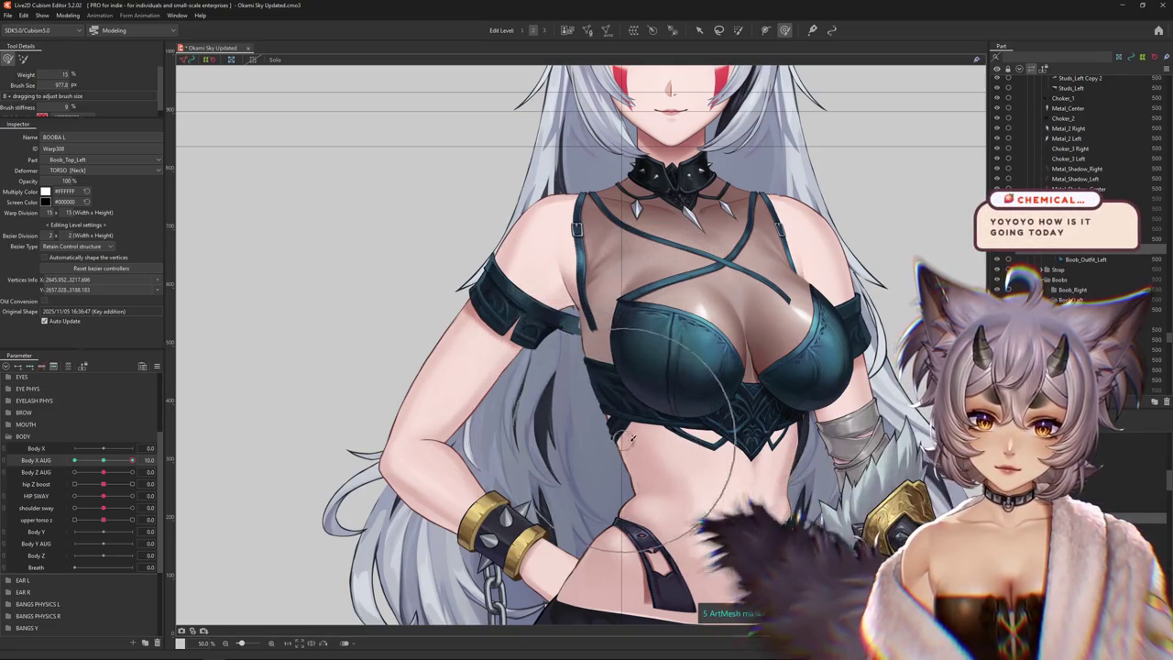
scroll(683, 284, down, 3)
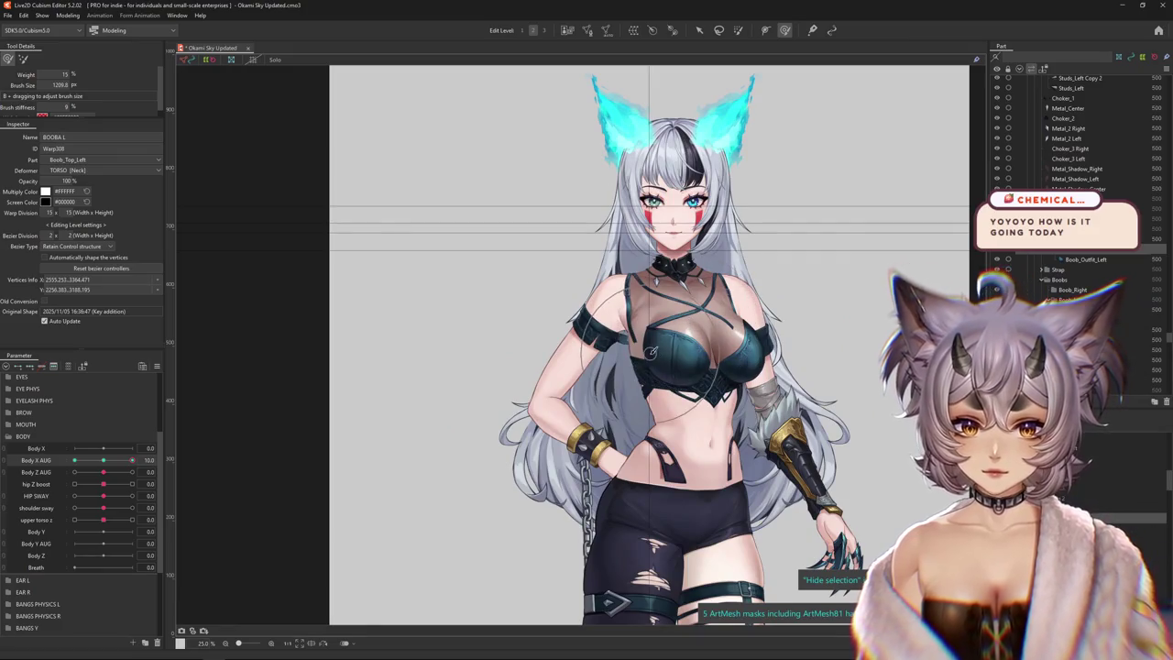
Zoom in on the chest and reshape the BOOBA L lattice with a smaller brush at Body X AUG 10
drag(731, 341, 706, 351)
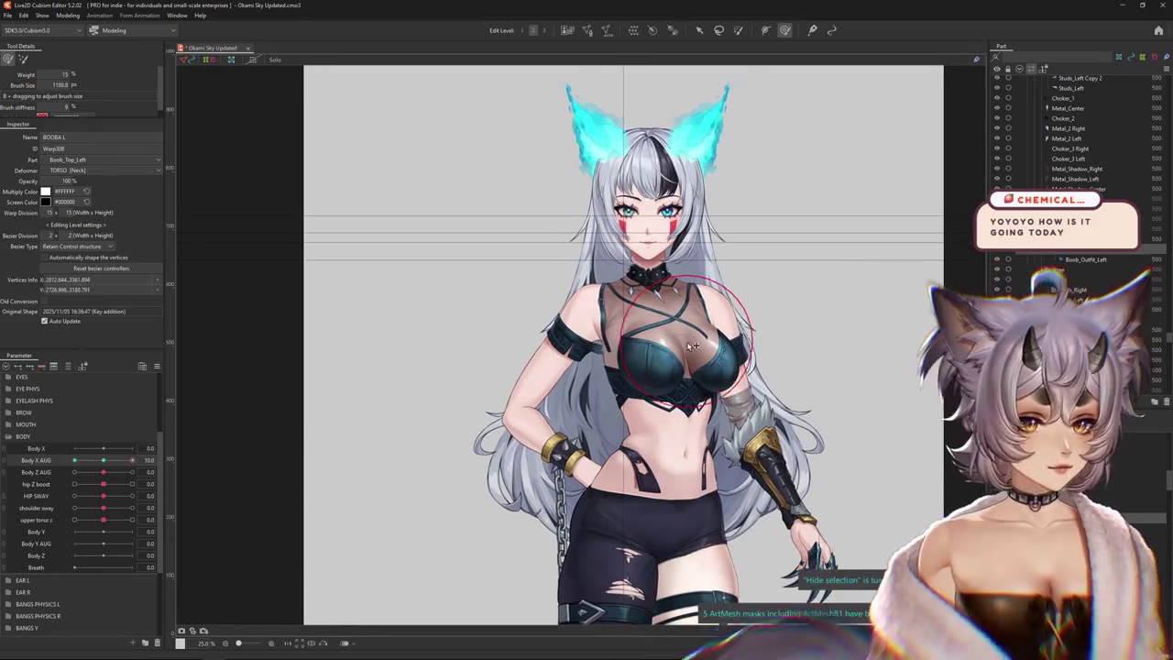
scroll(706, 351, up, 2)
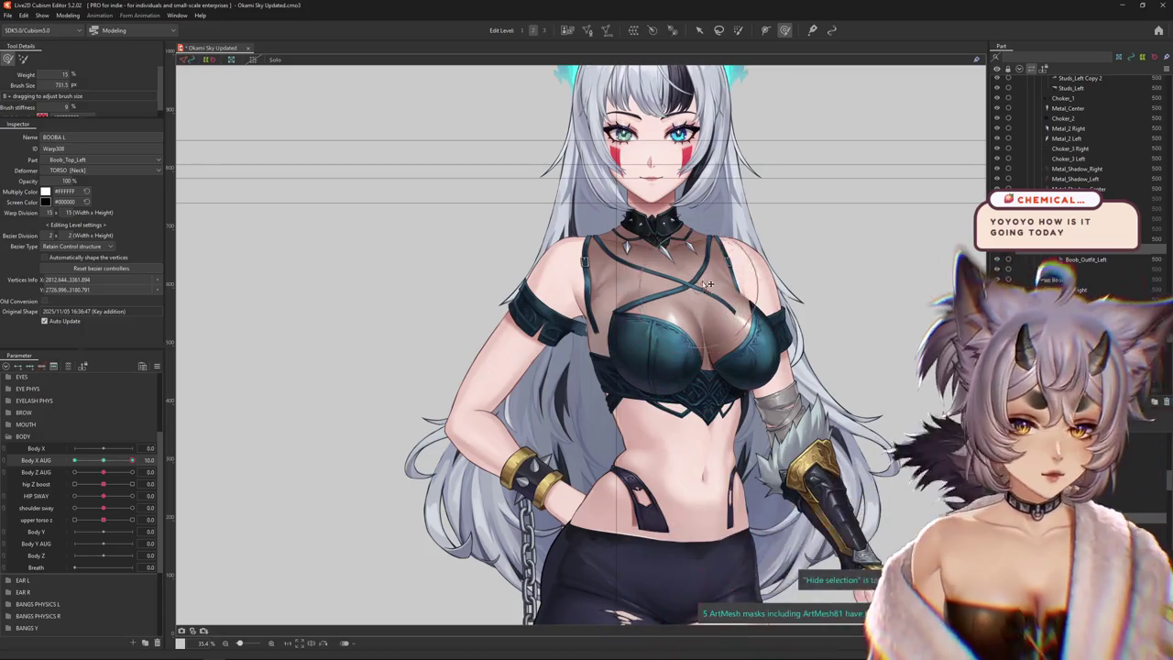
scroll(540, 320, up, 2)
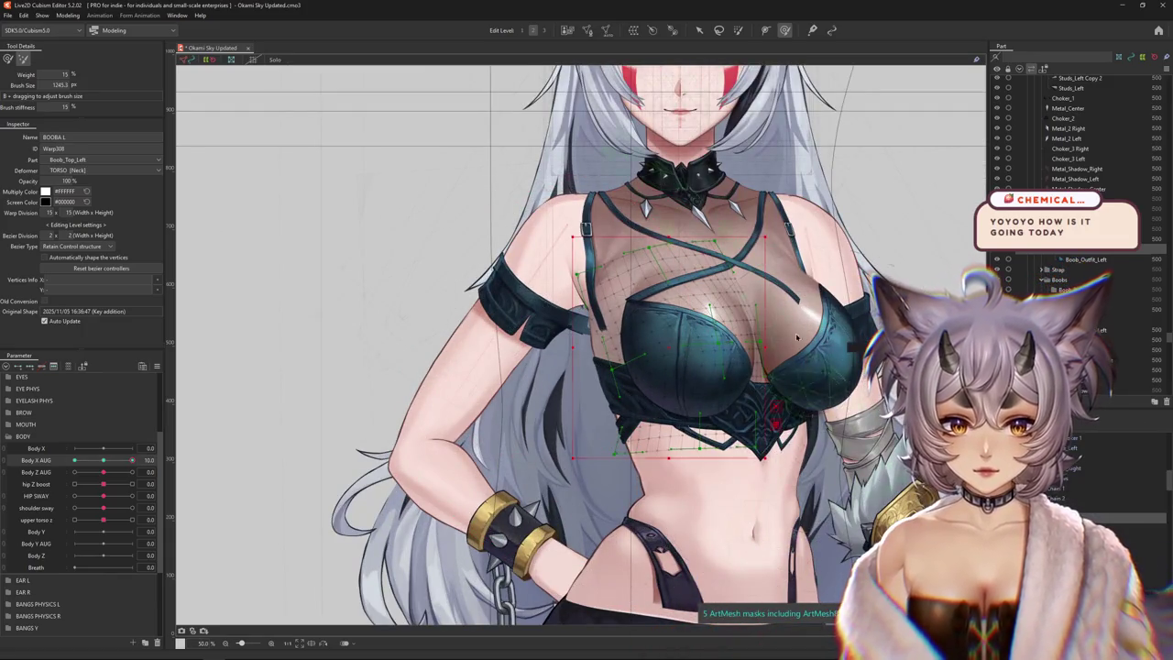
drag(514, 201, 595, 239)
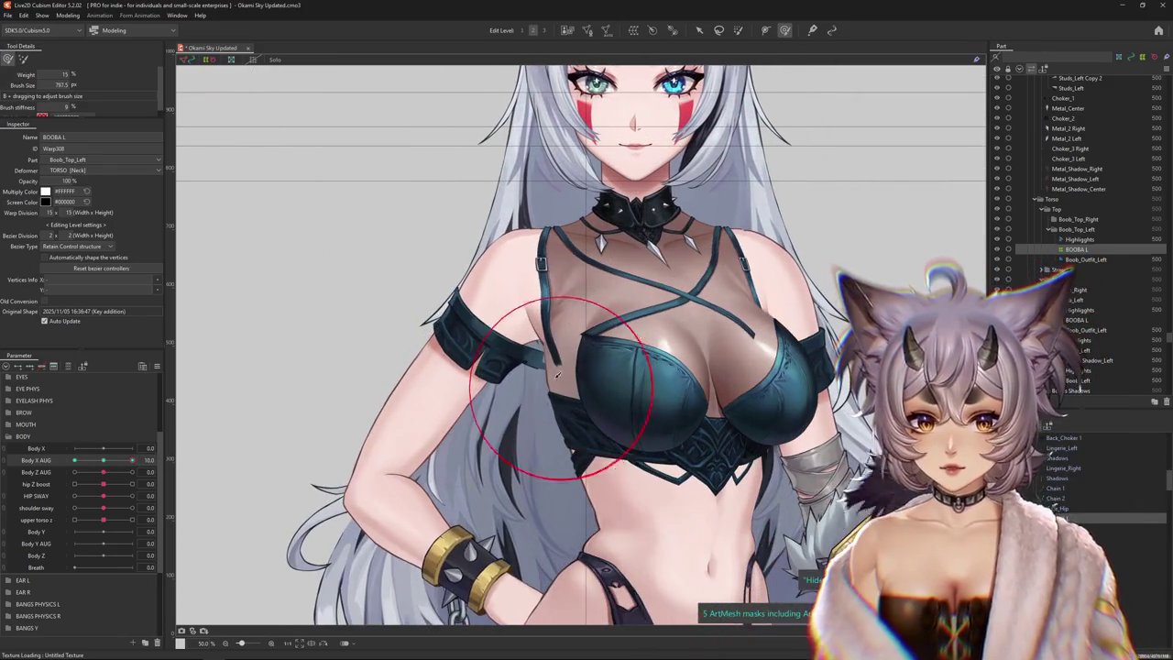
drag(557, 374, 567, 403)
scroll(696, 367, up, 1)
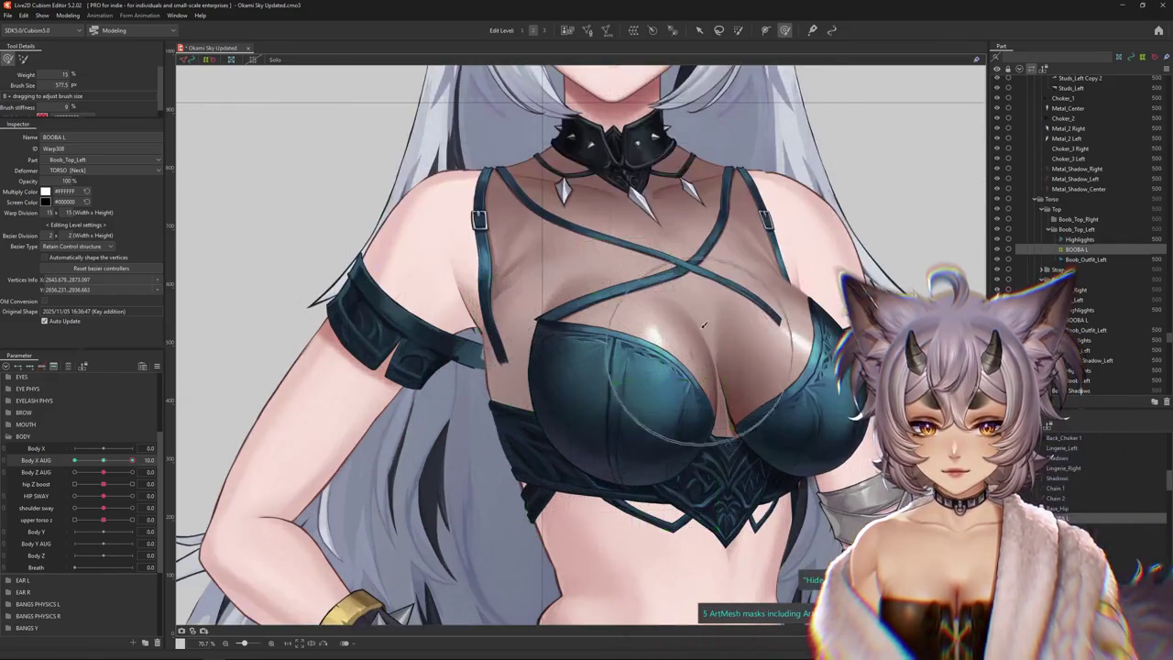
drag(714, 348, 614, 287)
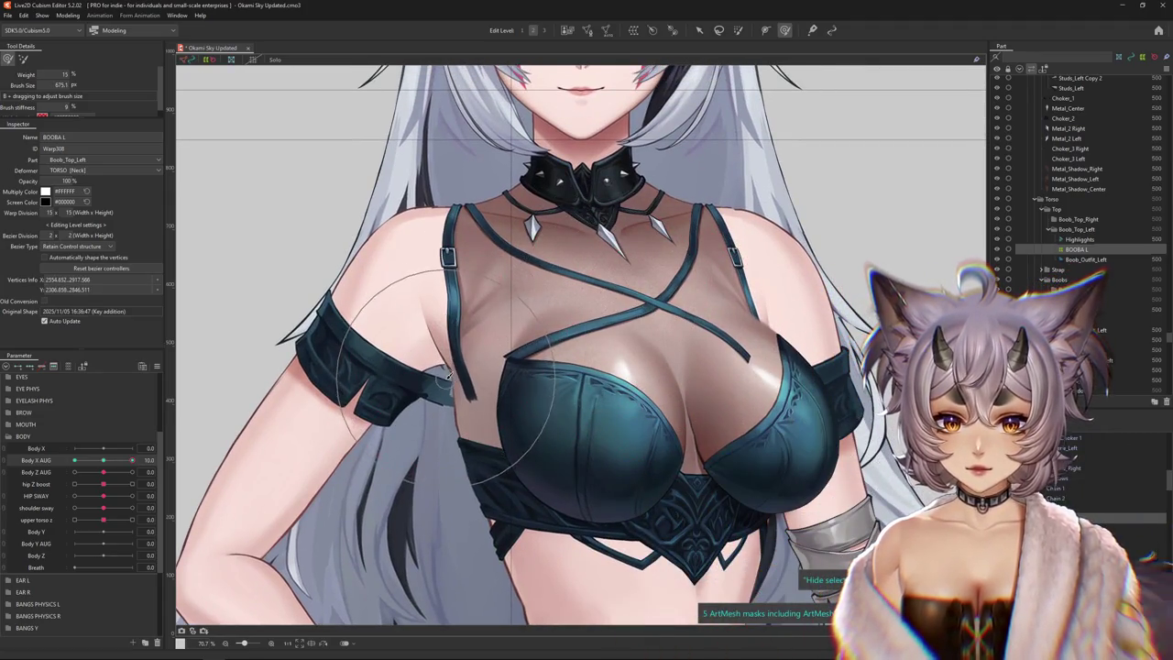
scroll(449, 375, down, 2)
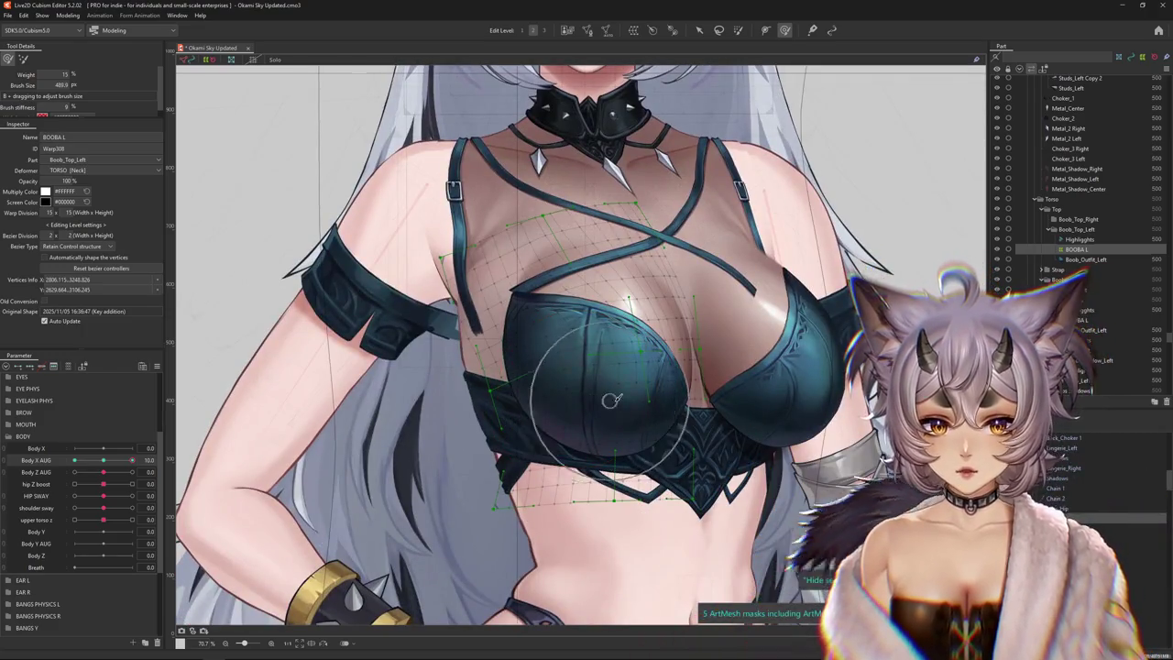
scroll(611, 401, down, 4)
click(78, 16)
click(87, 220)
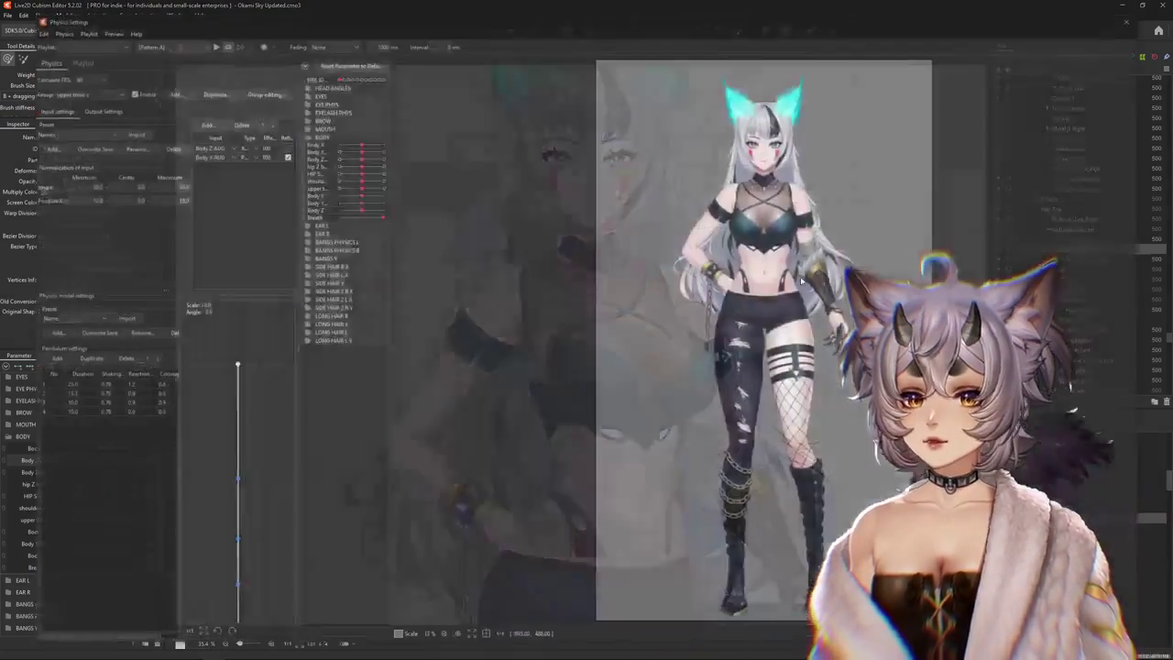
drag(746, 312, 536, 322)
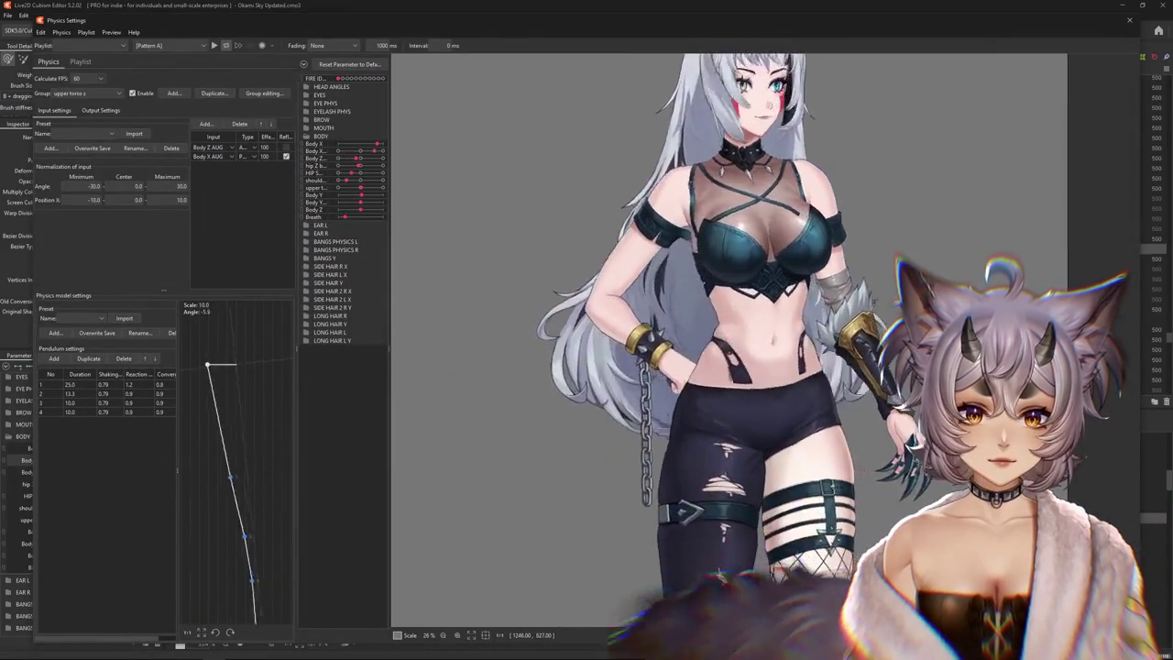
scroll(536, 321, down, 3)
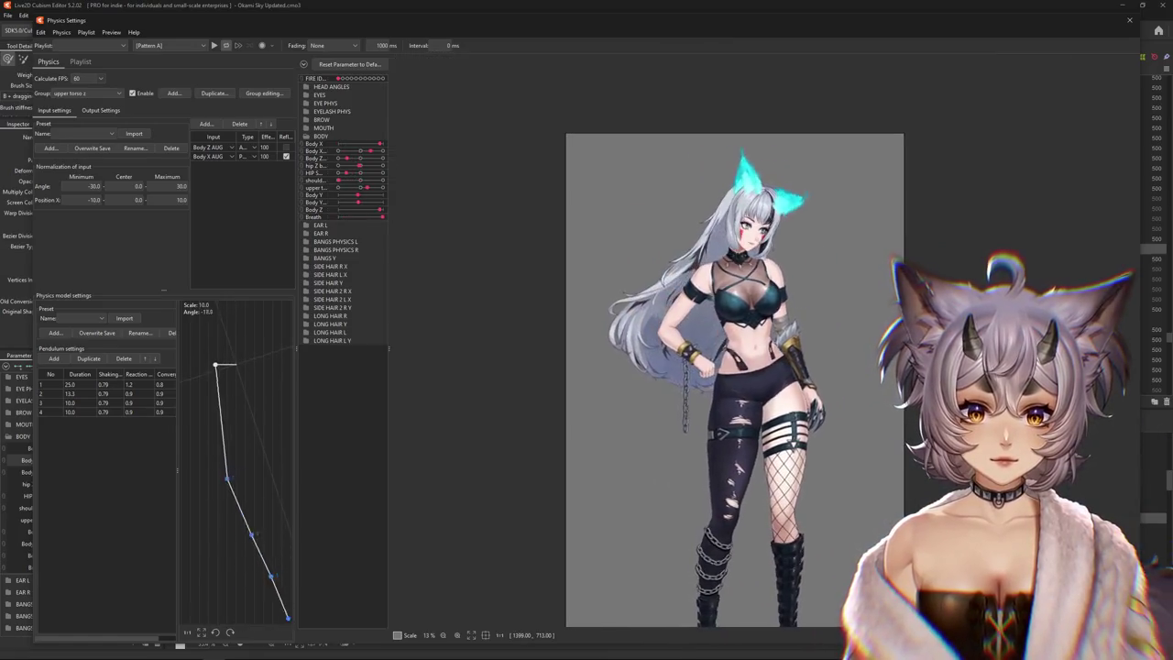
mouse_move(636, 393)
mouse_down()
mouse_move(542, 388)
mouse_move(564, 385)
mouse_up()
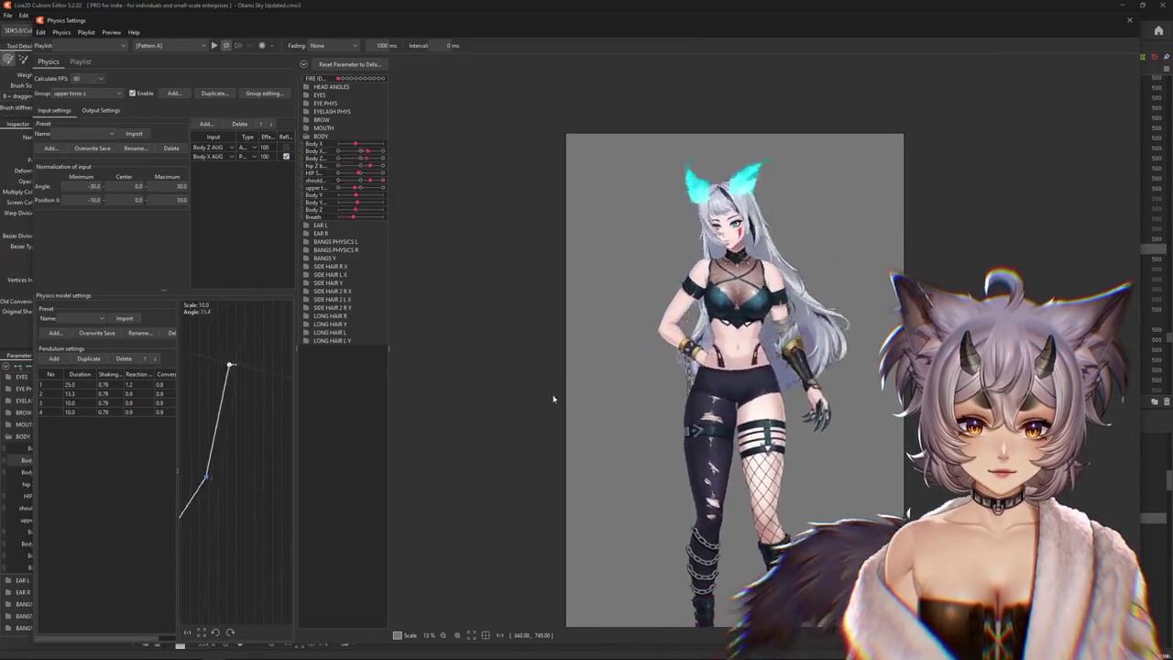
scroll(703, 344, up, 3)
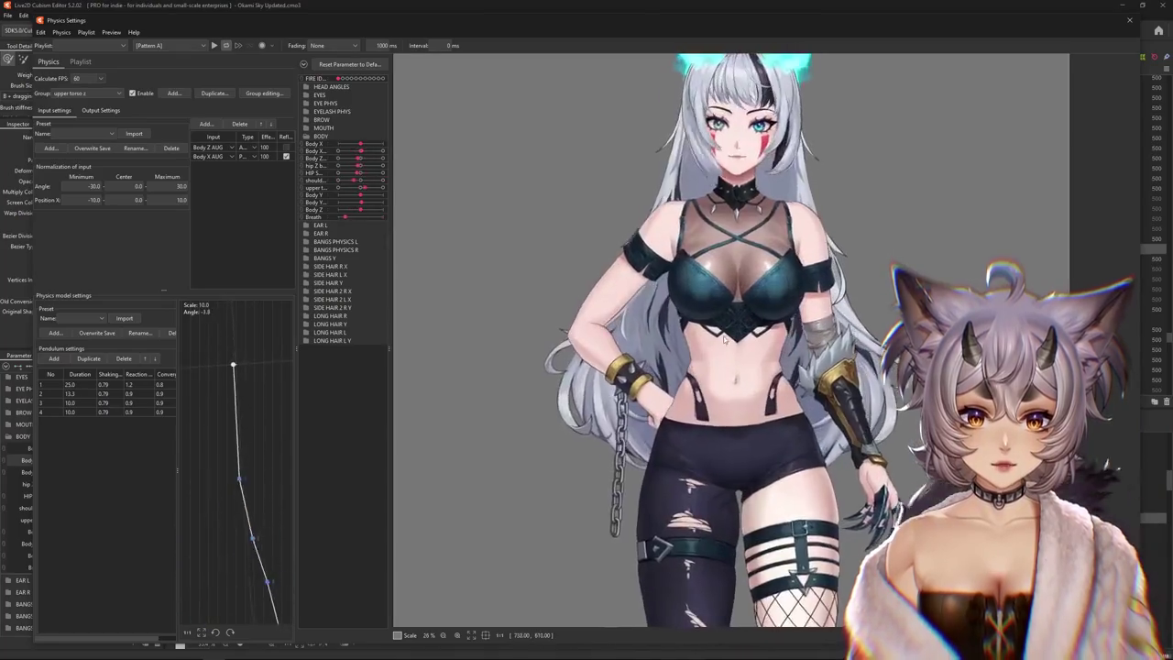
mouse_move(706, 348)
mouse_down()
mouse_move(678, 351)
mouse_move(745, 372)
mouse_up()
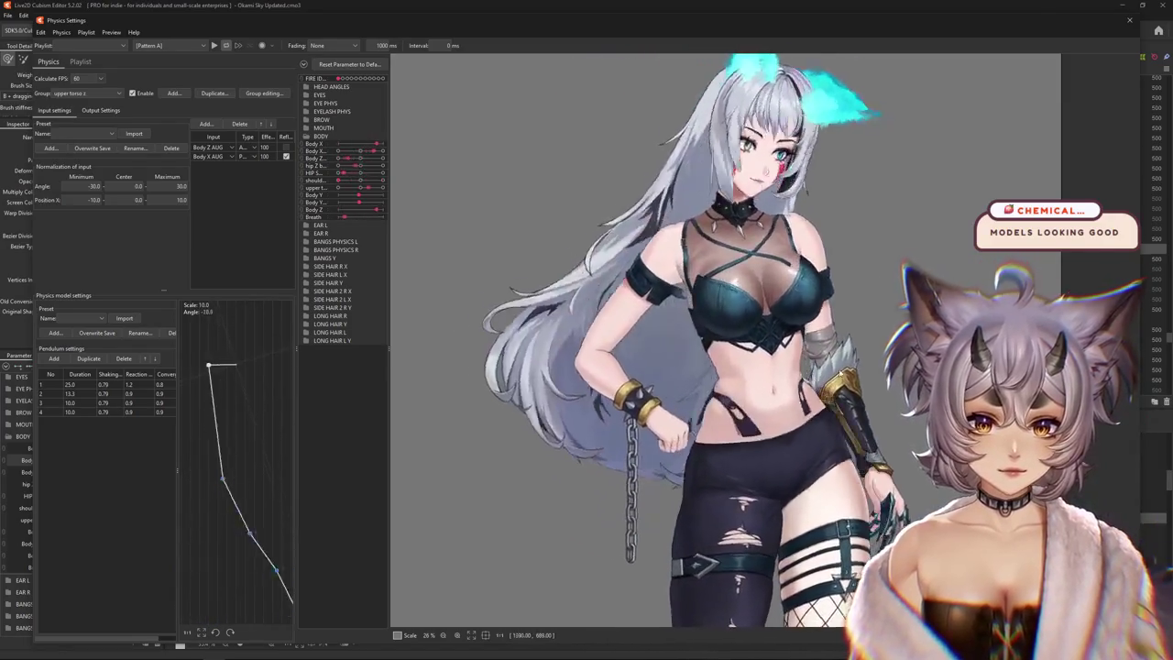
key(Escape)
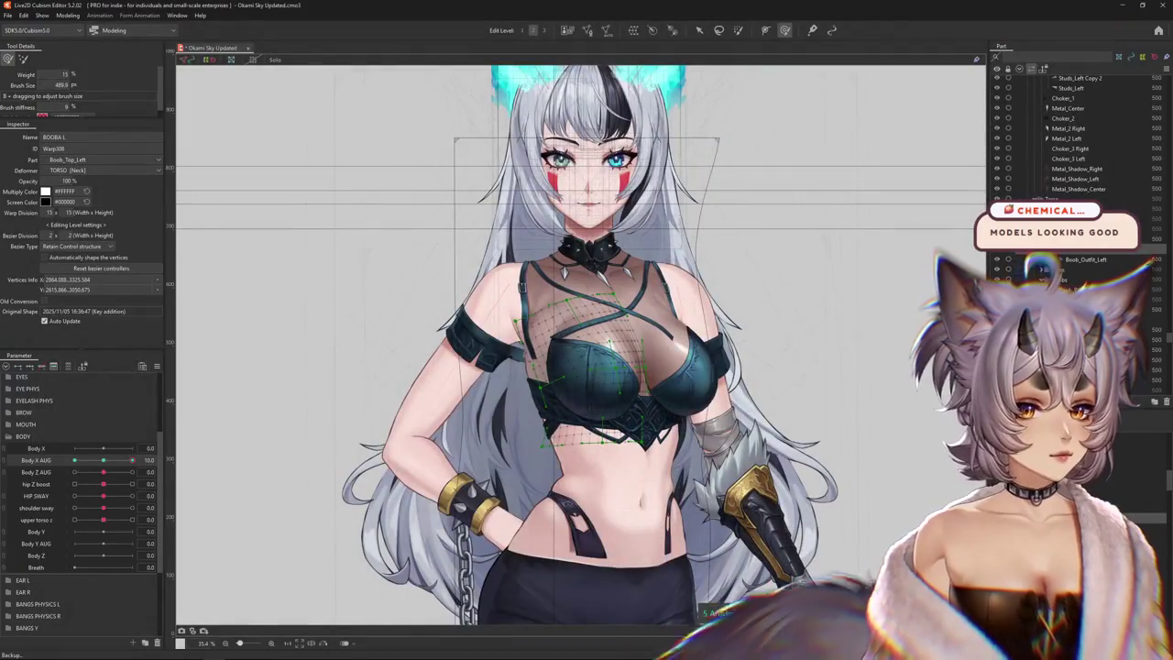
Zoom in, select the Strap mesh across the chest, and open the Modeling menu
scroll(654, 365, up, 3)
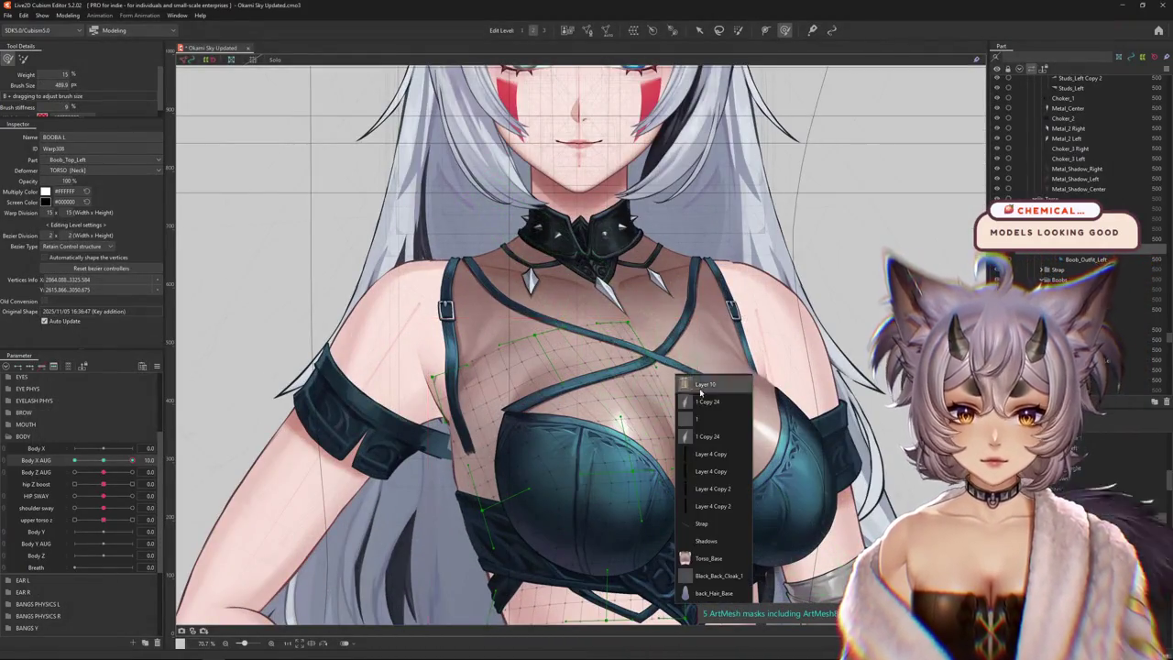
click(700, 522)
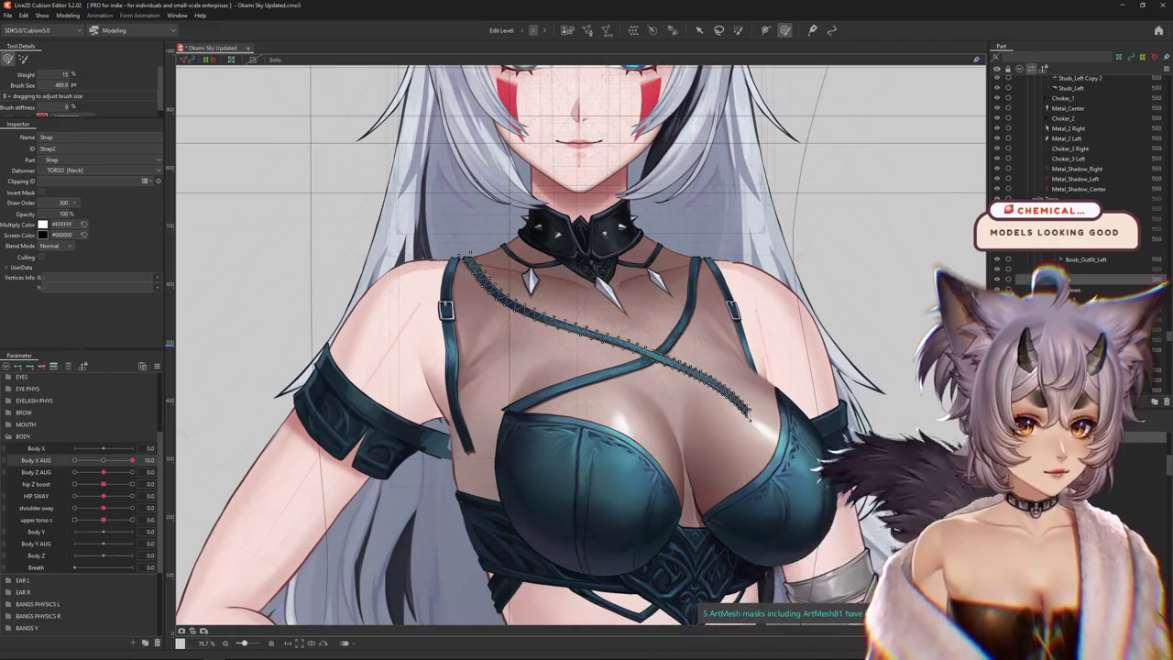
scroll(669, 266, down, 1)
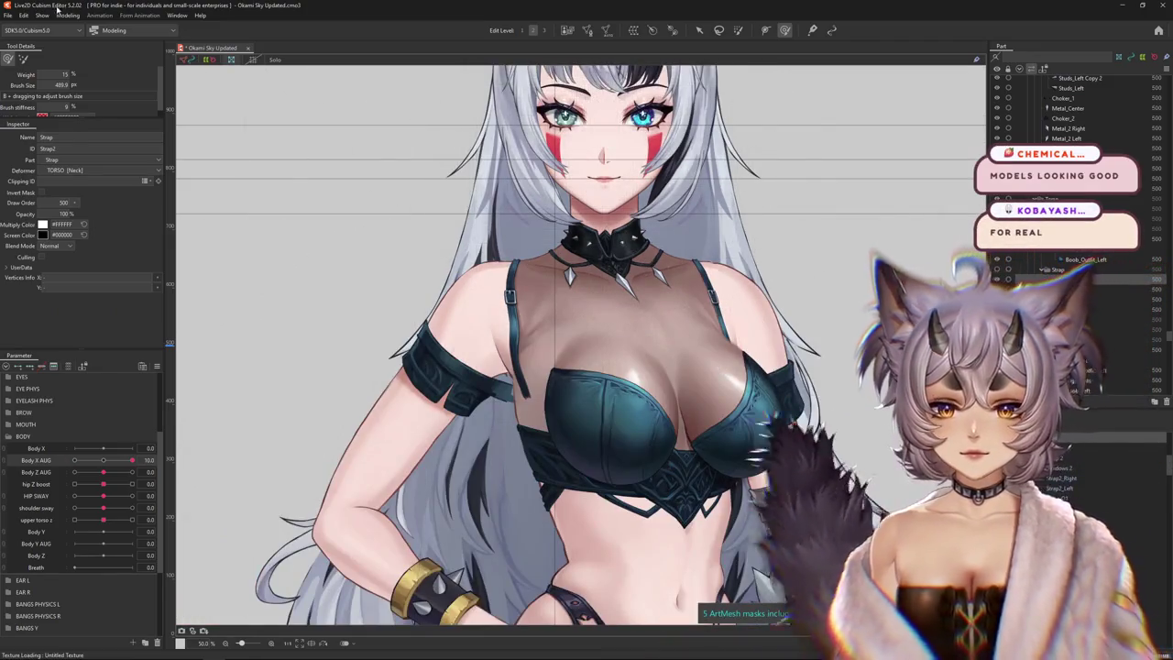
click(68, 15)
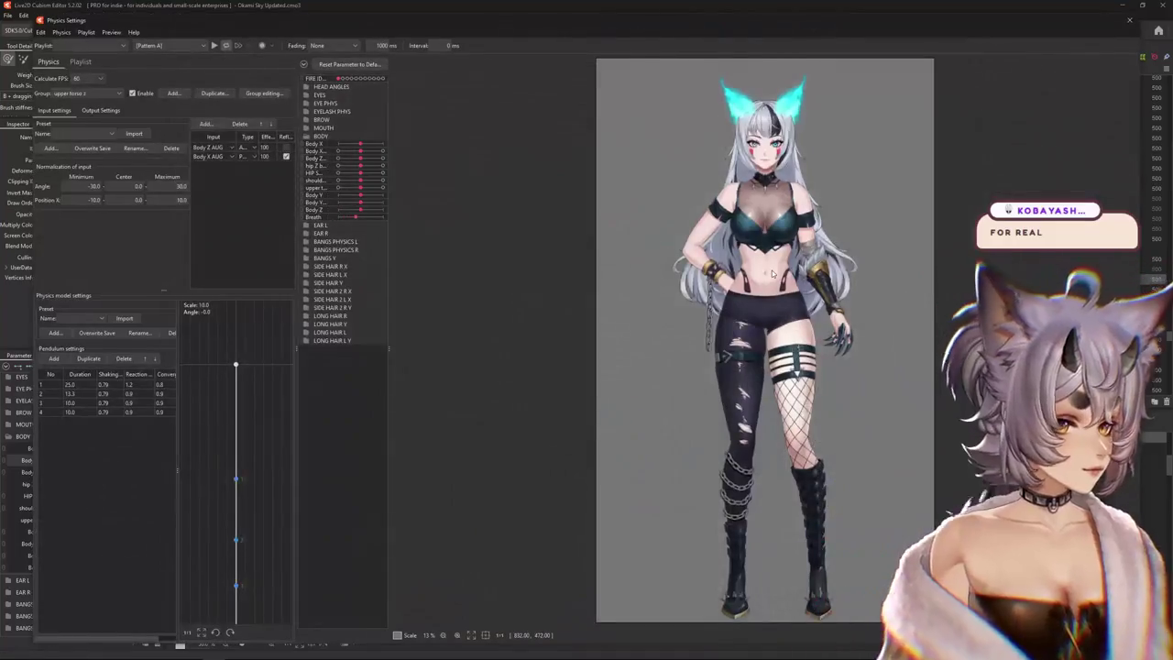
scroll(677, 252, up, 1)
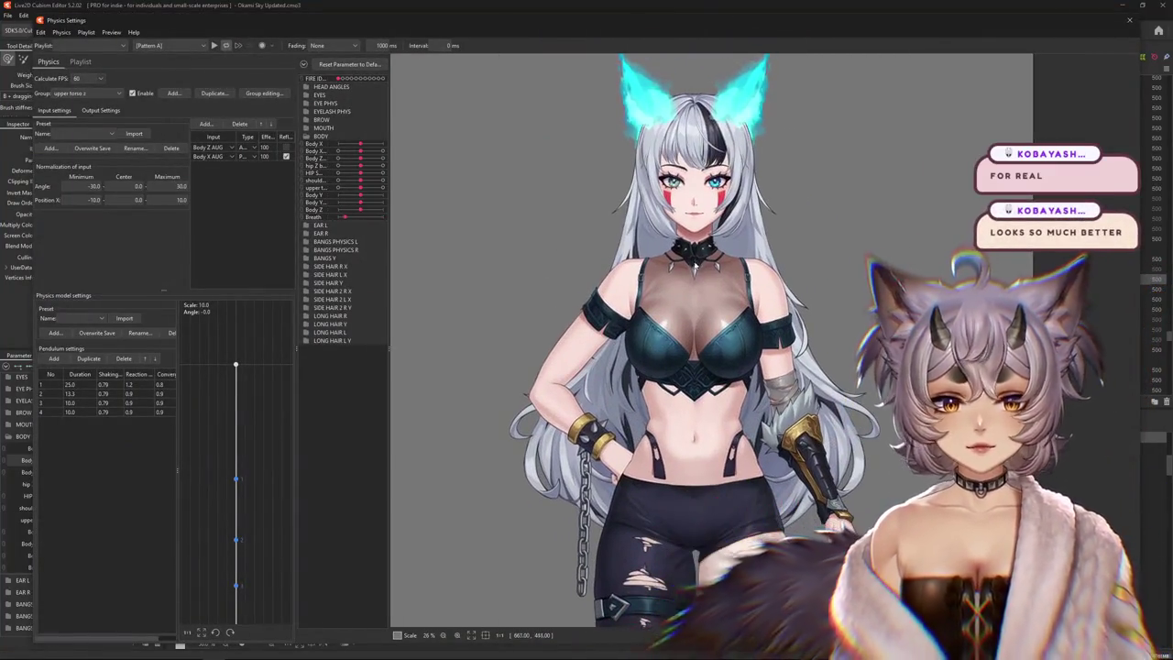
scroll(677, 246, up, 1)
mouse_move(677, 243)
mouse_down()
mouse_move(879, 284)
mouse_move(893, 303)
mouse_up()
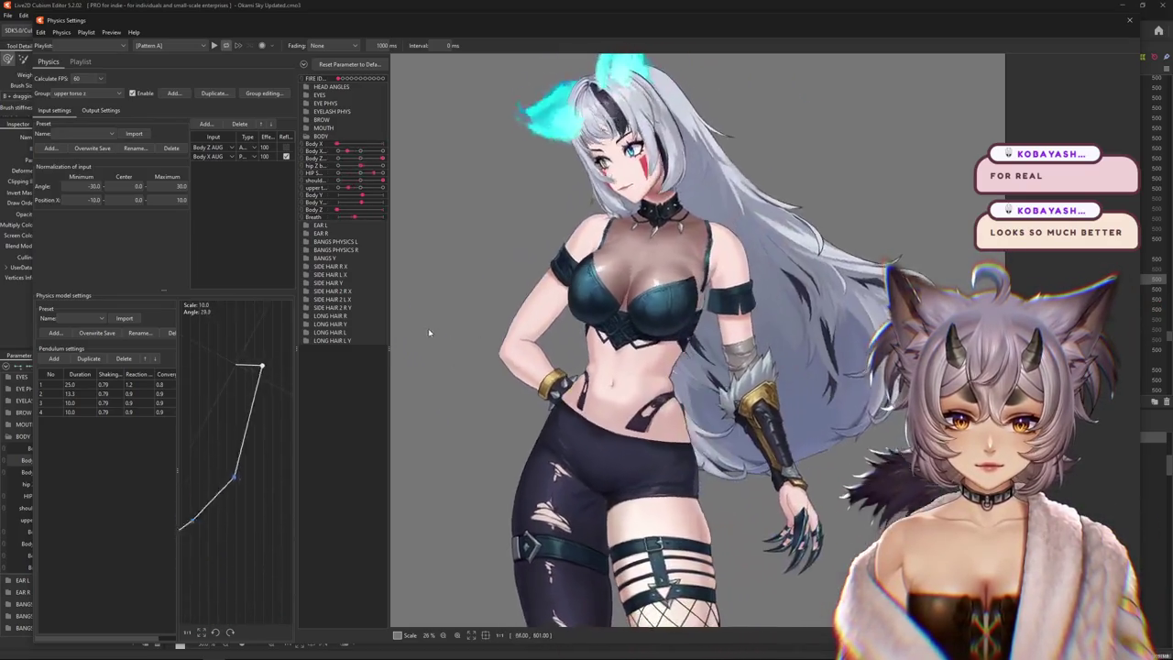
scroll(575, 338, down, 2)
scroll(576, 338, down, 2)
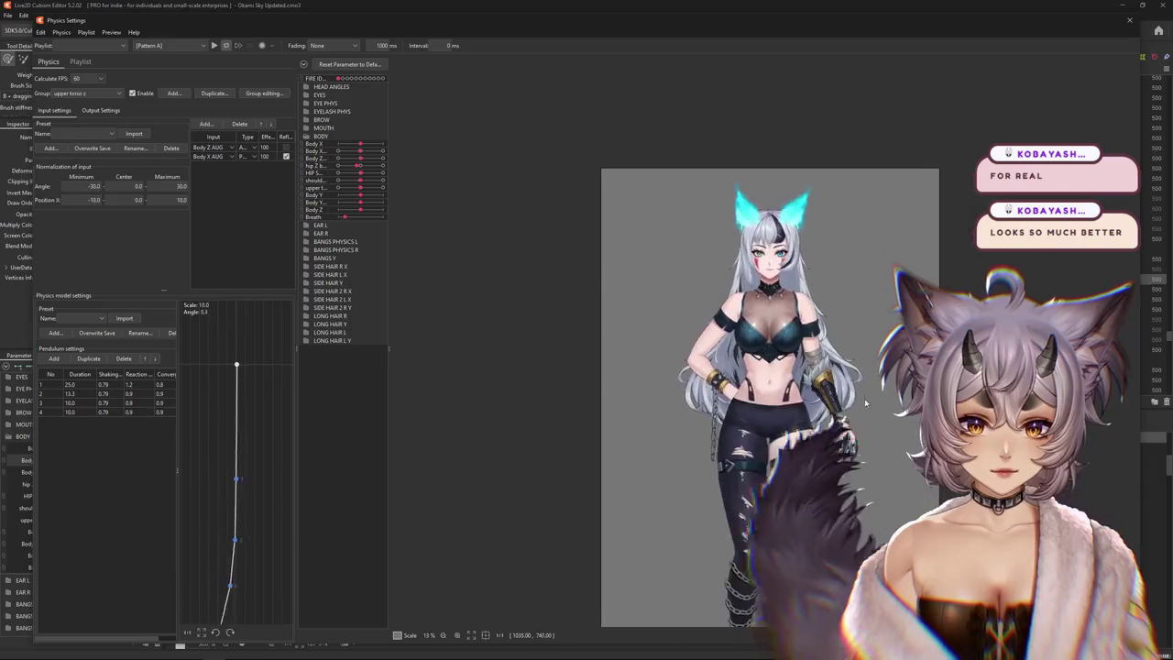
mouse_move(575, 342)
mouse_down()
mouse_move(447, 355)
mouse_move(605, 360)
mouse_move(357, 350)
mouse_up()
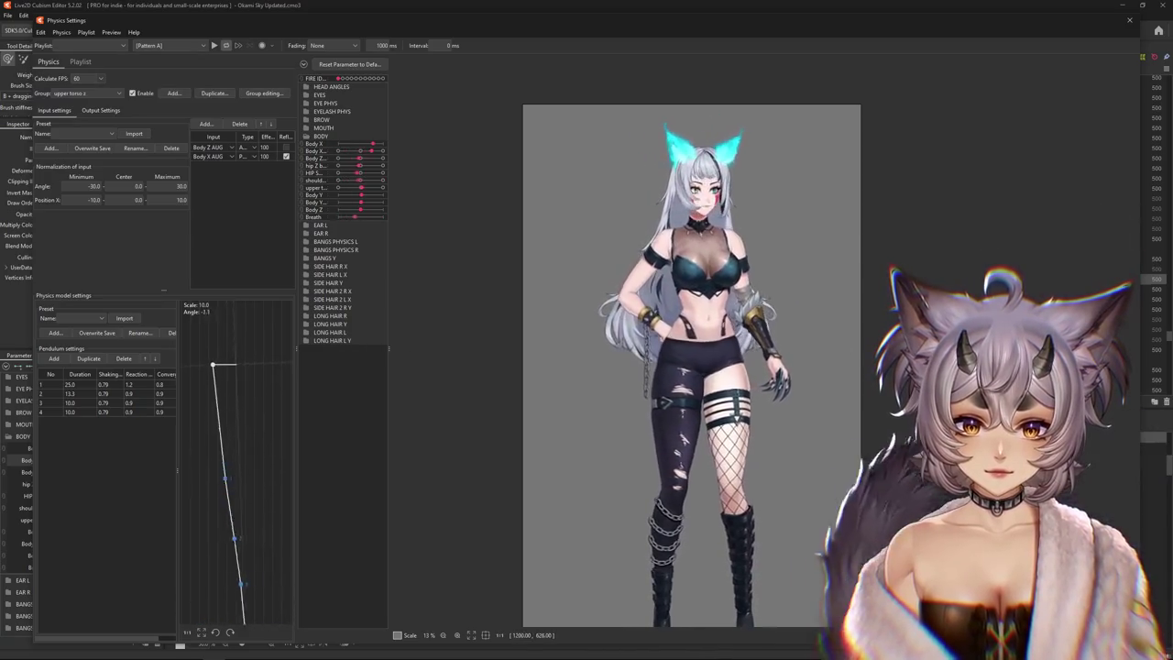
drag(356, 350, 323, 299)
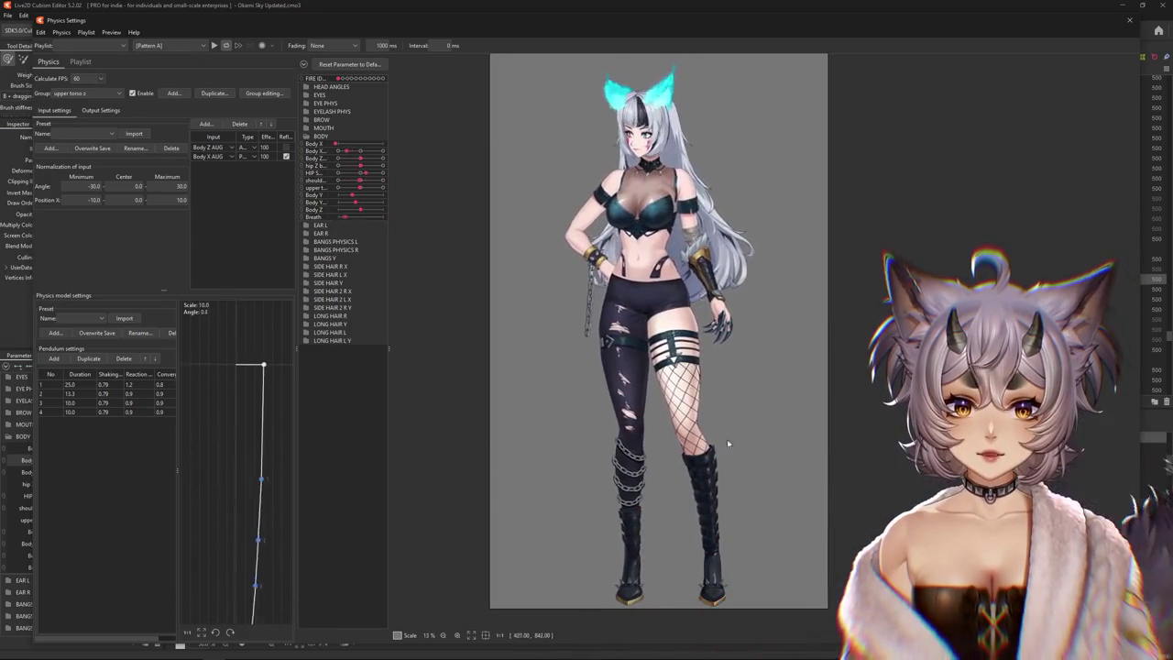
drag(727, 439, 827, 402)
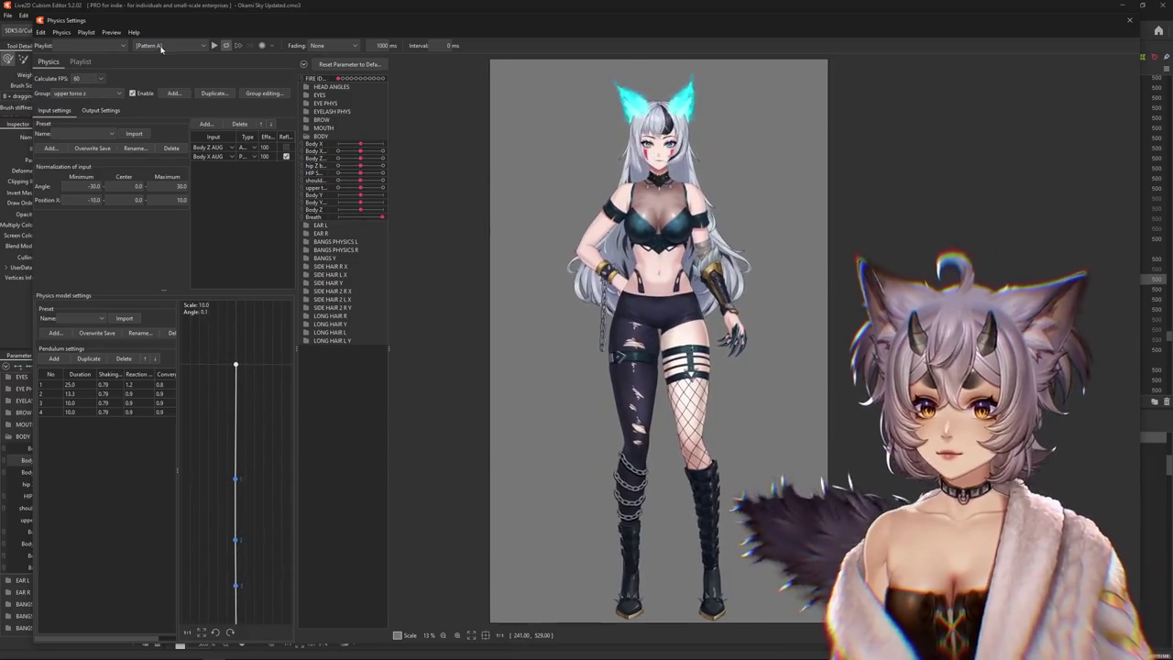
Play the physics motion preview and watch the upper torso x sway driven by Body Z AUG and Body X AUG
click(165, 45)
click(213, 45)
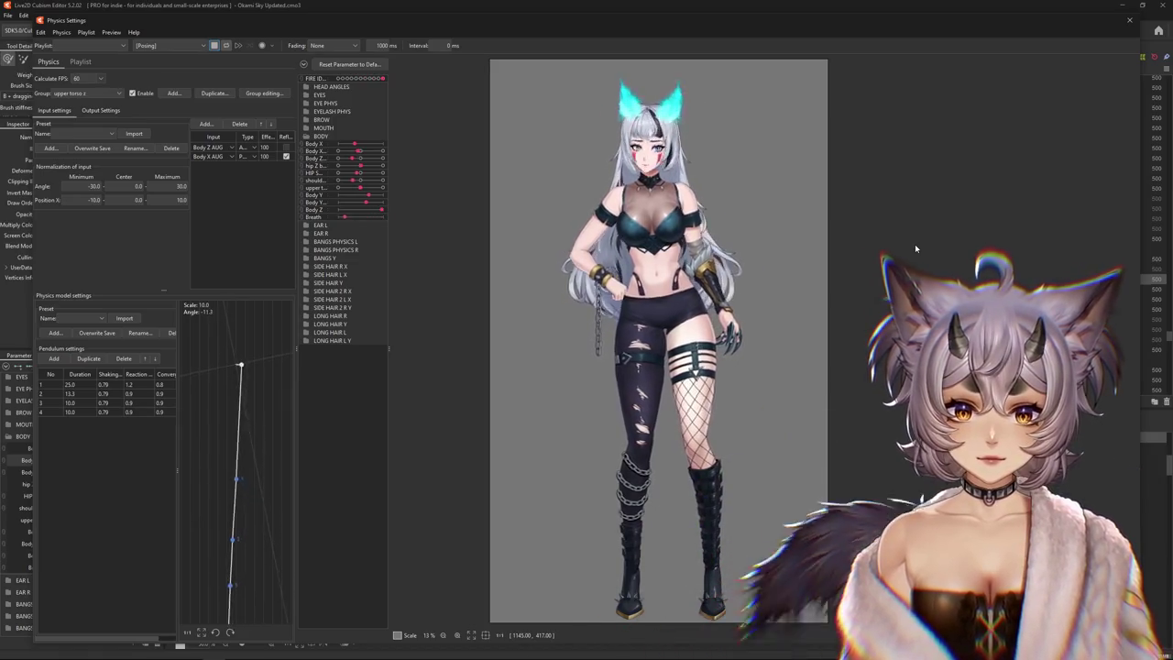
scroll(688, 275, up, 4)
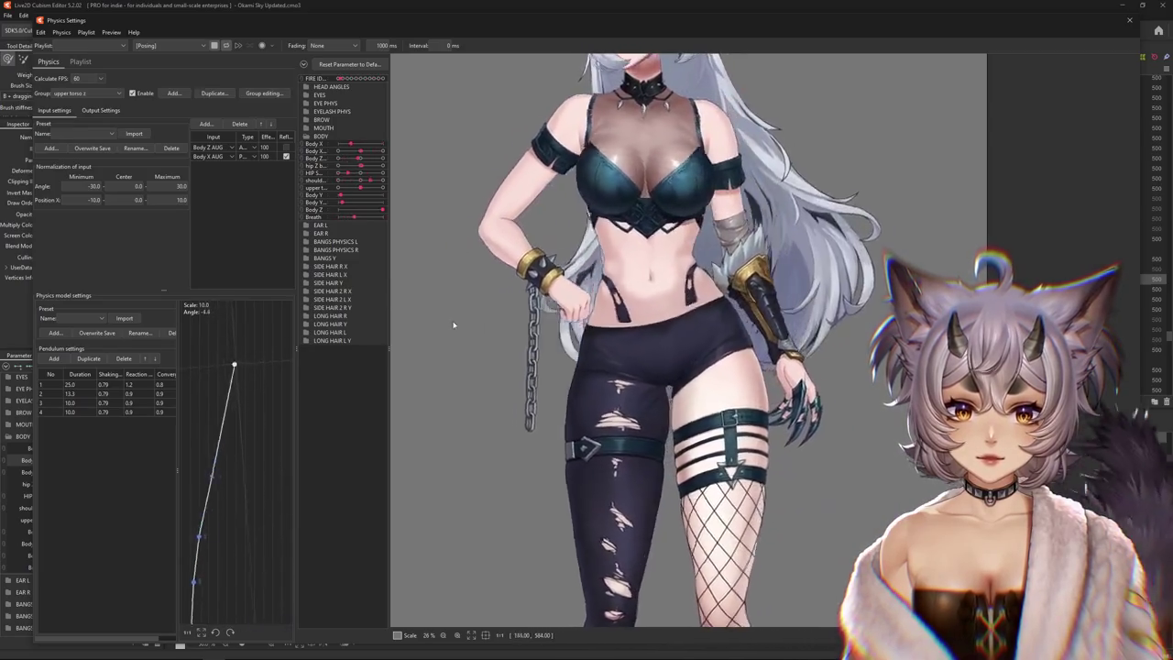
scroll(678, 330, down, 4)
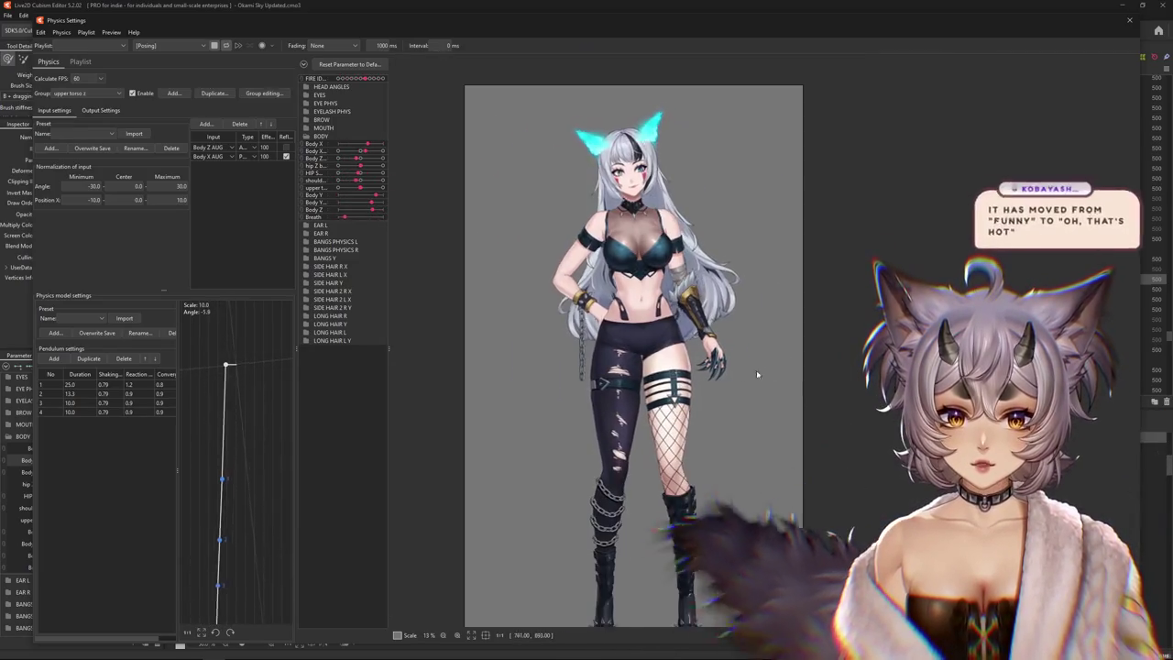
drag(736, 394, 767, 362)
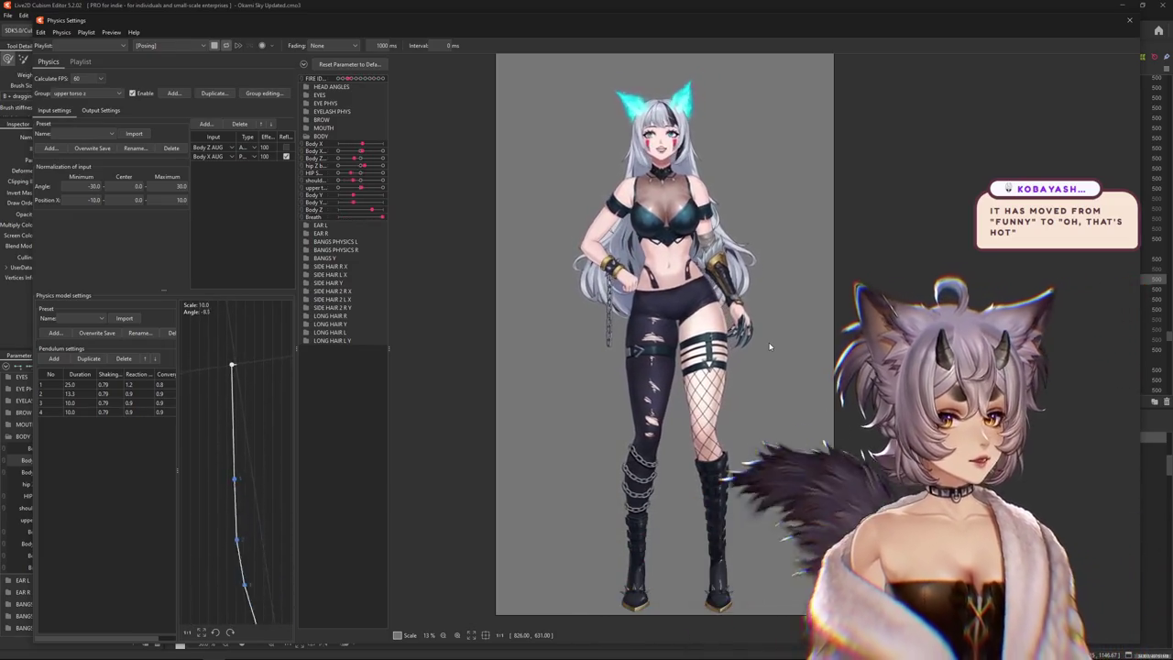
scroll(760, 339, up, 2)
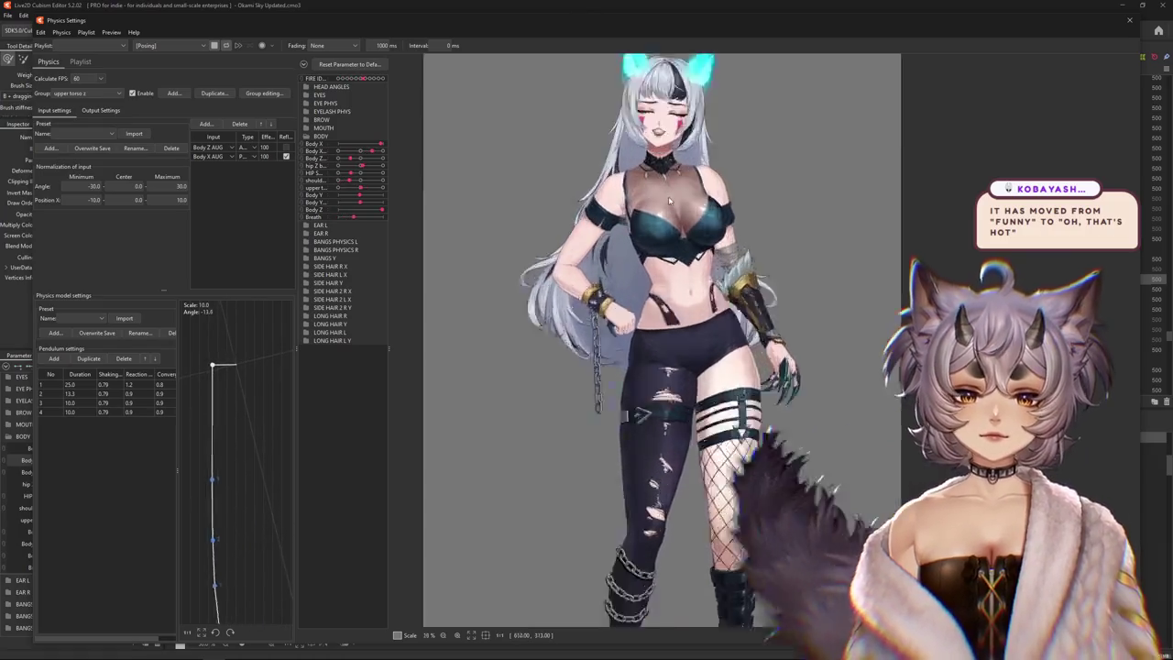
scroll(733, 312, up, 3)
scroll(699, 285, up, 2)
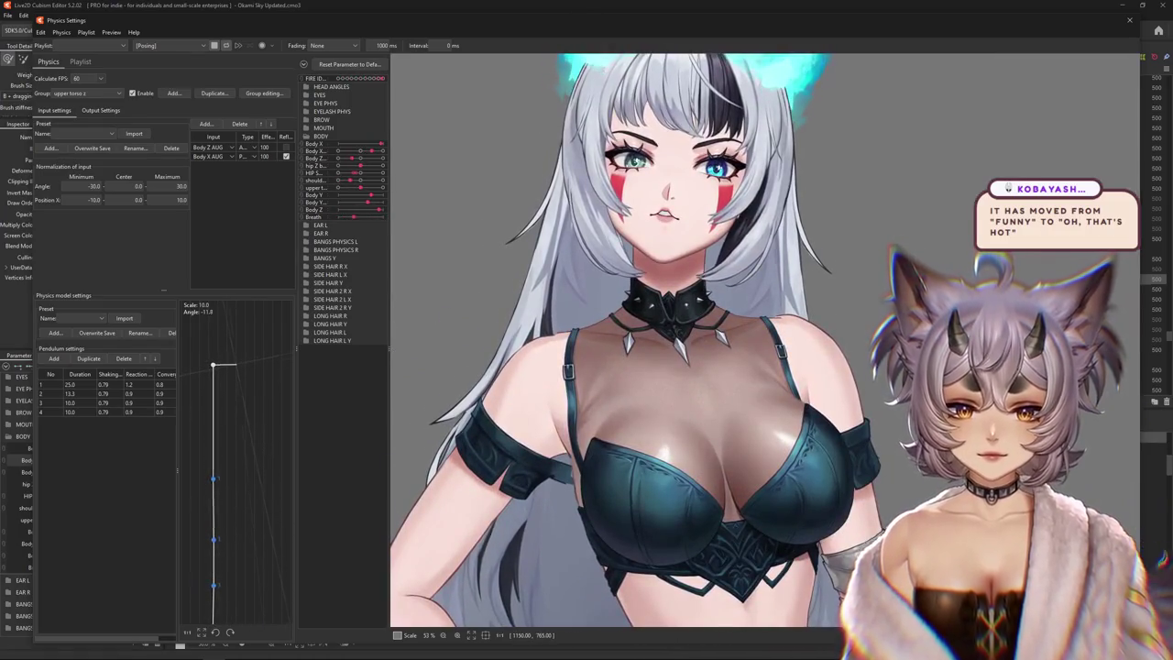
scroll(892, 423, down, 2)
scroll(844, 347, down, 1)
scroll(844, 347, down, 2)
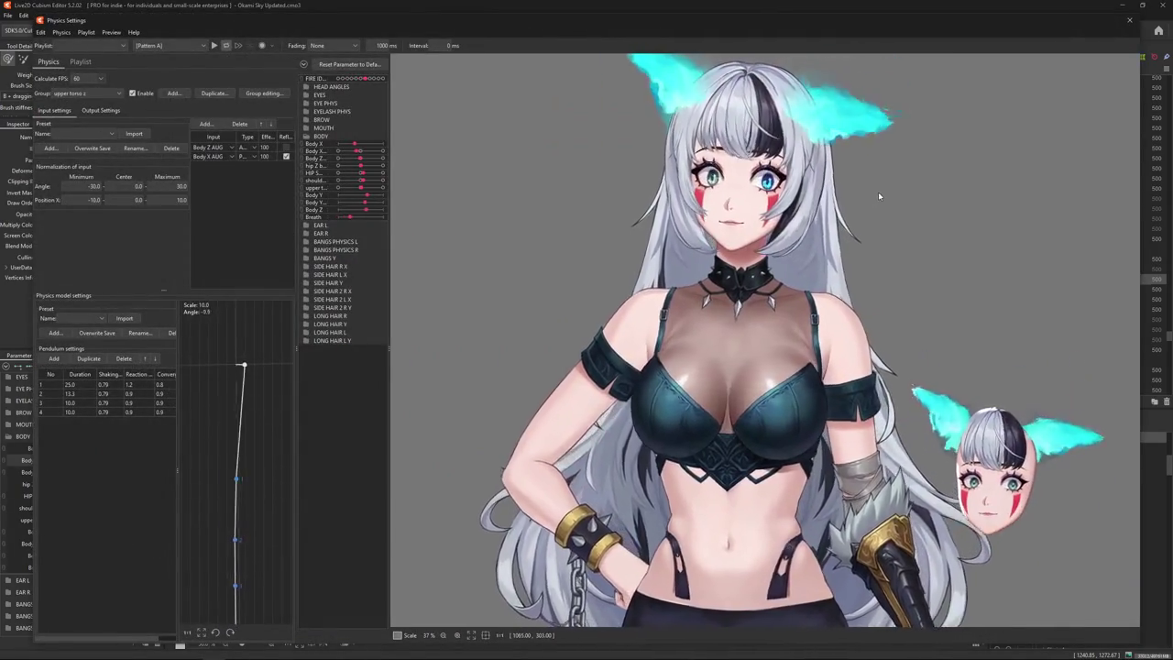
scroll(879, 195, up, 3)
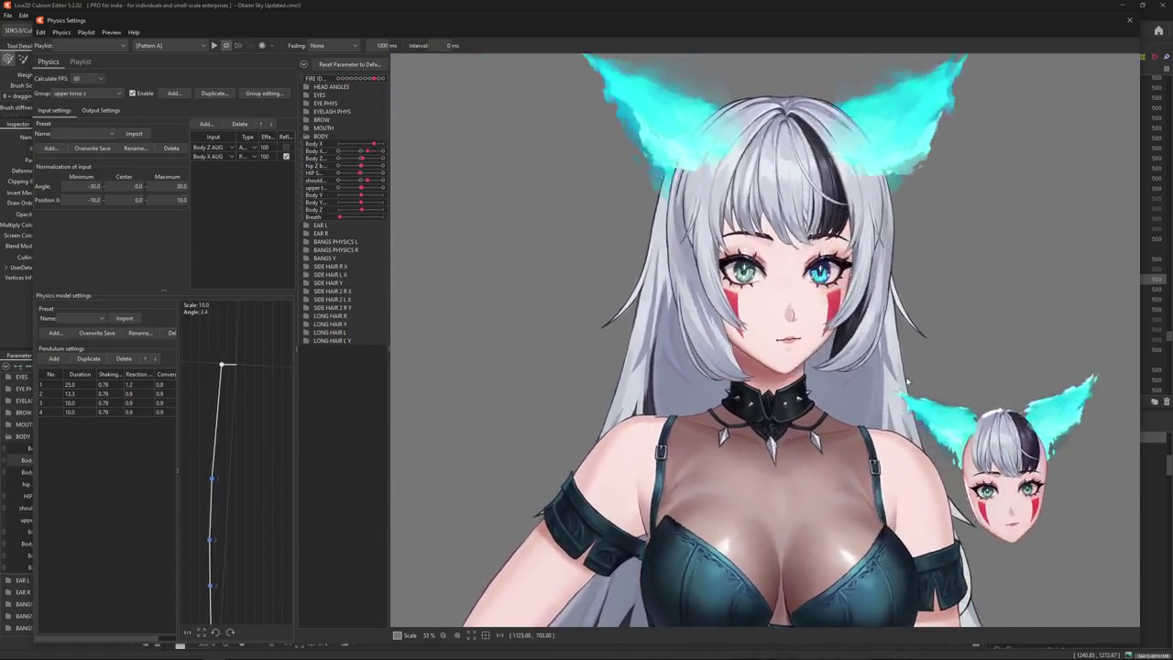
scroll(881, 352, down, 3)
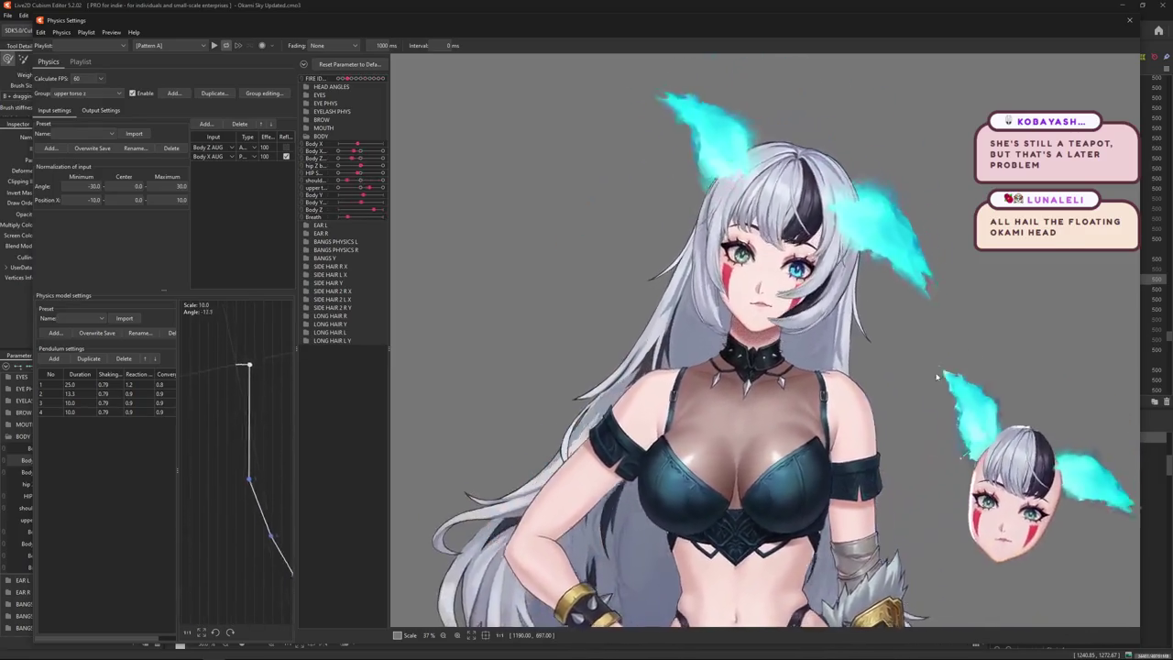
scroll(946, 368, down, 3)
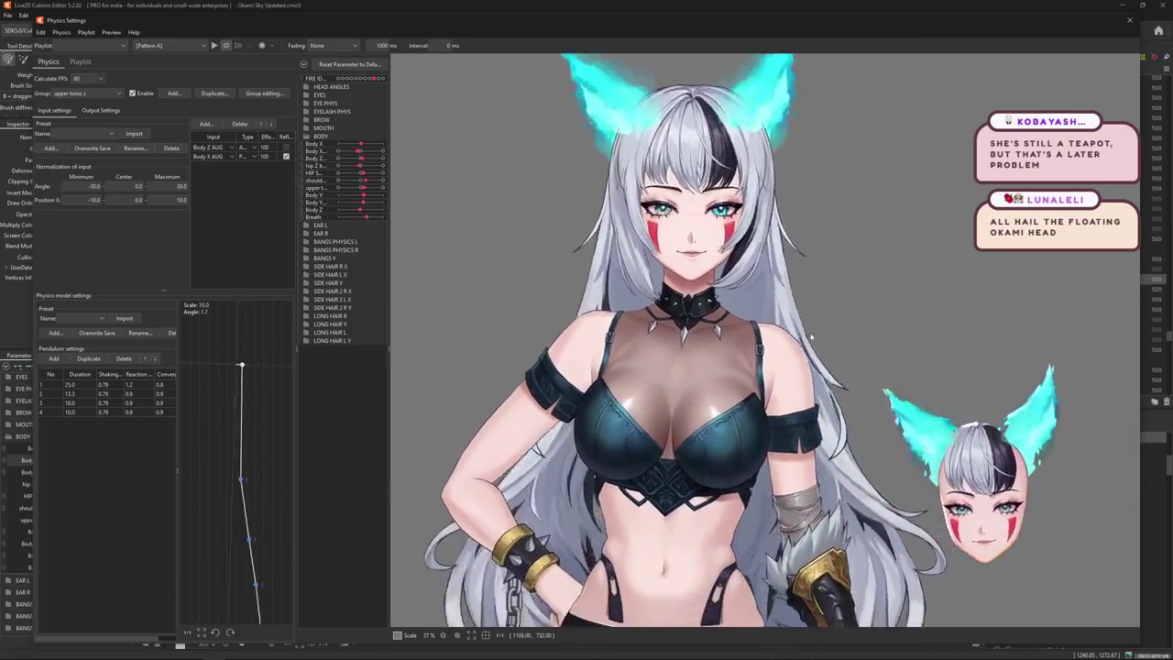
scroll(876, 368, down, 2)
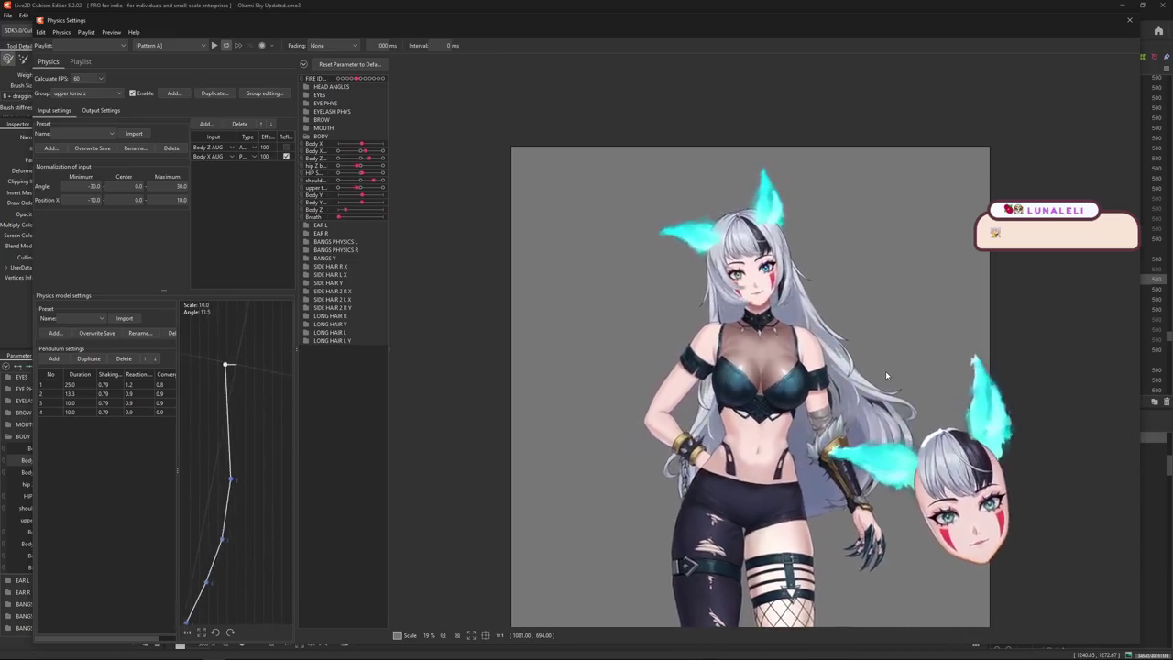
scroll(778, 338, up, 3)
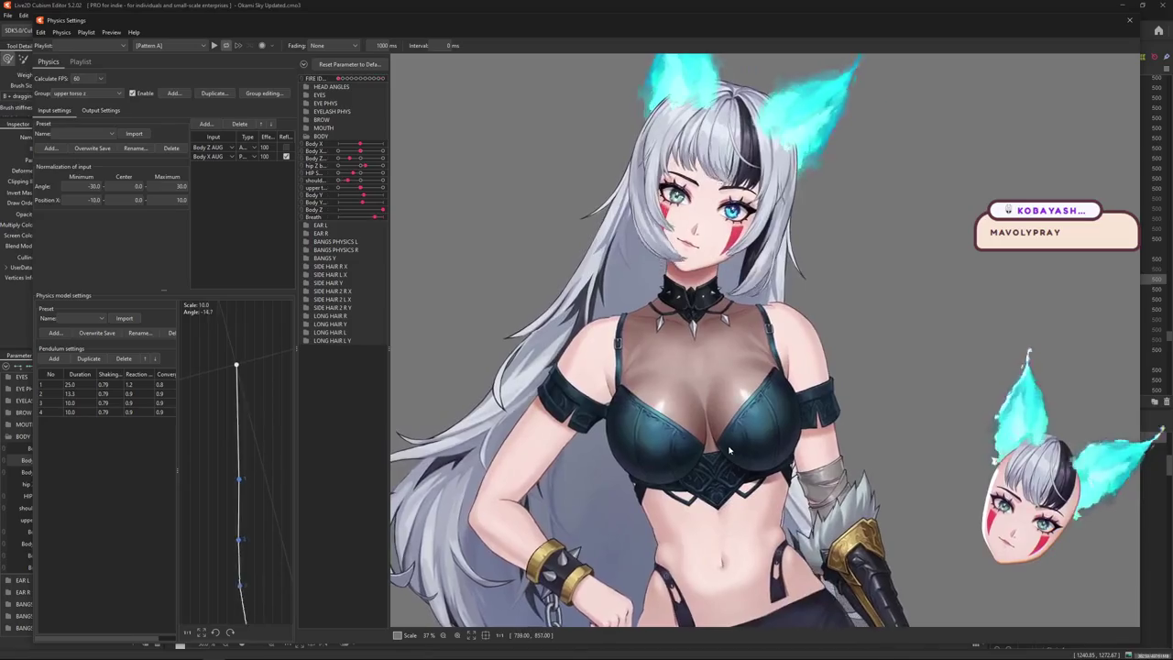
scroll(725, 443, down, 1)
scroll(751, 459, down, 1)
scroll(789, 476, down, 2)
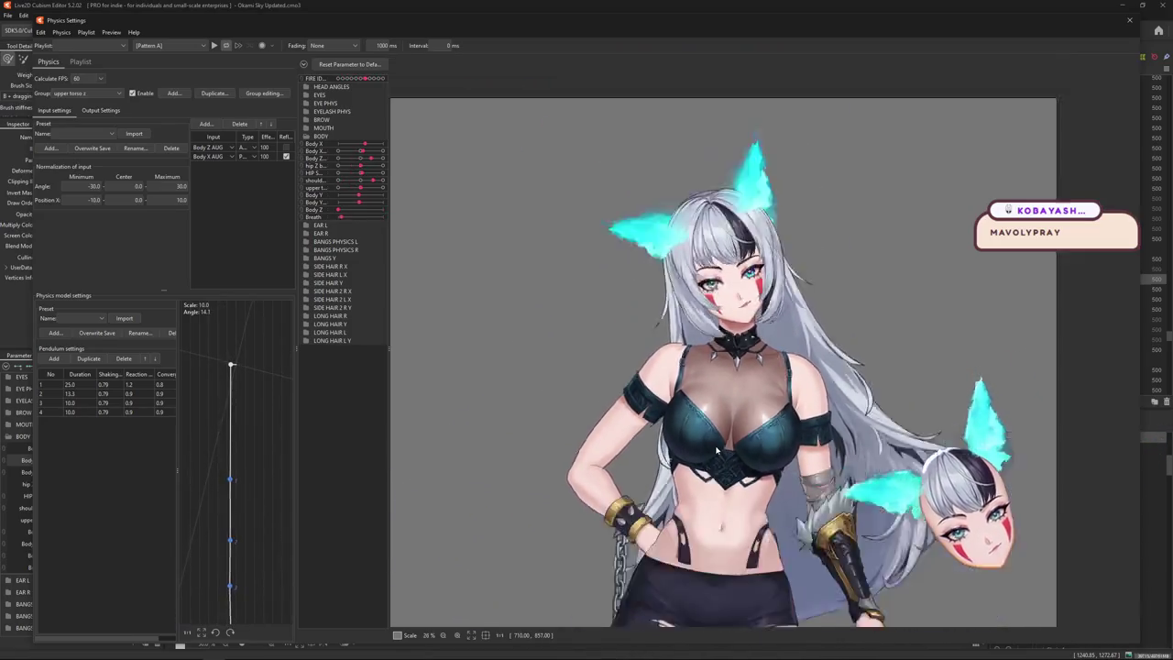
scroll(818, 492, down, 1)
mouse_move(836, 490)
mouse_down()
mouse_move(851, 391)
mouse_move(858, 425)
mouse_up()
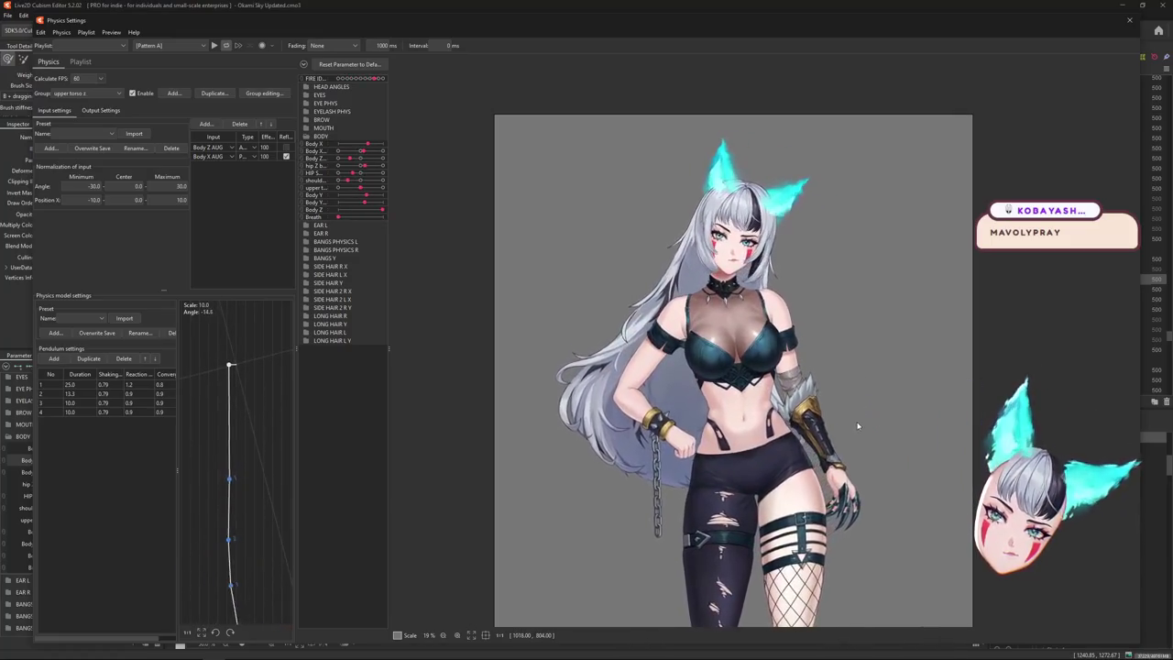
scroll(734, 239, up, 3)
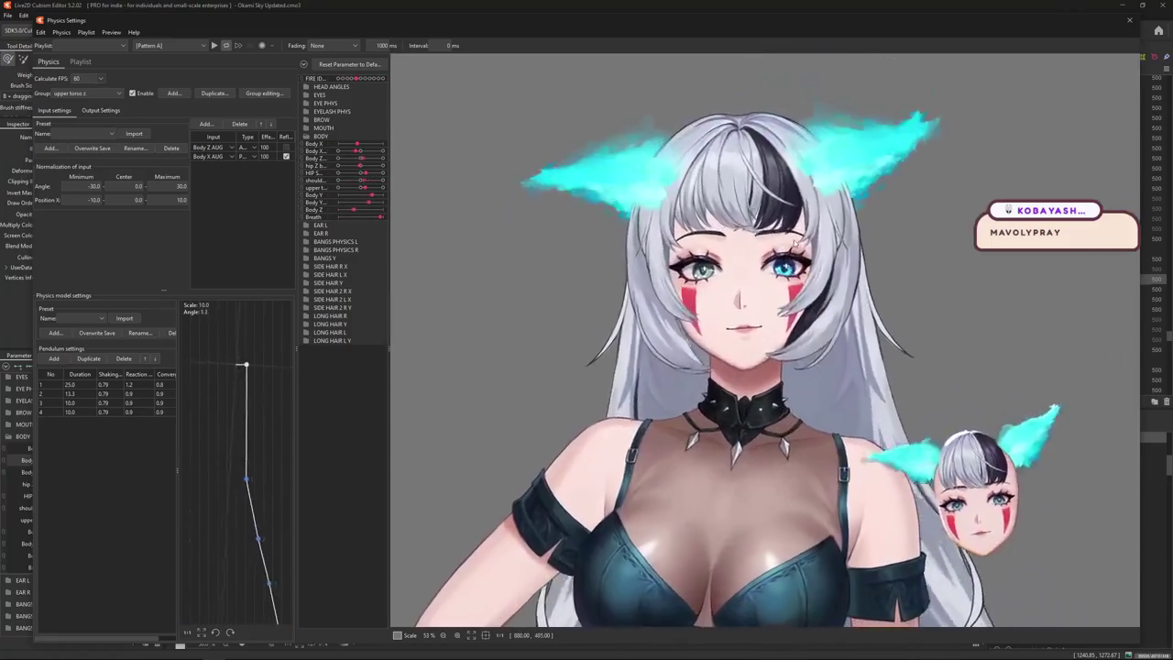
drag(798, 275, 834, 412)
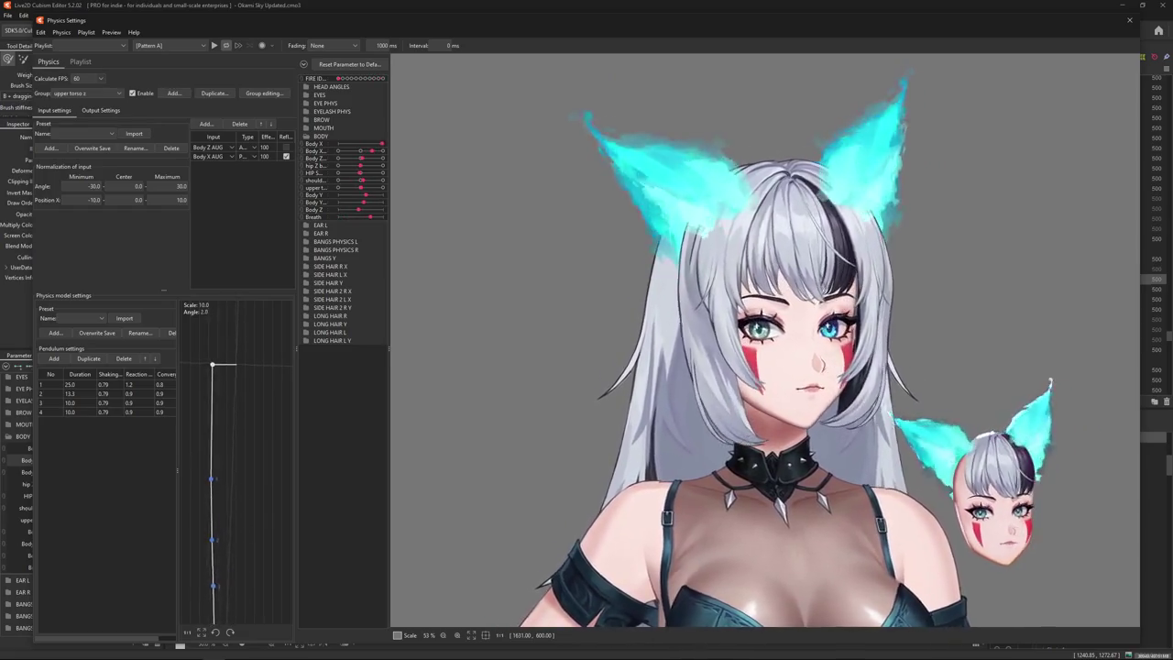
scroll(811, 415, up, 3)
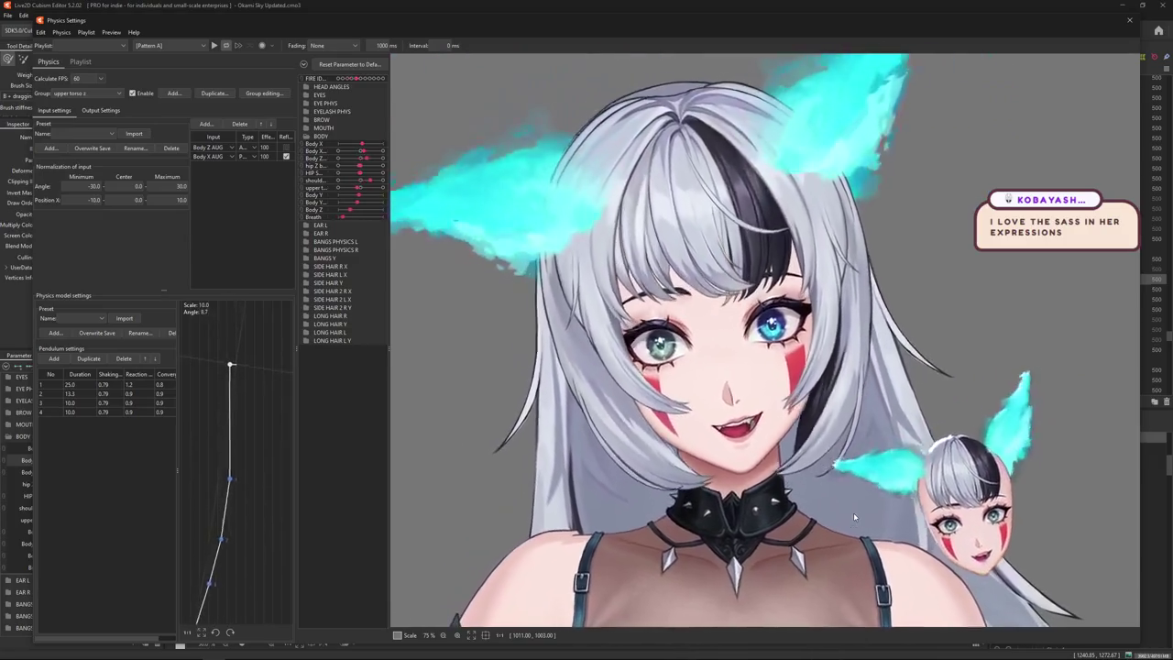
scroll(853, 512, up, 3)
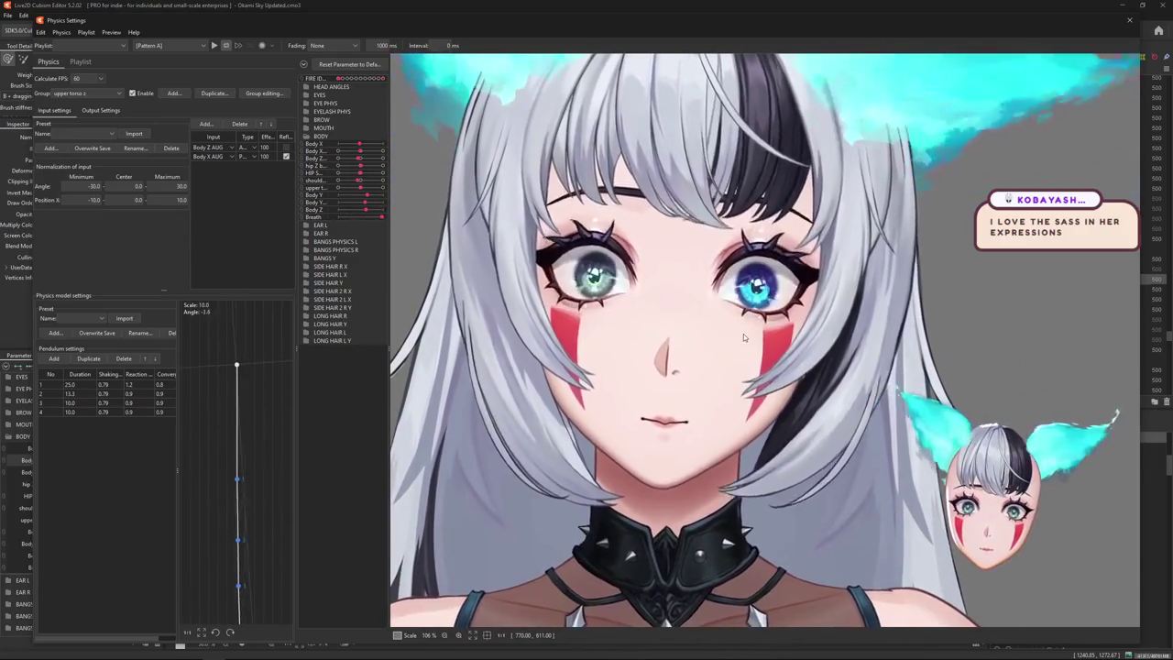
scroll(850, 360, up, 3)
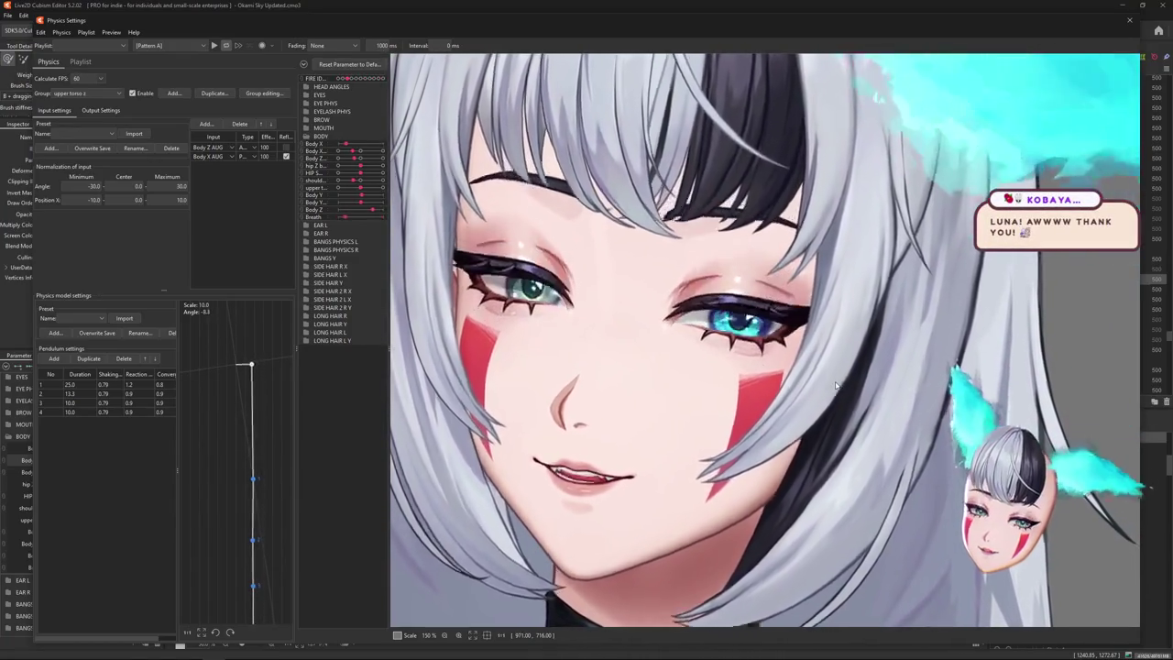
scroll(837, 384, down, 2)
scroll(880, 351, down, 4)
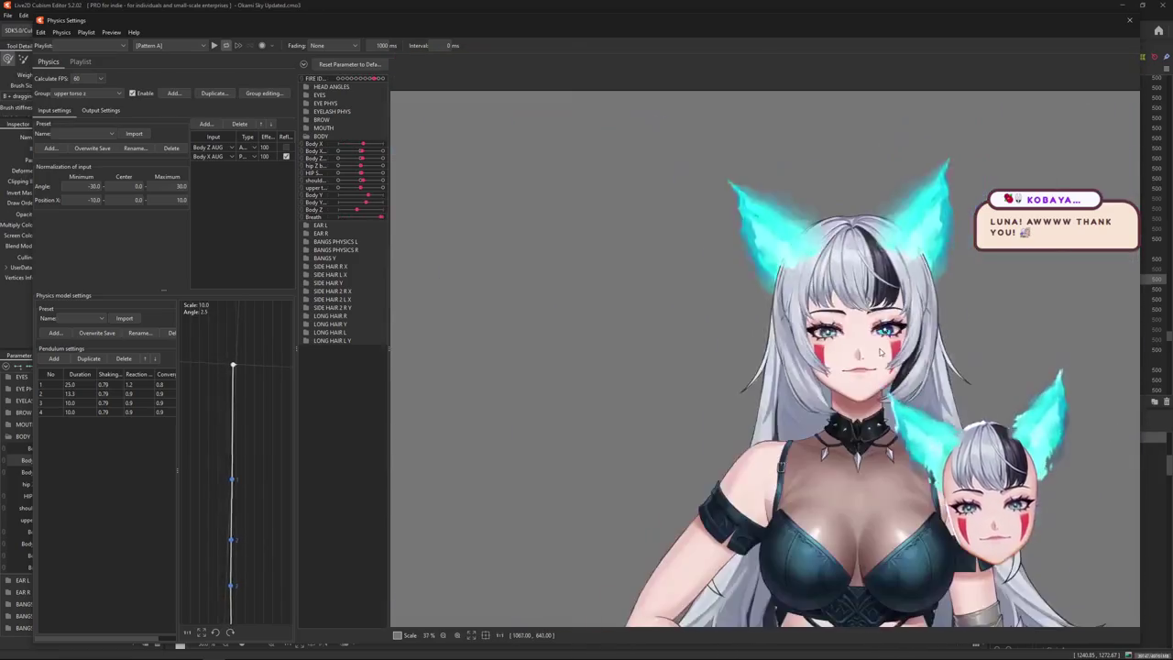
scroll(790, 338, up, 2)
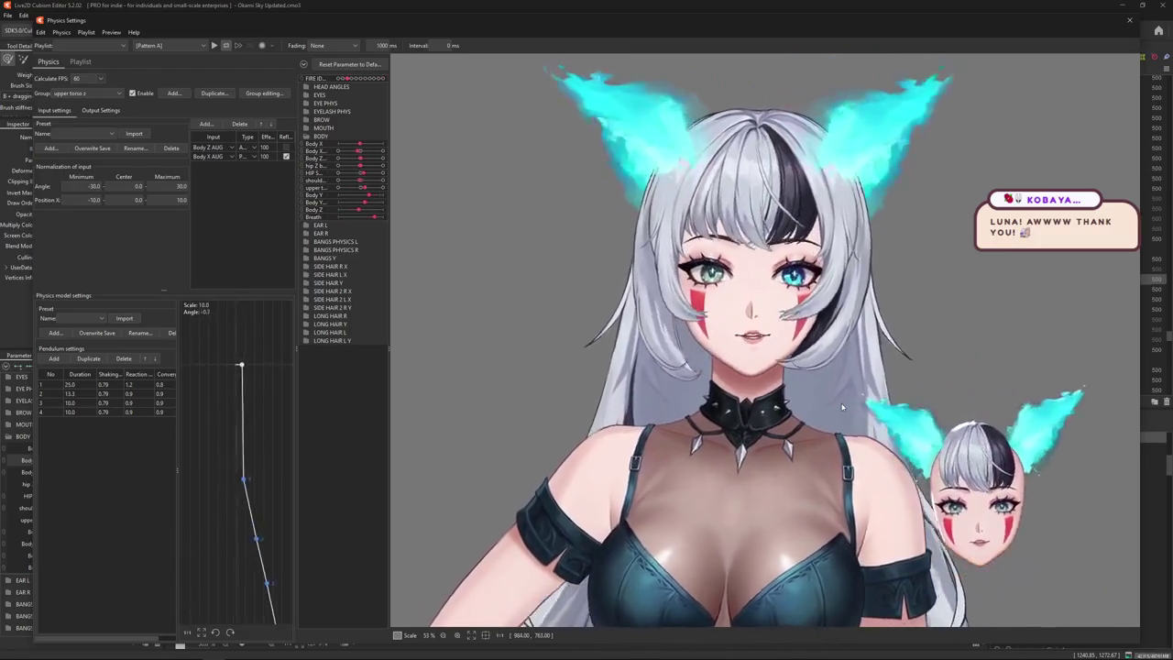
scroll(847, 376, down, 2)
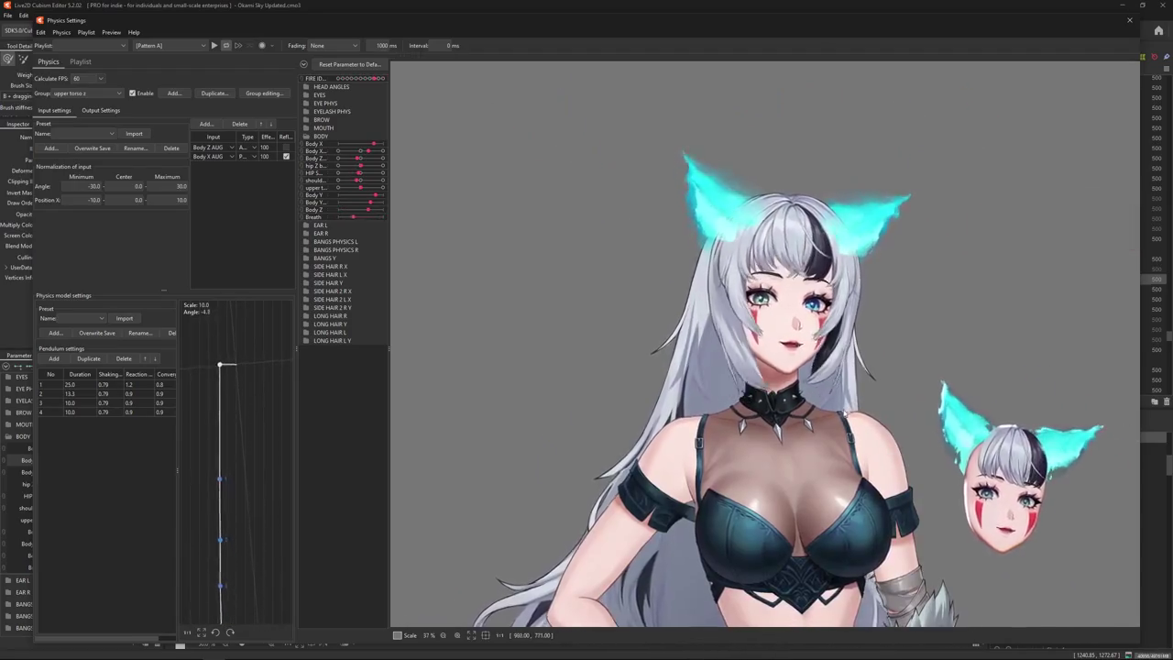
mouse_move(883, 437)
mouse_down()
mouse_move(884, 401)
mouse_move(867, 451)
mouse_move(853, 455)
mouse_up()
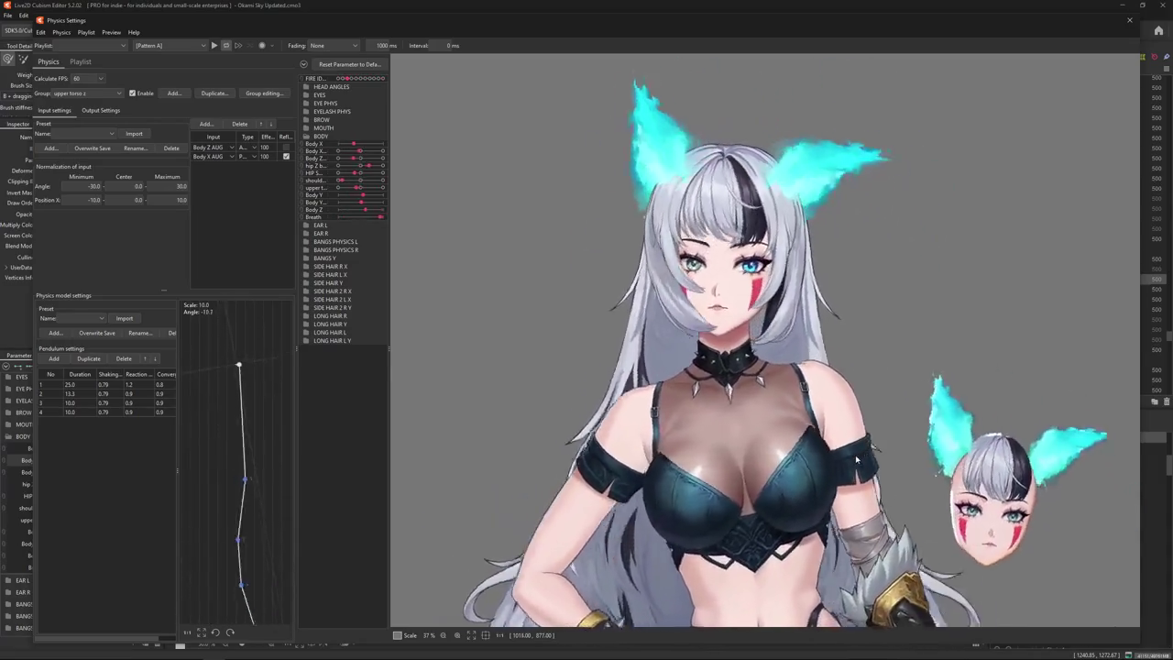
scroll(853, 455, down, 5)
scroll(800, 412, up, 2)
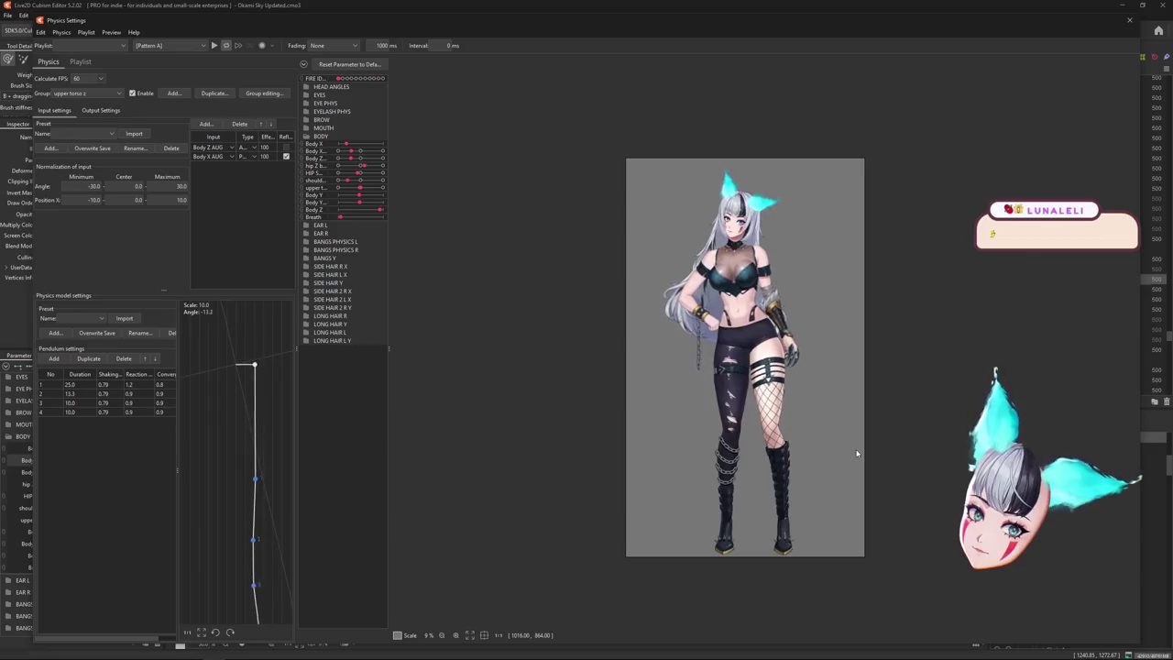
scroll(857, 453, up, 2)
scroll(823, 291, up, 2)
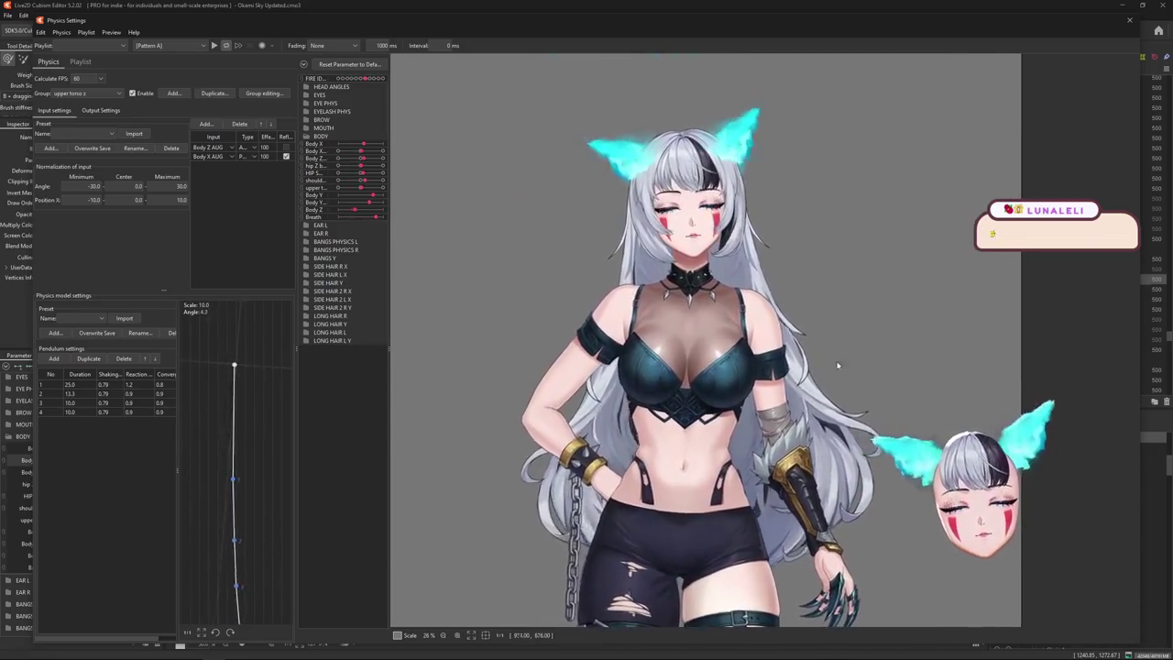
scroll(692, 216, up, 2)
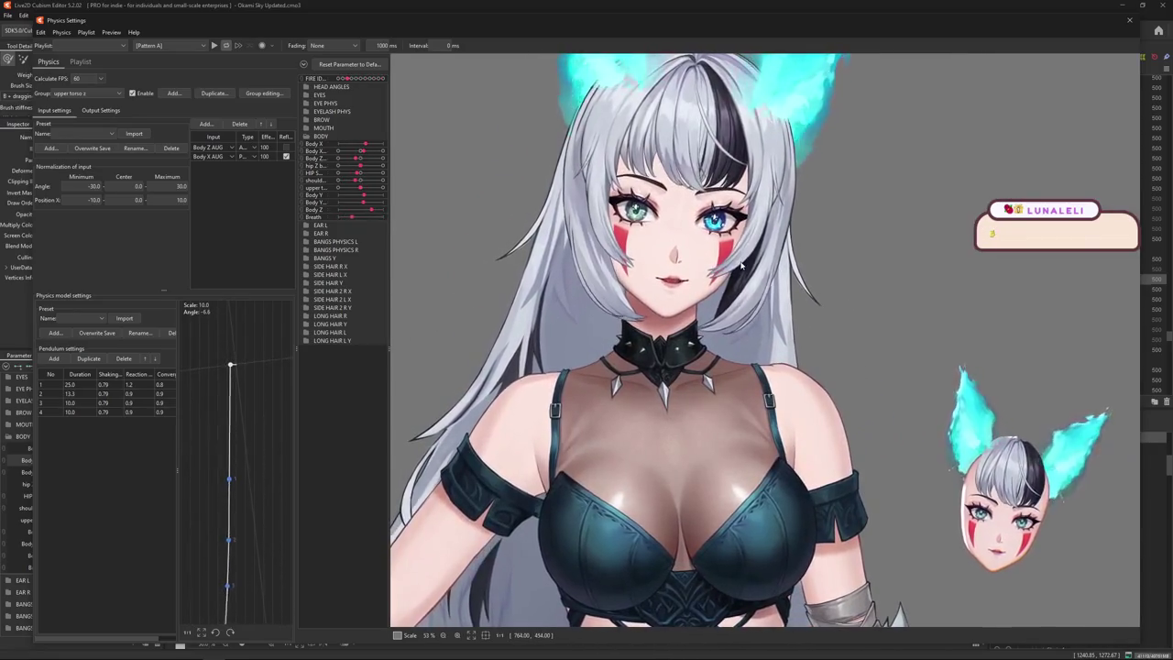
drag(740, 265, 727, 341)
drag(796, 393, 860, 296)
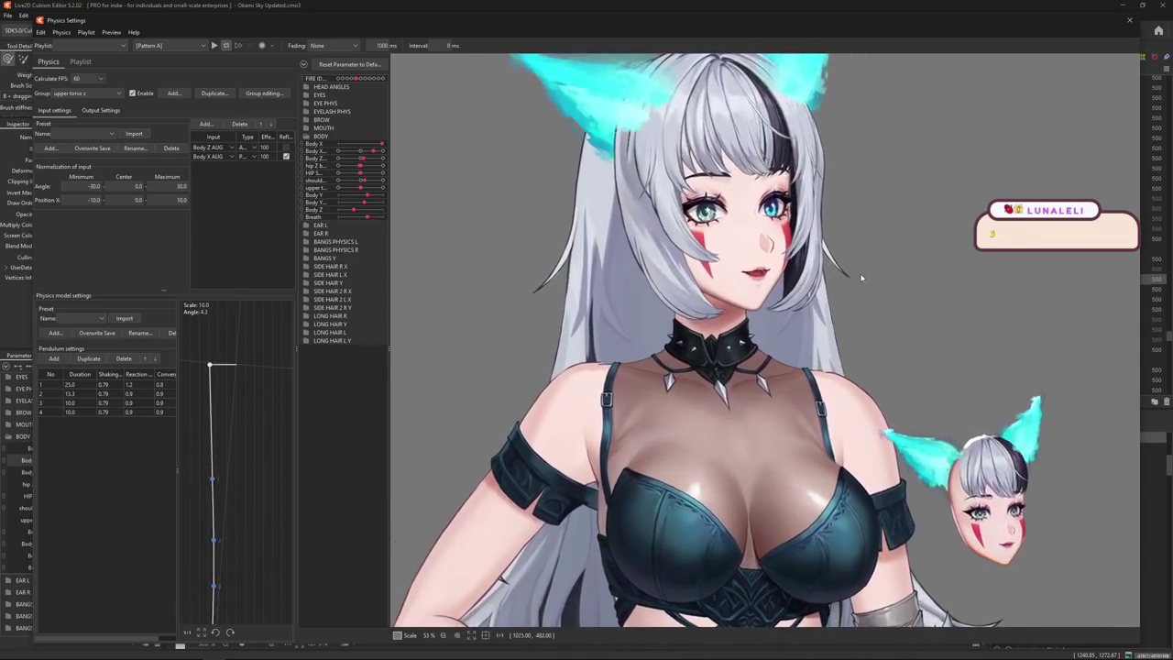
scroll(879, 330, up, 2)
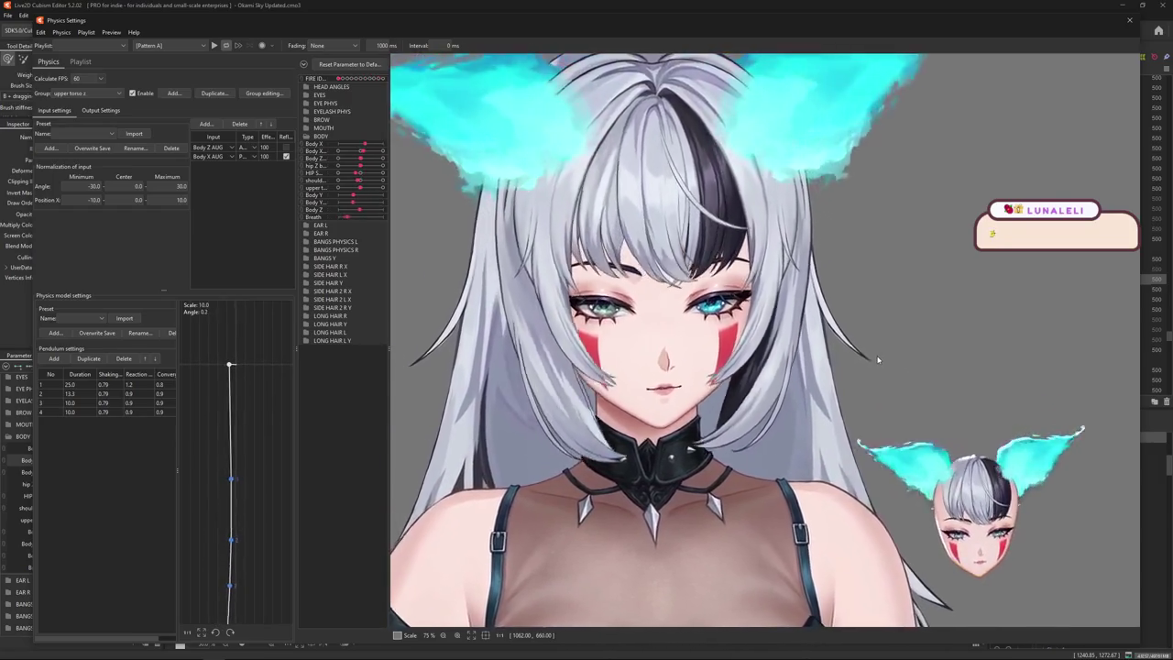
drag(877, 360, 1136, 349)
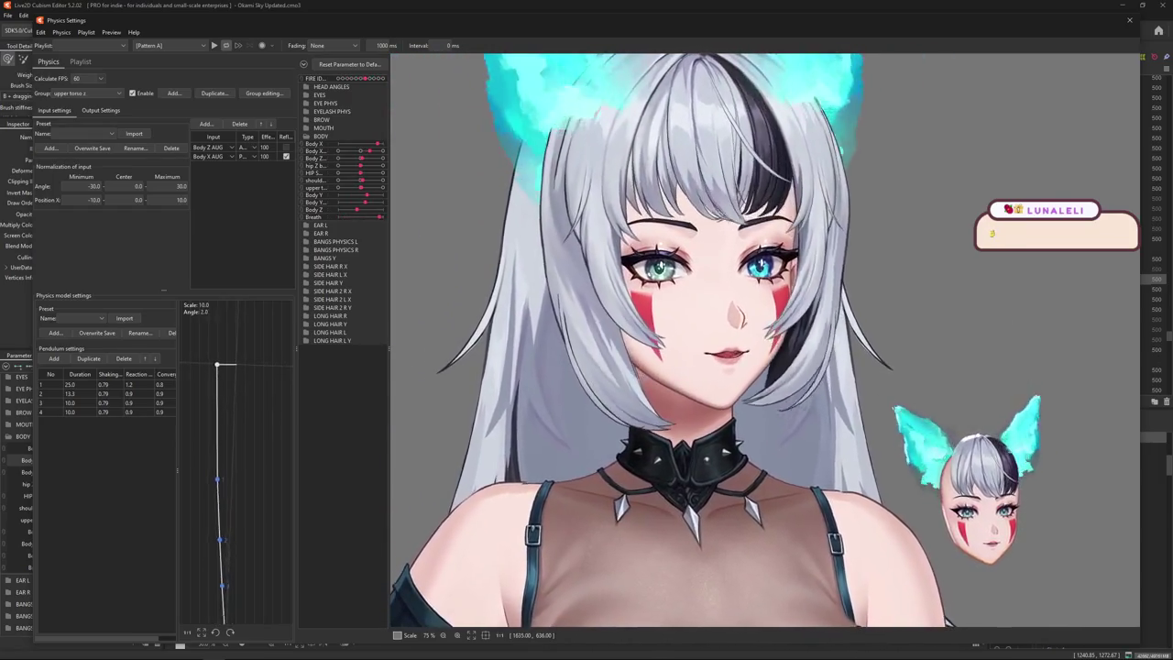